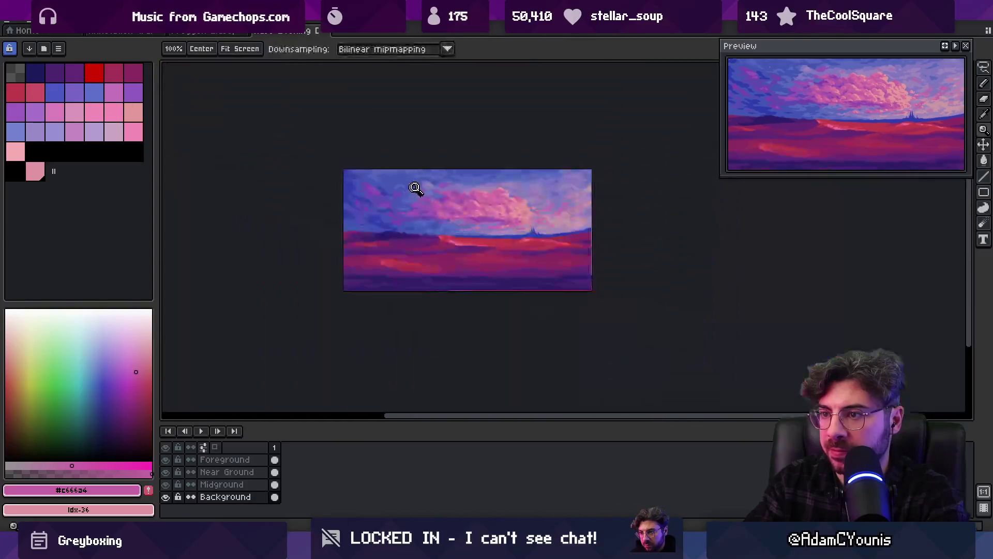
Zoom into the clouds and eyedrop the darker mauve #ac5aa7 from the big pink cloud.
click(479, 188)
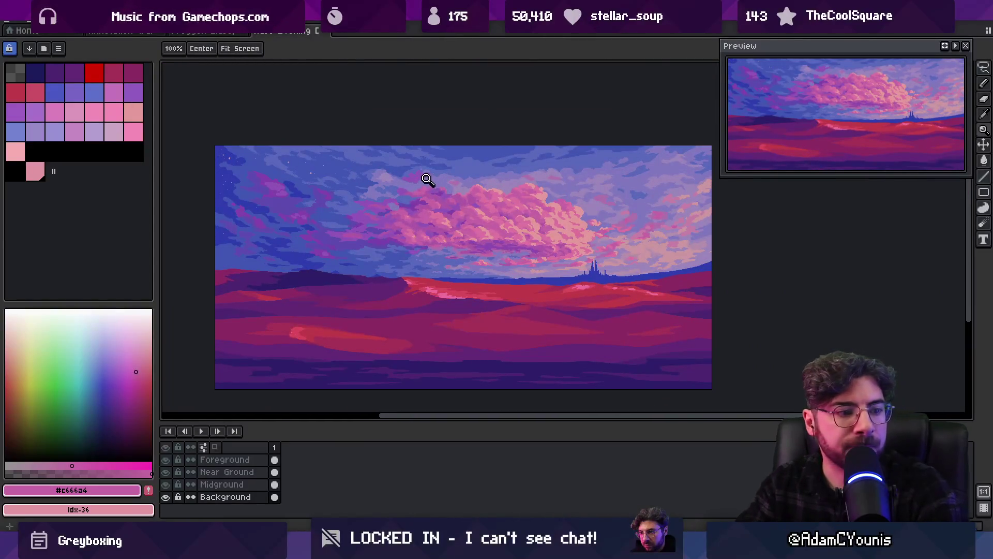
scroll(436, 204, right, 2)
scroll(436, 204, down, 1)
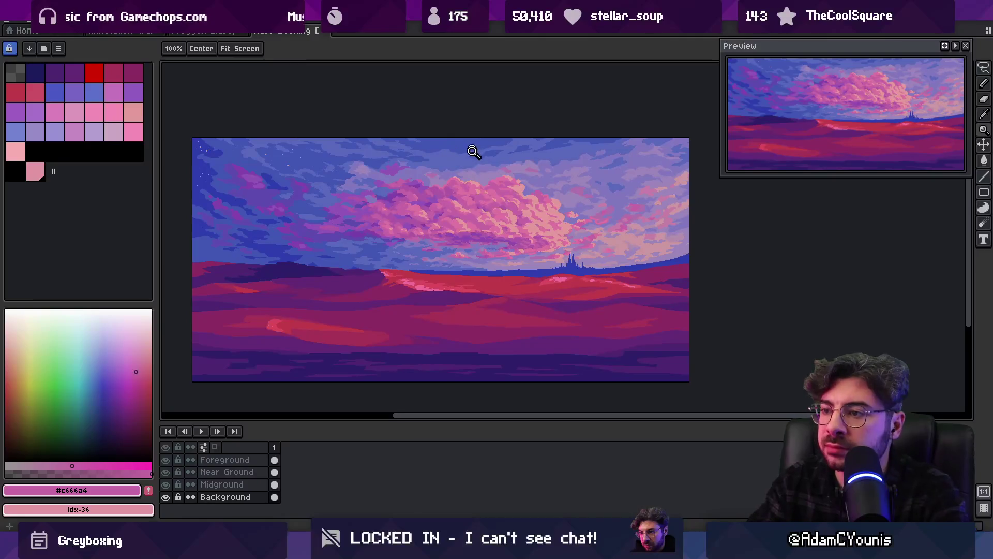
scroll(443, 189, up, 4)
key(i)
key(b)
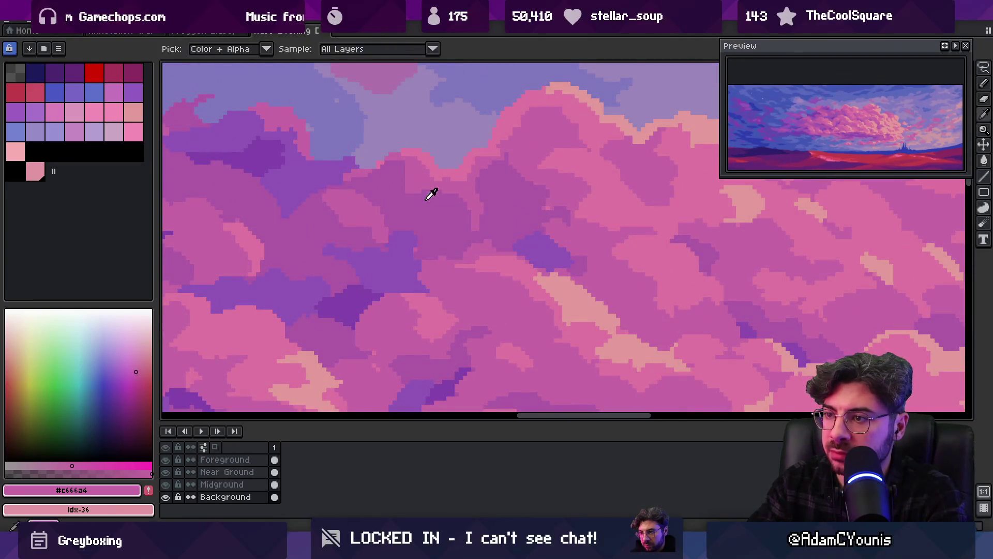
alt+click(418, 192)
alt+click(421, 170)
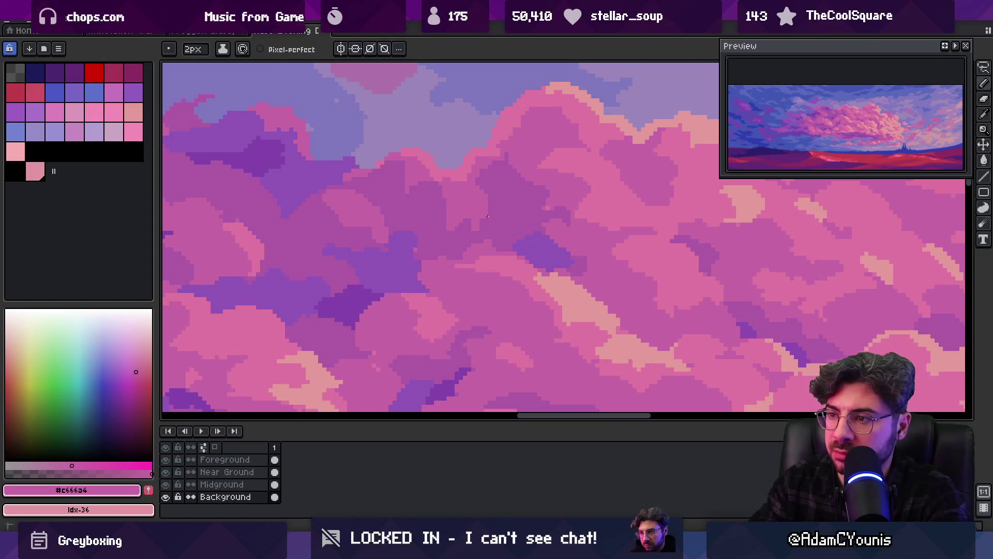
alt+click(460, 235)
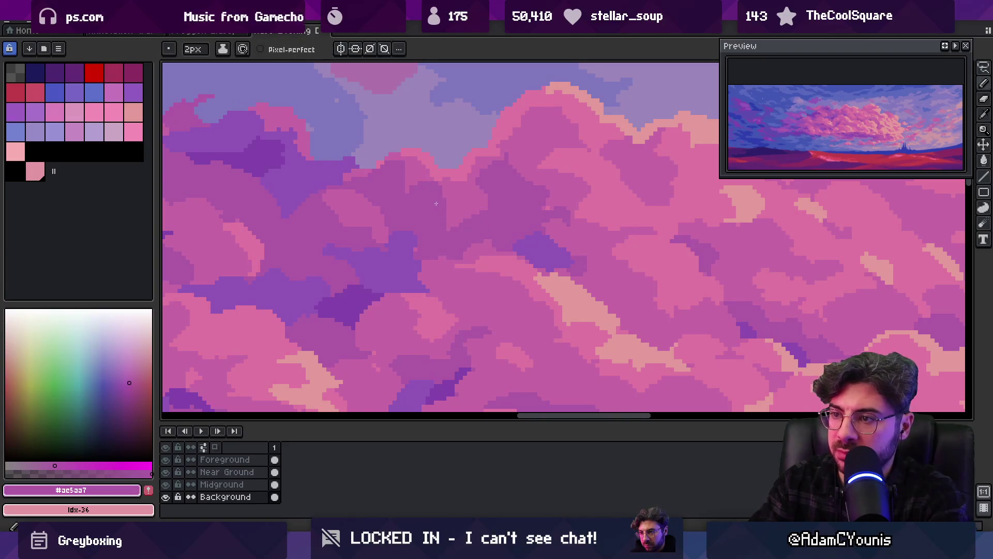
Zoom back out to view the whole sunset landscape.
key(z)
scroll(455, 197, down, 3)
scroll(492, 181, up, 3)
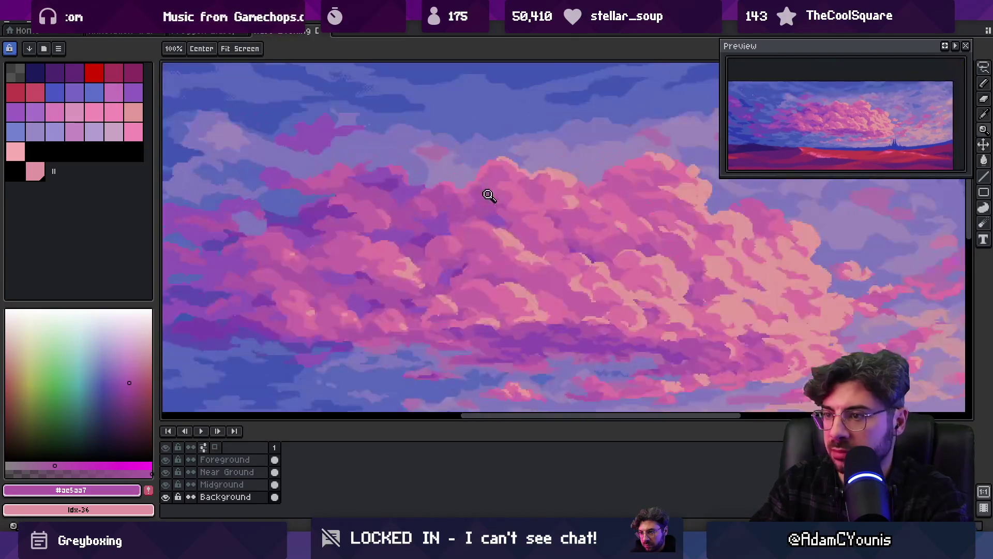
key(g)
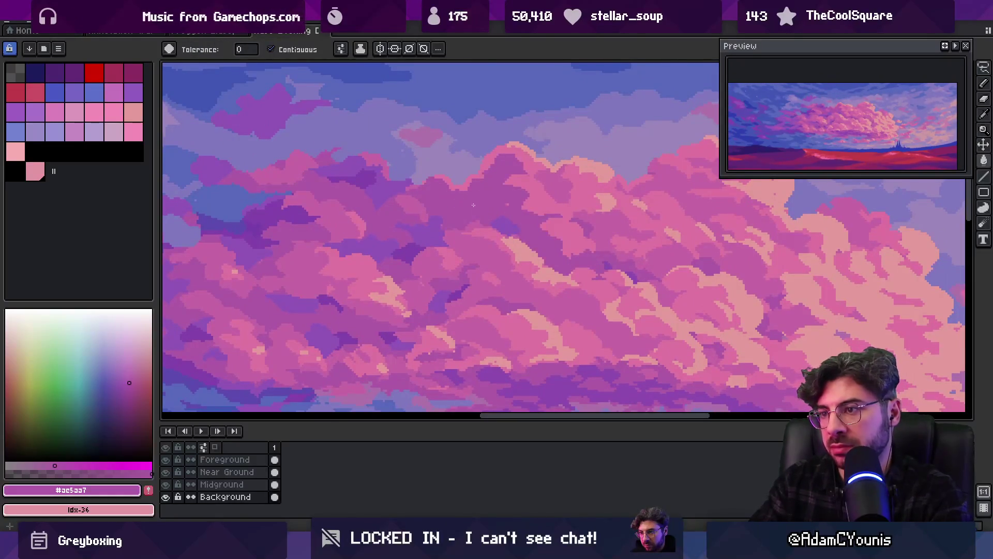
key(z)
scroll(479, 184, down, 3)
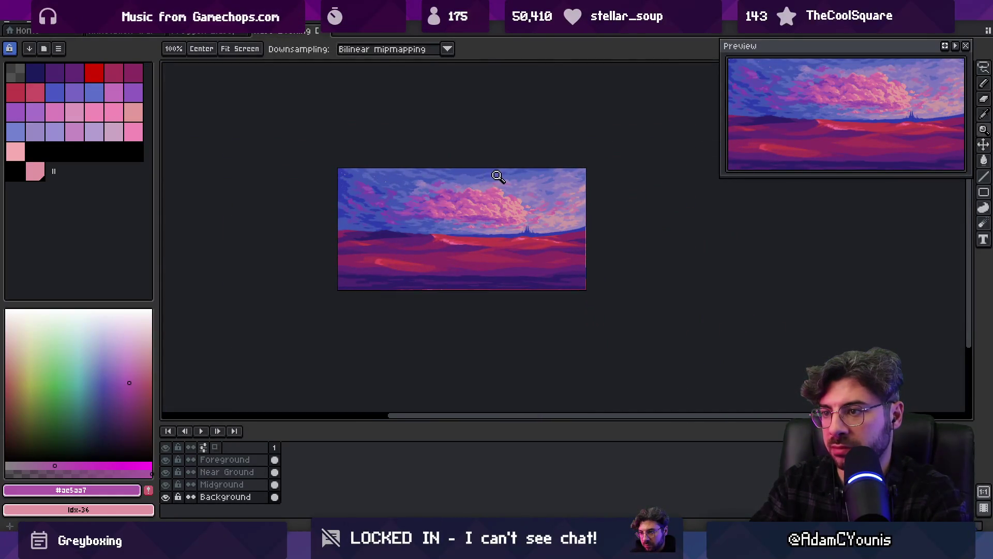
Sample the pink #c666a4, then the mauve #ae5aa7 cloud tone, zooming closer on the cloud.
scroll(496, 173, up, 3)
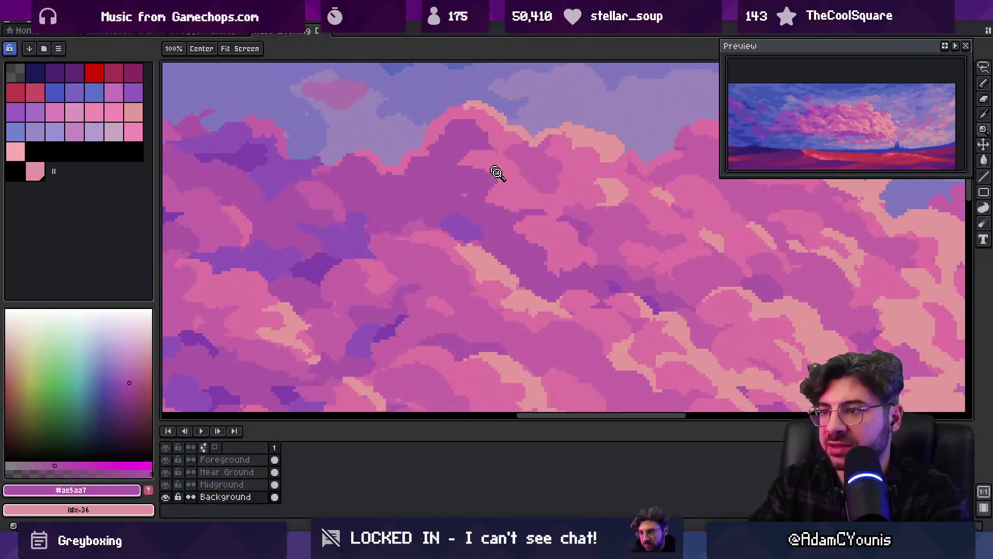
key(b)
alt+click(523, 166)
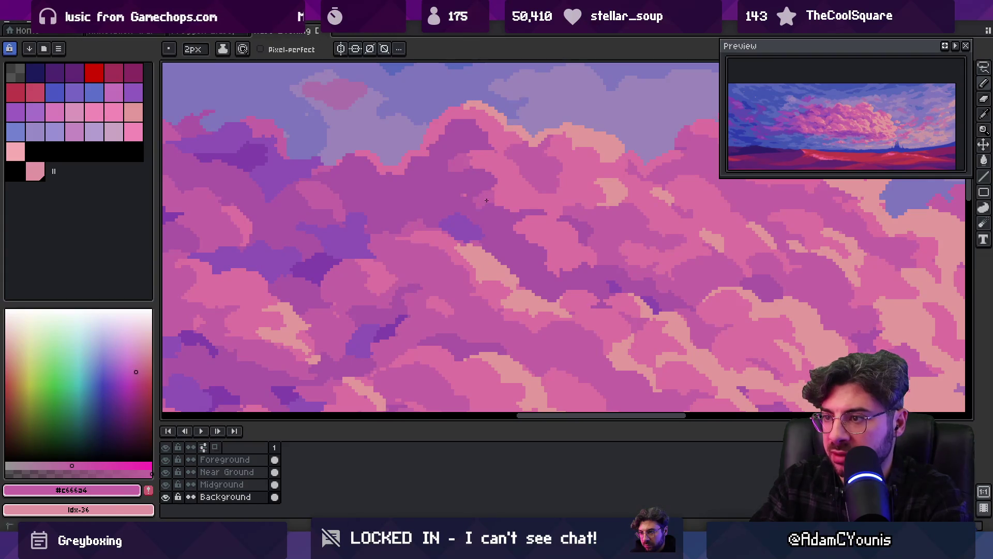
key(z)
scroll(520, 222, down, 3)
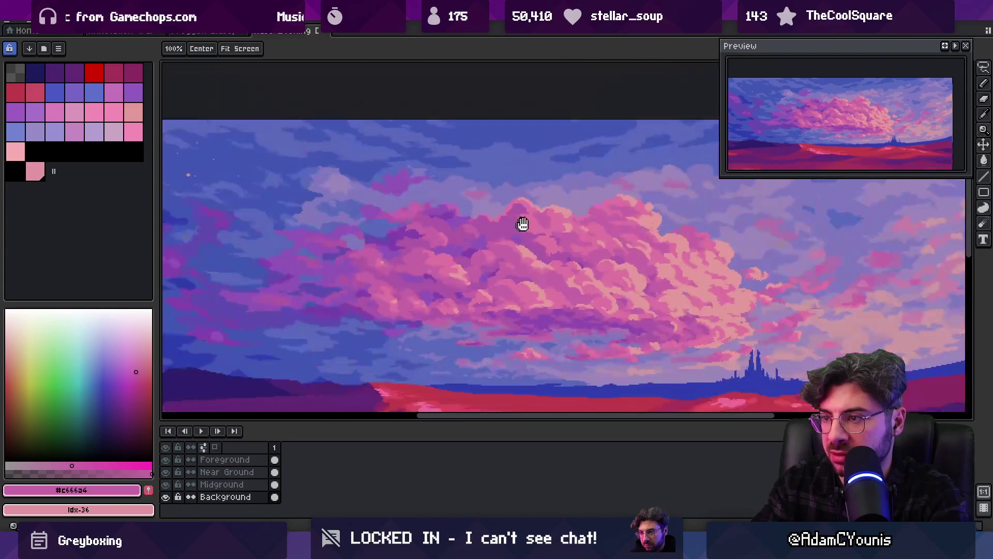
scroll(499, 212, up, 2)
scroll(500, 213, up, 1)
key(b)
alt+click(486, 232)
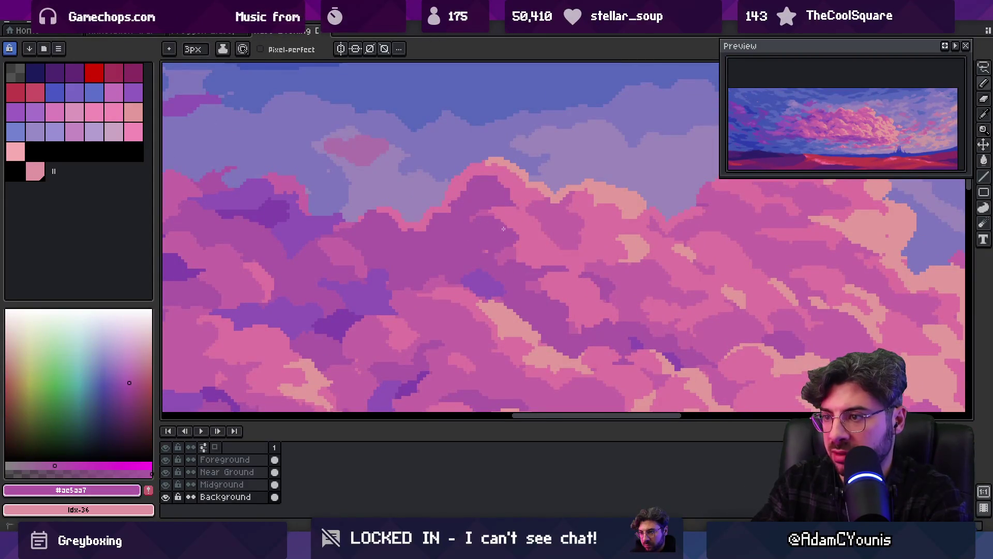
Alternate between pink, purple #9155b7 and mauve cloud tones while refining the cloud forms.
scroll(495, 261, down, 4)
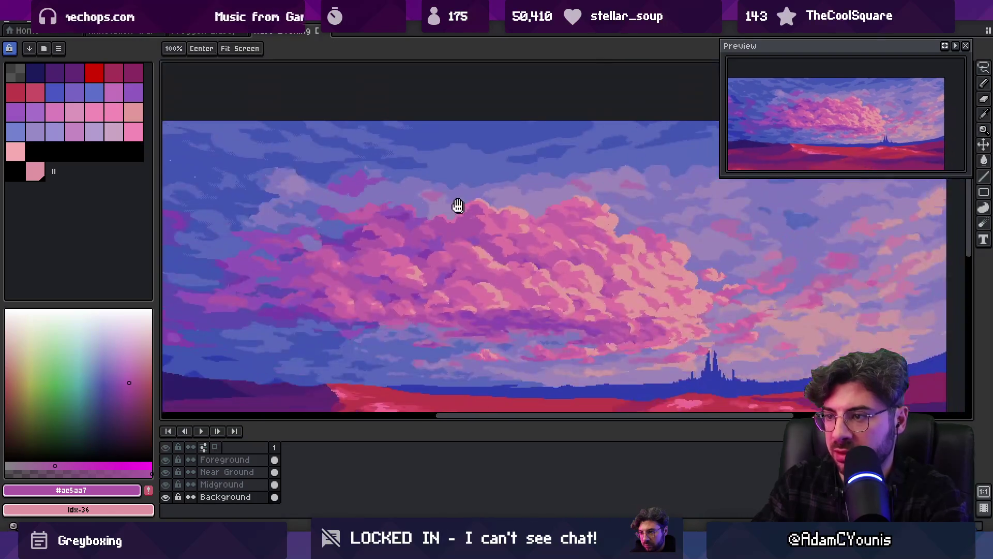
key(z)
scroll(470, 221, up, 4)
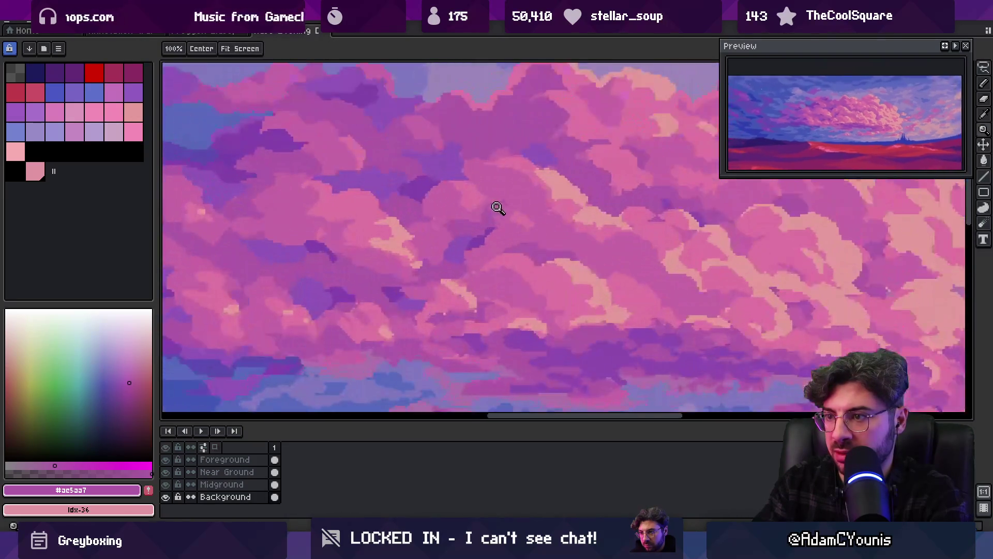
key(b)
alt+click(467, 198)
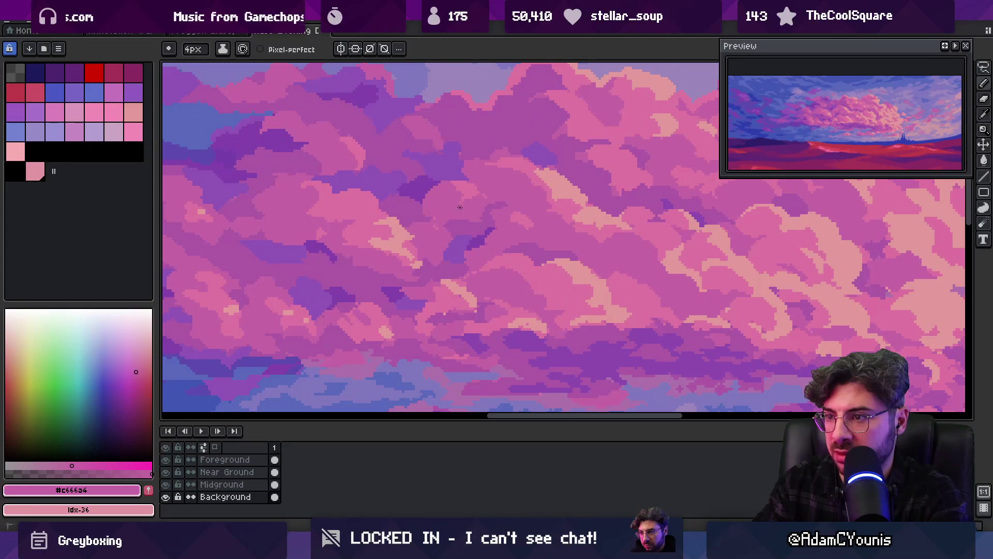
alt+click(460, 166)
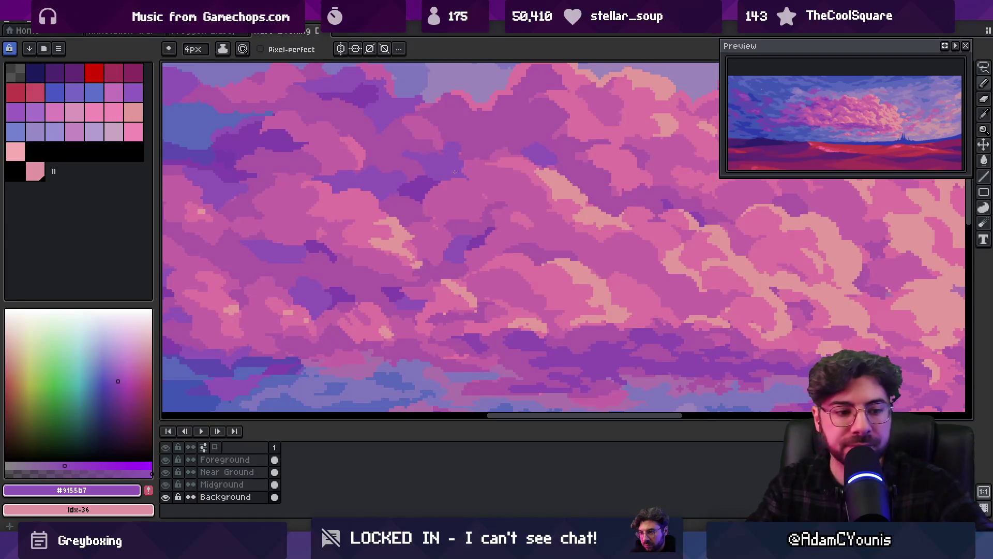
alt+click(471, 150)
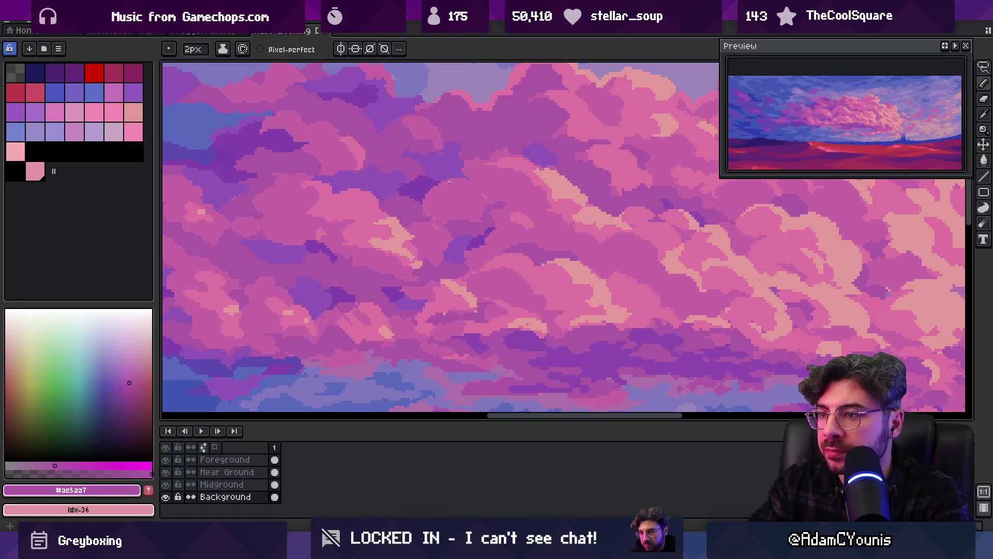
alt+click(456, 180)
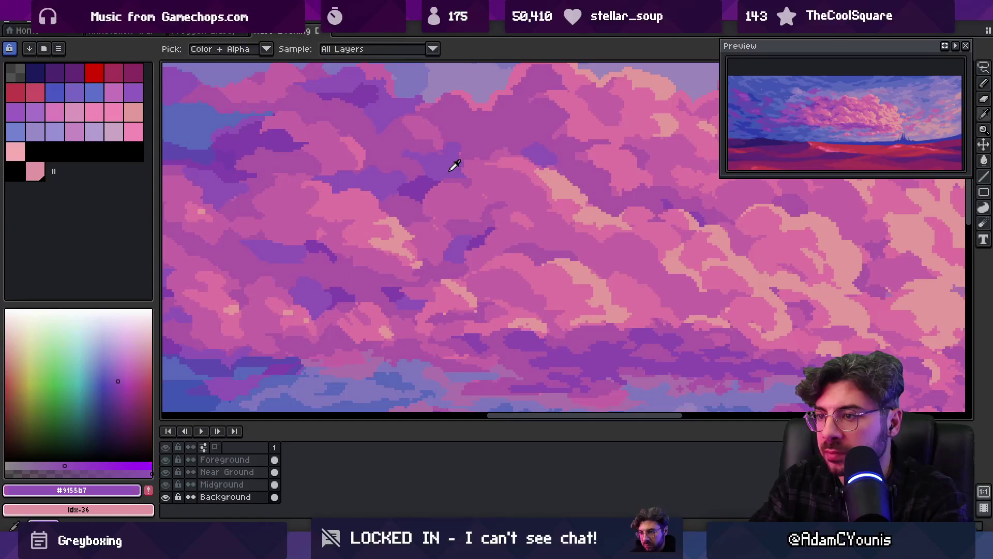
alt+click(458, 181)
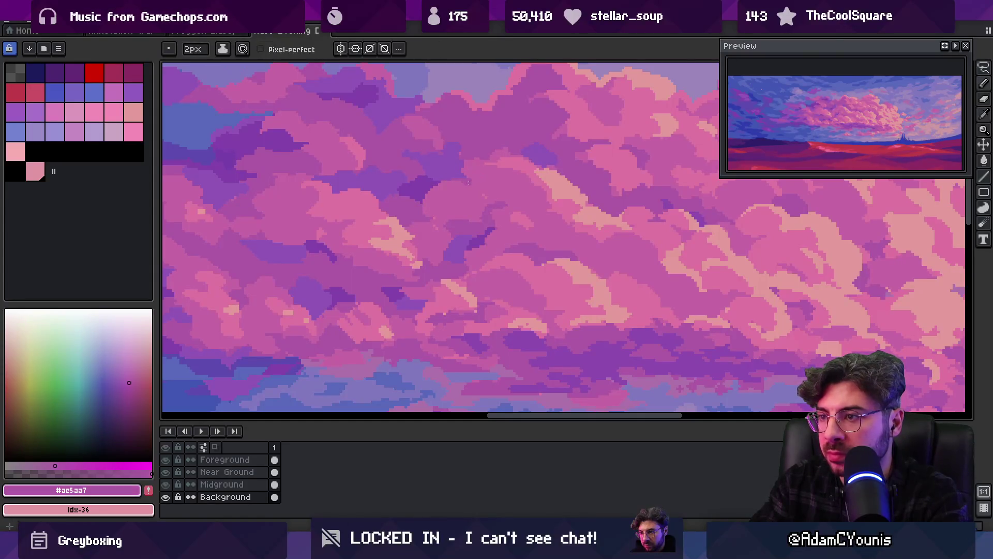
Finish on a brighter pink picked from the big cloud.
scroll(464, 176, down, 4)
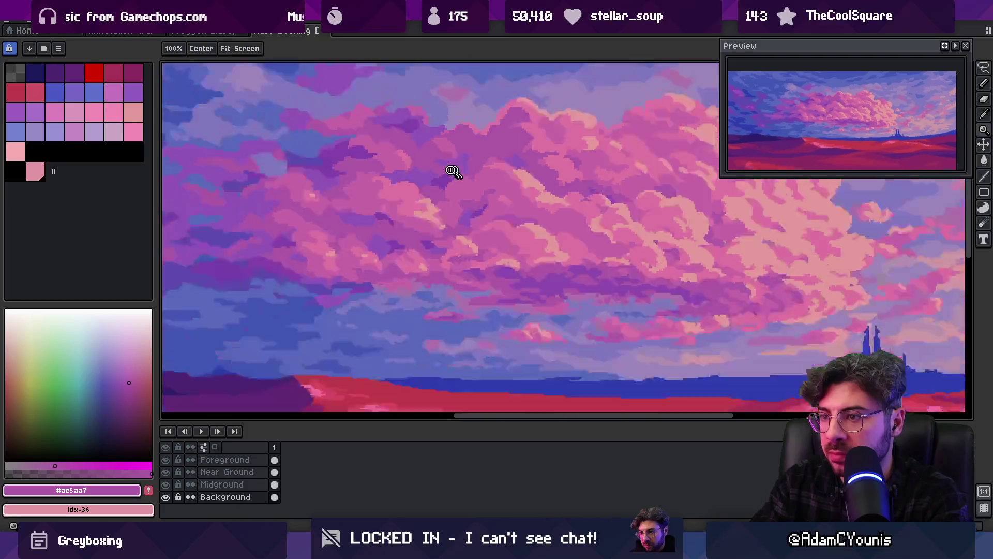
scroll(461, 165, up, 4)
alt+click(448, 158)
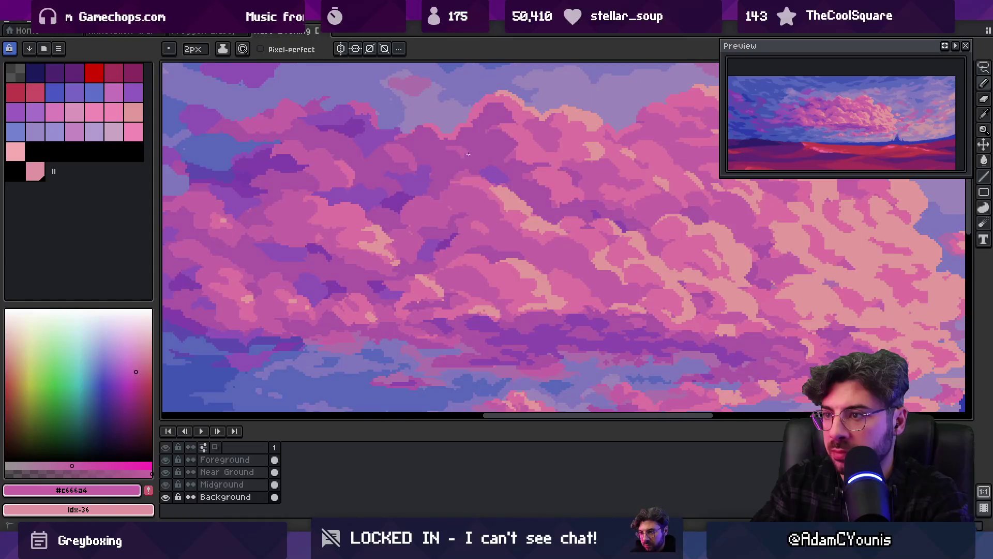
scroll(481, 150, down, 5)
scroll(505, 146, up, 1)
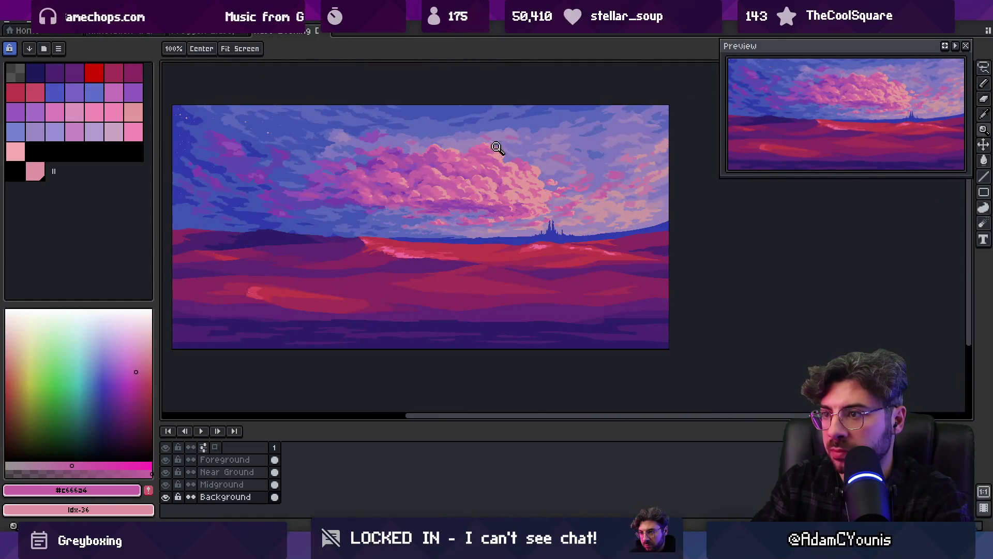
Draw a darker pink stroke along the big cloud's edge.
scroll(498, 149, up, 3)
scroll(488, 164, down, 3)
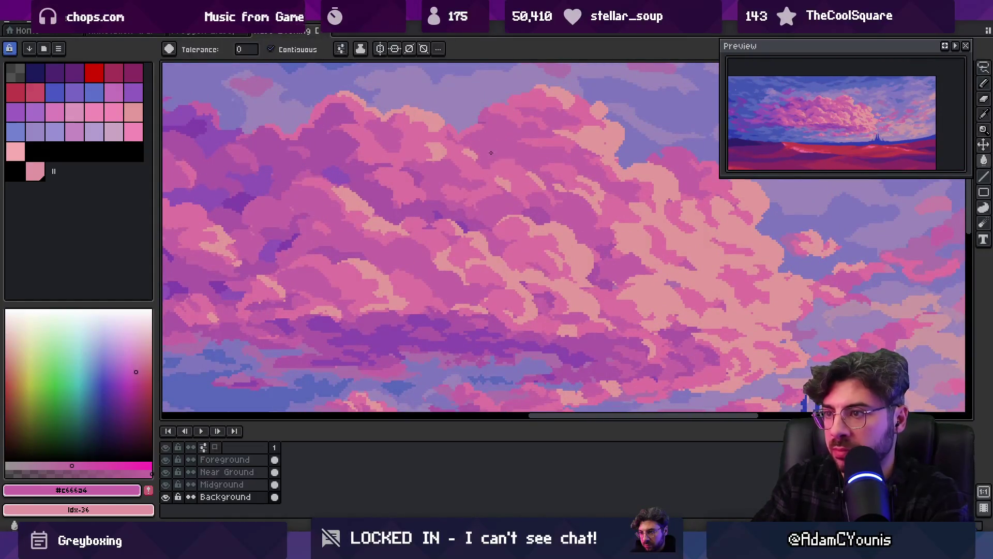
scroll(526, 134, up, 4)
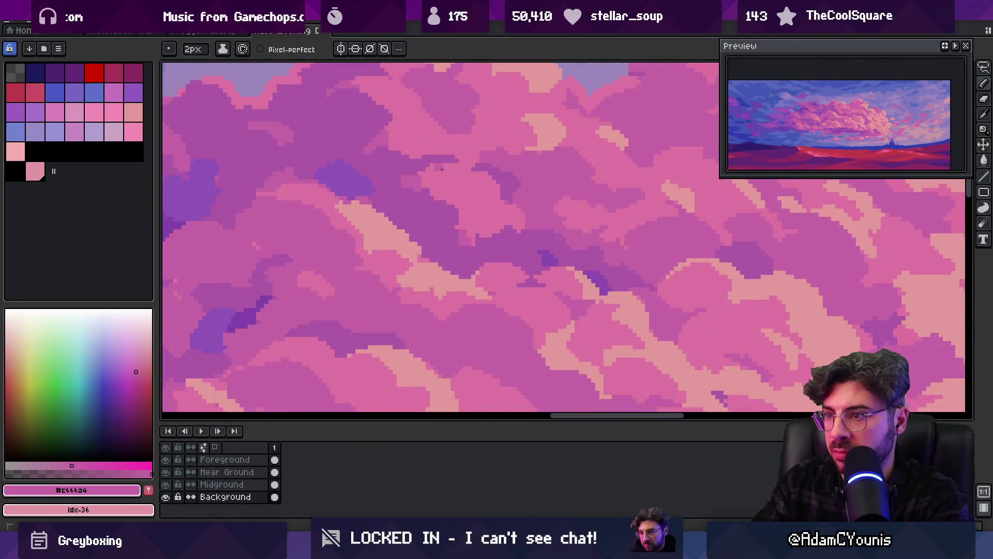
drag(442, 169, 480, 195)
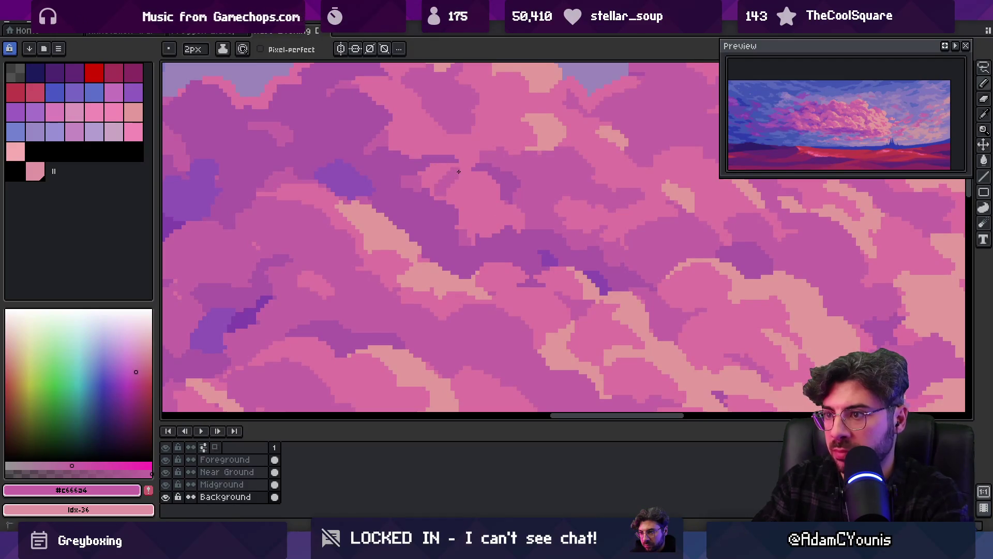
Sample the mauve #ae5aa7 shade from the clouds.
key(z)
scroll(459, 176, down, 4)
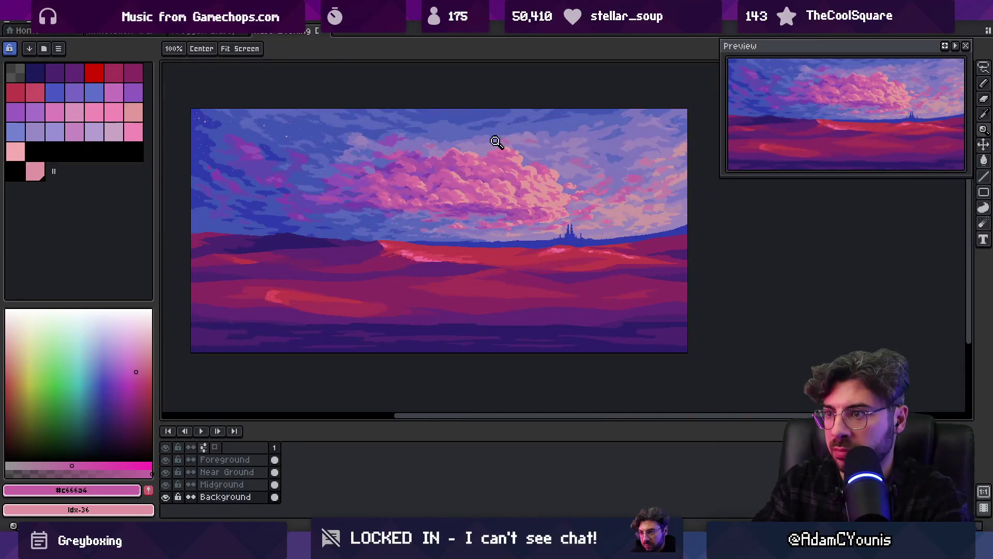
scroll(495, 142, up, 4)
key(b)
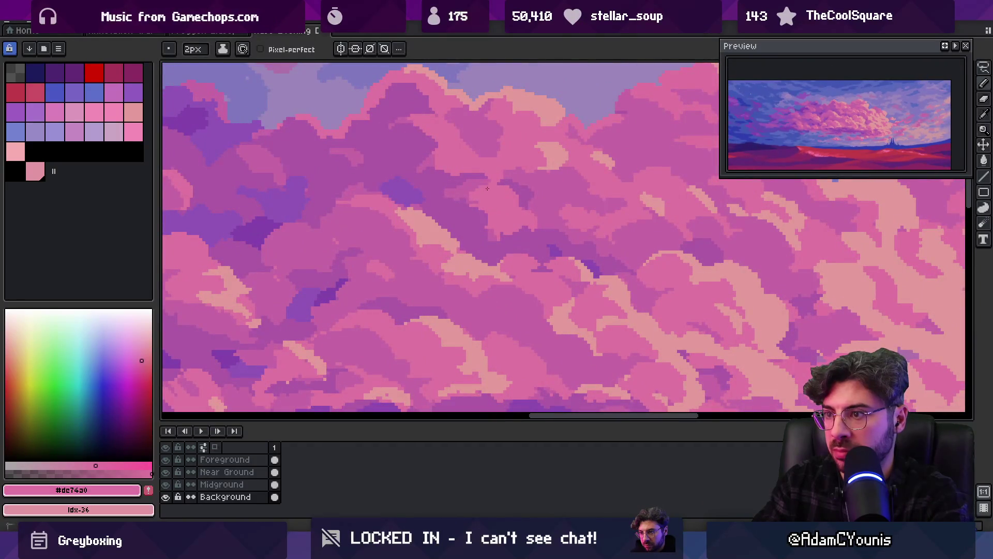
alt+click(483, 215)
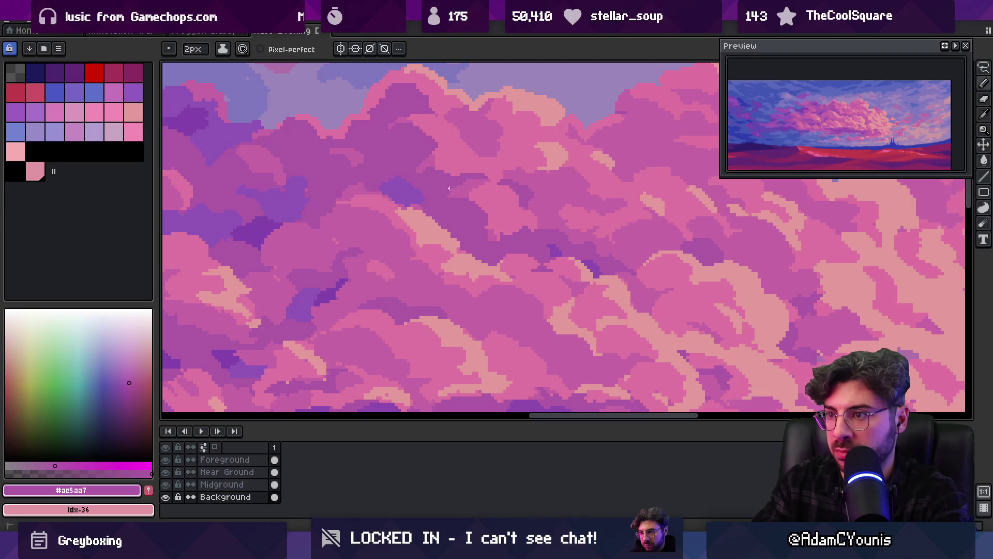
Pick mauve tones from the lower clouds, then zoom out to the full scene.
scroll(481, 165, down, 4)
scroll(496, 170, up, 3)
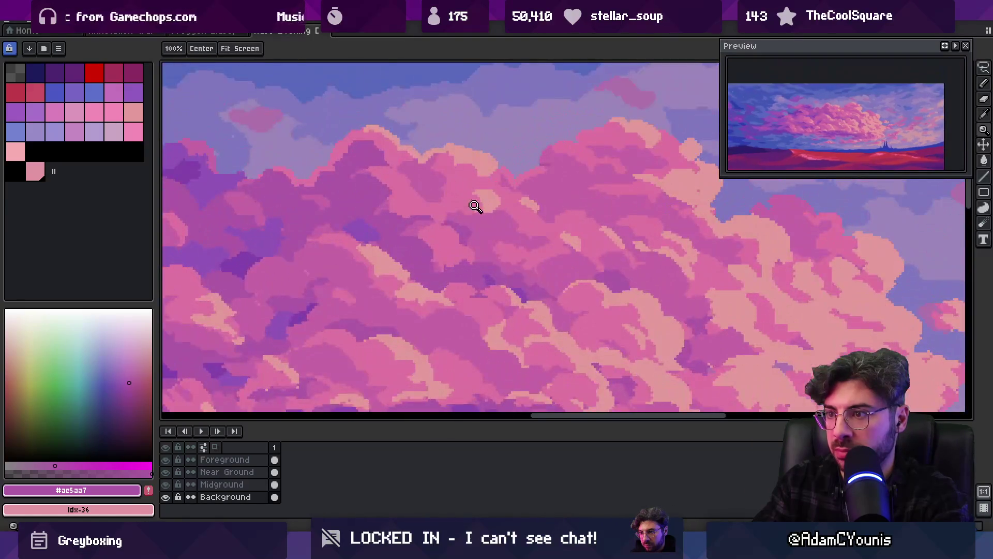
key(z)
key(b)
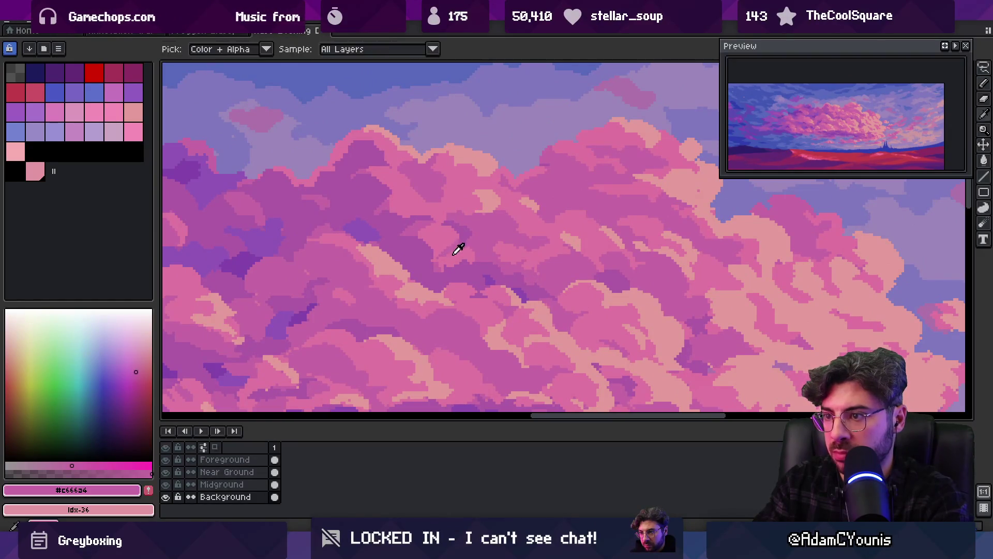
alt+click(457, 247)
alt+click(457, 238)
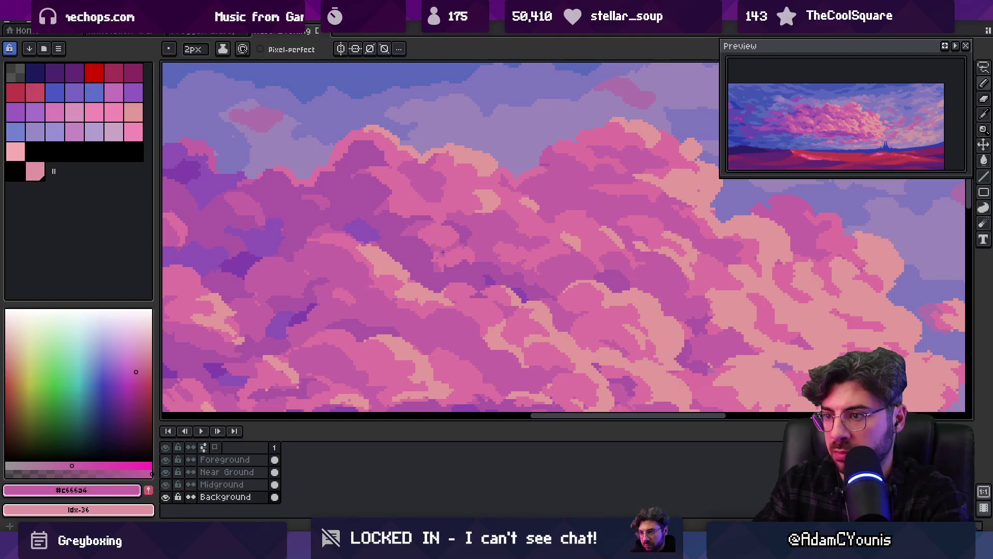
alt+click(423, 263)
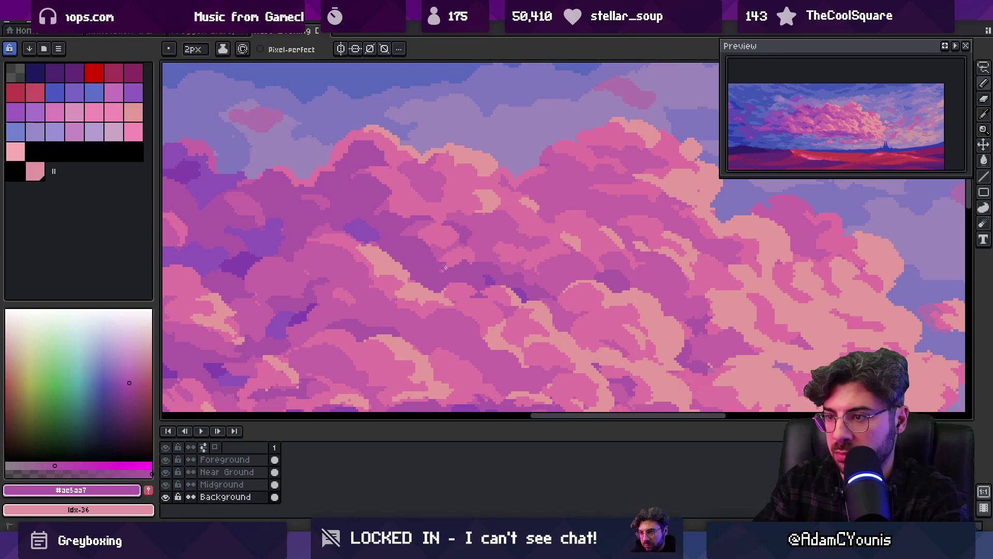
key(z)
scroll(476, 237, down, 2)
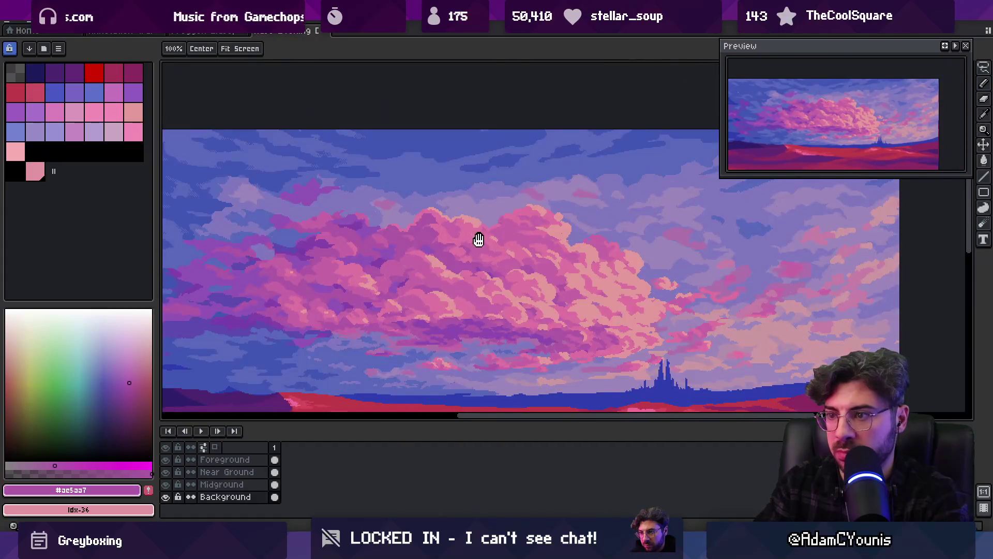
Zoom into the top of the big cloud and sample its pink colour.
scroll(460, 233, down, 1)
scroll(440, 228, down, 1)
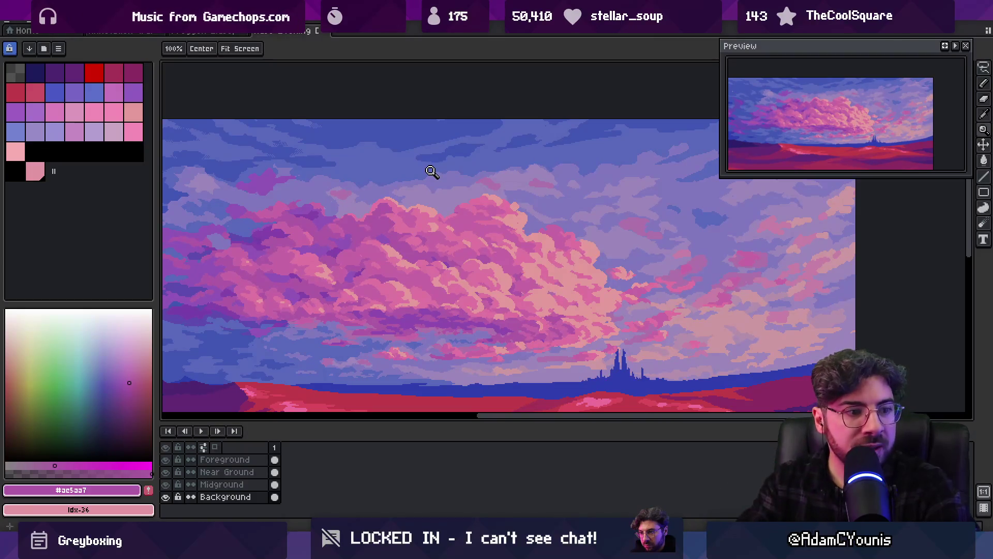
scroll(409, 149, up, 3)
key(b)
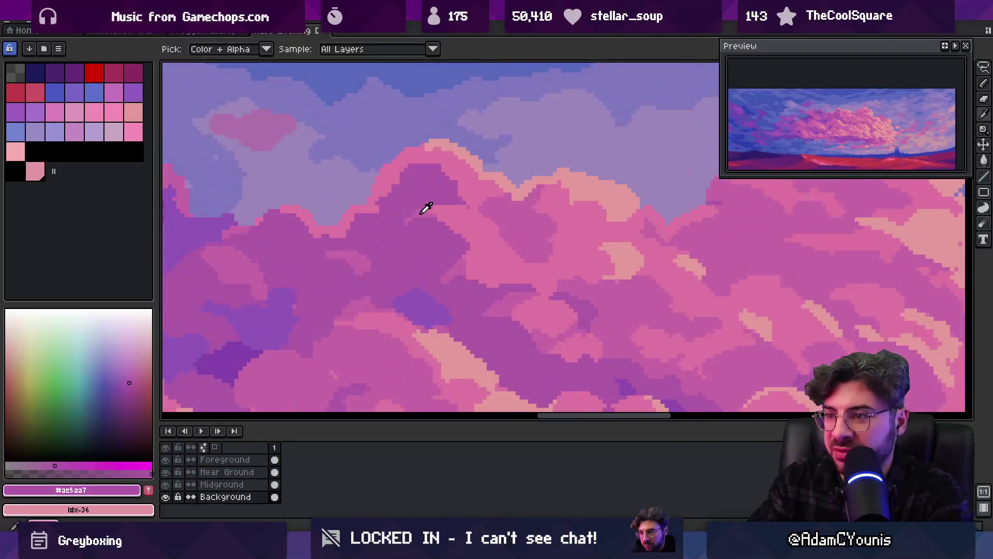
alt+click(399, 177)
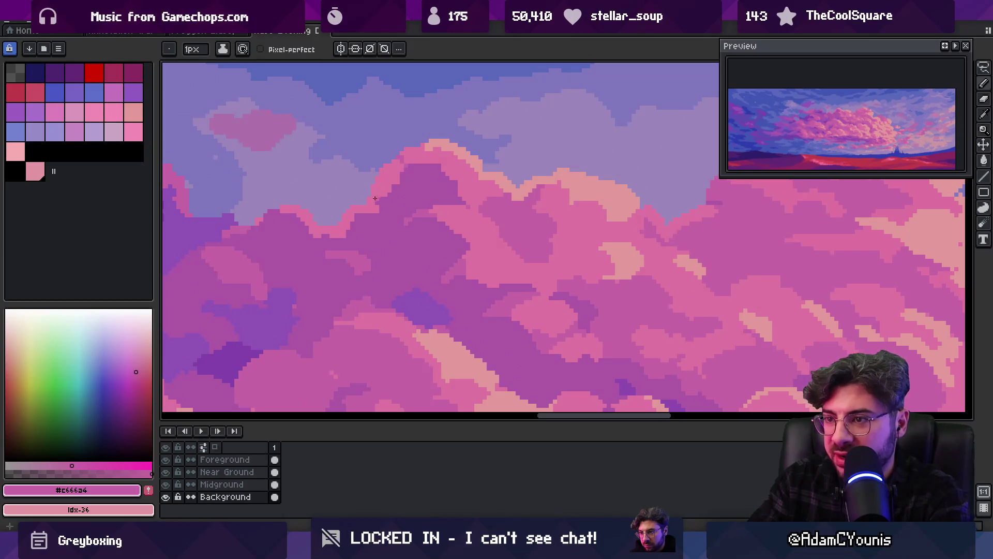
key(z)
scroll(404, 175, down, 3)
scroll(423, 179, up, 2)
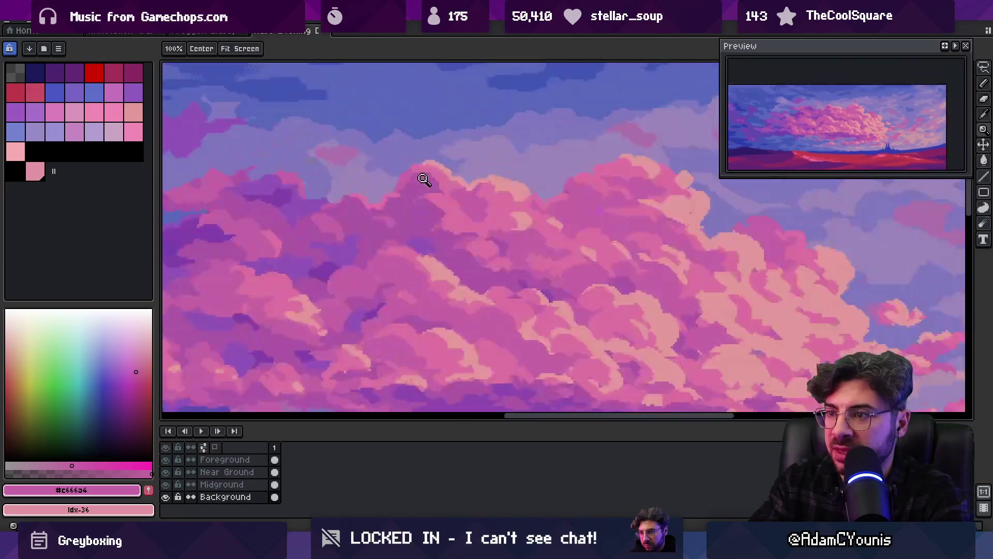
scroll(424, 179, up, 2)
key(b)
alt+click(404, 187)
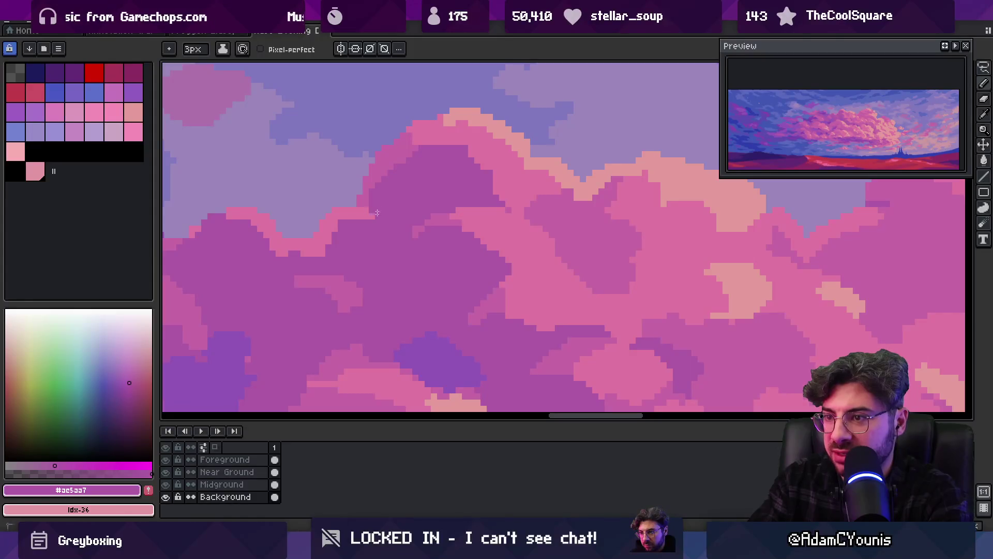
Sample another pink shade from the cloud ridge.
key(z)
scroll(370, 193, down, 4)
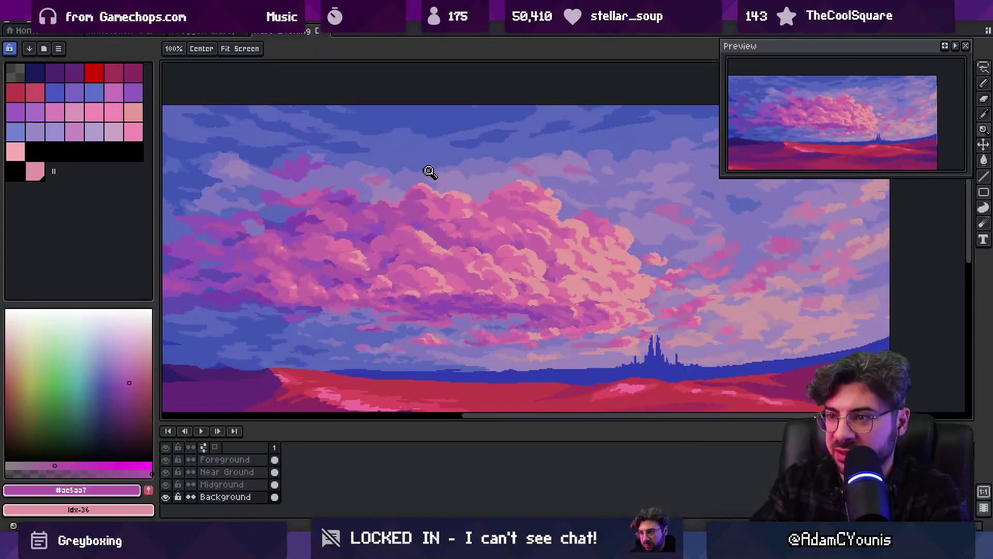
scroll(430, 171, up, 4)
key(b)
alt+click(417, 186)
key(z)
scroll(395, 171, down, 2)
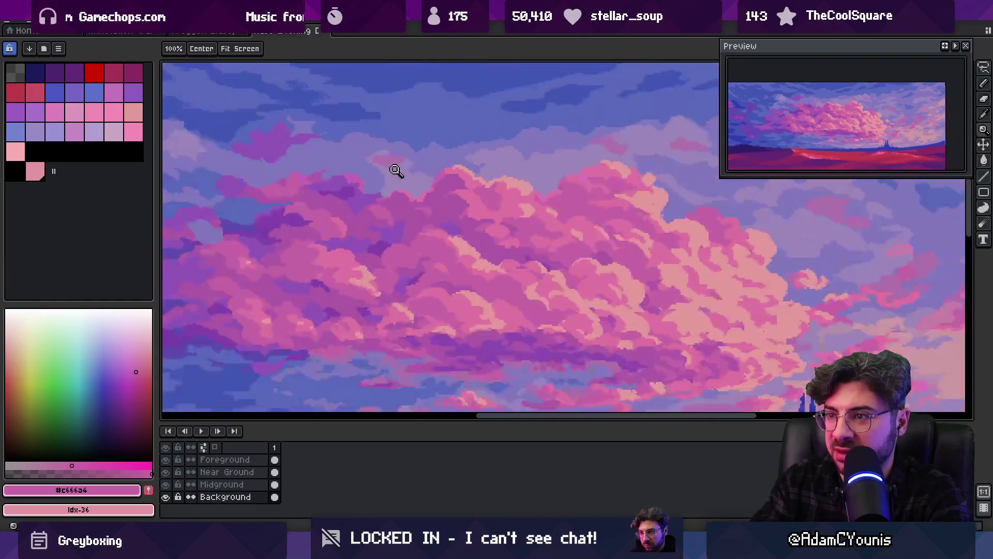
scroll(440, 176, up, 4)
key(b)
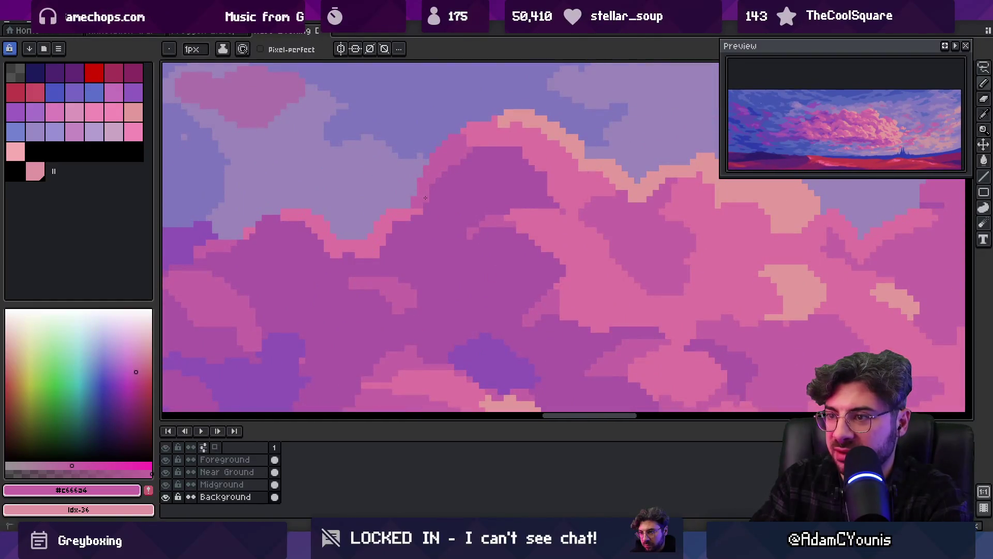
Sample mauve, pale peach and bright pink, then paint pink pixels along the cloud's upper edge.
key(i)
scroll(440, 191, down, 4)
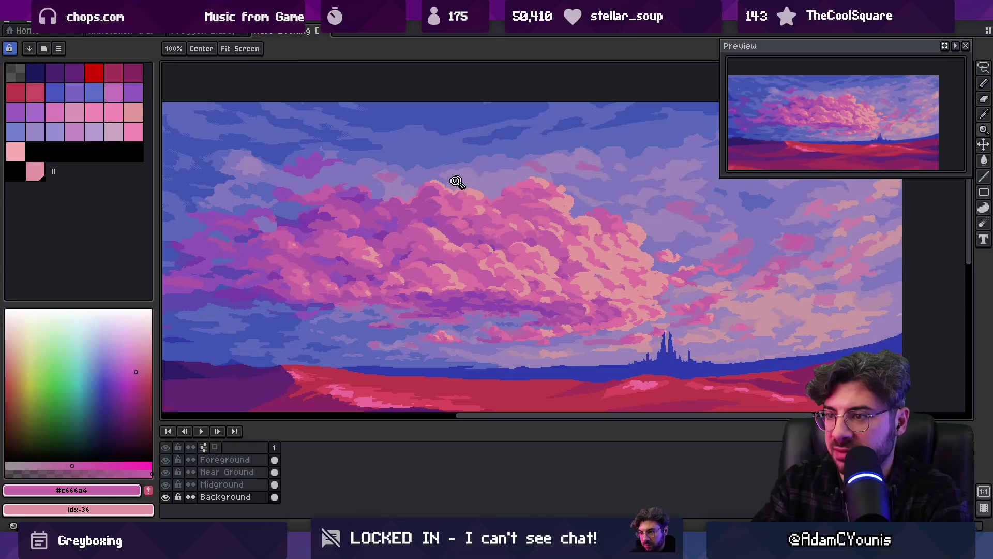
scroll(454, 182, up, 2)
click(426, 192)
key(b)
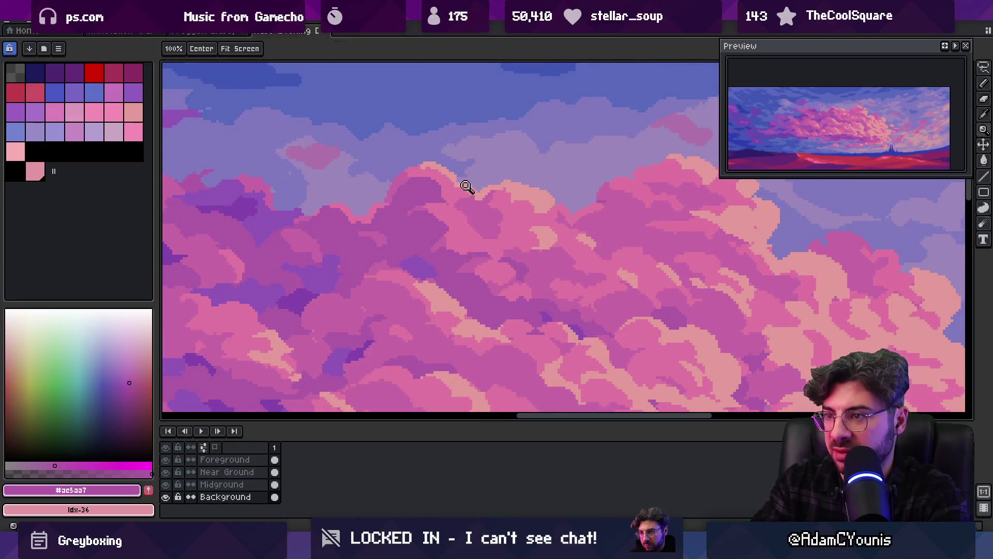
scroll(466, 184, up, 1)
alt+click(543, 177)
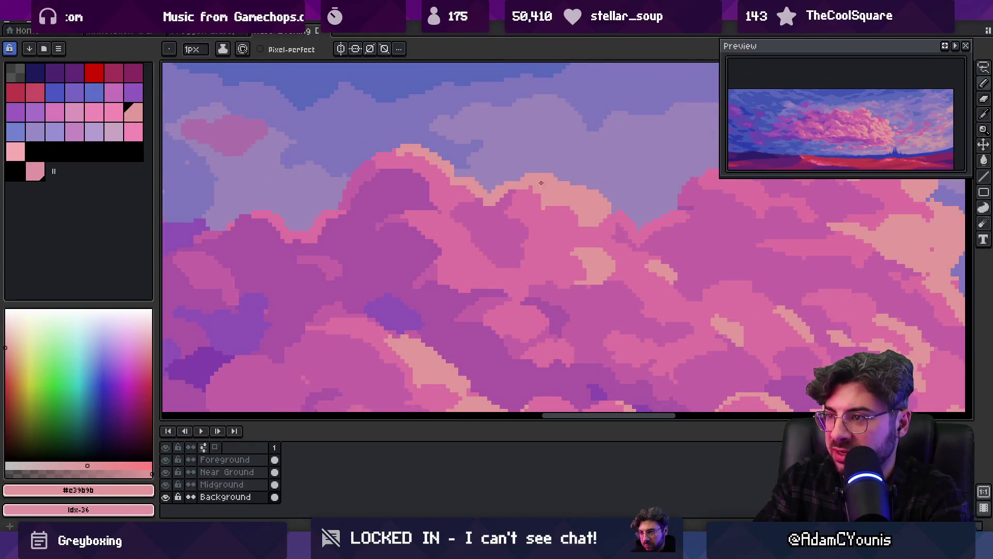
scroll(538, 177, down, 1)
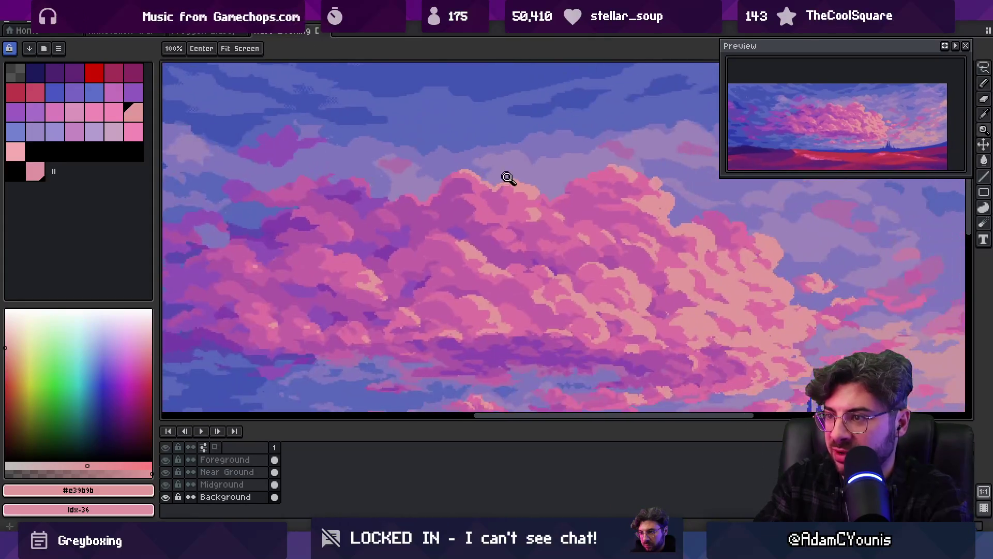
scroll(506, 177, up, 2)
alt+click(501, 166)
drag(504, 155, 514, 163)
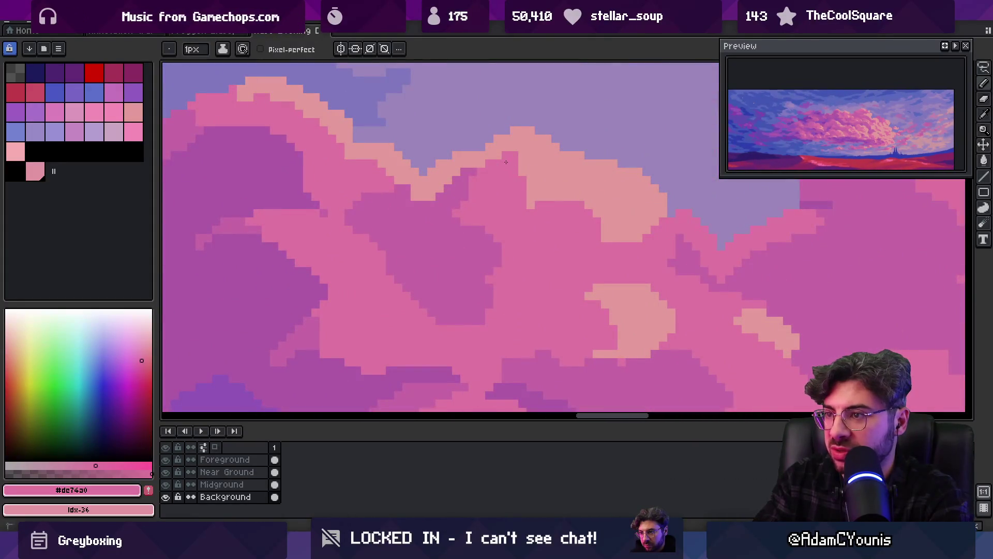
Move along the ridge and pick up the pink cloud colour again.
scroll(502, 158, down, 3)
scroll(464, 171, up, 1)
scroll(518, 158, up, 1)
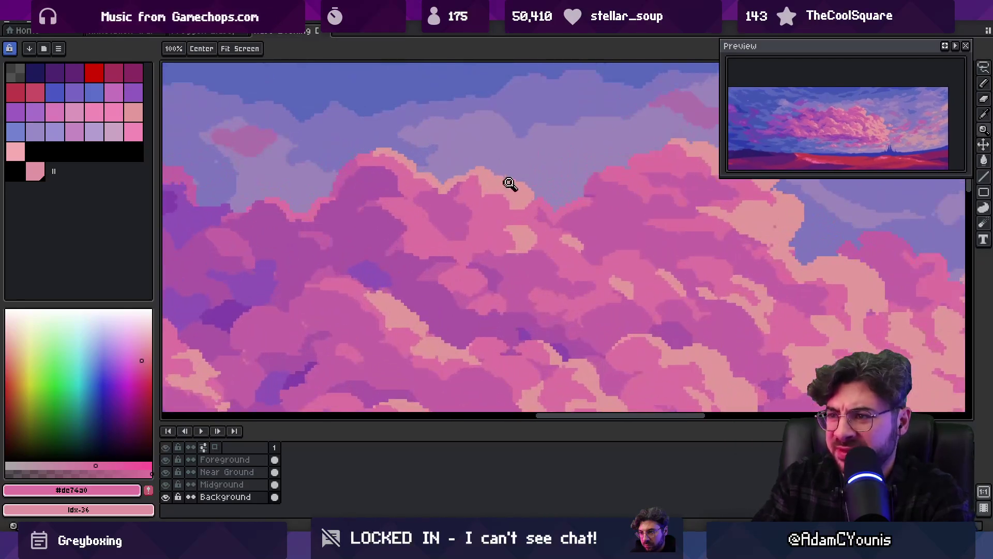
scroll(443, 185, up, 2)
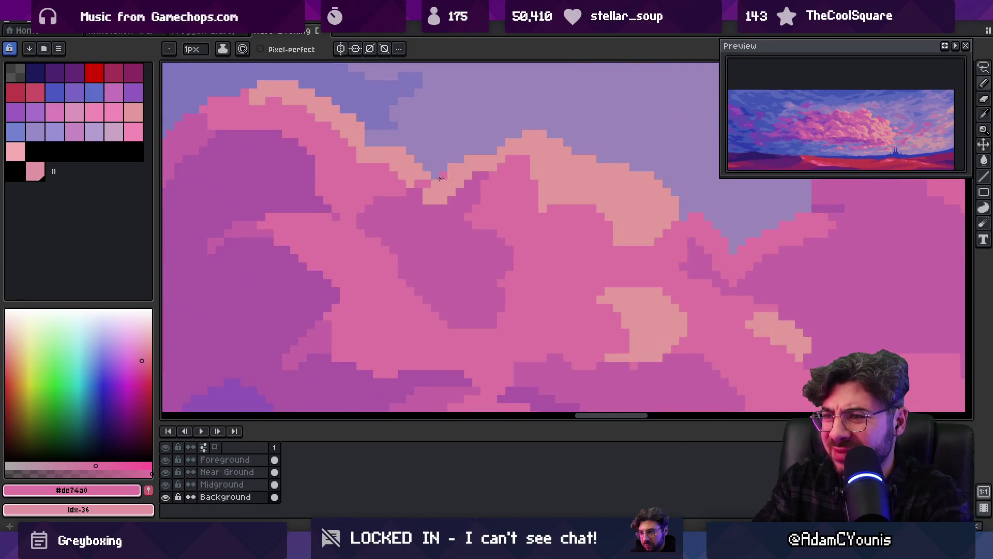
scroll(465, 173, down, 3)
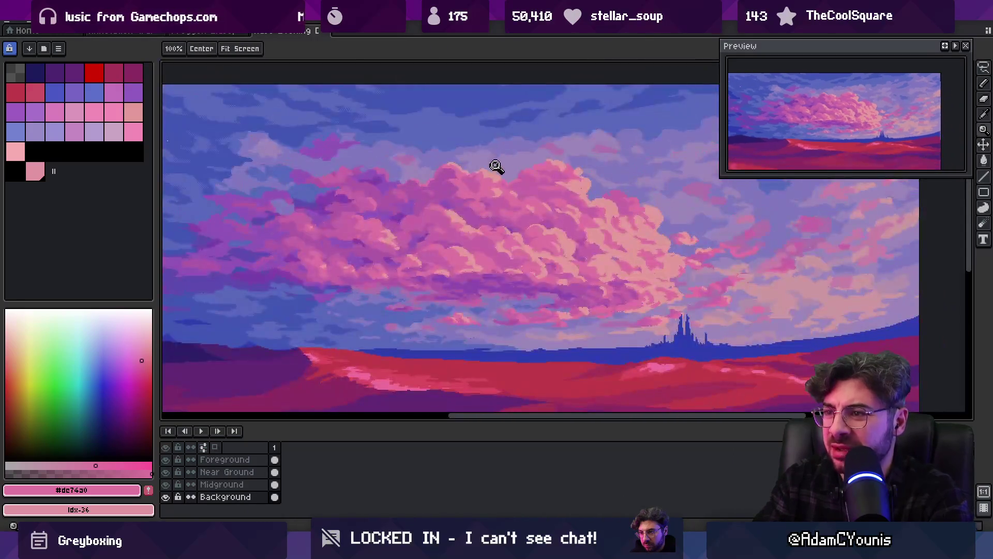
key(v)
key(b)
scroll(466, 173, up, 3)
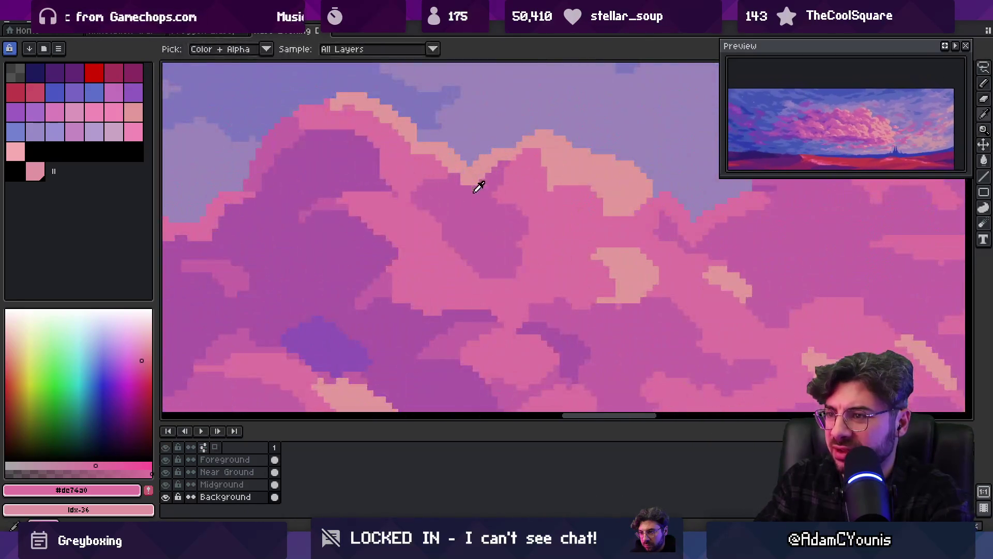
alt+click(488, 171)
Sample the pale peach highlight and the lavender sky colour near the ridge.
key(z)
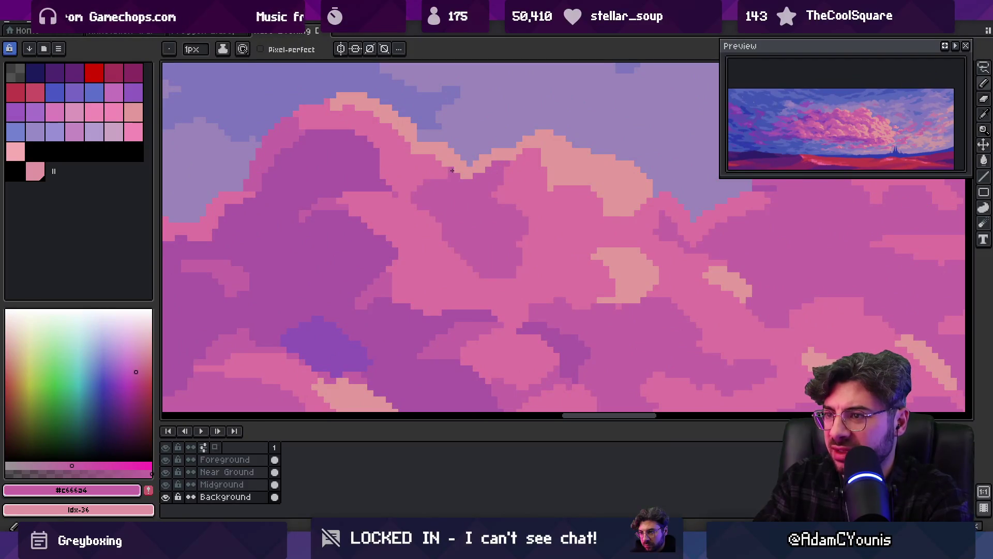
scroll(446, 171, down, 3)
scroll(477, 168, up, 2)
scroll(476, 168, up, 2)
alt+click(483, 173)
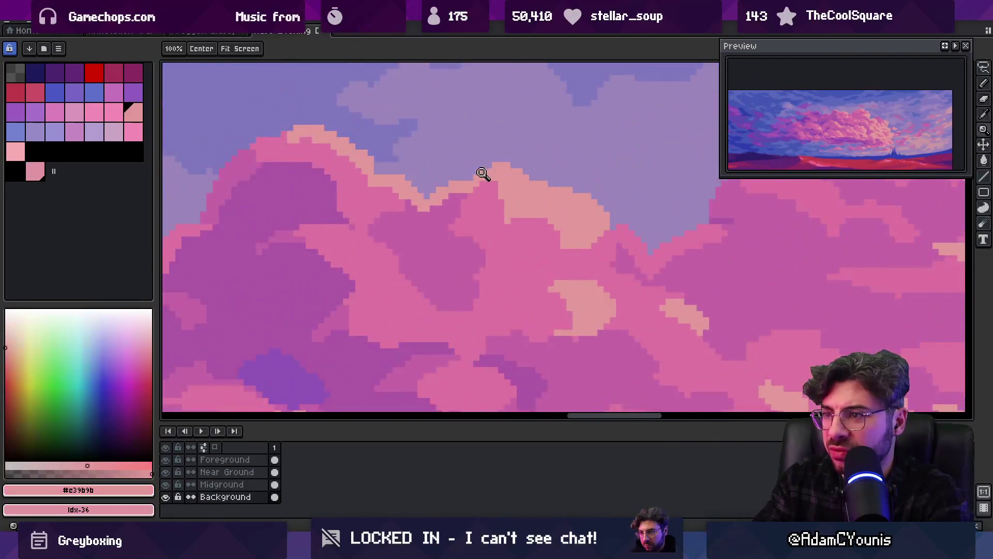
key(b)
alt+click(448, 182)
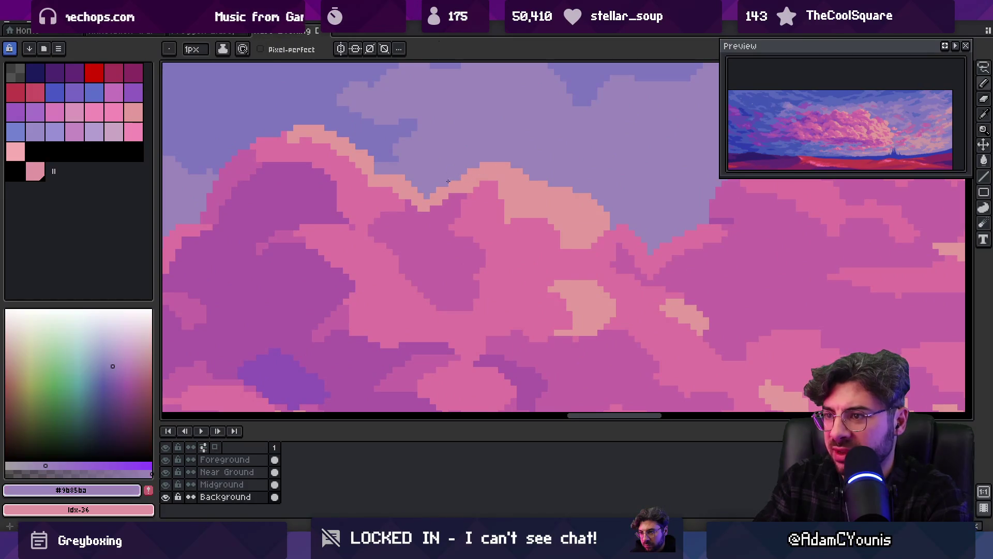
Fill the lavender sky notch with pink pixels, then pick the warmer pink #dc74a0.
key(z)
scroll(429, 171, down, 3)
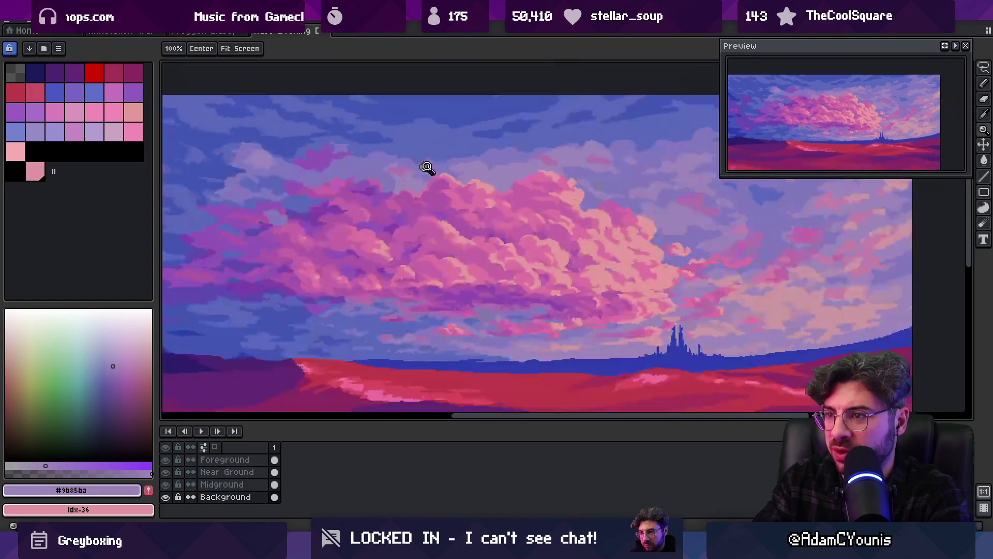
scroll(510, 188, up, 3)
alt+click(506, 192)
key(b)
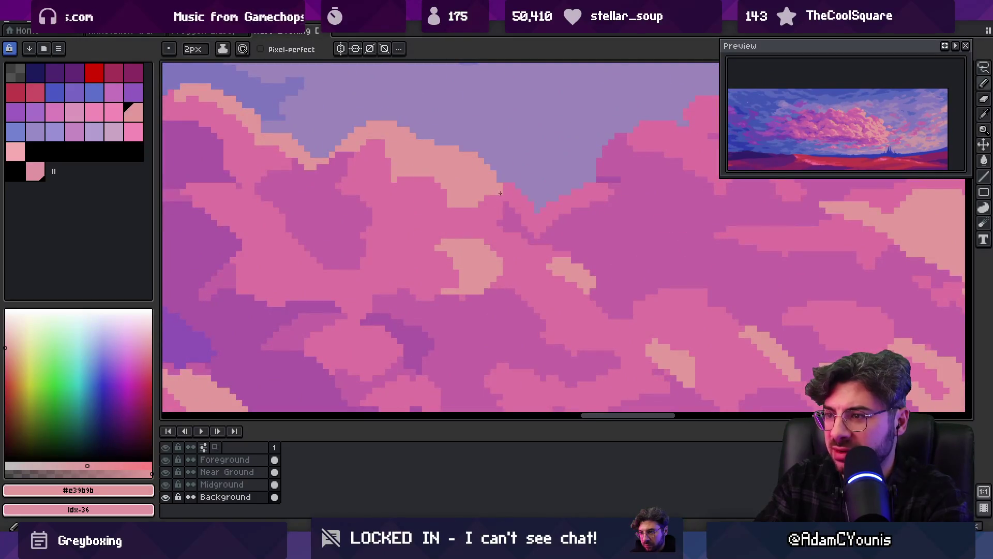
drag(500, 192, 528, 212)
alt+click(489, 202)
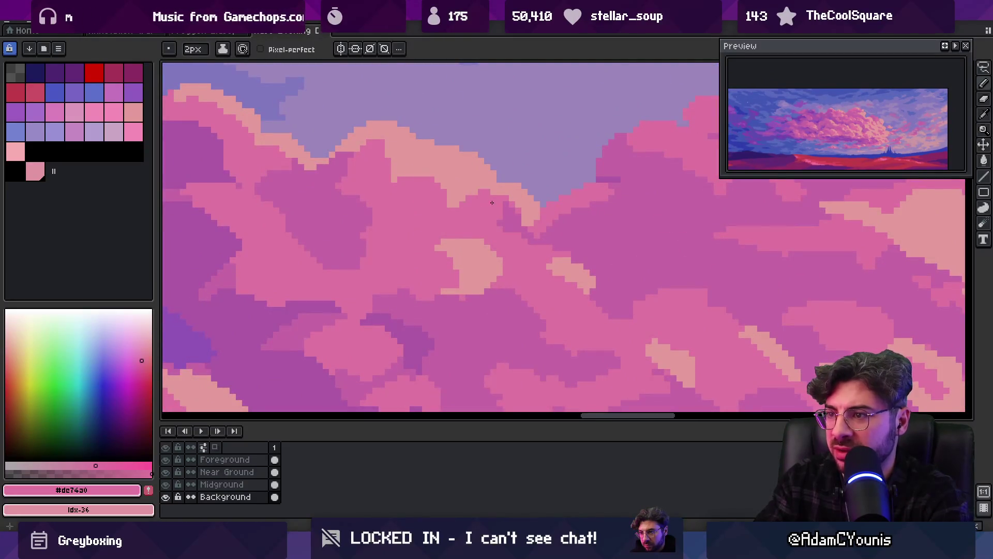
key(z)
scroll(497, 191, down, 3)
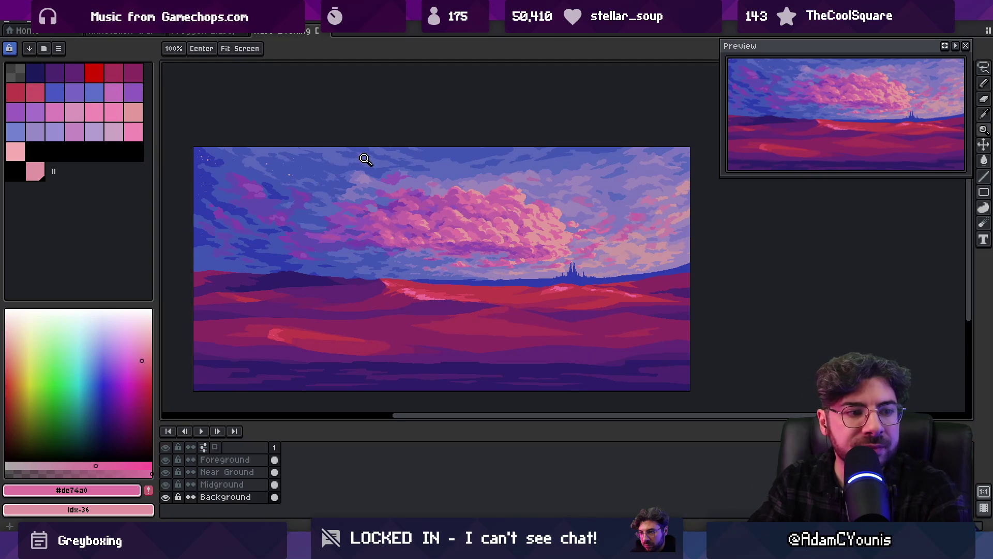
Sample violet, light pink and mid pink tones from the cloud to rework its highlights.
scroll(432, 181, up, 3)
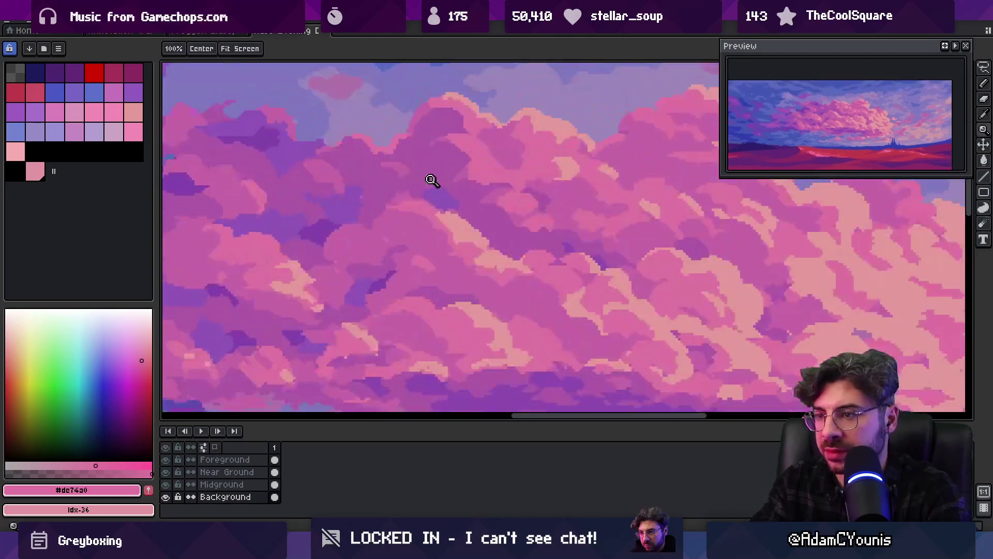
scroll(414, 185, down, 1)
scroll(427, 195, down, 2)
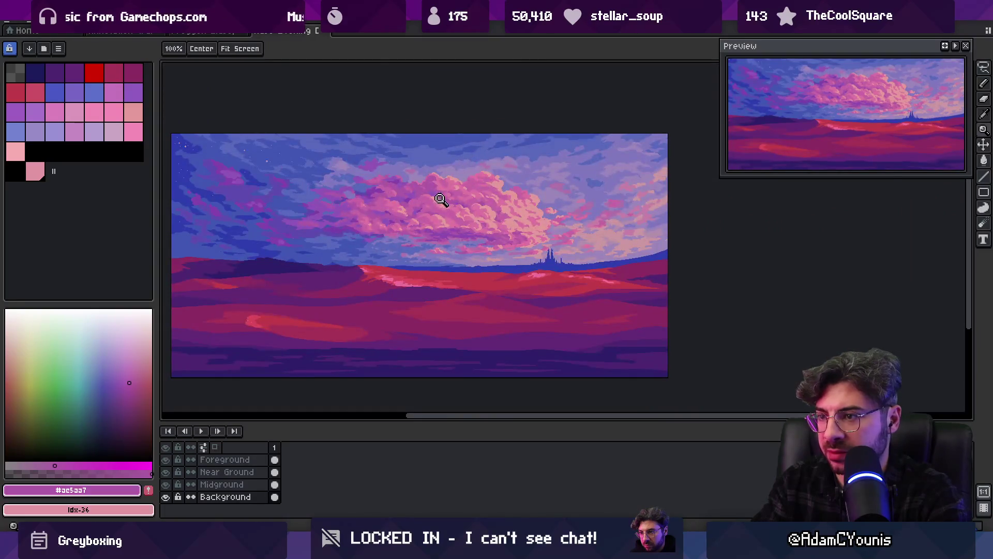
scroll(440, 200, up, 3)
key(b)
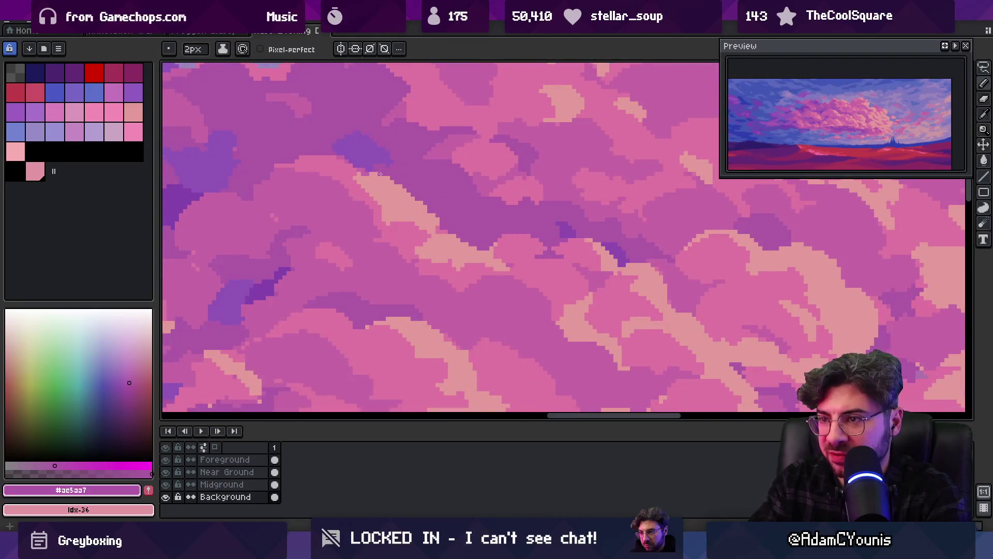
alt+click(368, 171)
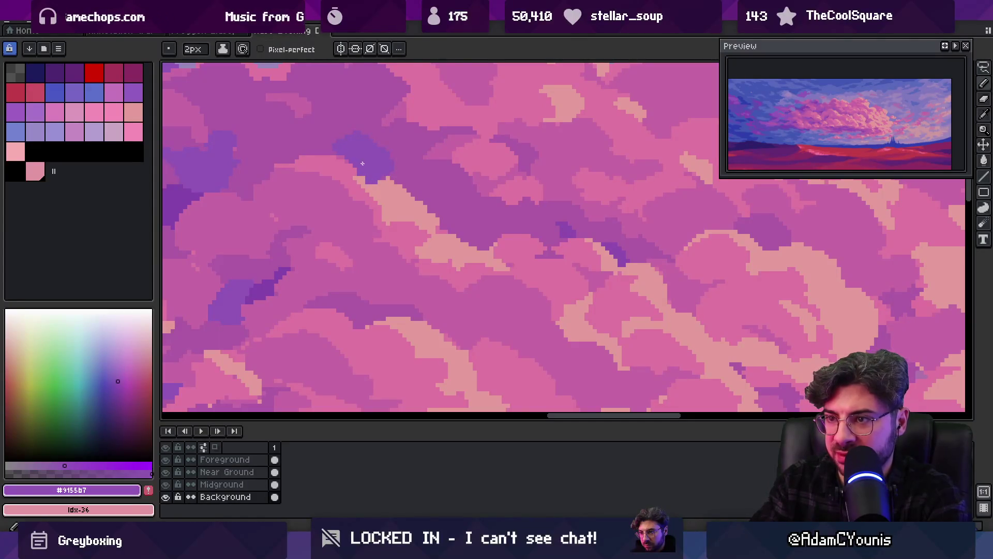
alt+click(352, 162)
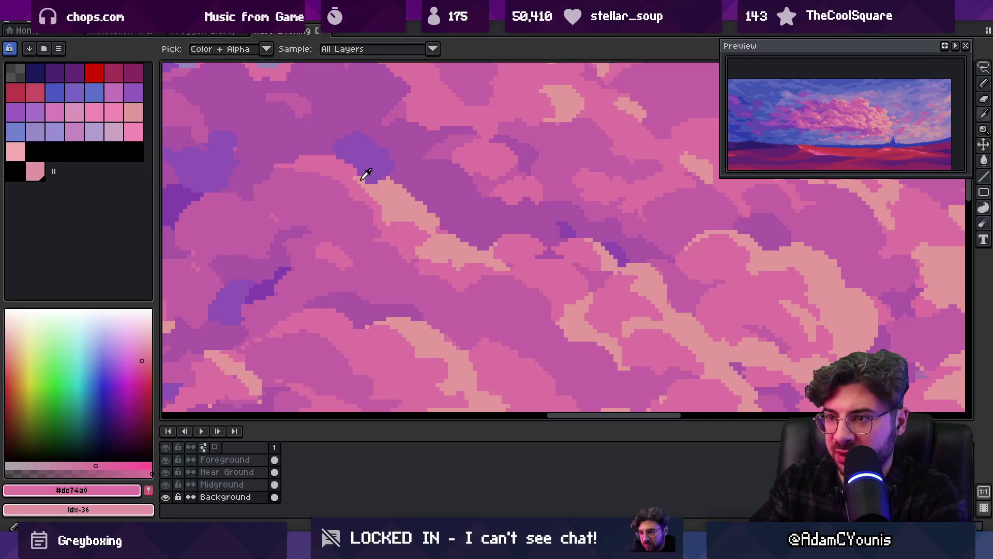
alt+click(354, 178)
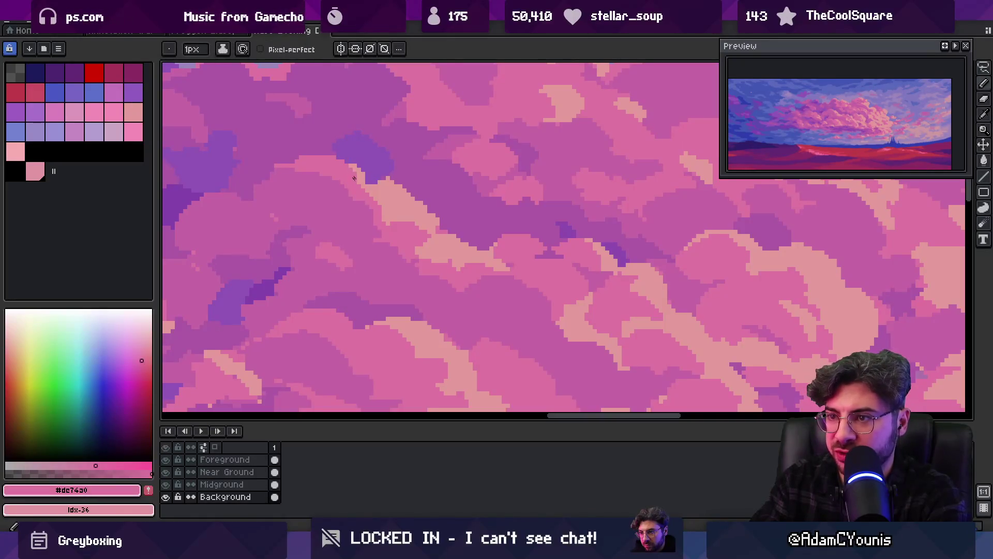
Zoom out to check the whole landscape, then pick a new pink tone from the upper cloud.
key(z)
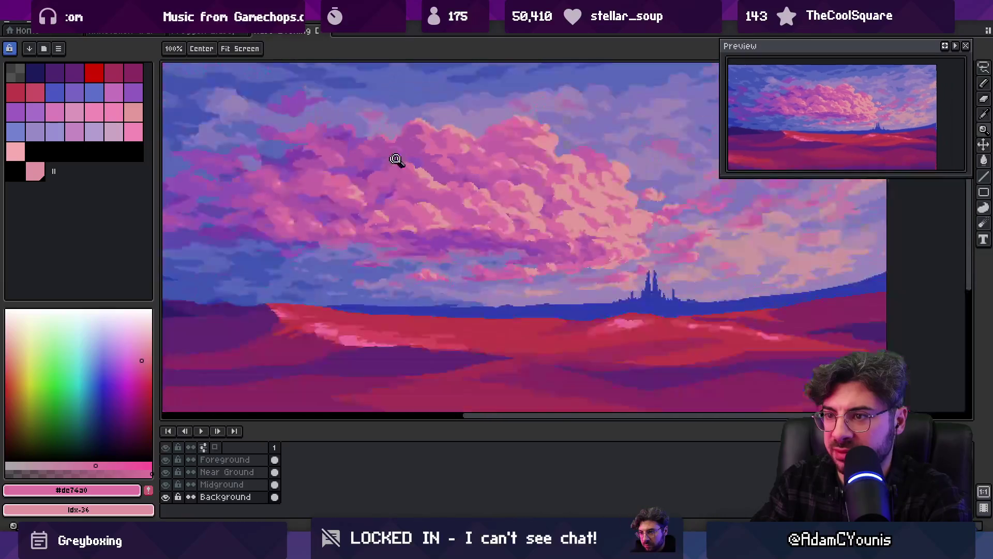
scroll(399, 160, down, 2)
scroll(408, 165, down, 1)
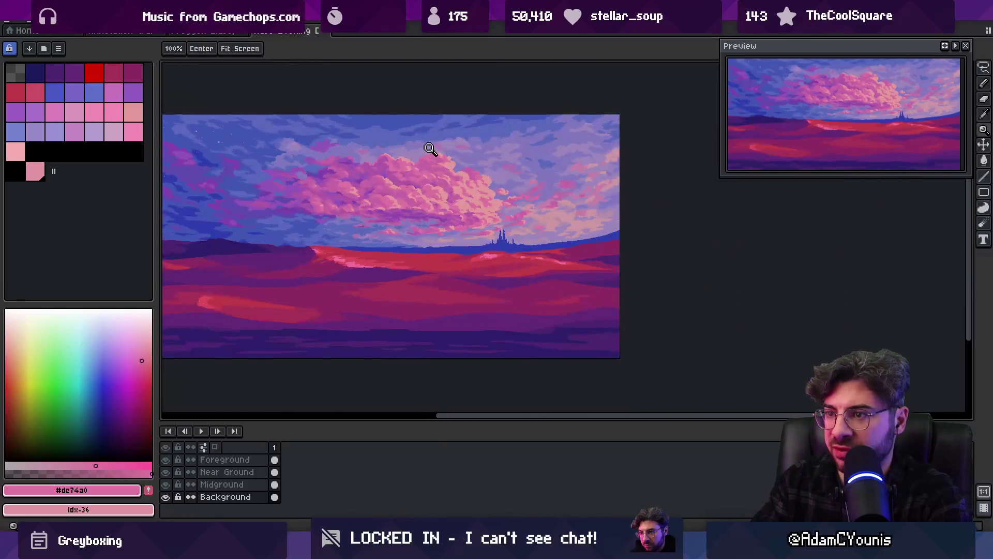
scroll(418, 157, up, 3)
alt+click(461, 173)
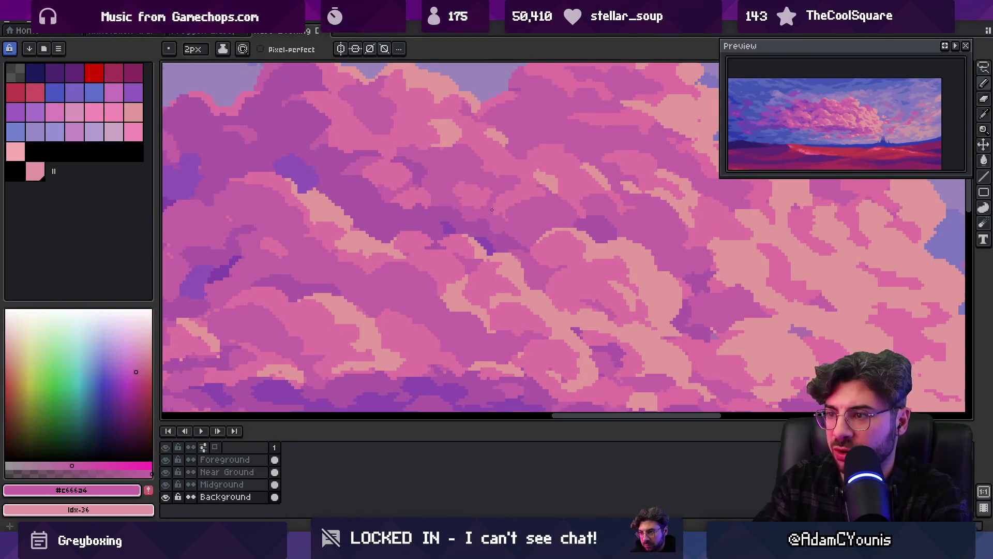
Zoom out to view the whole landscape, then zoom back in on the clouds and castle.
key(z)
scroll(460, 171, down, 3)
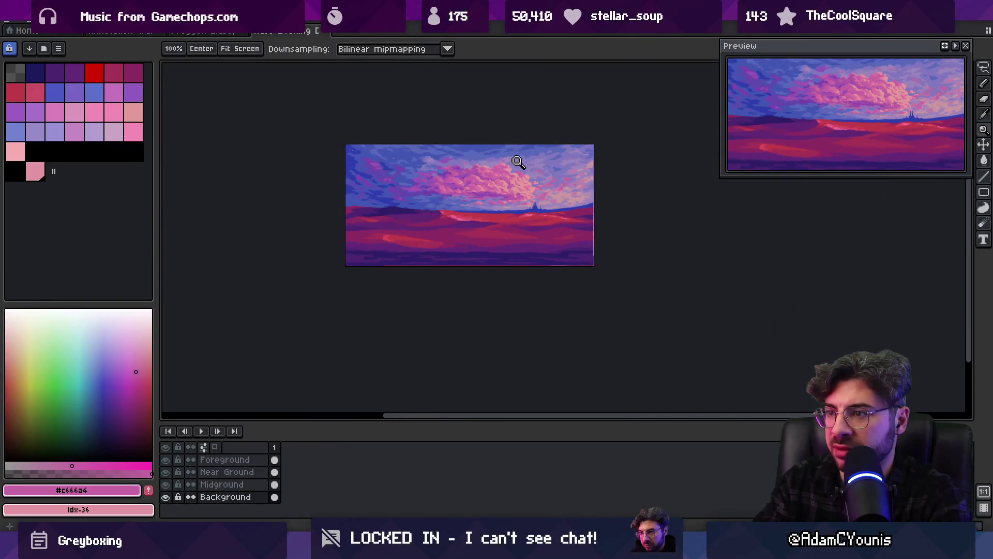
click(517, 178)
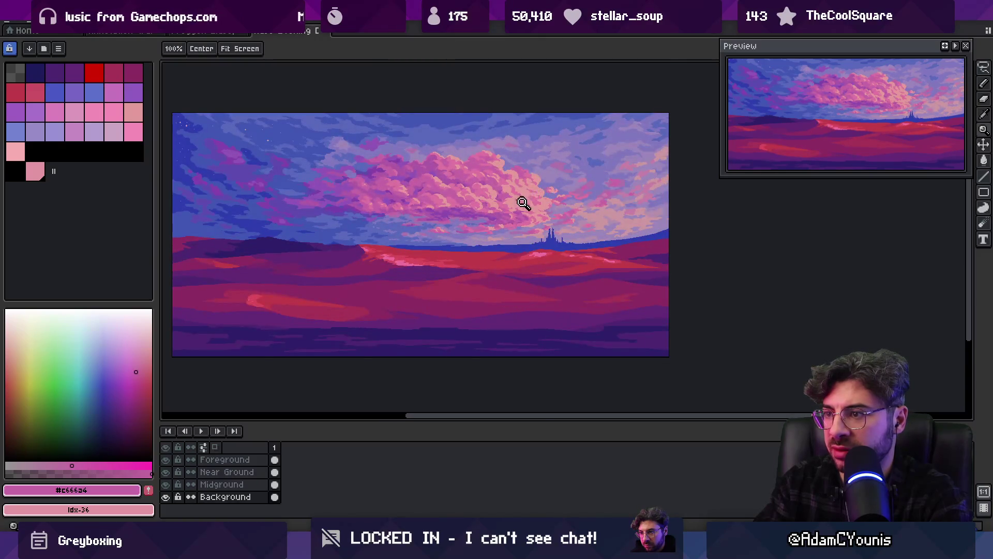
click(522, 202)
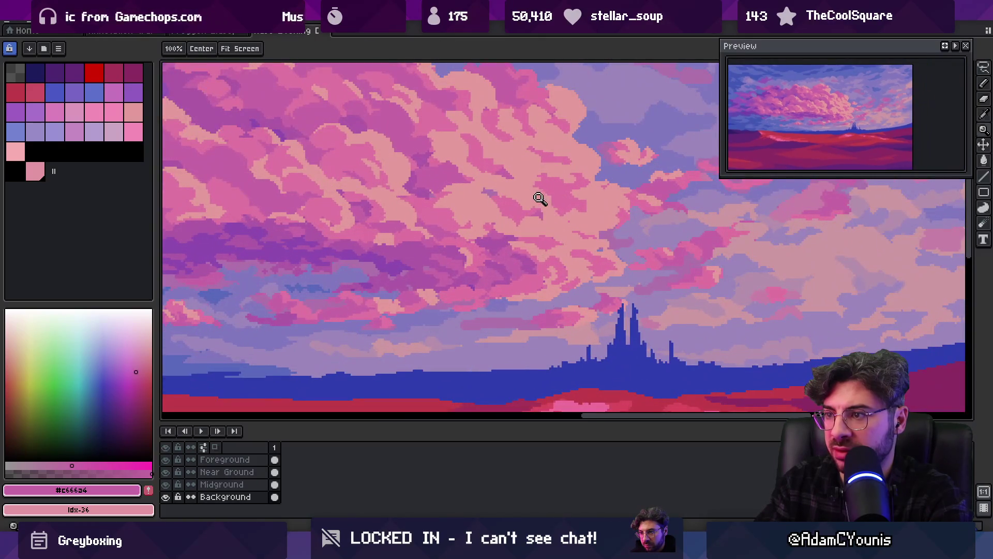
Sample the light and mid pink cloud tones and repaint the cumulus highlights.
alt+click(539, 195)
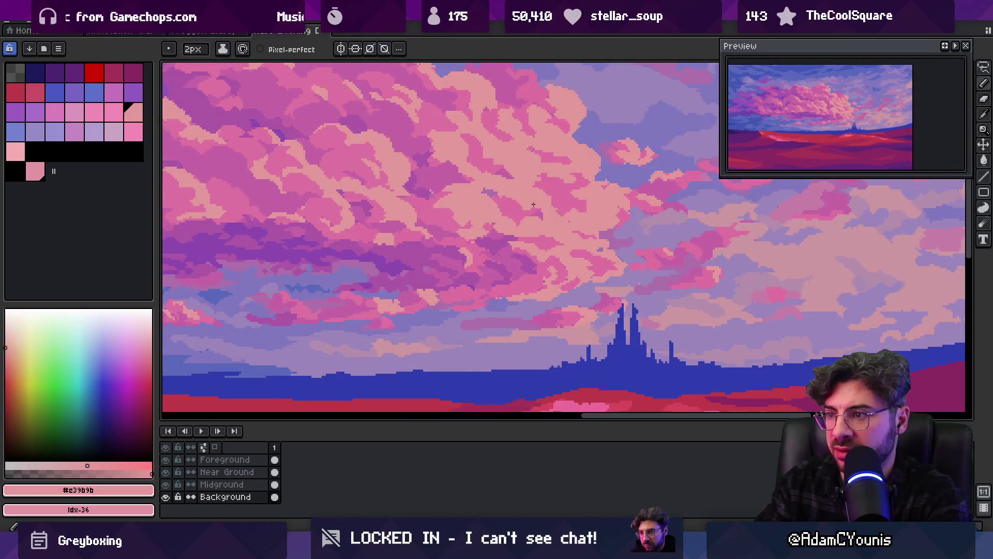
scroll(511, 207, down, 2)
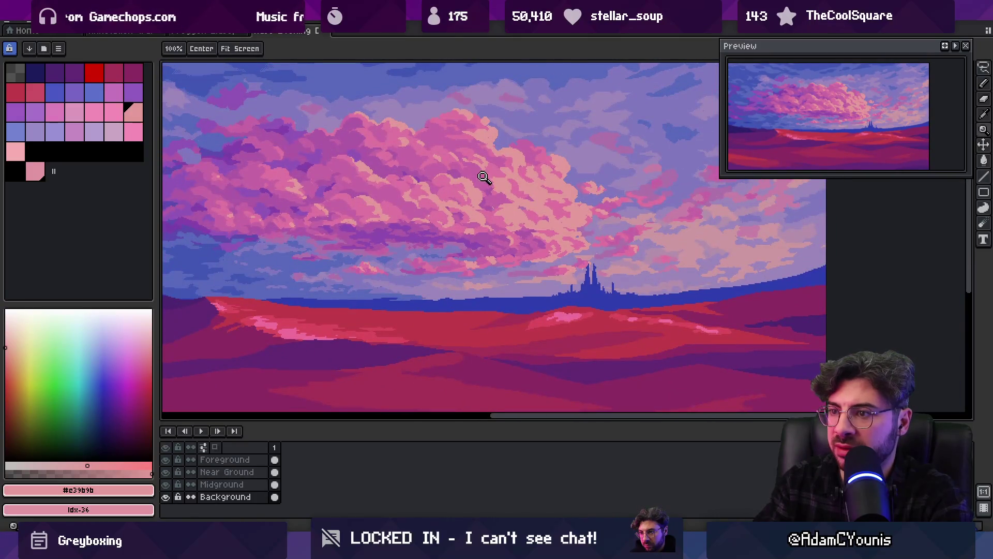
scroll(481, 163, down, 2)
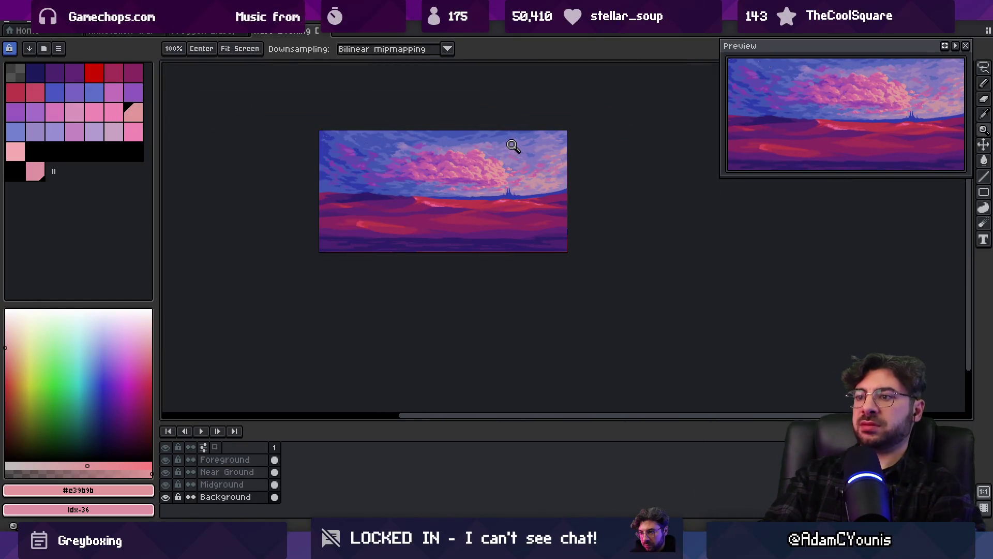
scroll(463, 169, up, 4)
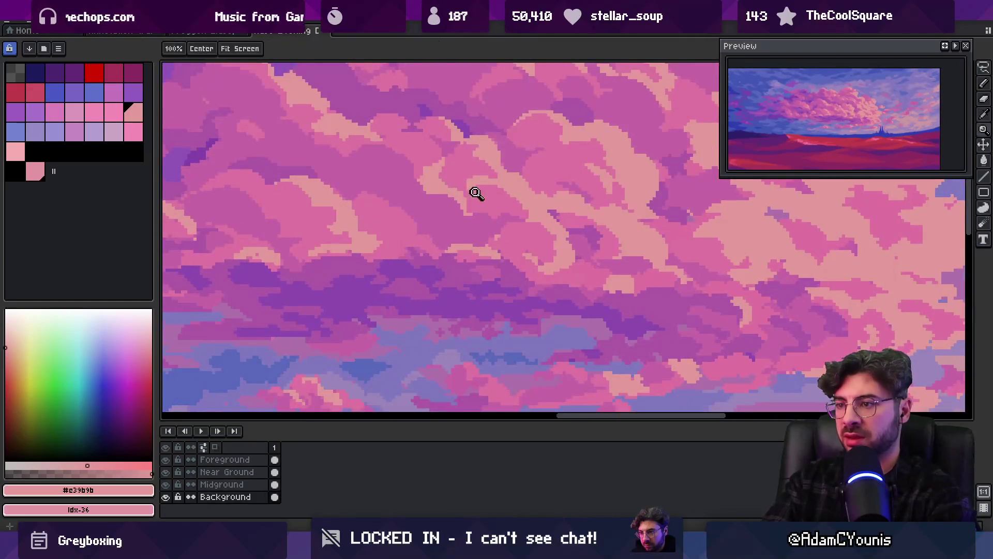
alt+click(464, 182)
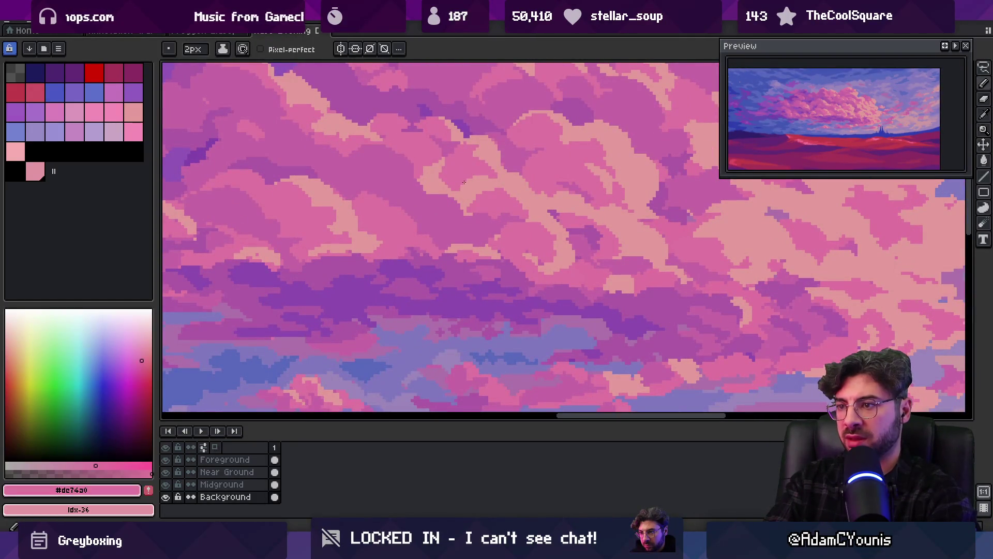
scroll(520, 138, down, 2)
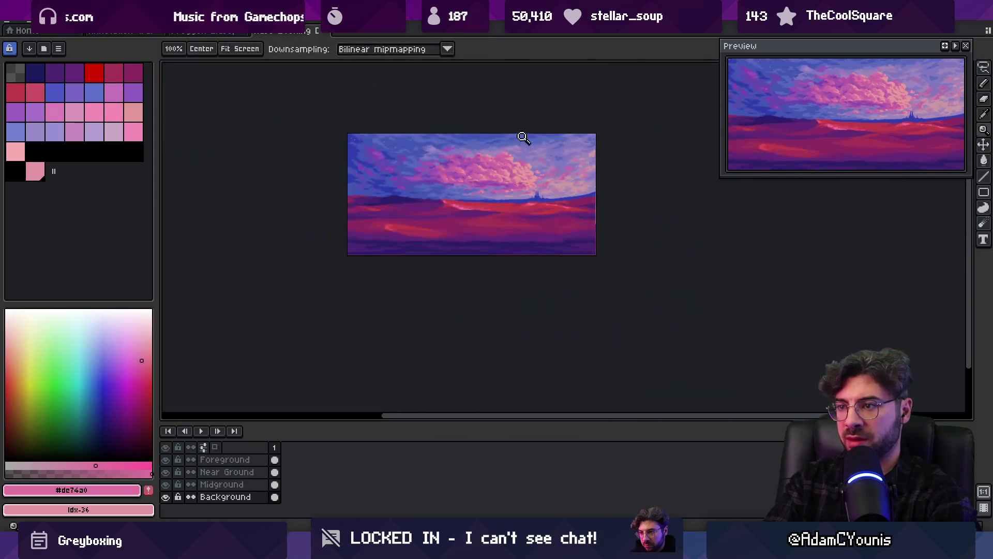
scroll(507, 162, up, 3)
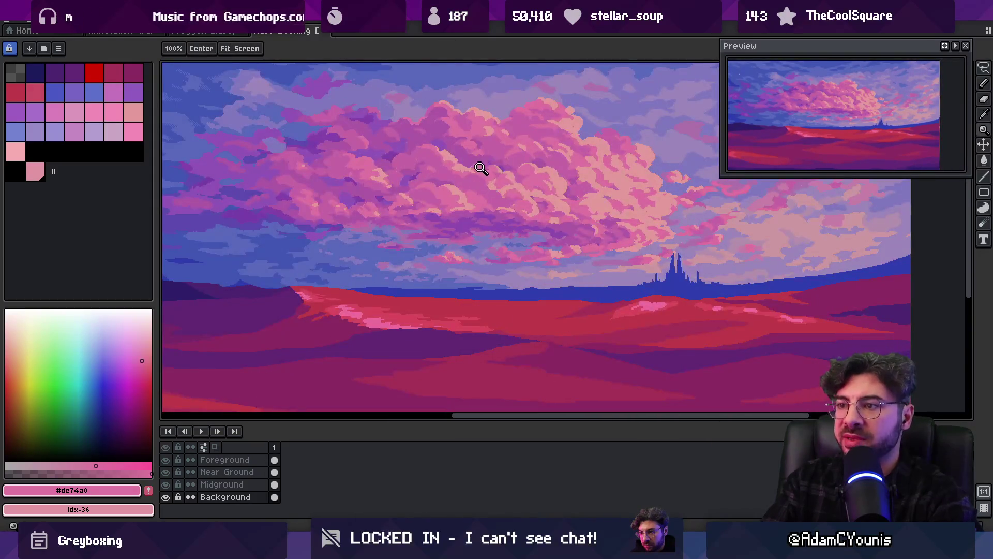
scroll(473, 171, up, 2)
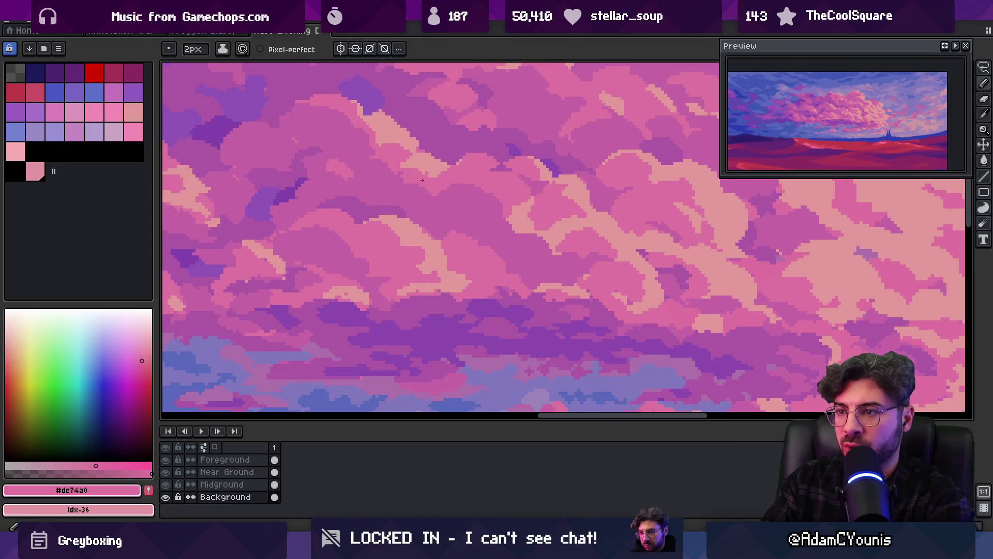
Alternate light pink and purple shadow tones on the cloud, ending on mauve #ae5aa7, and review zoomed out.
alt+click(420, 159)
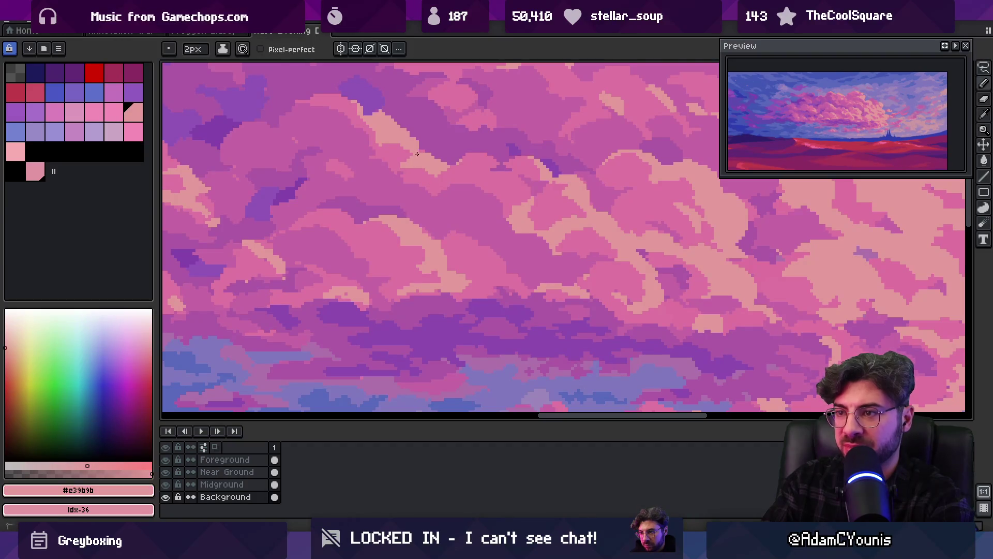
alt+click(424, 137)
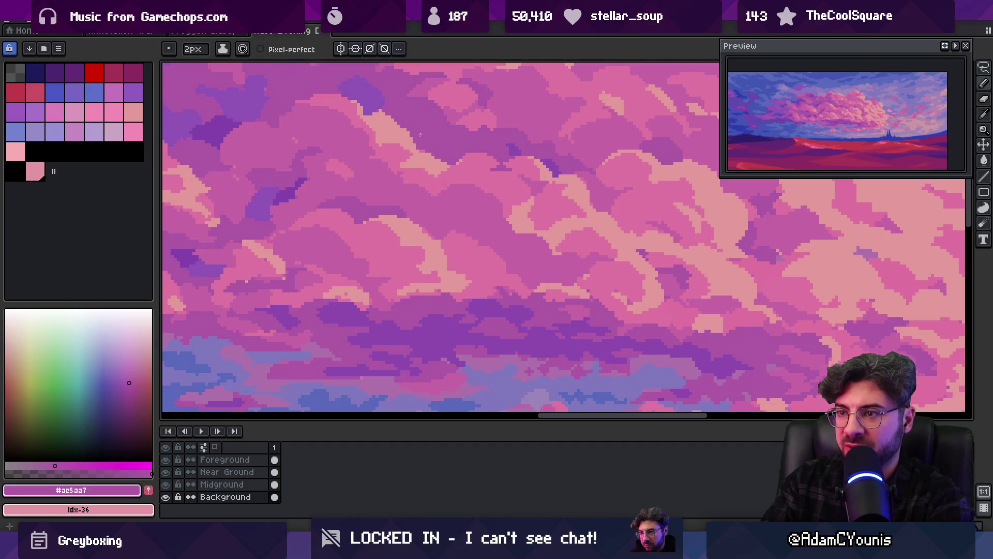
alt+click(392, 123)
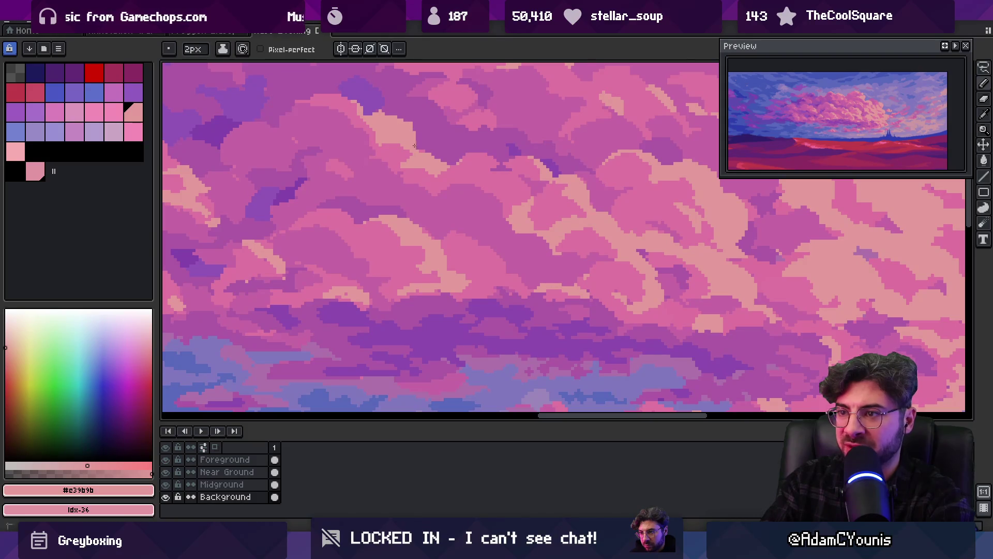
scroll(415, 146, up, 1)
alt+click(404, 124)
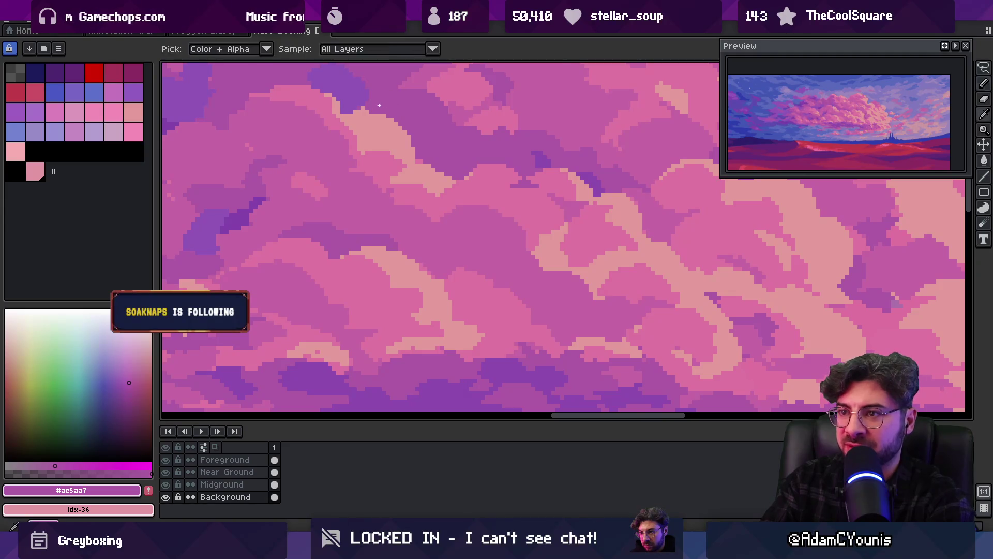
key(z)
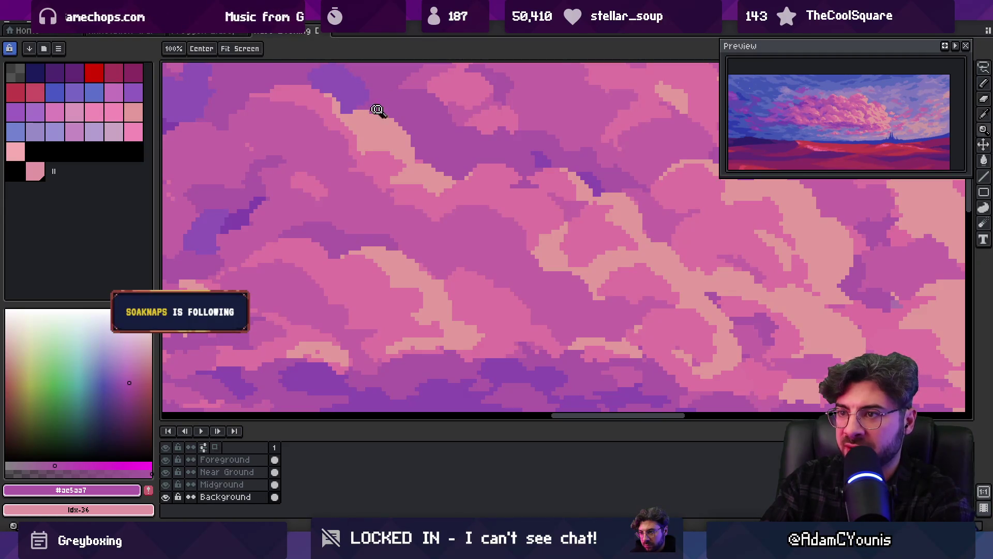
scroll(448, 93, down, 2)
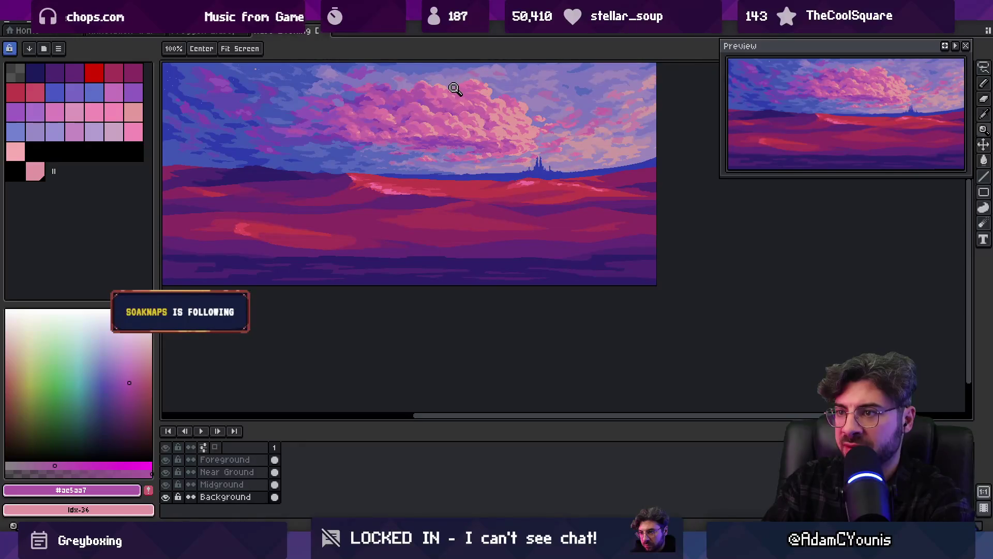
Sample the mid pink and darker magenta cloud tones, then review the landscape zoomed out.
scroll(454, 89, up, 3)
alt+click(408, 142)
alt+click(430, 160)
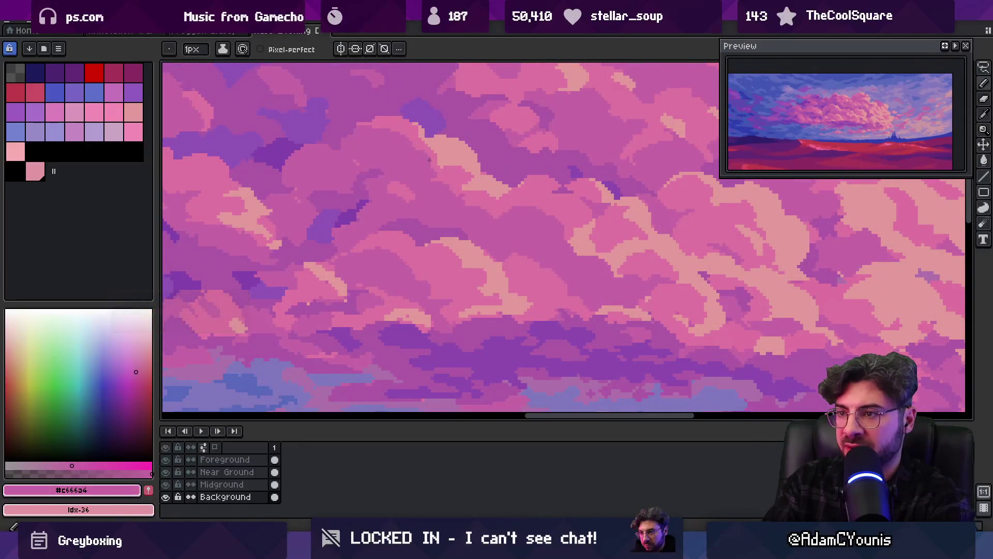
key(z)
scroll(409, 140, down, 3)
scroll(440, 135, up, 3)
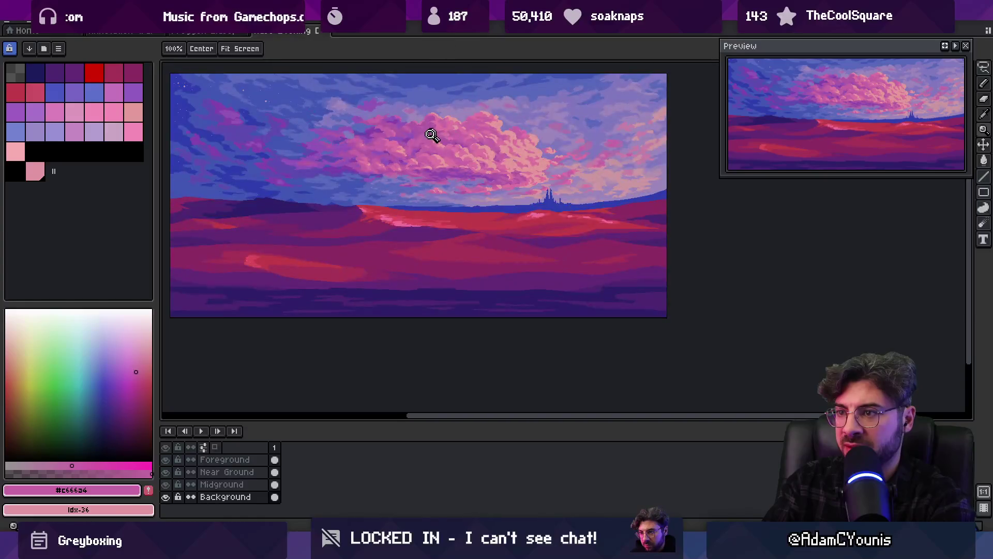
Shade the cloud with mid pink and purple shadow using the Pencil and Fill tools.
key(b)
alt+click(421, 189)
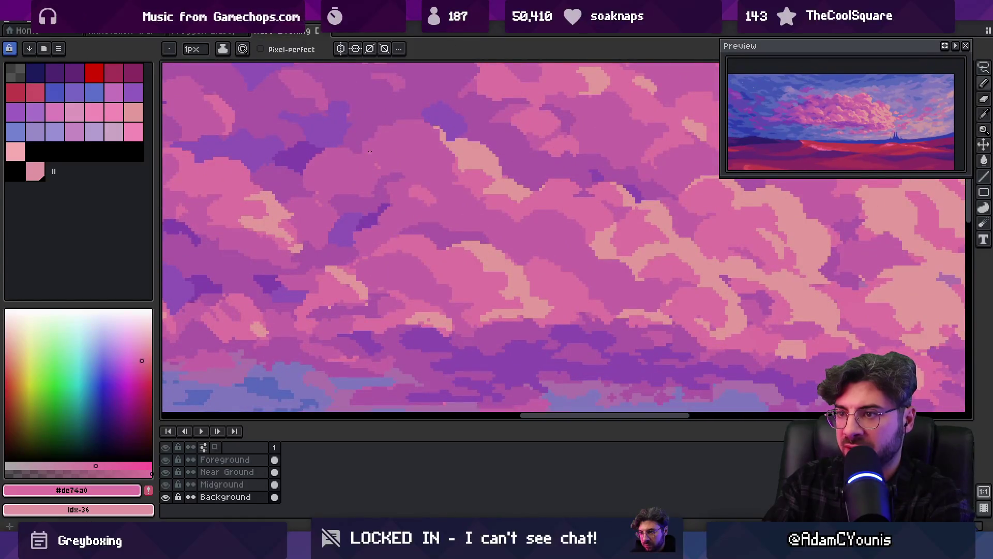
key(g)
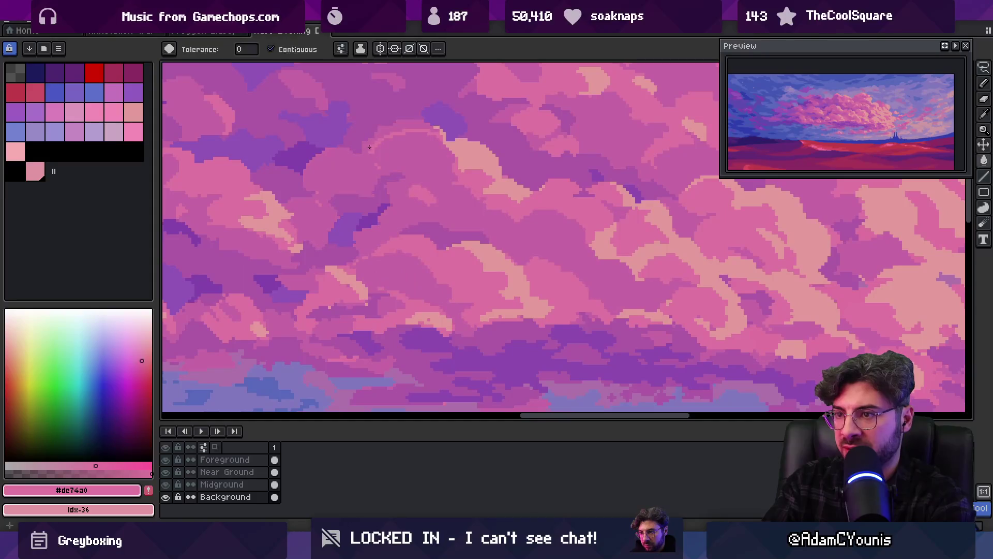
alt+click(365, 149)
key(b)
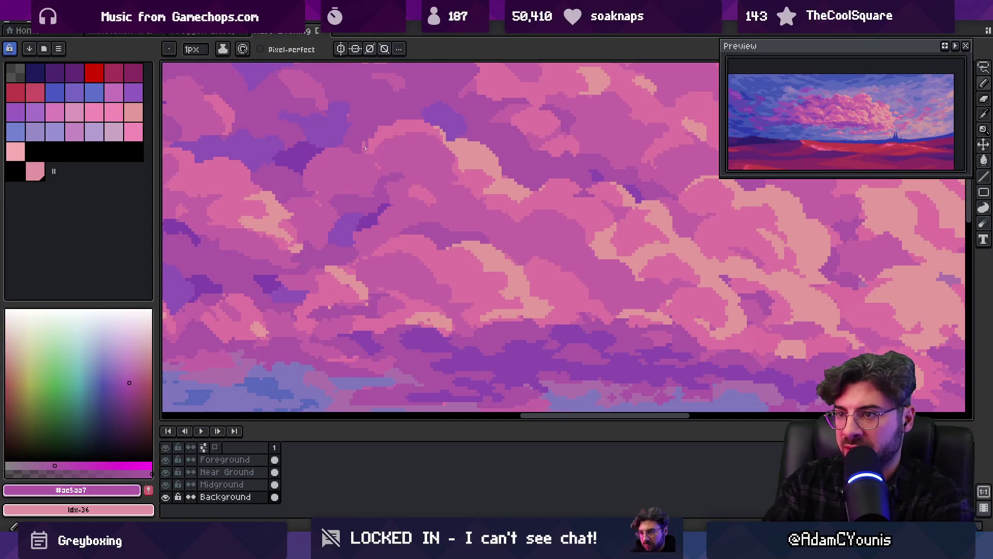
alt+click(398, 127)
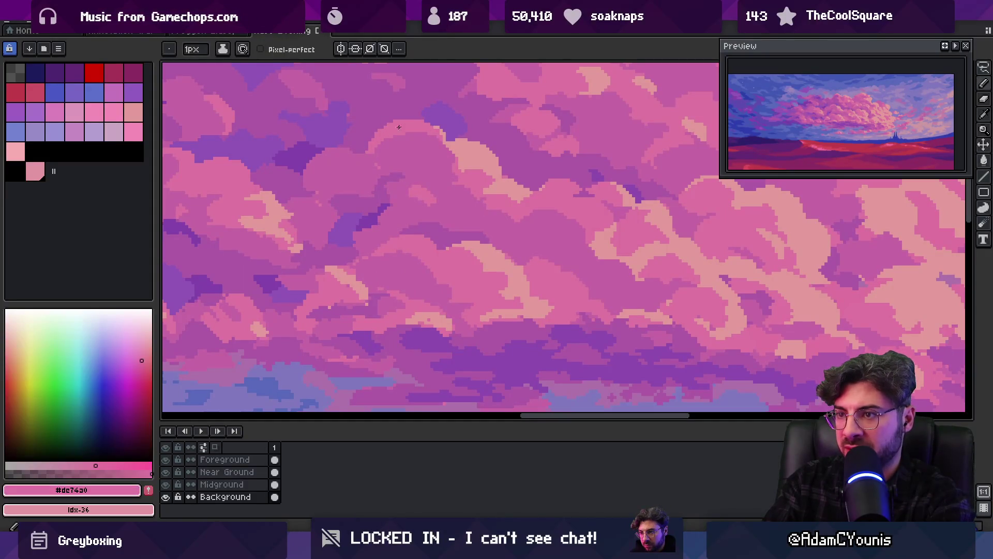
Add light pink to the cloud, checking the whole image zoomed out before and after.
key(z)
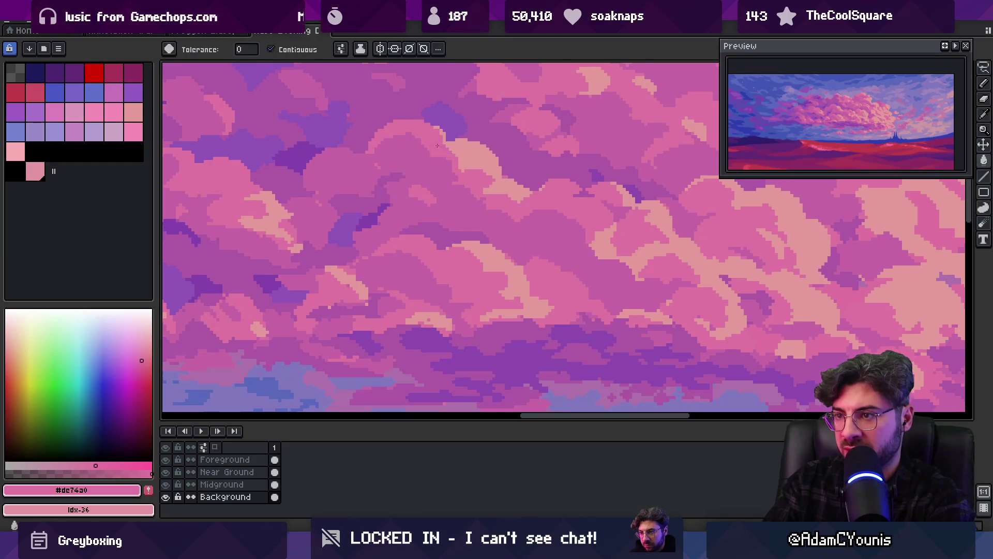
scroll(448, 129, down, 2)
scroll(509, 139, up, 3)
key(b)
alt+click(436, 136)
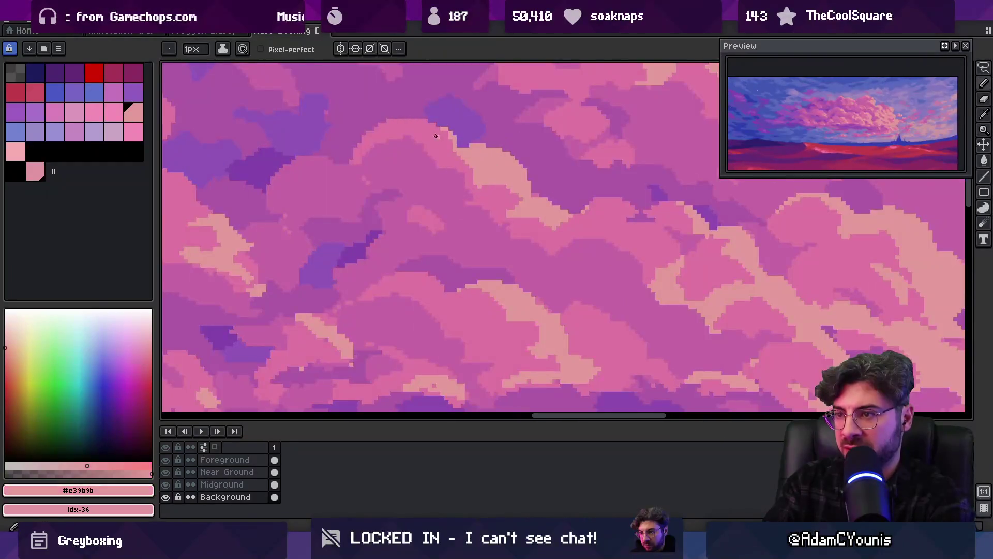
key(z)
scroll(454, 133, down, 3)
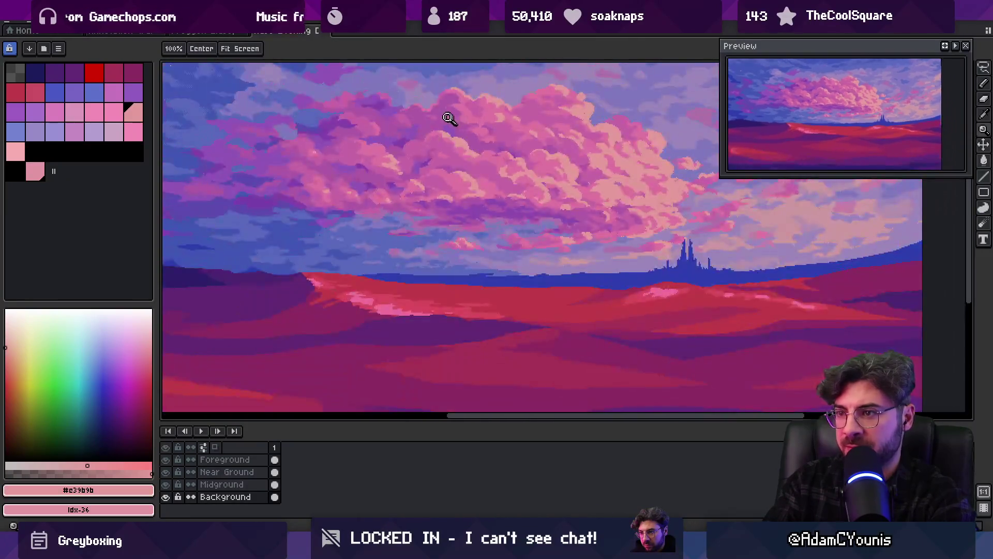
scroll(469, 125, down, 1)
scroll(506, 104, up, 3)
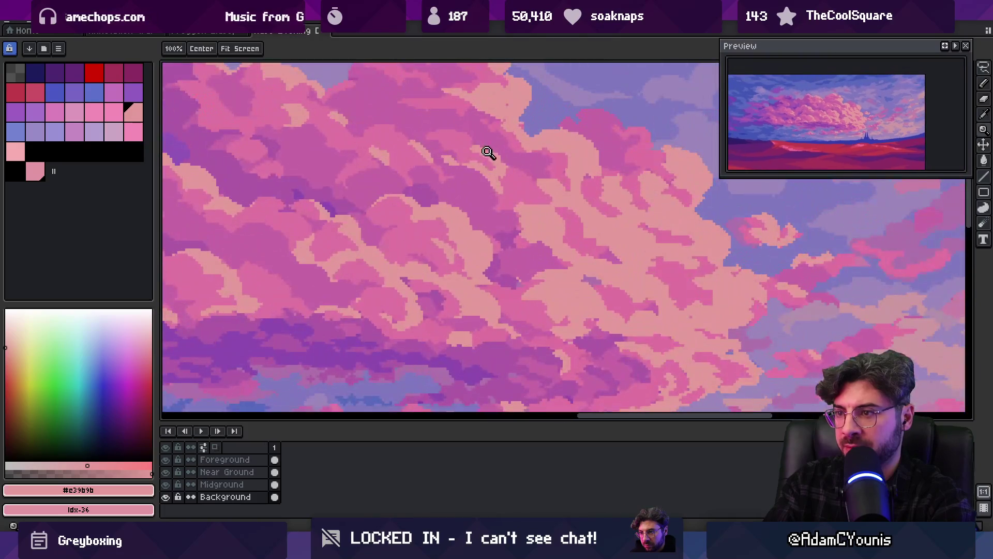
Alternate mauve and lighter pink dabs in the cloud, ending on warm pink #dc74a0.
key(b)
alt+click(443, 154)
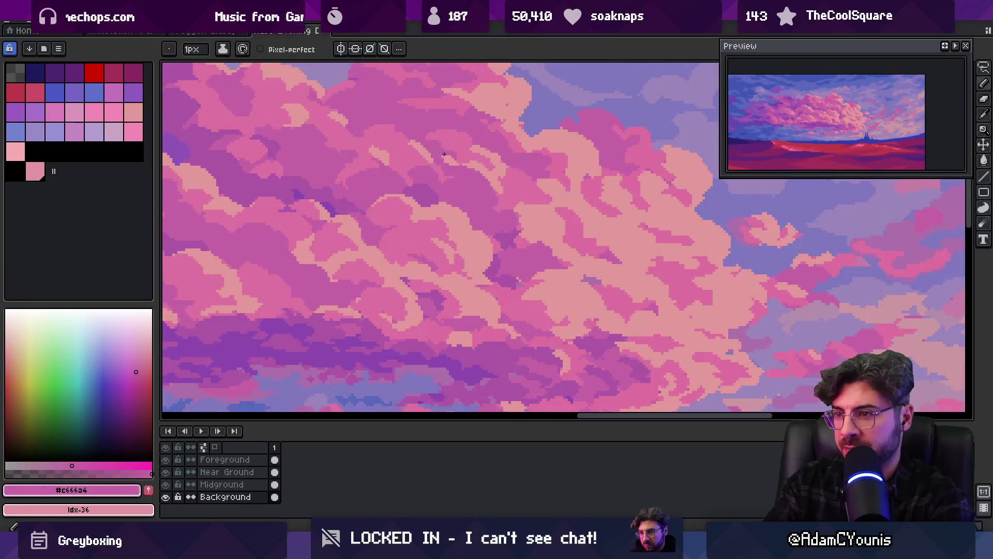
alt+click(463, 162)
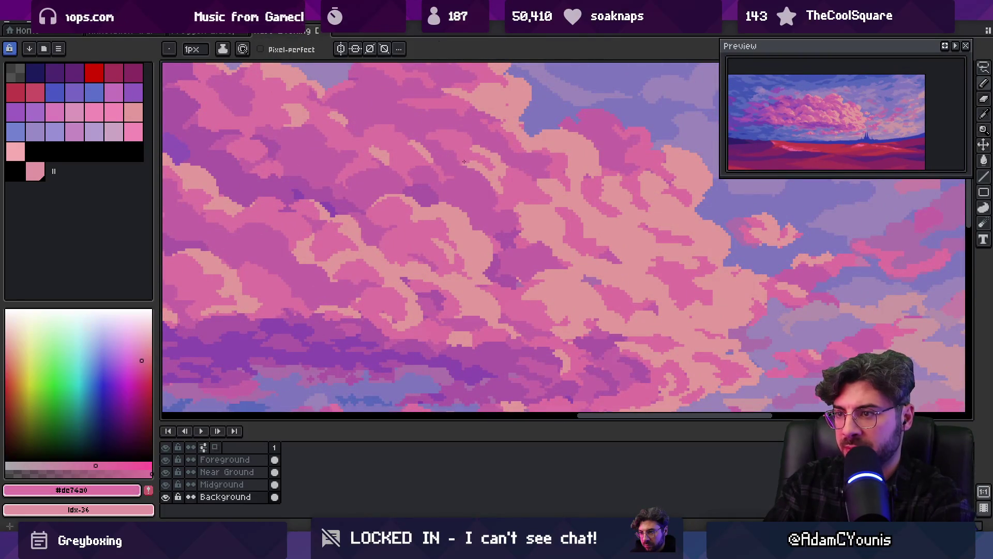
alt+click(450, 170)
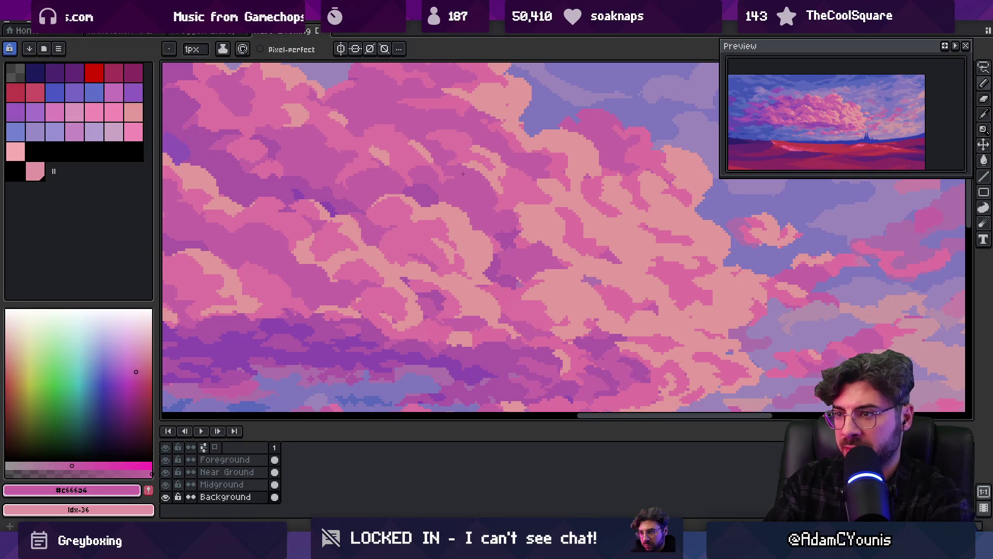
alt+click(439, 169)
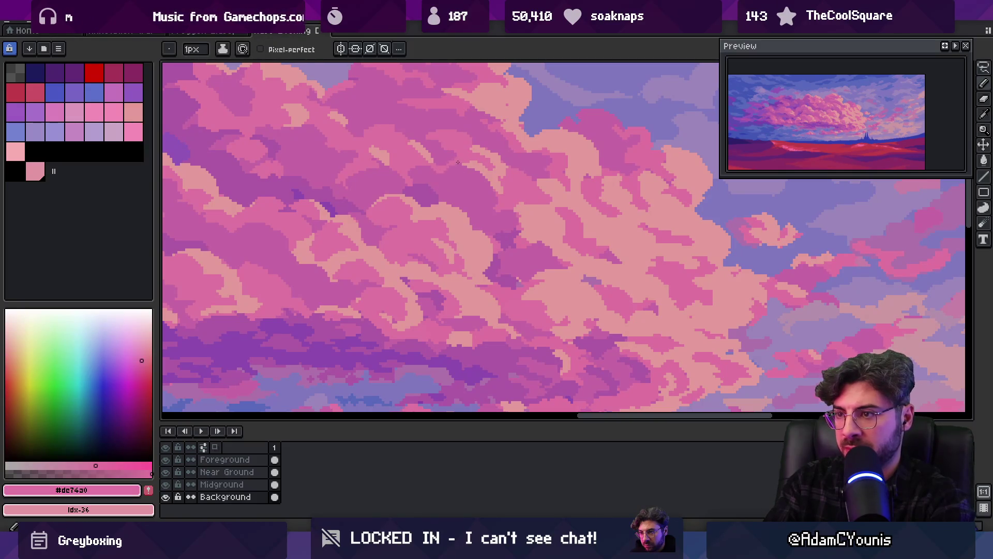
key(z)
scroll(450, 158, down, 5)
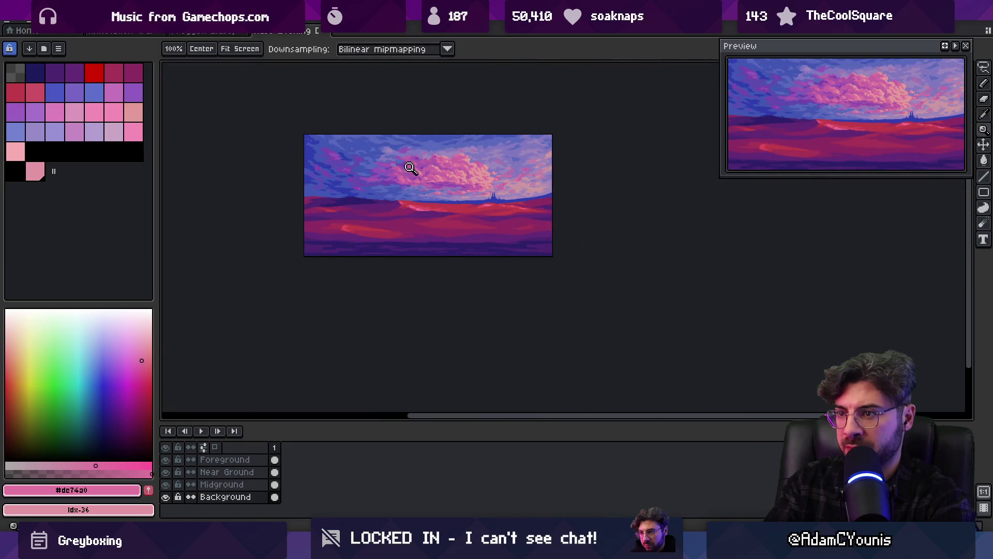
Paint the purple shadow colour into the cloud and review the full image.
scroll(410, 166, up, 1)
scroll(476, 147, up, 1)
alt+click(459, 154)
key(b)
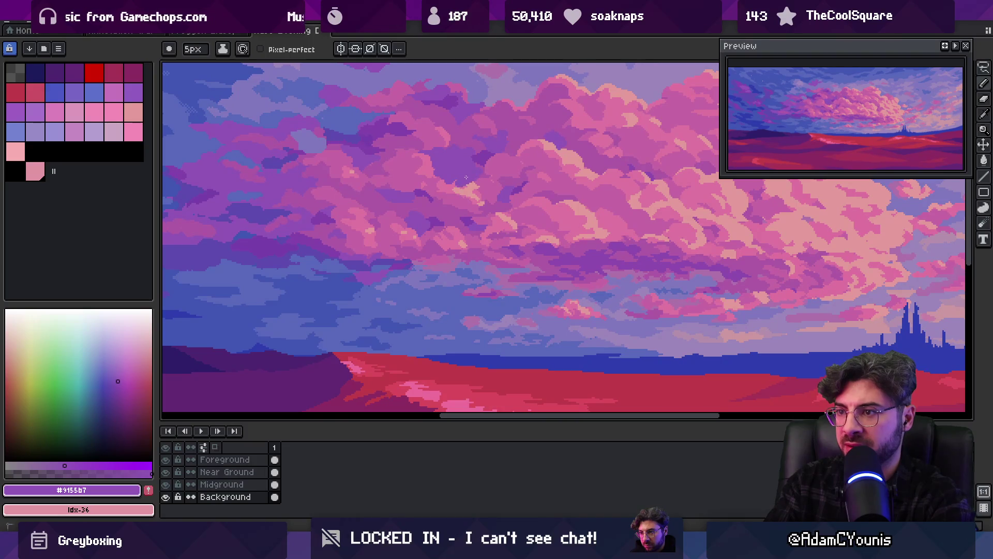
key(z)
scroll(450, 155, down, 5)
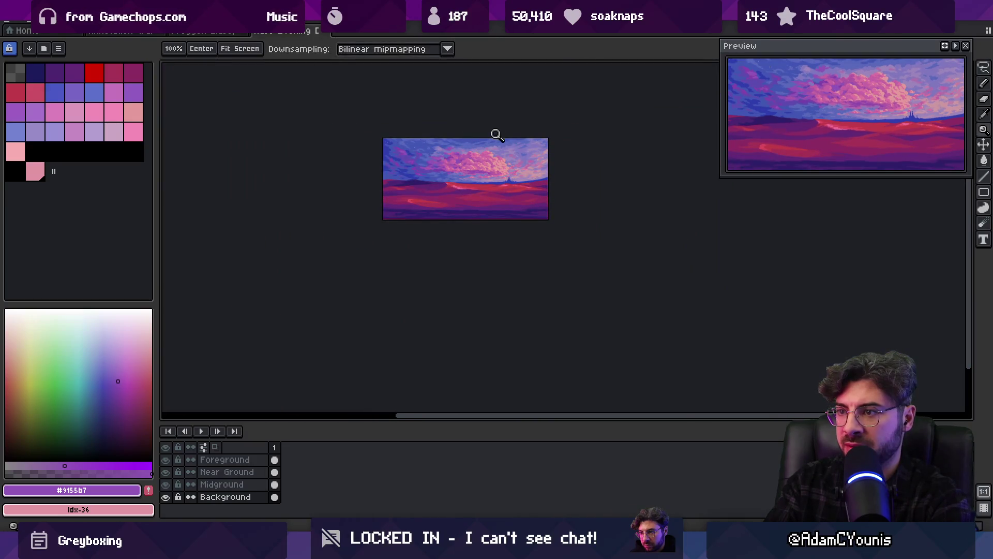
scroll(486, 145, up, 5)
Rework the cloud shading with violet-pink, mauve pink and purple shadow tones.
alt+click(441, 169)
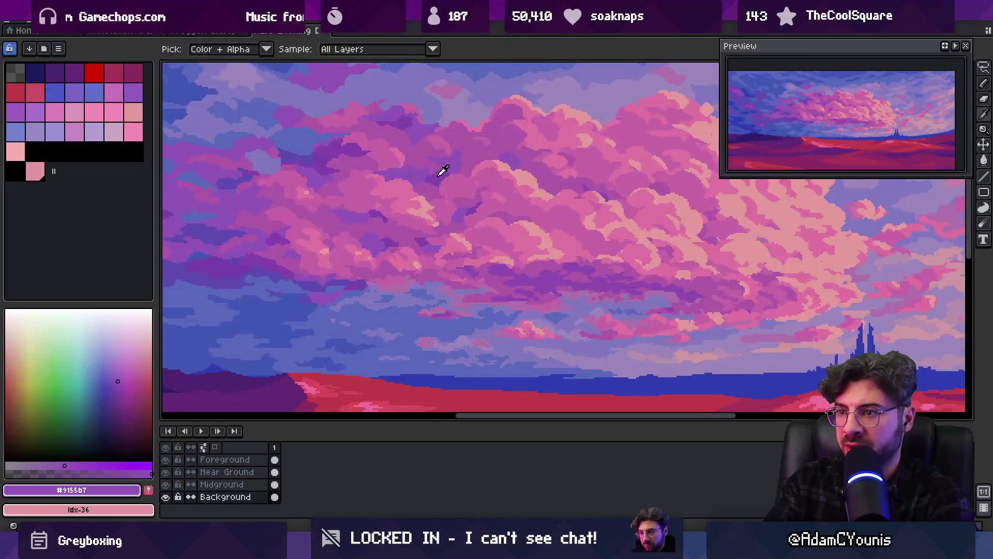
key(b)
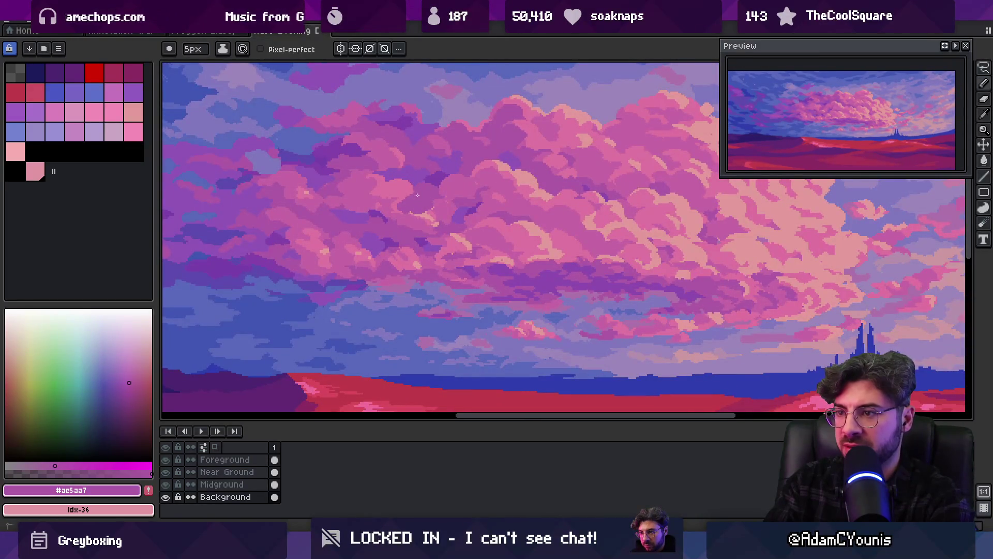
alt+click(392, 207)
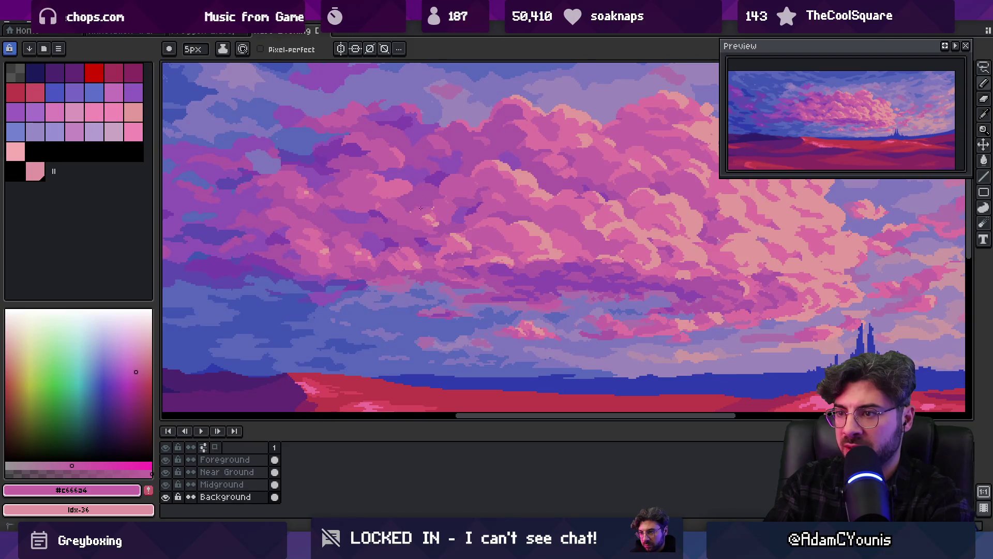
alt+click(408, 199)
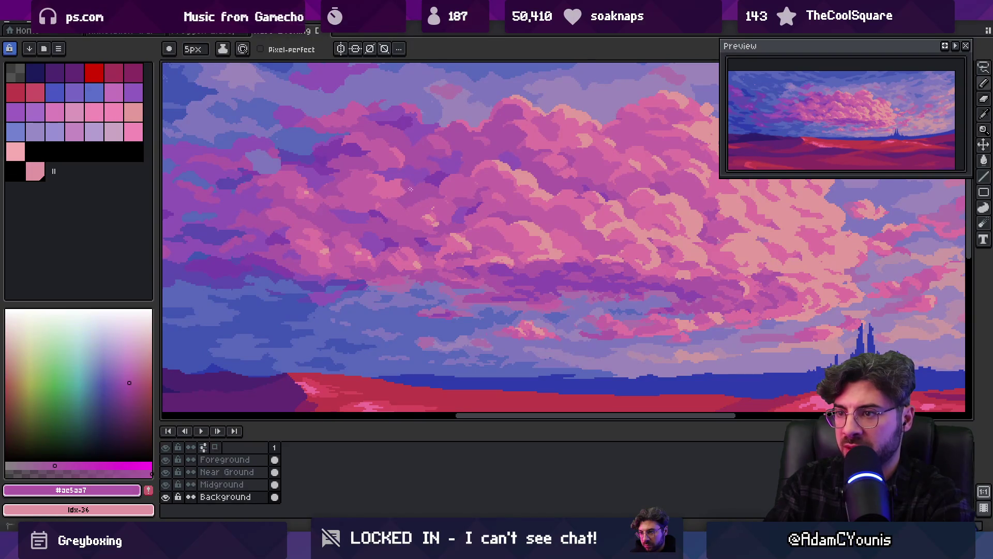
alt+click(388, 177)
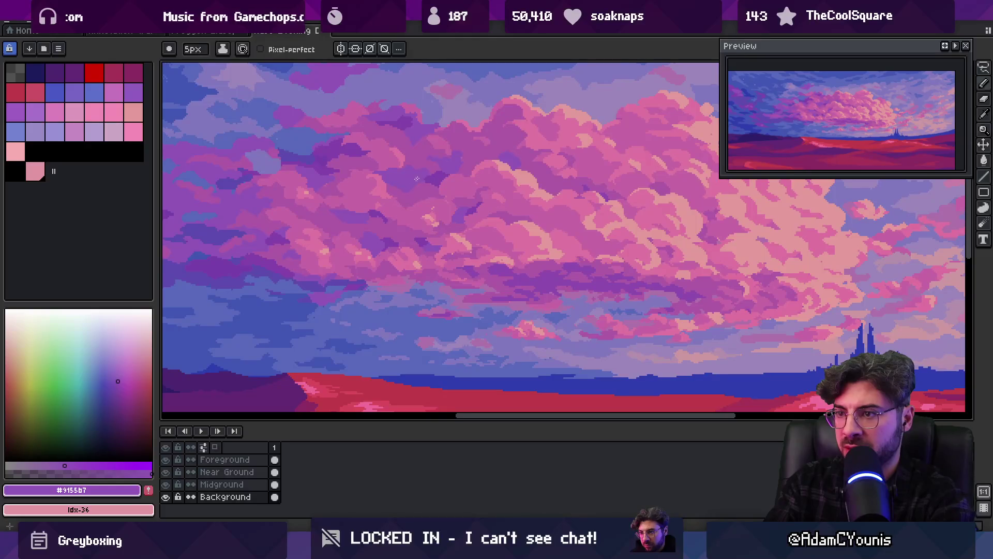
After checking the whole scene, dab light pink, mauve and violet-pink highlights into the cloud mass.
key(z)
scroll(469, 139, down, 5)
scroll(450, 160, up, 1)
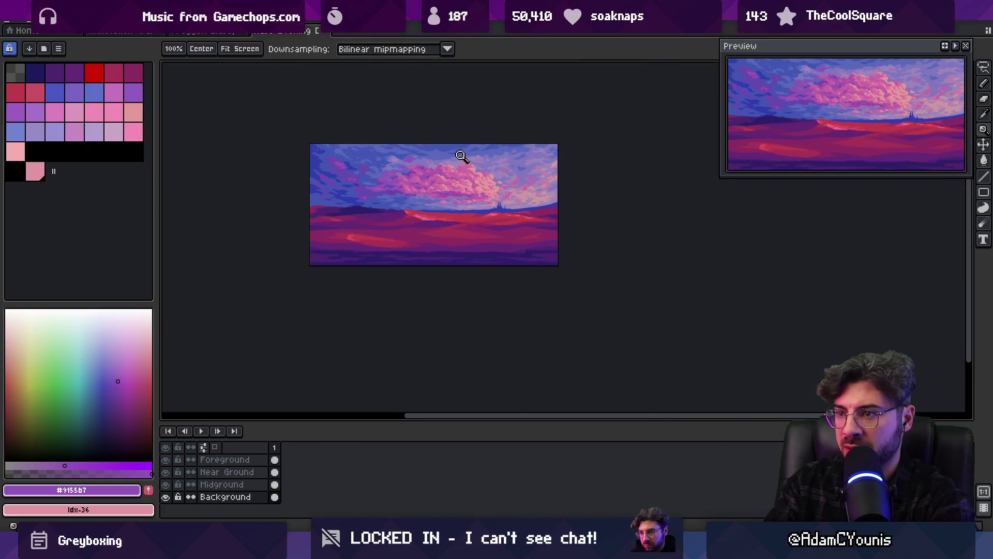
scroll(441, 168, up, 3)
scroll(414, 202, up, 1)
key(b)
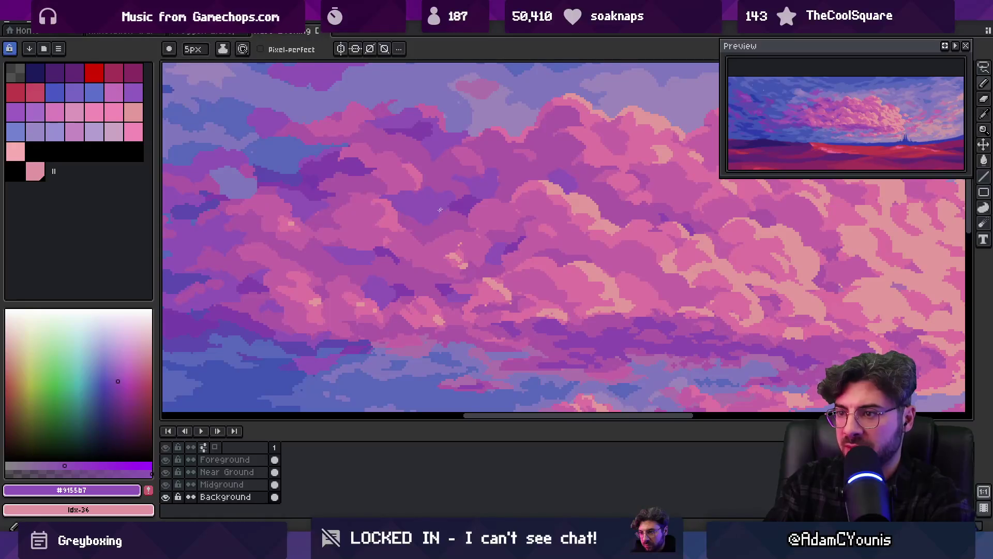
alt+click(395, 215)
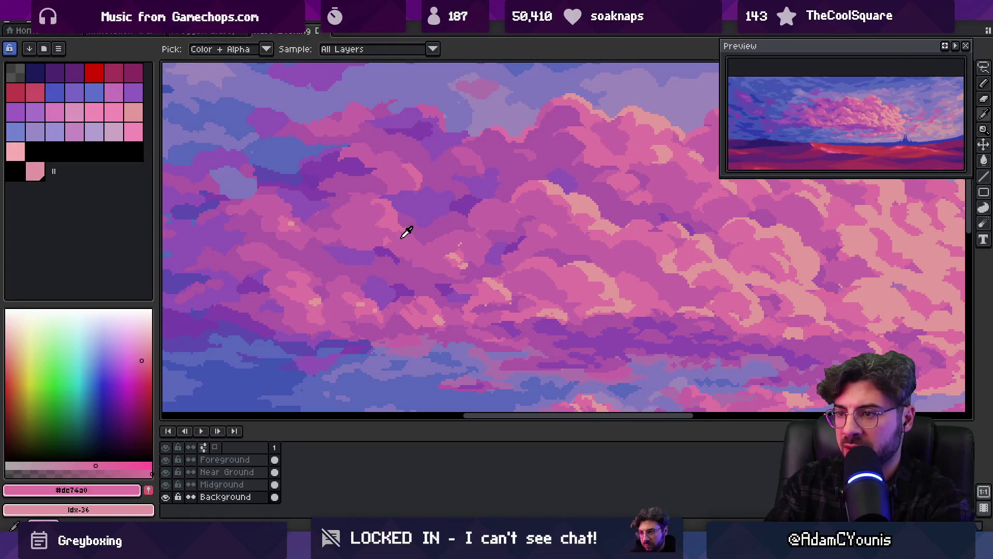
alt+click(420, 214)
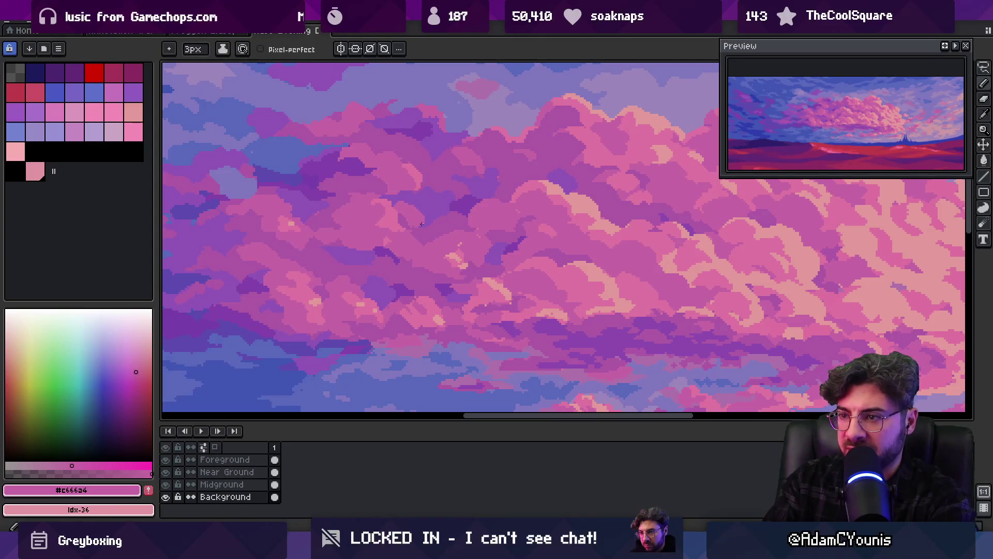
alt+click(422, 224)
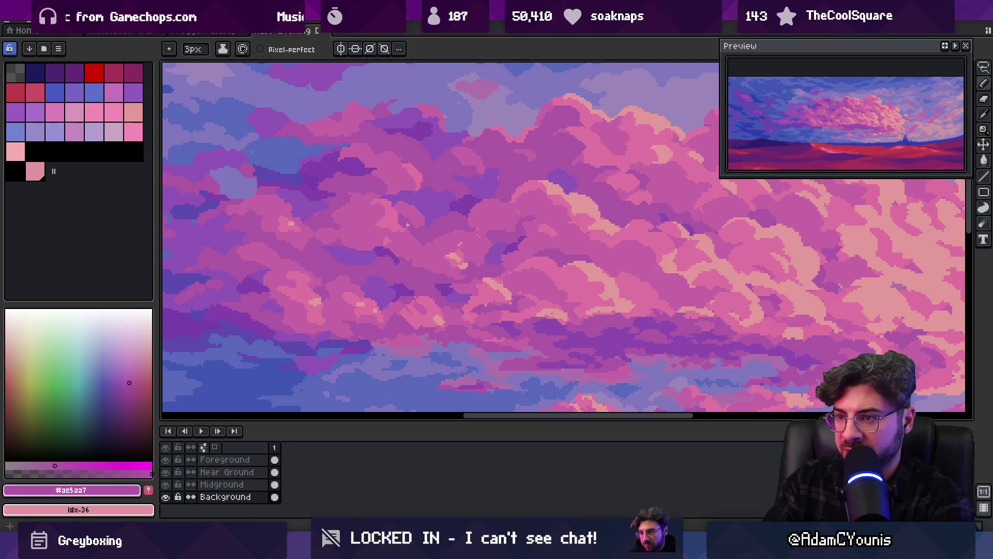
scroll(408, 224, down, 4)
scroll(414, 193, up, 6)
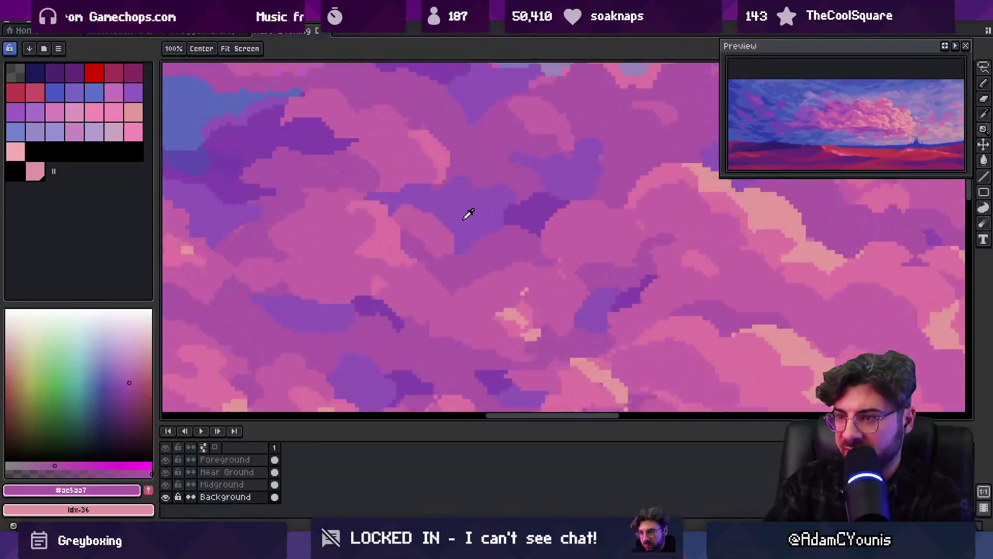
alt+click(422, 217)
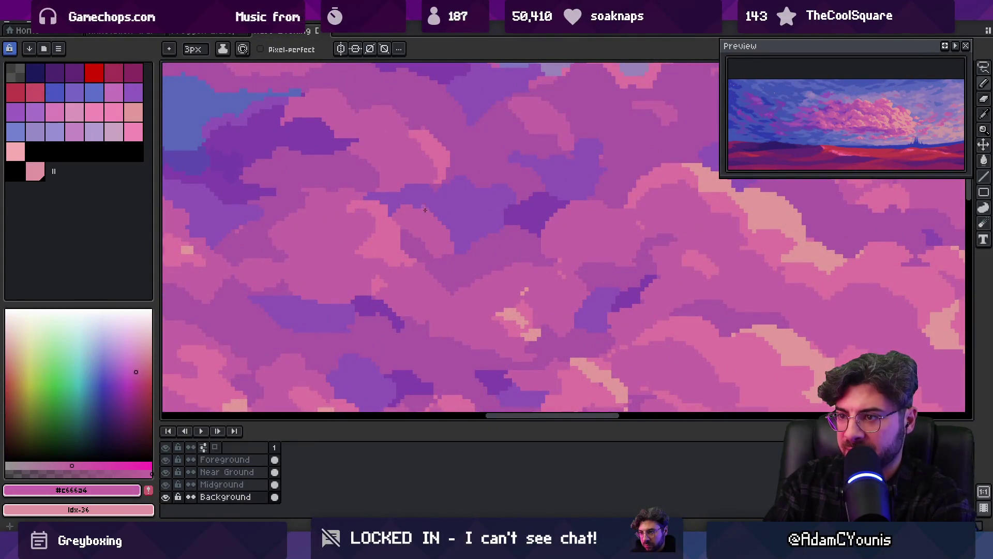
scroll(393, 213, down, 5)
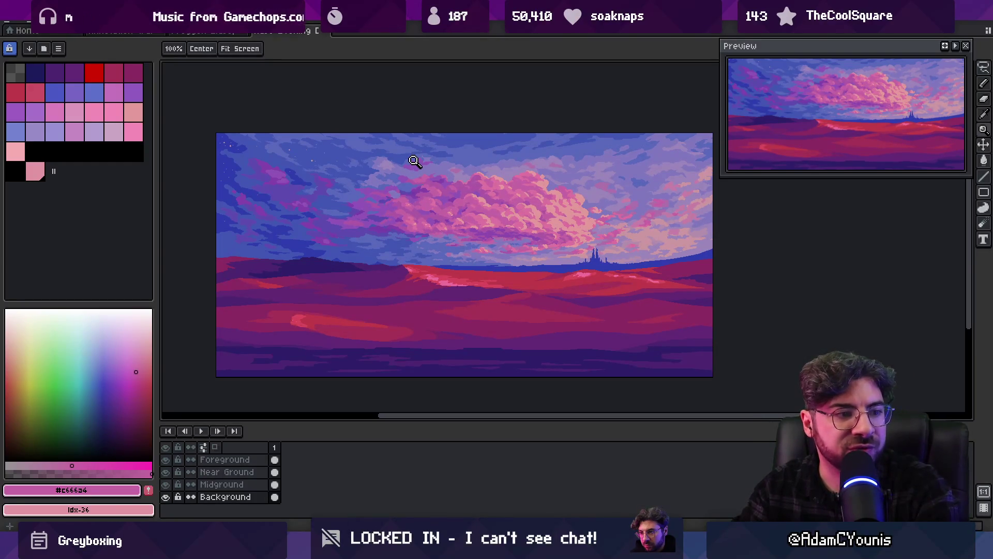
Dab cloud-shadow purple and violet-pink into the clouds, then review the whole scene.
scroll(455, 184, down, 1)
scroll(465, 176, up, 1)
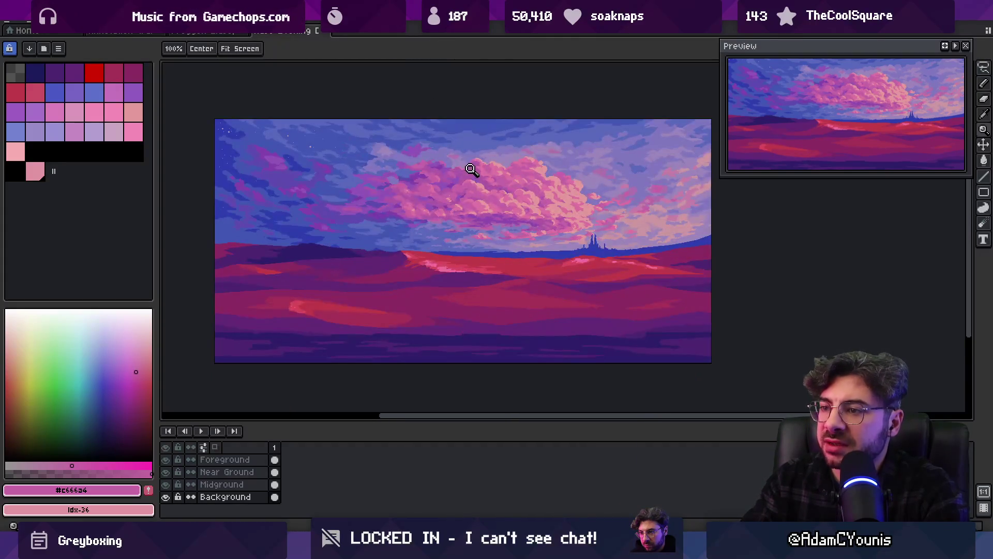
scroll(444, 189, up, 3)
alt+click(425, 205)
key(b)
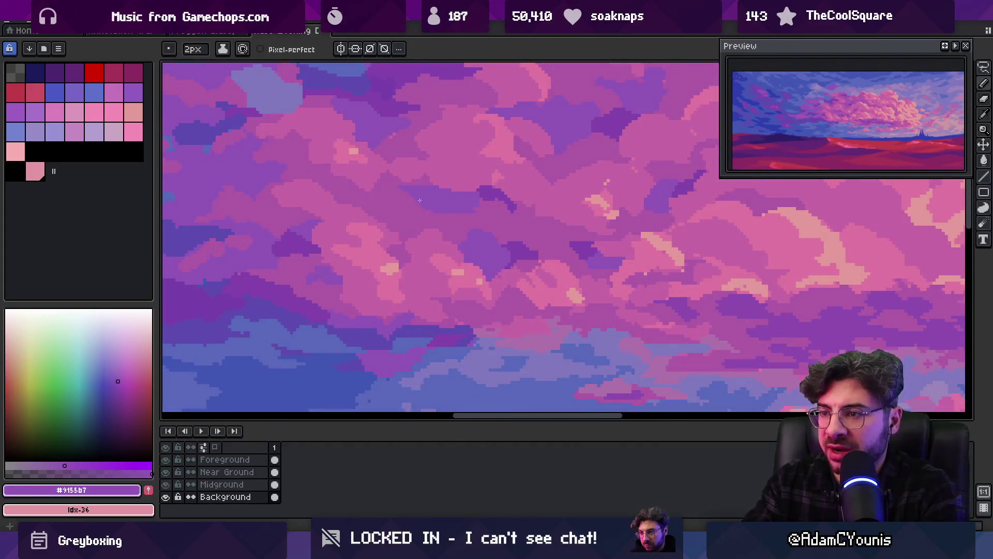
alt+click(428, 224)
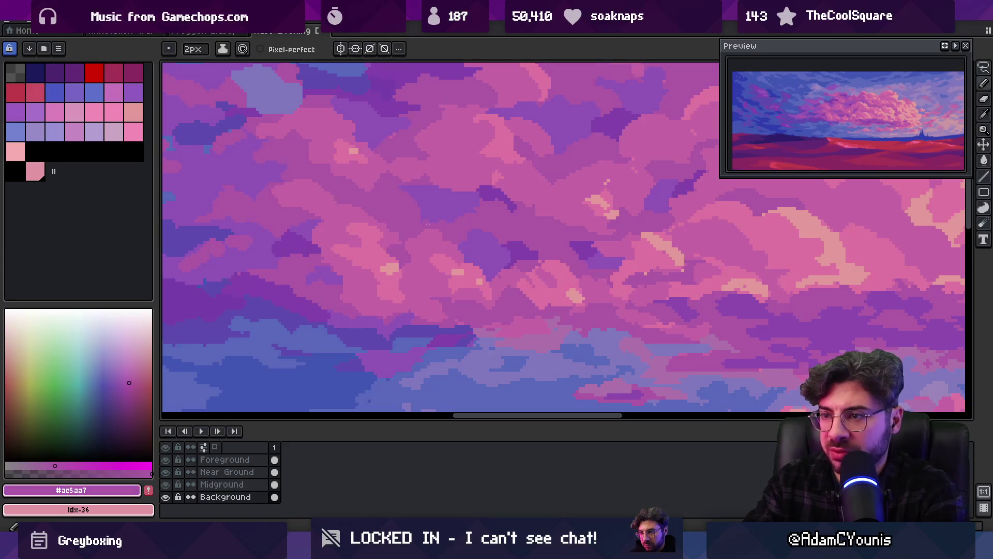
key(z)
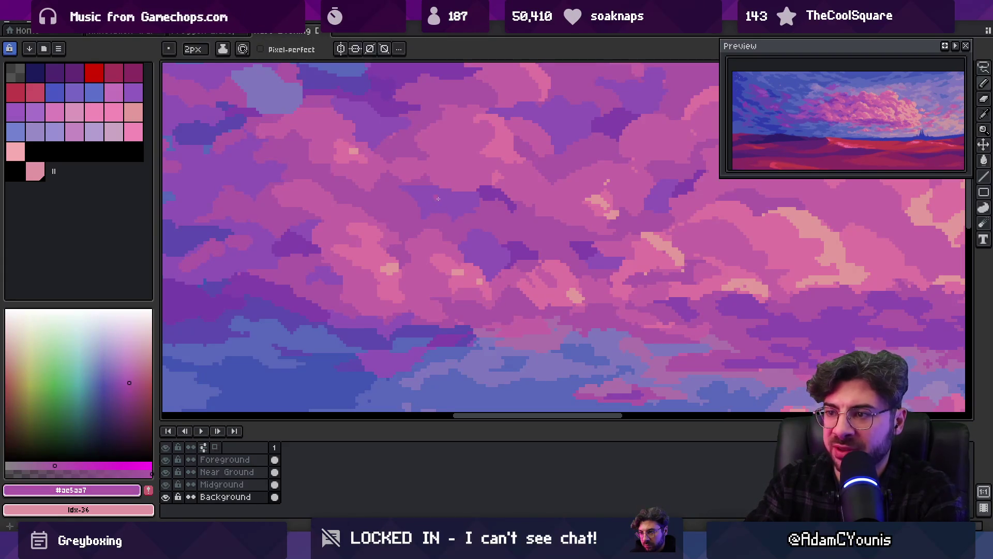
scroll(399, 193, down, 2)
scroll(464, 191, up, 2)
scroll(464, 191, down, 2)
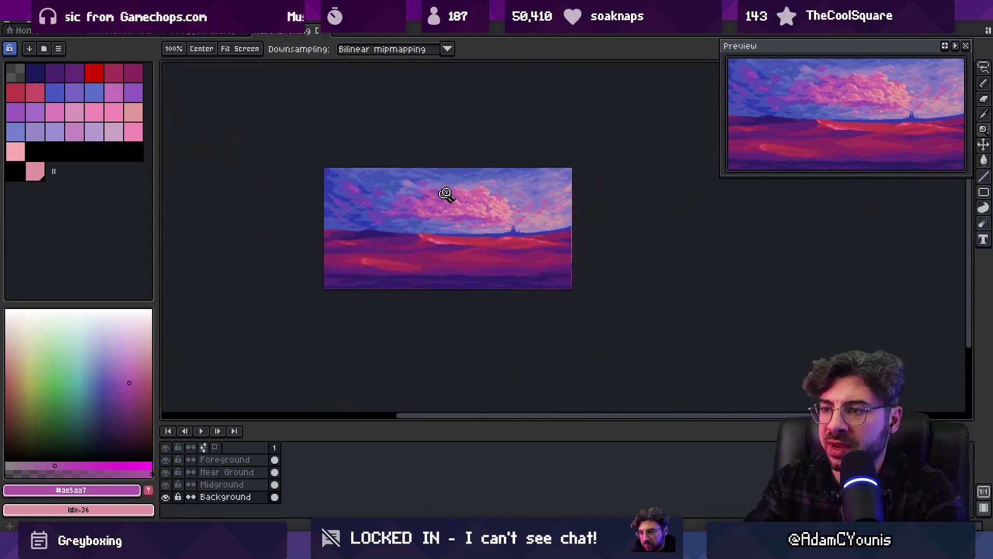
scroll(448, 201, up, 2)
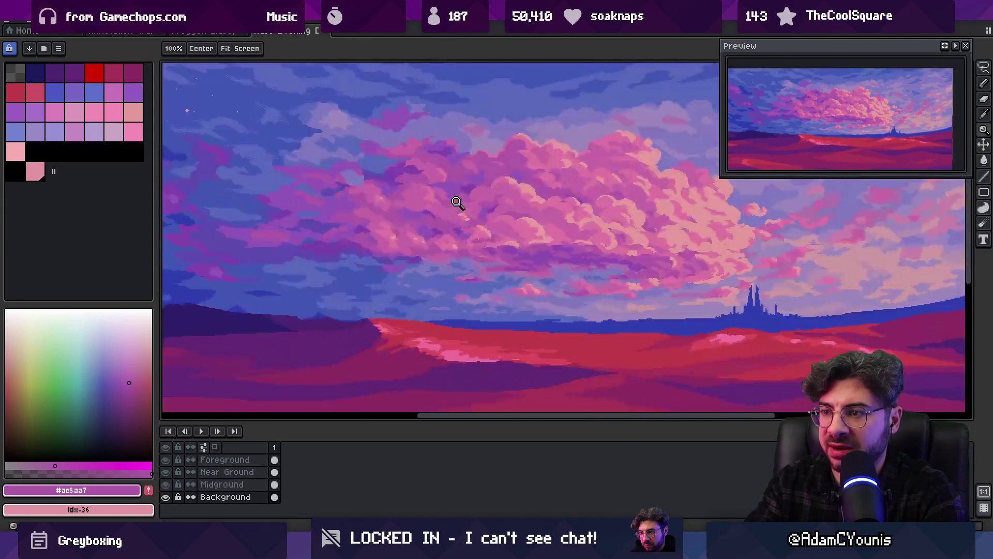
Add mauve pink to the clouds and try an oval selection on a cloud patch, then deselect.
key(b)
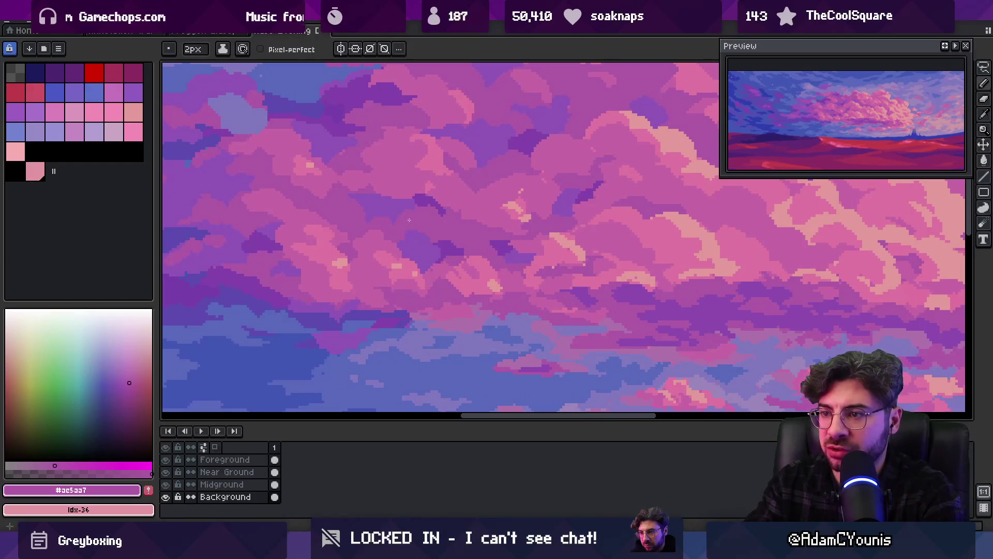
key(alt)
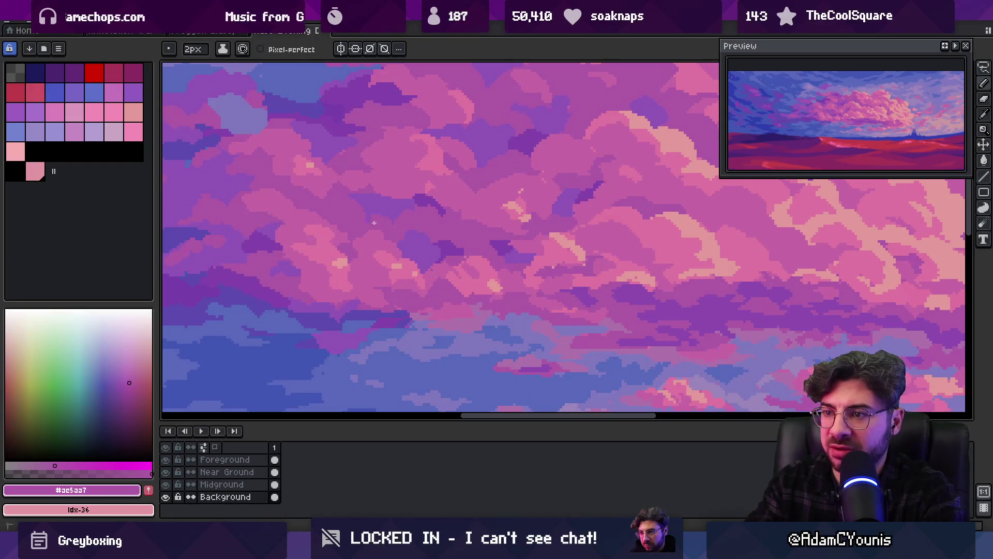
alt+click(372, 266)
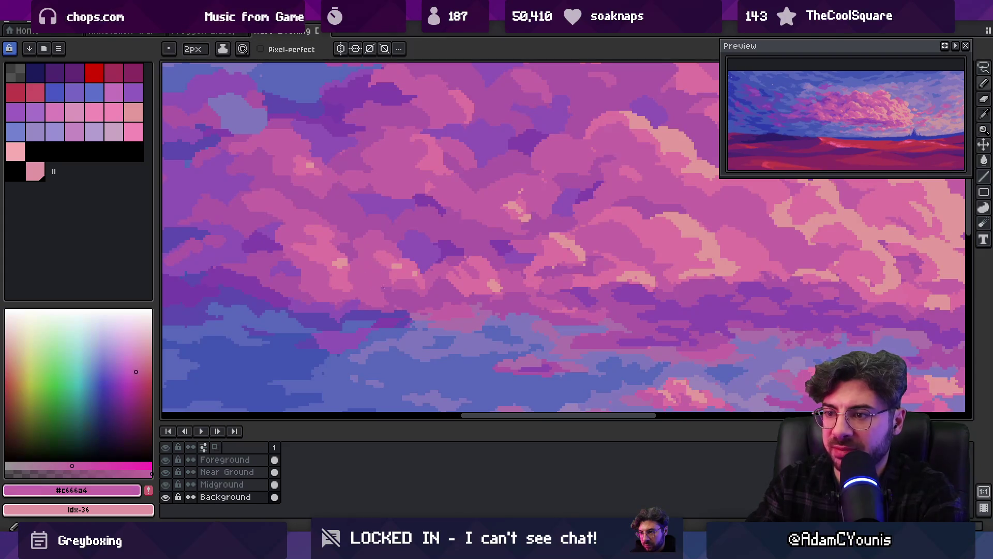
scroll(445, 241, down, 2)
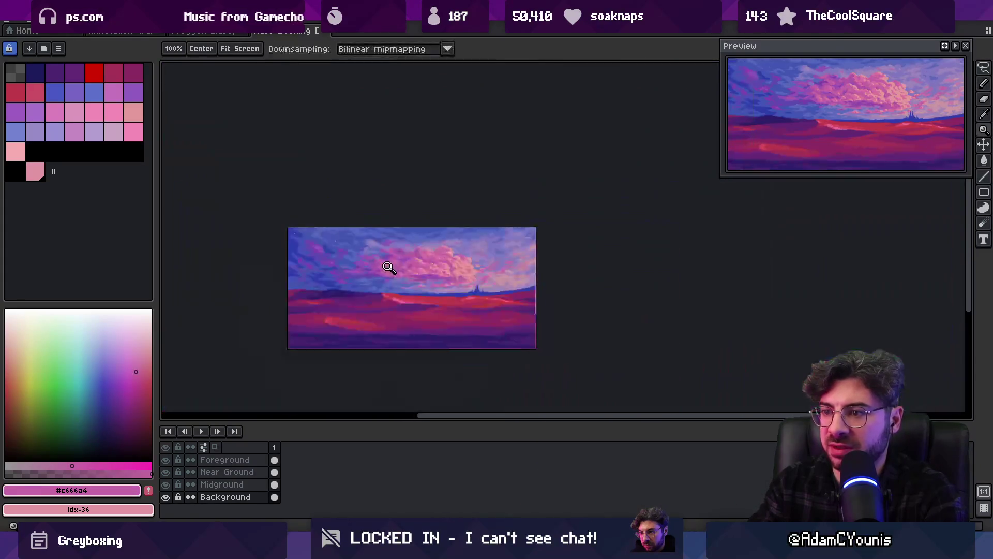
scroll(406, 248, down, 2)
scroll(428, 275, up, 1)
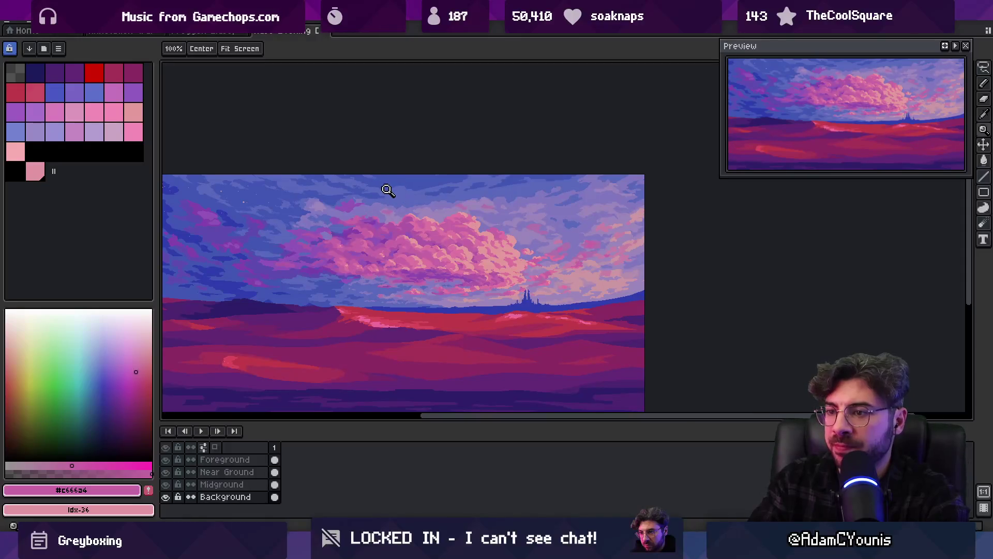
scroll(375, 209, down, 1)
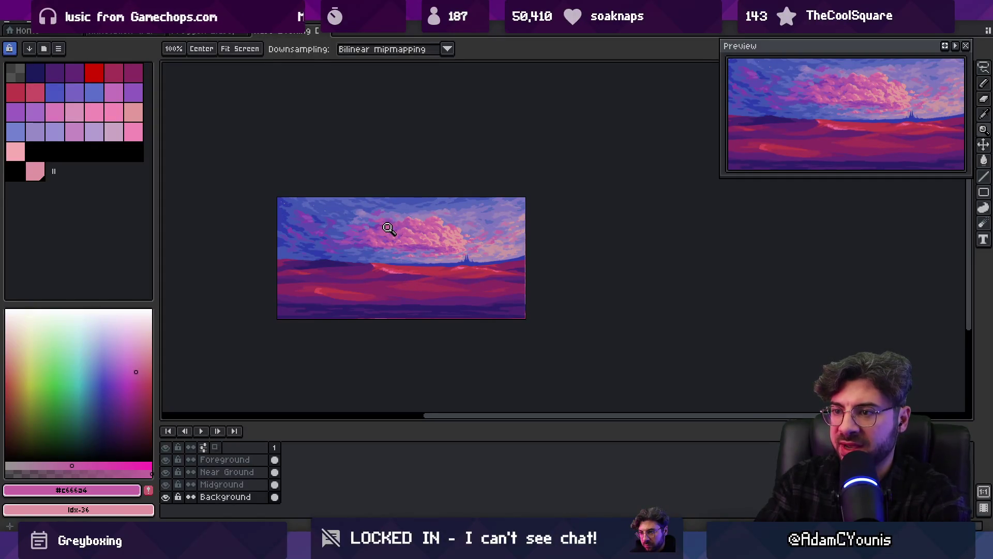
key(m)
drag(397, 234, 400, 244)
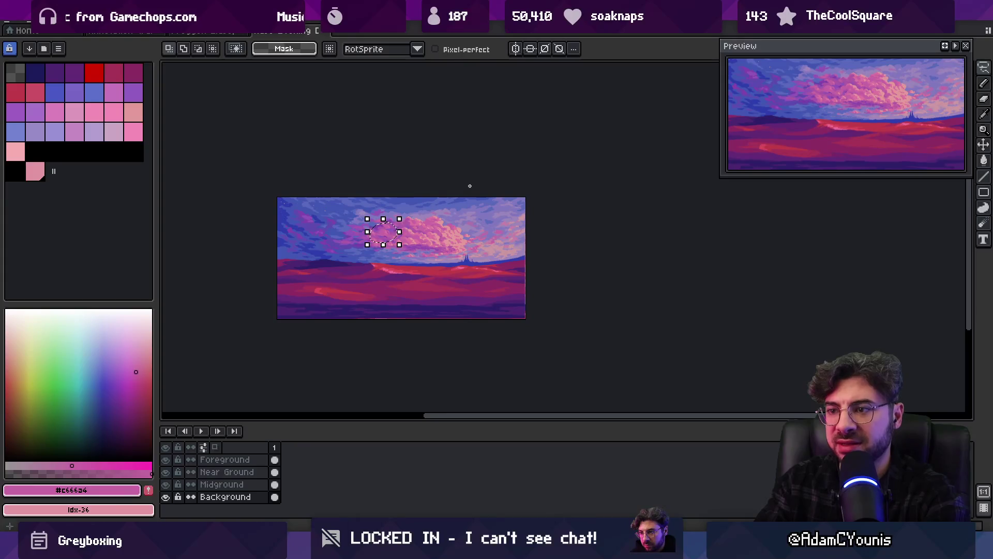
key(ctrl+d)
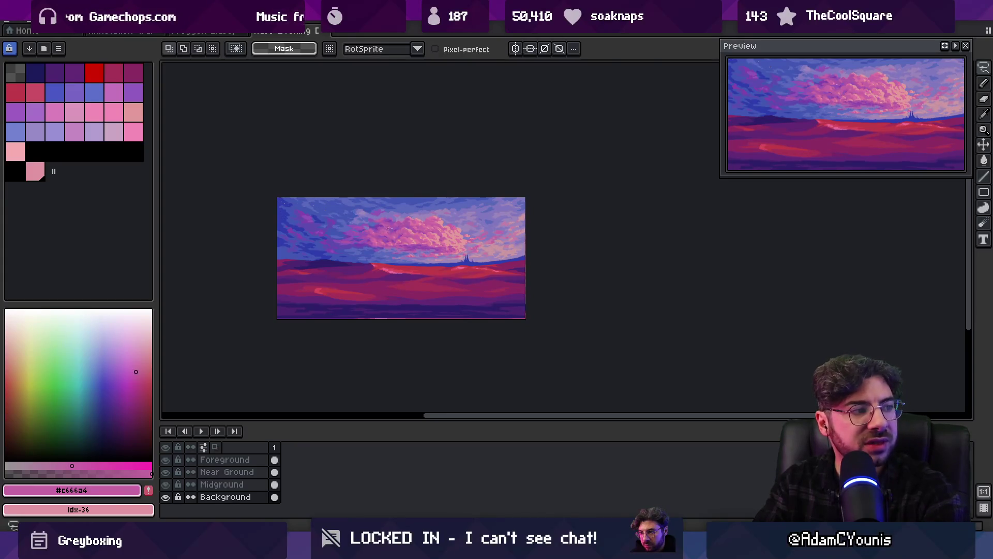
Zoom far in and dab mauve and darker purple into the clouds with a 5px brush.
key(z)
click(382, 225)
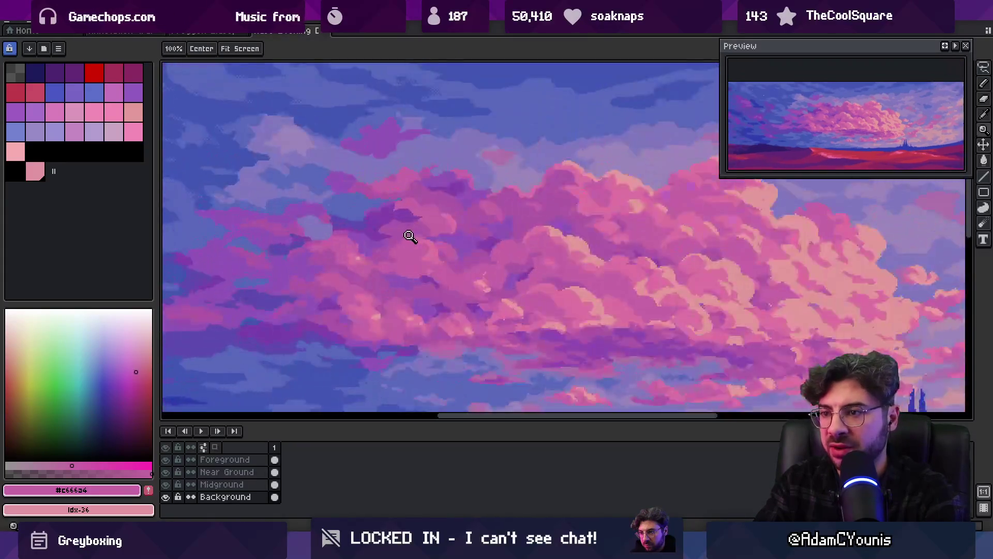
scroll(410, 237, down, 4)
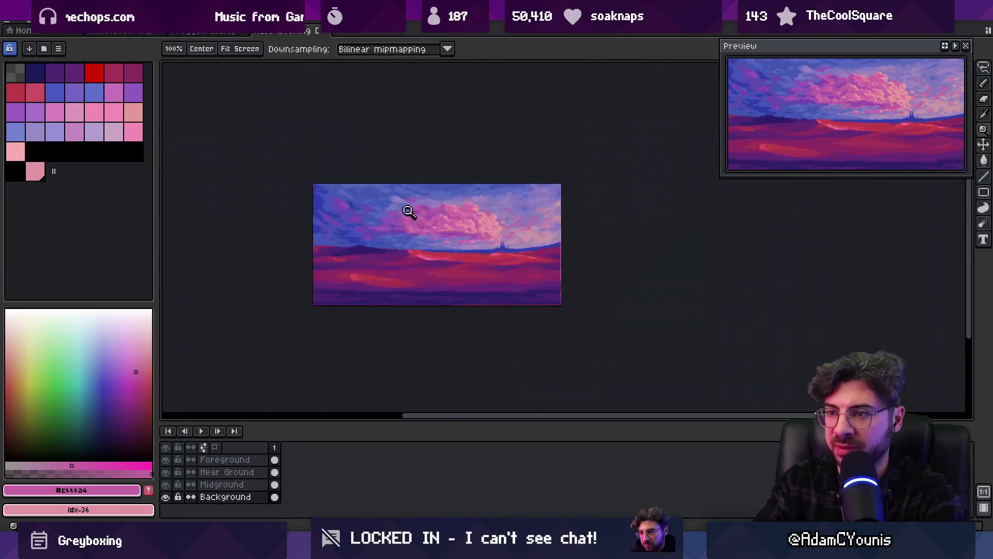
scroll(409, 212, down, 1)
scroll(432, 218, up, 5)
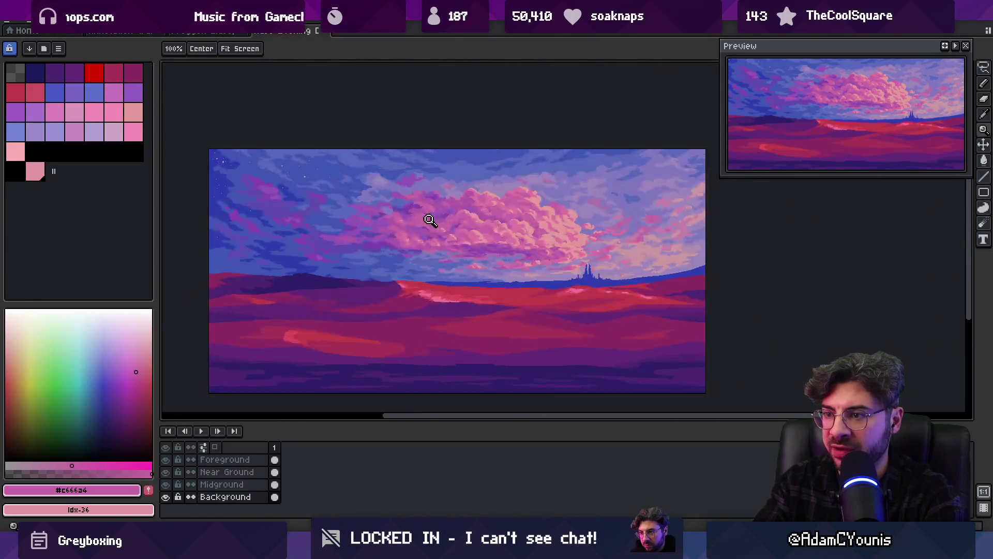
alt+click(456, 226)
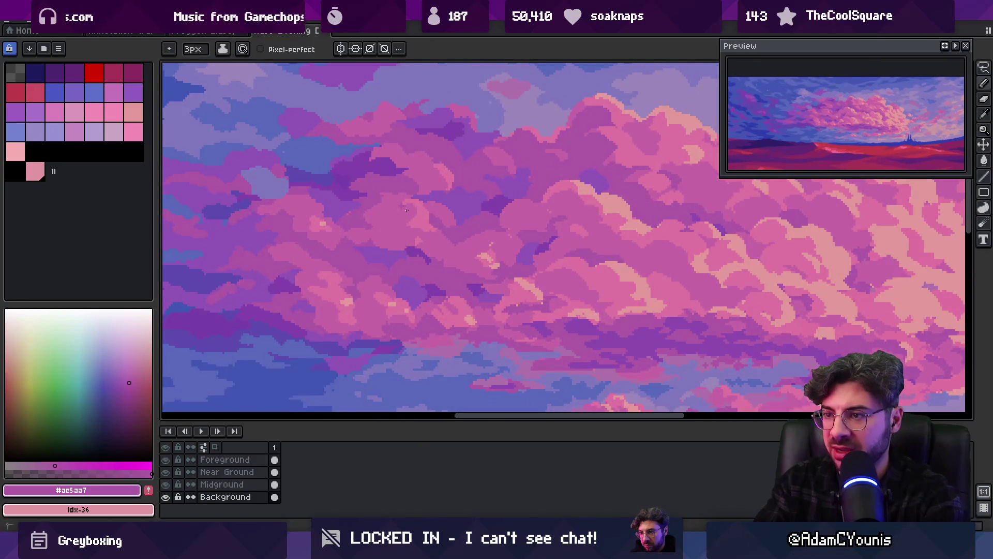
key(plus)
key(plus)
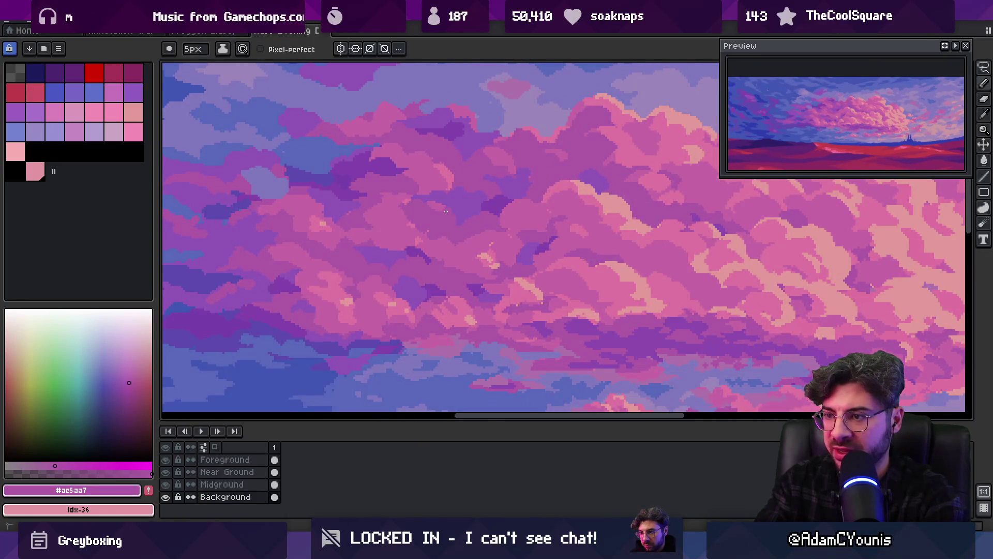
alt+click(454, 195)
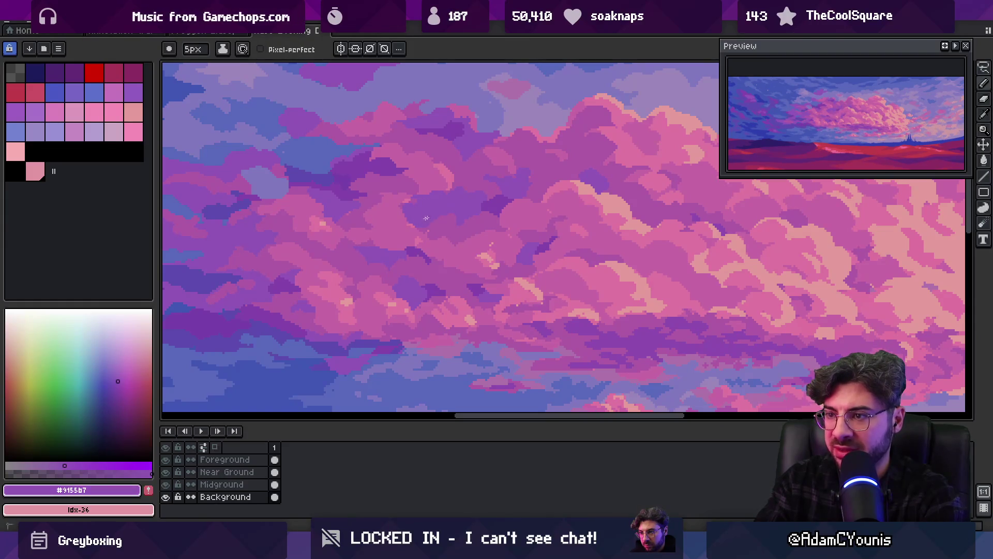
alt+click(459, 223)
Pan the view slightly and add darker purple and mauve touches to the clouds.
key(space)
scroll(467, 209, down, 5)
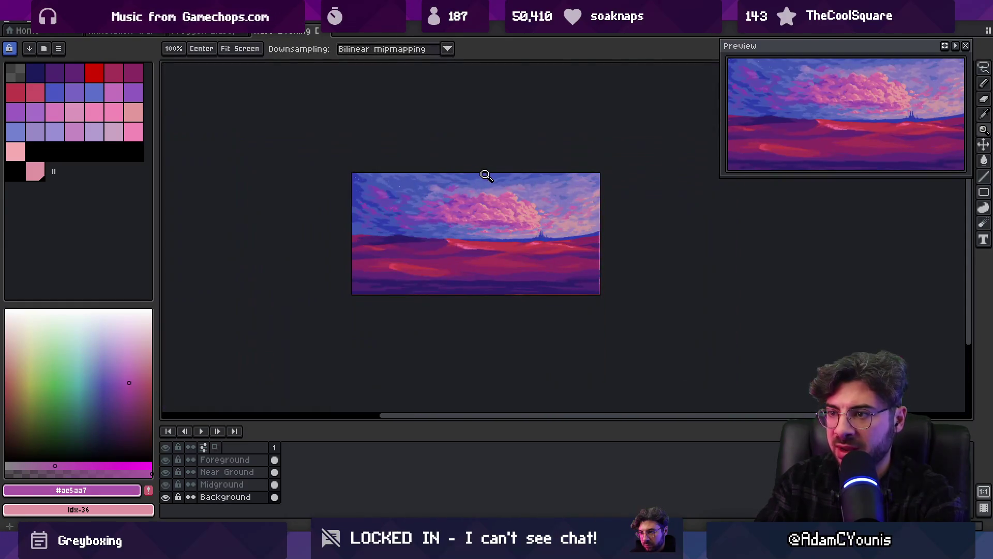
drag(483, 173, 453, 191)
scroll(455, 197, up, 5)
alt+click(406, 209)
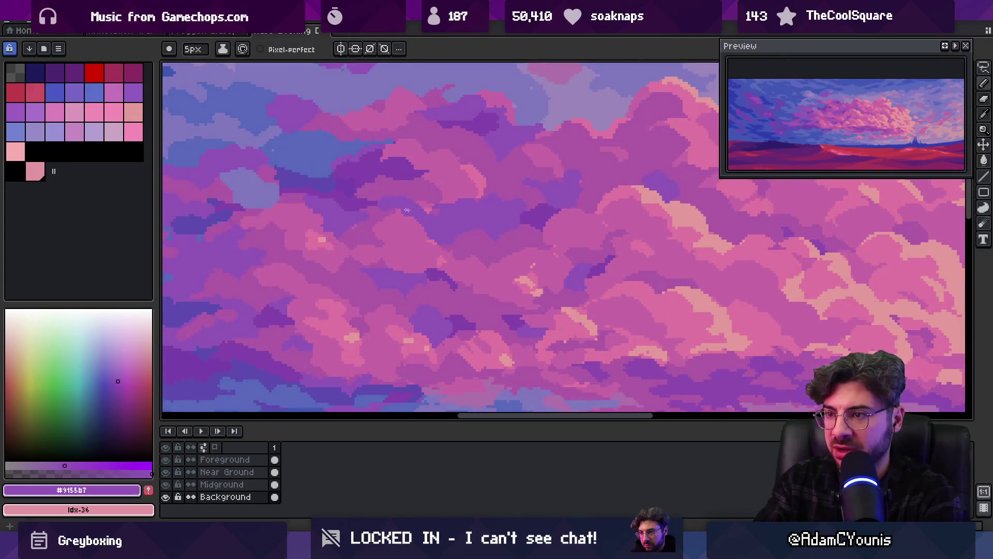
key(z)
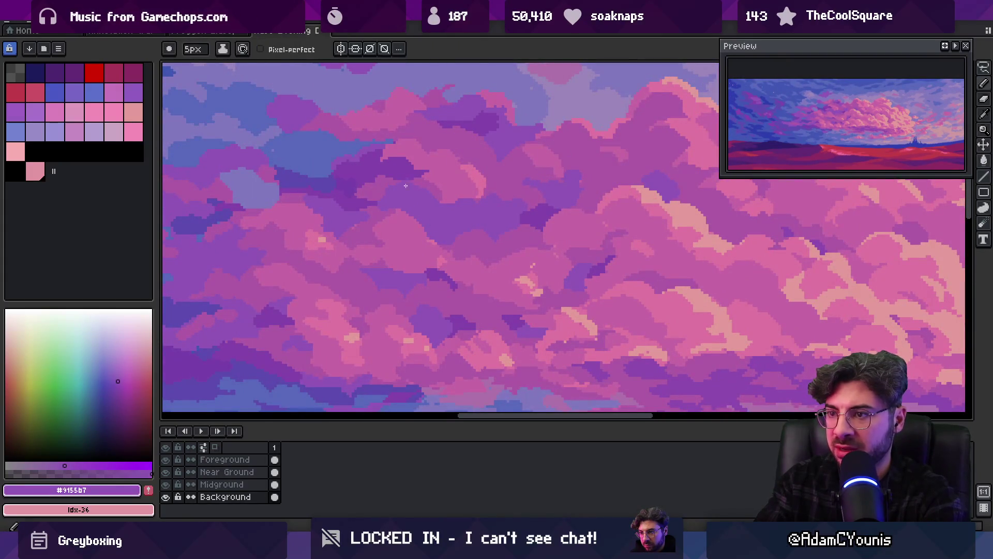
scroll(396, 187, down, 5)
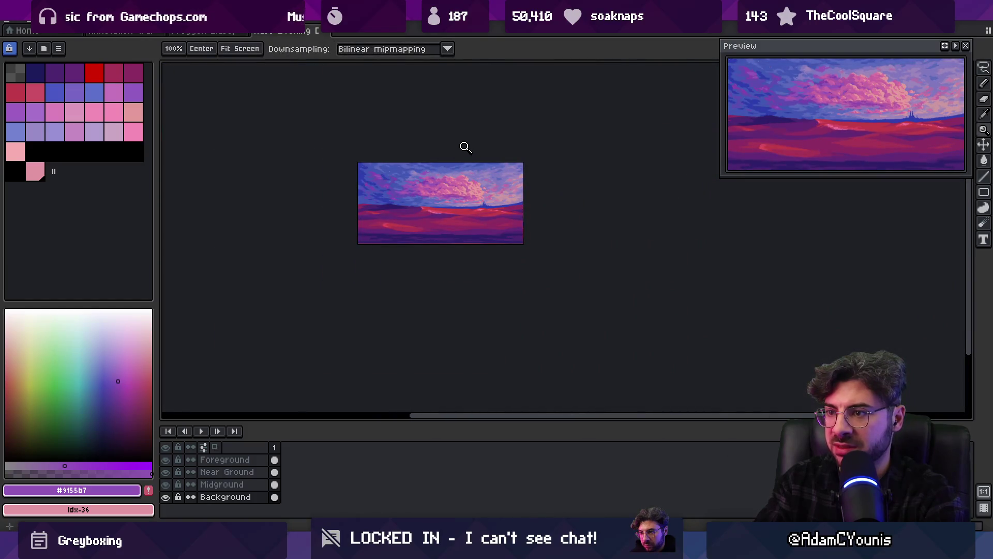
scroll(450, 166, up, 5)
key(b)
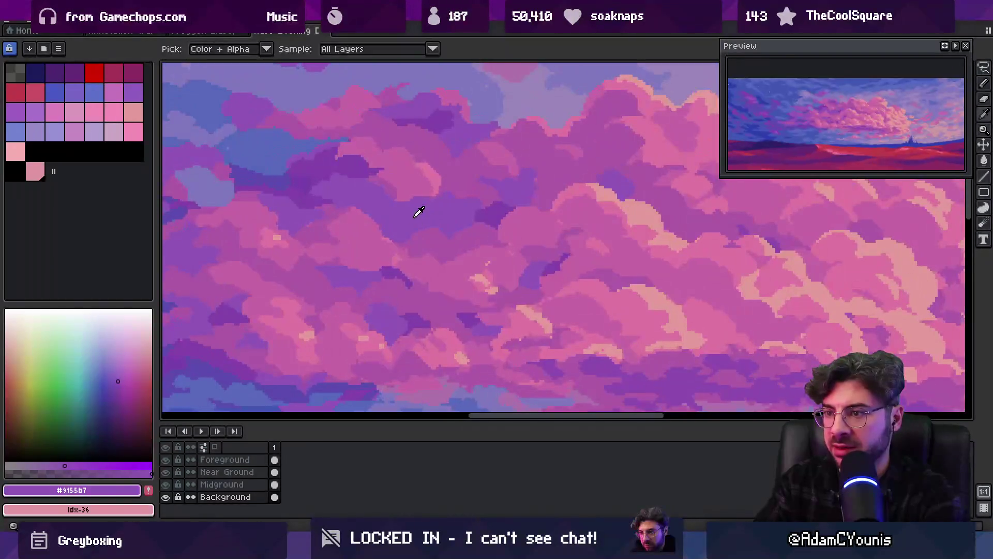
alt+click(333, 217)
Pick deep violet #8443ab from the cloud shadows and paint with a 2px pencil.
key(z)
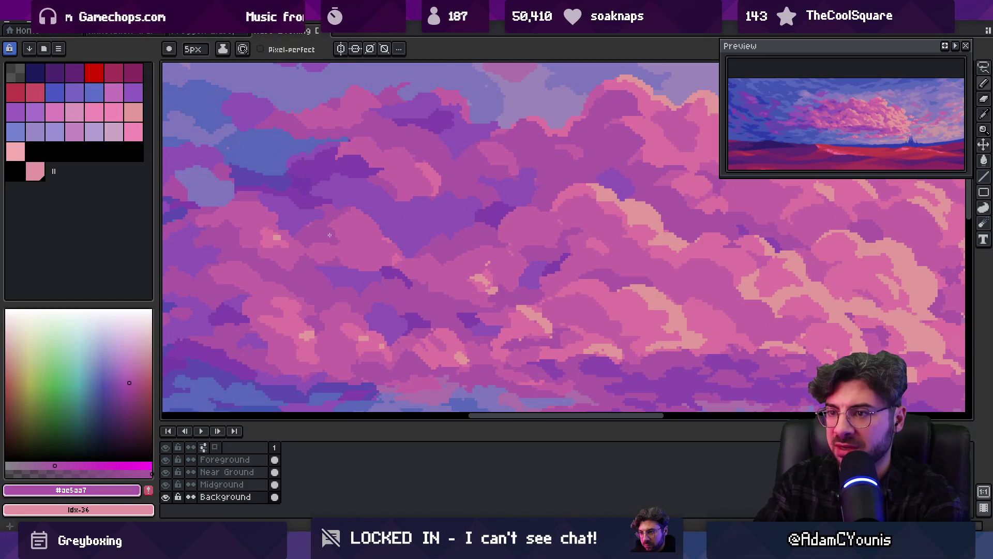
scroll(409, 202, down, 4)
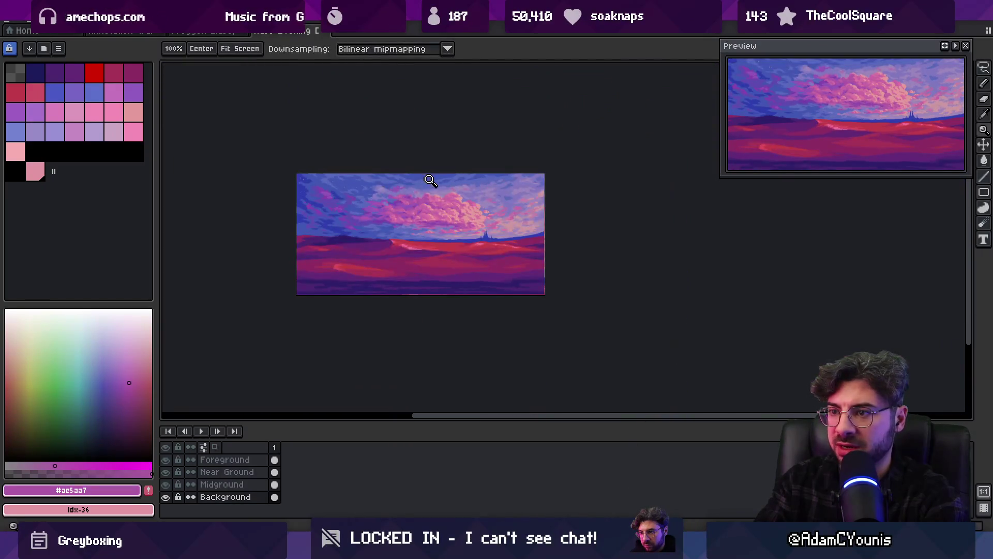
scroll(424, 194, up, 4)
alt+click(371, 208)
key(b)
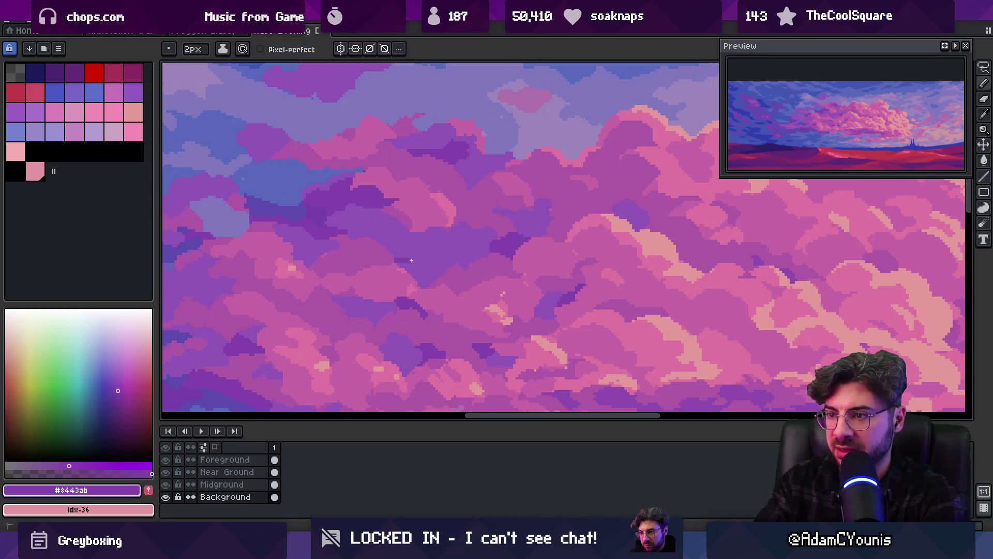
key(z)
scroll(453, 229, down, 5)
scroll(469, 212, down, 1)
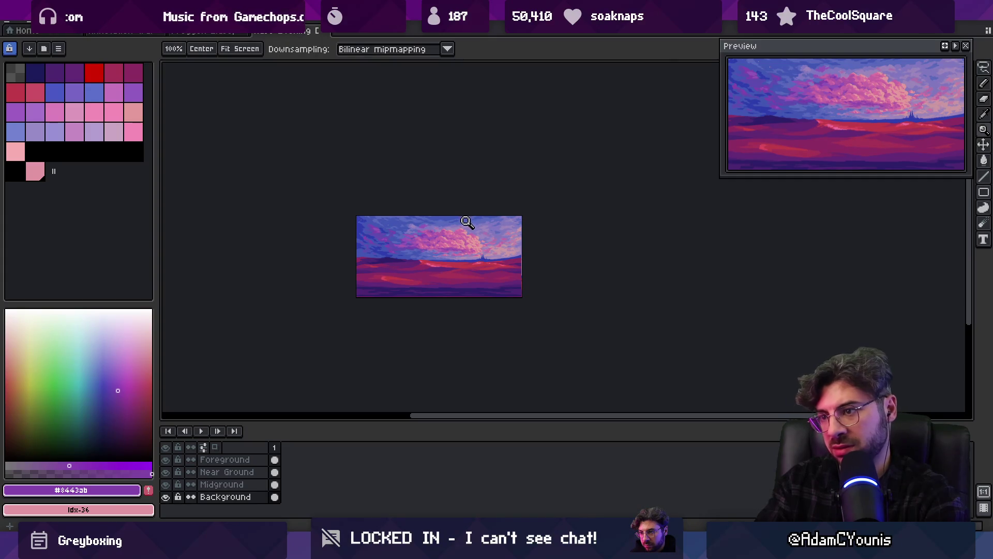
scroll(458, 230, up, 1)
scroll(452, 209, up, 1)
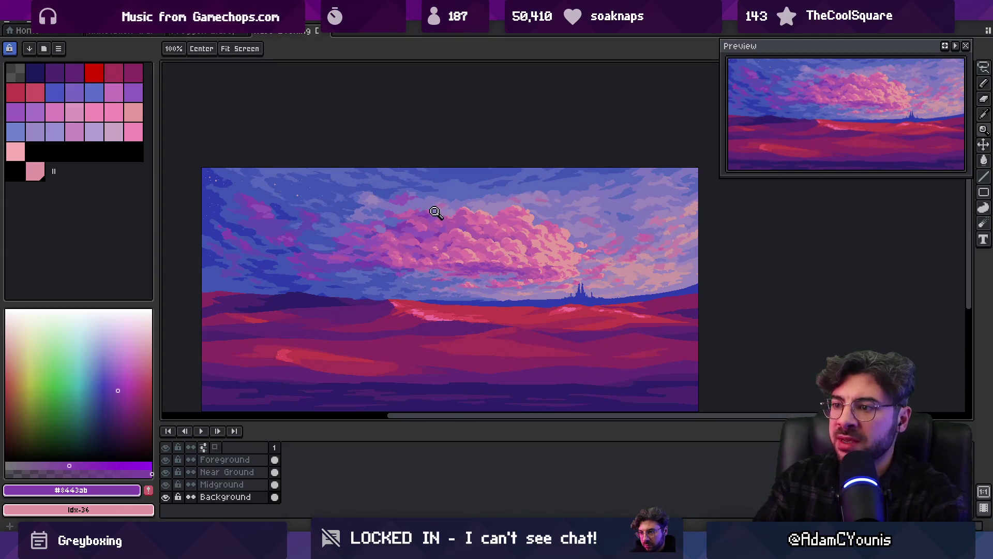
Try a freehand lasso selection on a cloud patch and clear it again.
key(m)
mouse_move(419, 235)
mouse_down()
mouse_move(440, 254)
mouse_move(457, 231)
mouse_move(372, 259)
mouse_move(412, 253)
mouse_up()
click(446, 228)
click(433, 214)
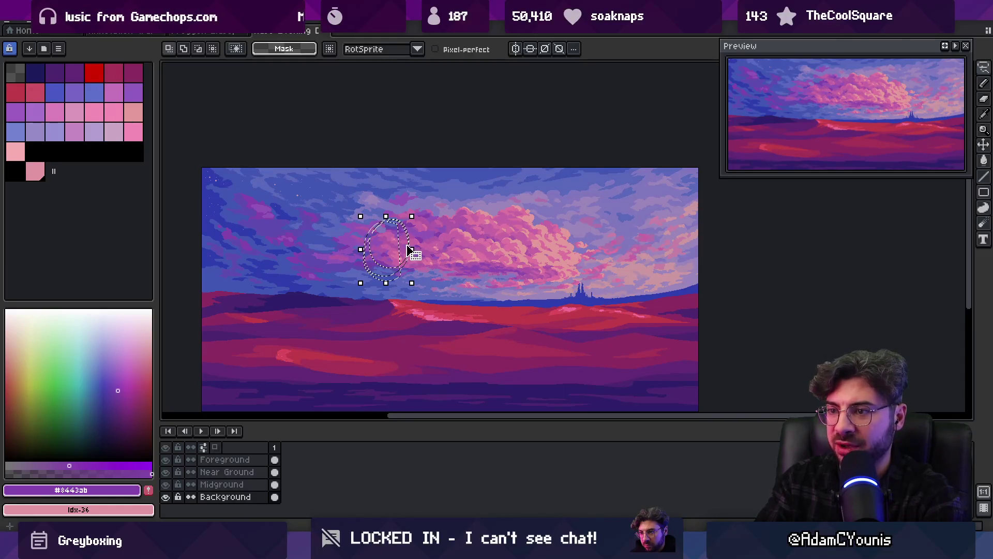
click(425, 217)
Switch between Zoom and Move, then eyedrop warm pink #dc74a0 from the big cloud.
key(z)
scroll(429, 213, down, 2)
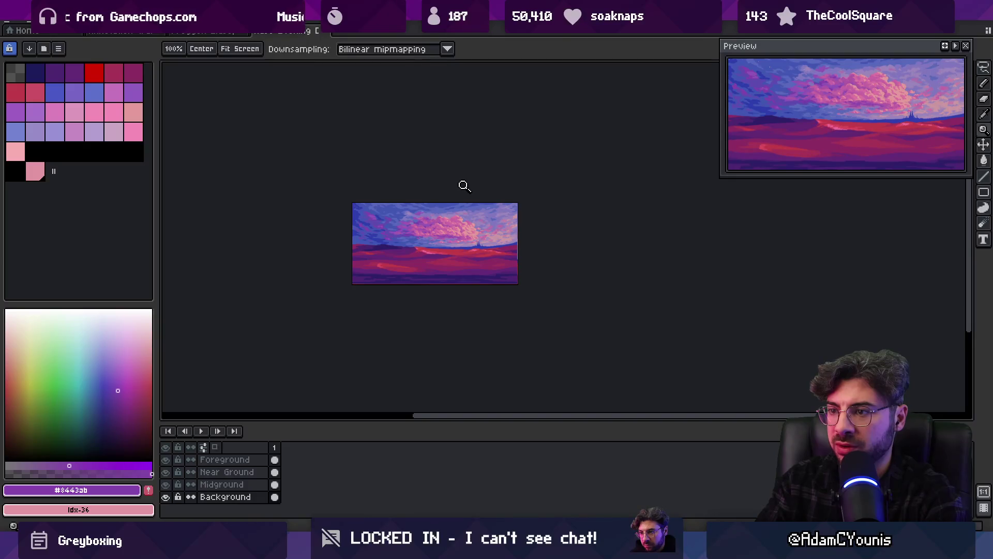
scroll(423, 223, up, 5)
key(m)
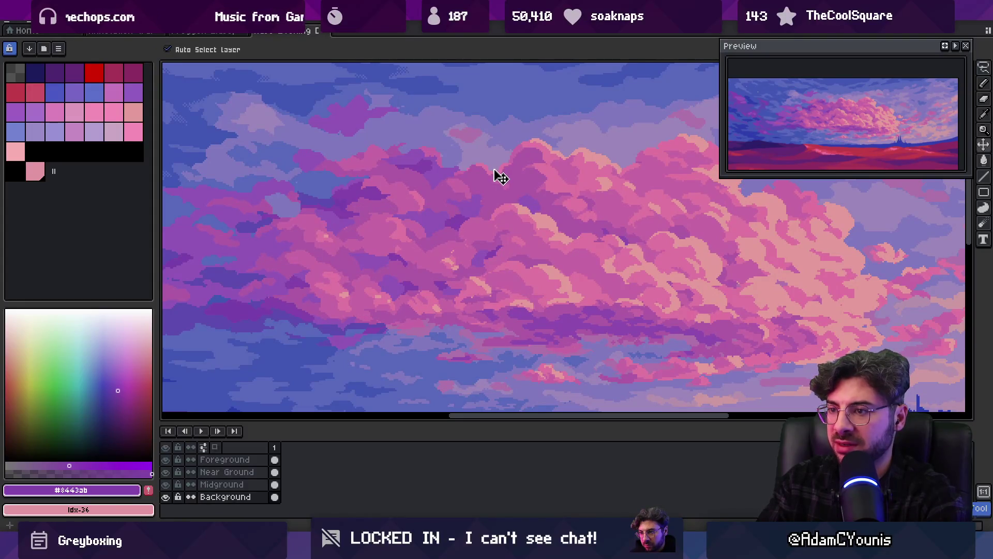
key(z)
scroll(458, 193, down, 5)
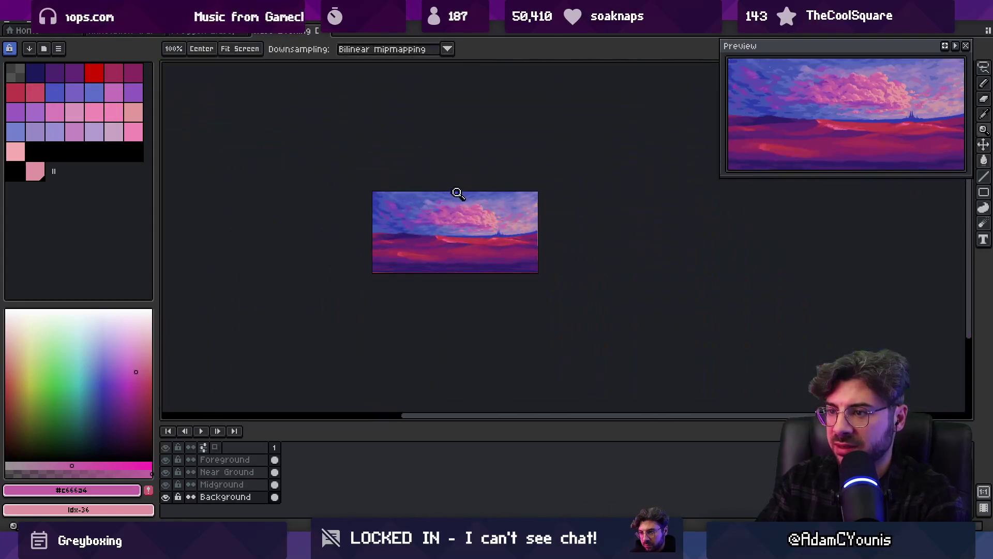
scroll(476, 199, up, 5)
alt+click(454, 212)
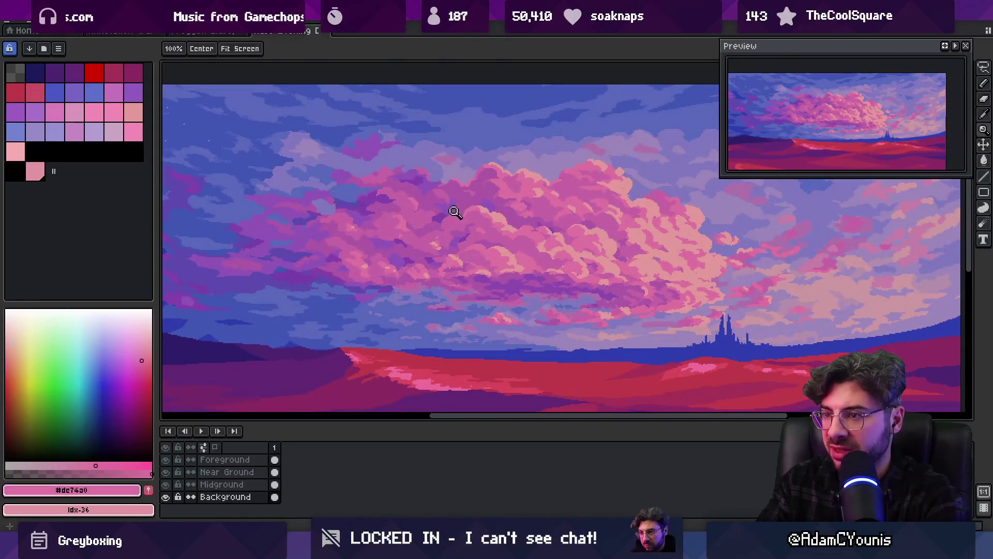
Zoom out and back in a few times to review the cloud edges before painting.
key(b)
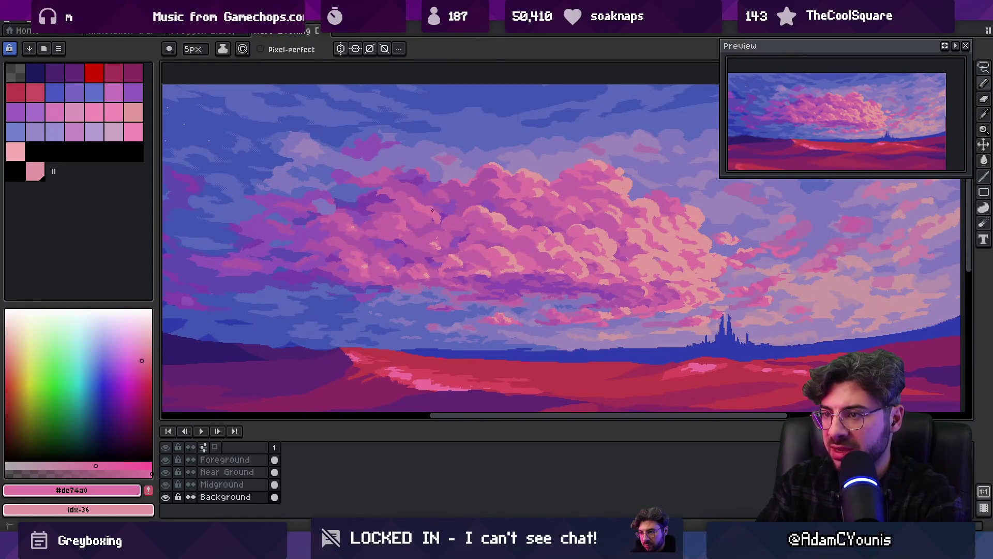
key(z)
scroll(441, 204, down, 3)
scroll(486, 197, up, 4)
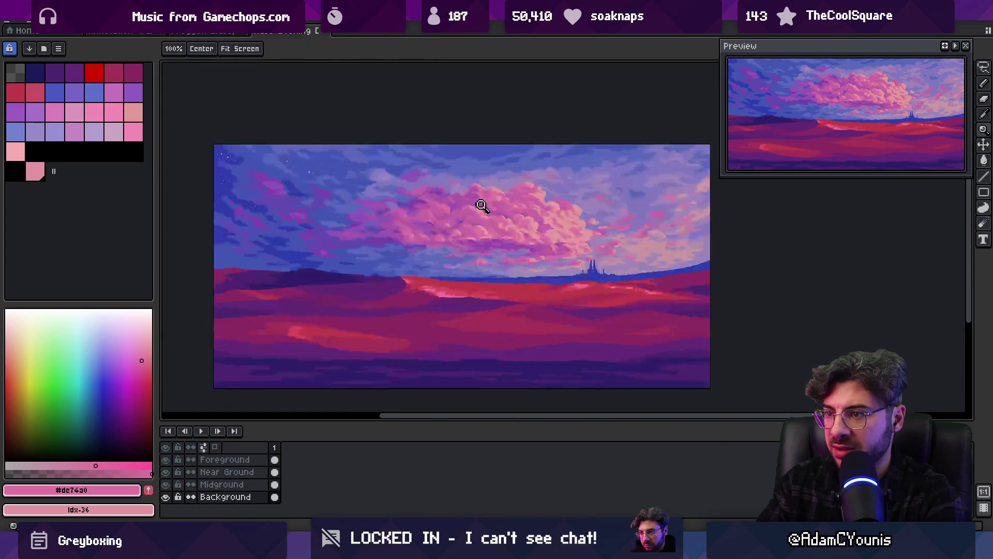
key(b)
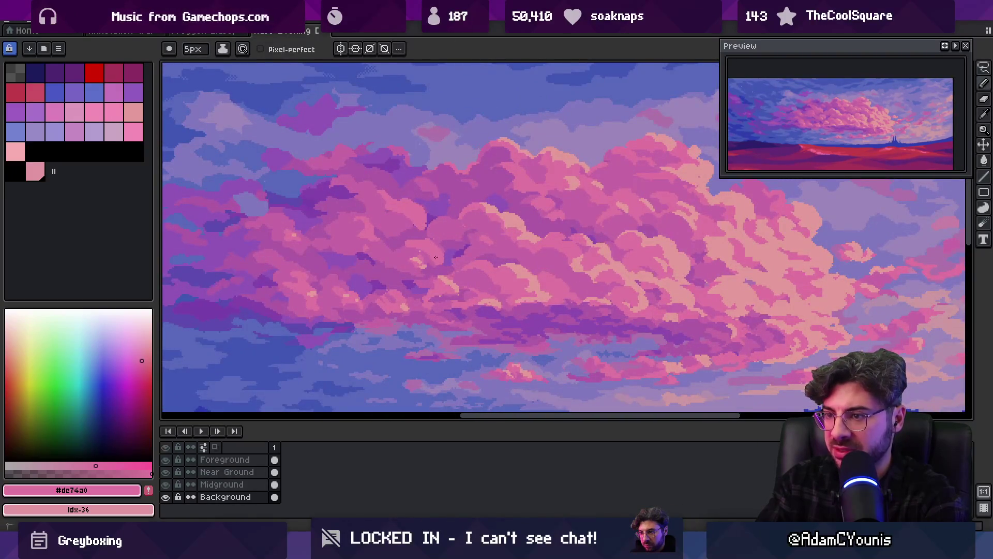
key(z)
scroll(375, 213, down, 3)
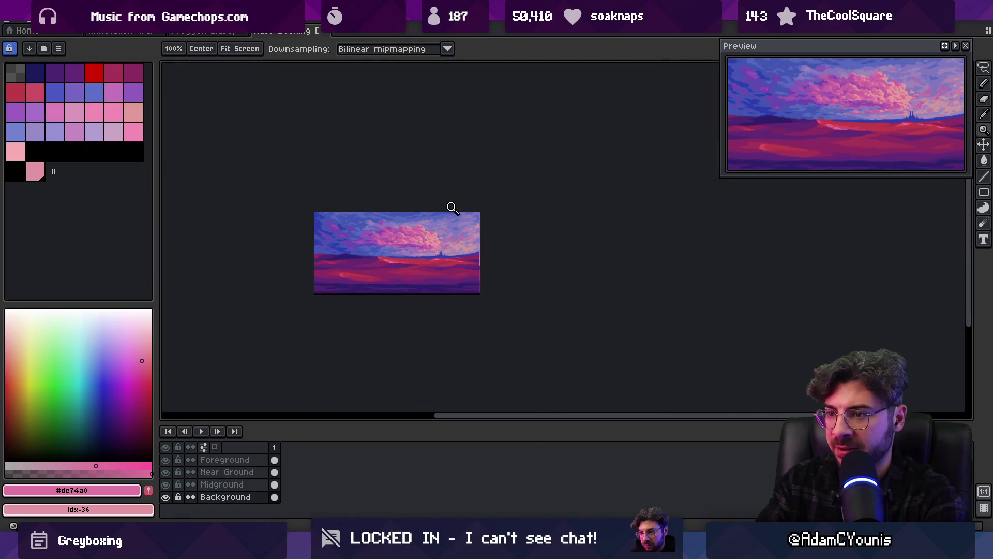
scroll(410, 237, up, 4)
key(b)
Sample a cloud pink, a sky purple and a darker cloud purple from the painting.
key(alt)
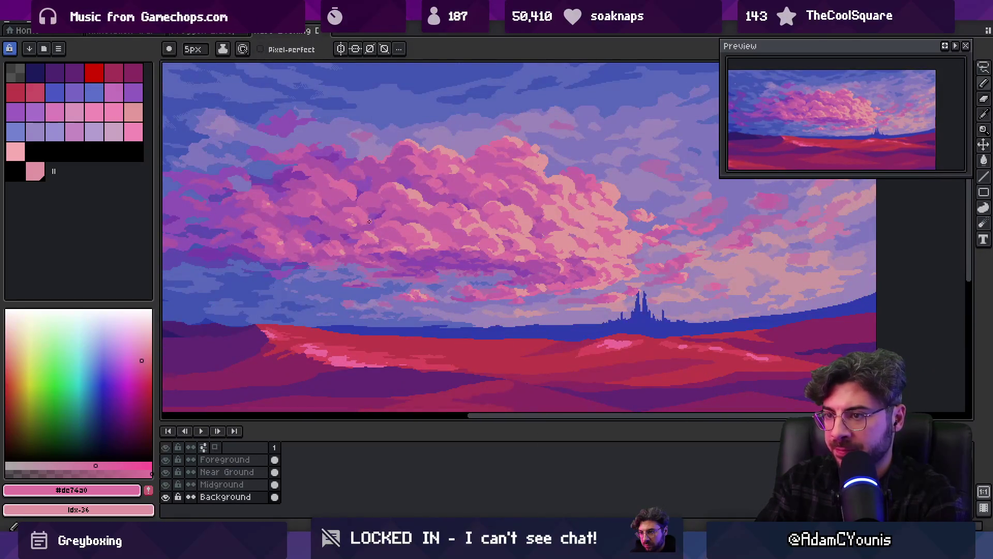
alt+click(381, 221)
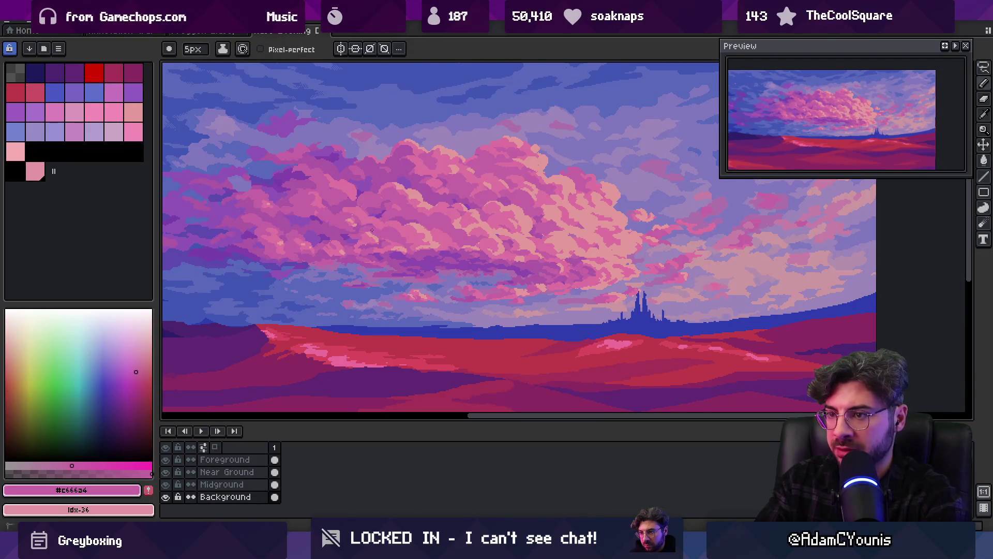
key(z)
scroll(434, 185, down, 5)
scroll(398, 209, up, 5)
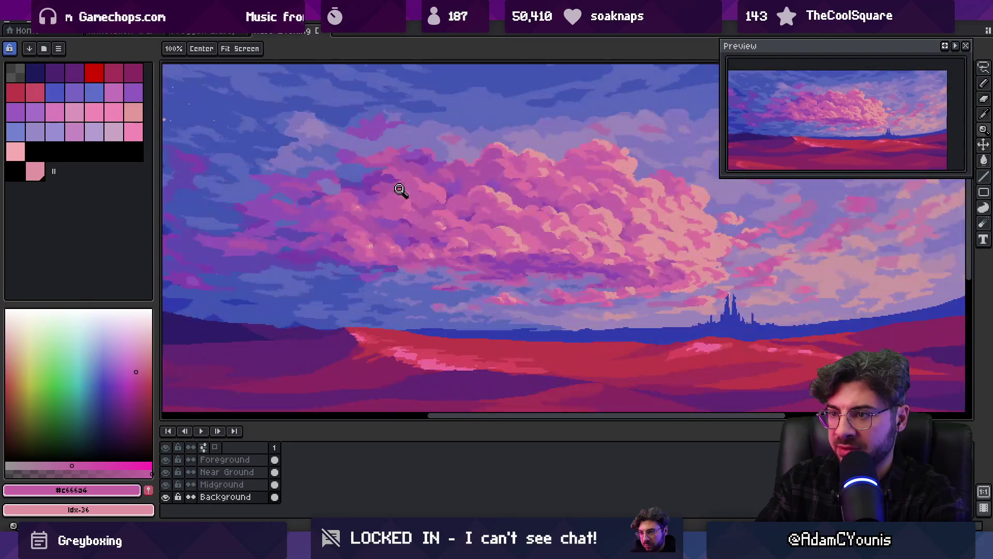
key(alt)
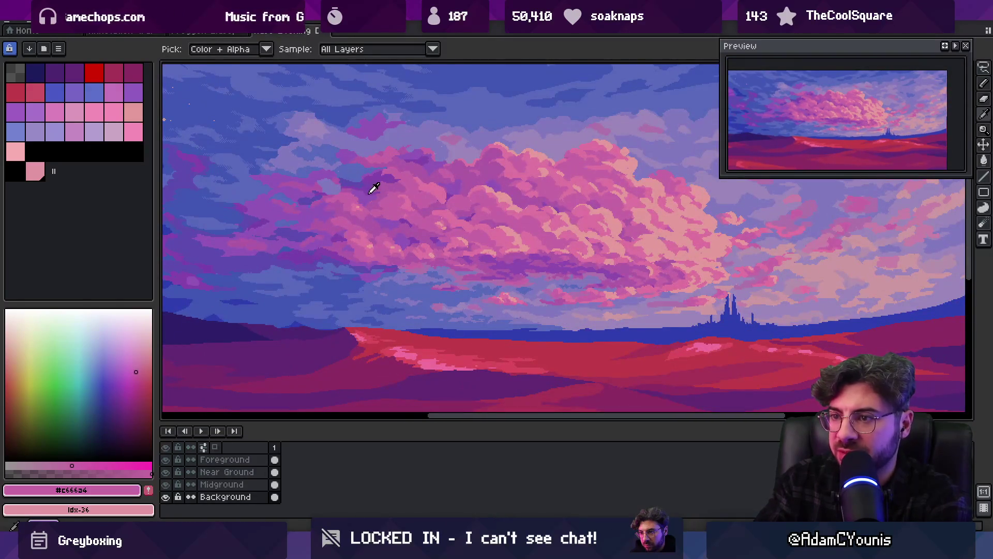
alt+click(362, 197)
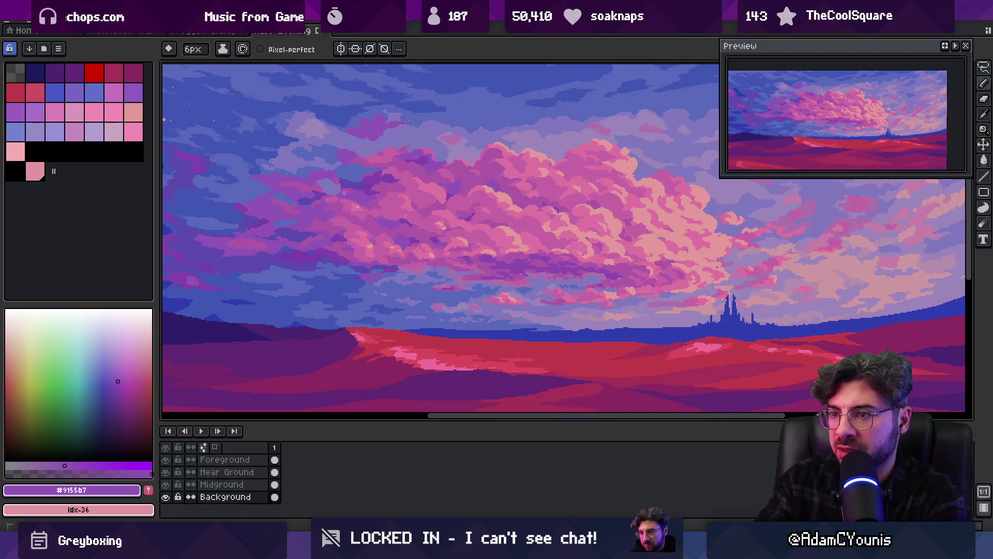
key(alt)
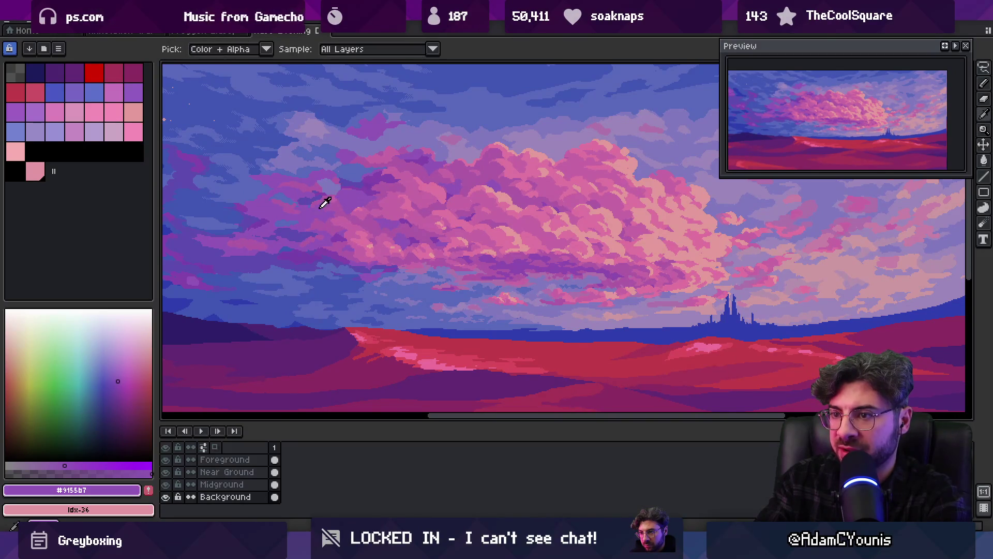
alt+click(363, 182)
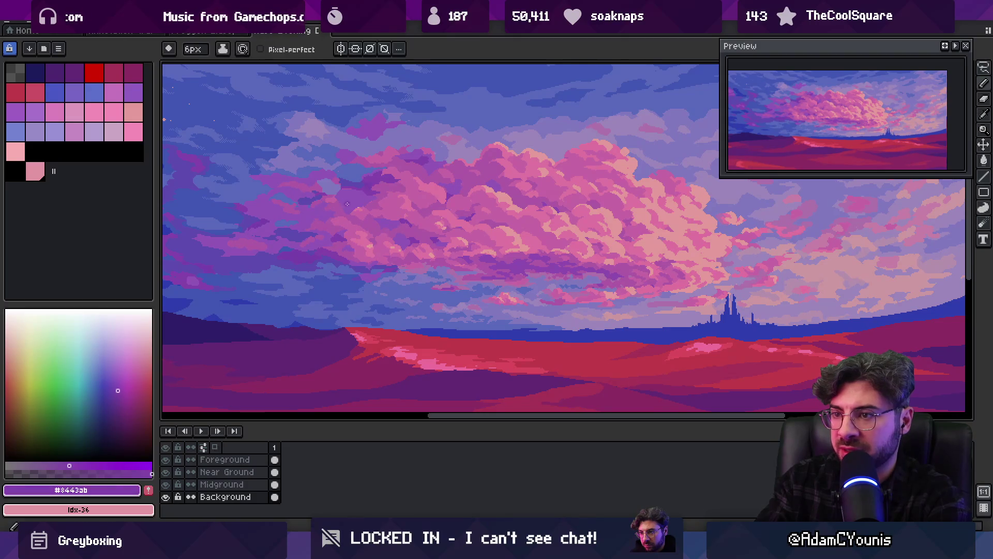
Pick lighter purple, pink, brighter pink and magenta pink shades from the cloud.
key(z)
scroll(409, 166, down, 5)
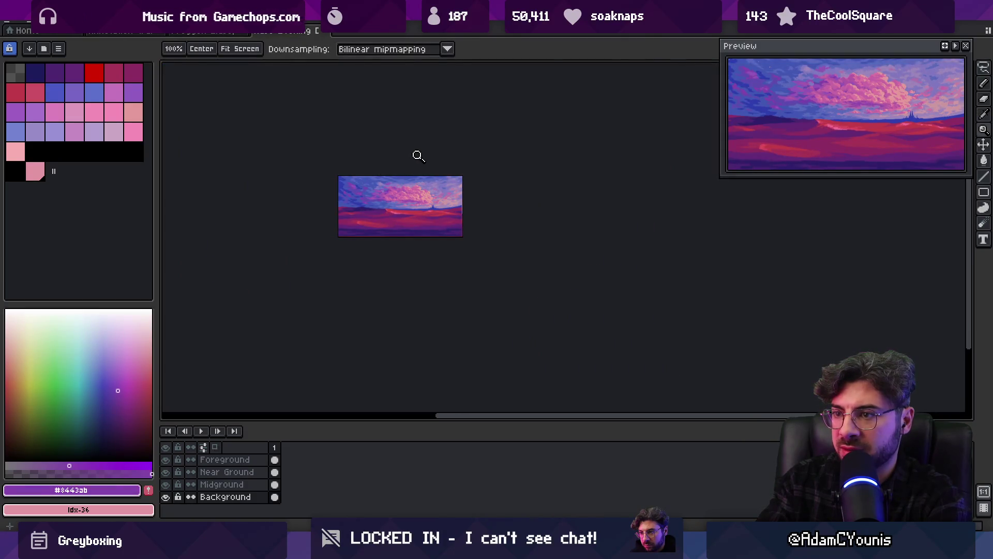
scroll(414, 171, up, 5)
key(alt)
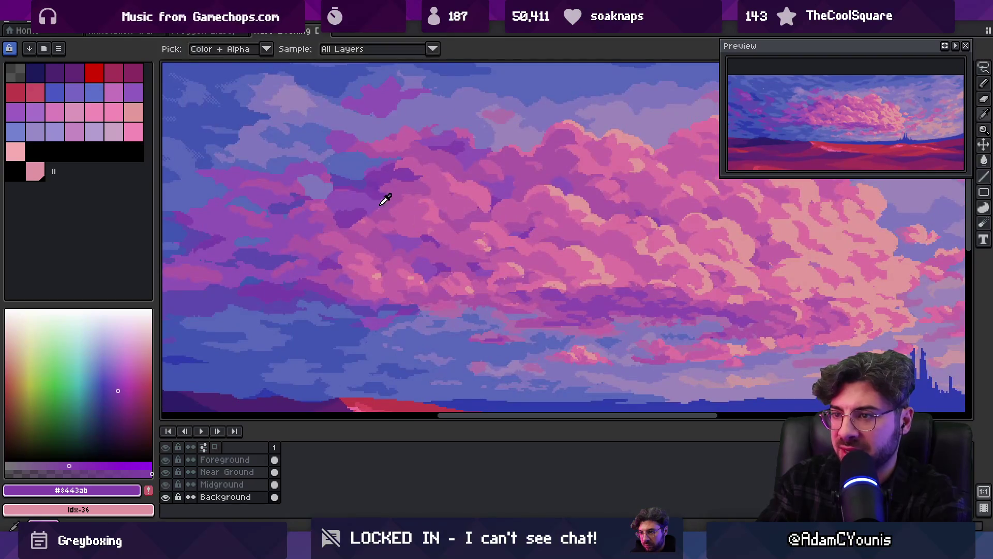
alt+click(383, 203)
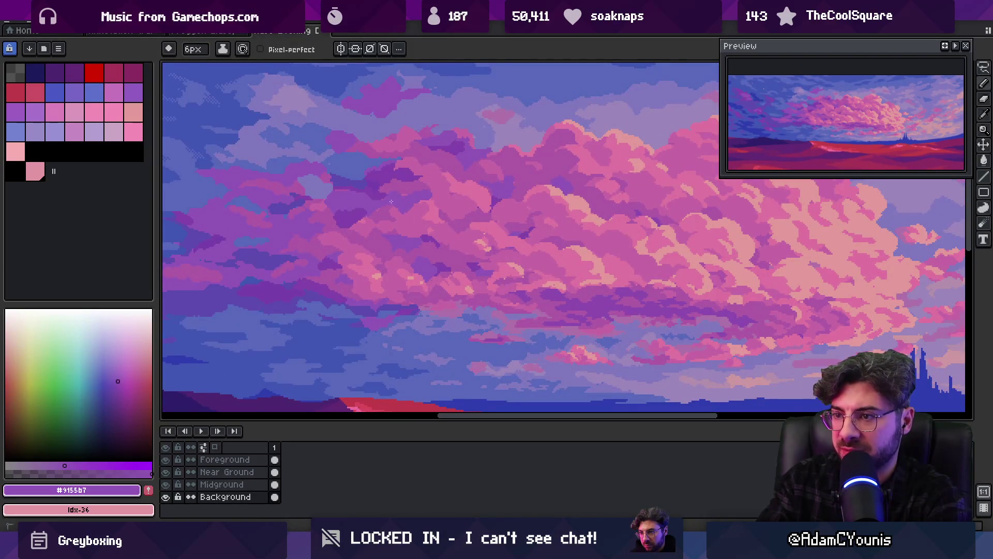
alt+click(424, 206)
alt+click(409, 209)
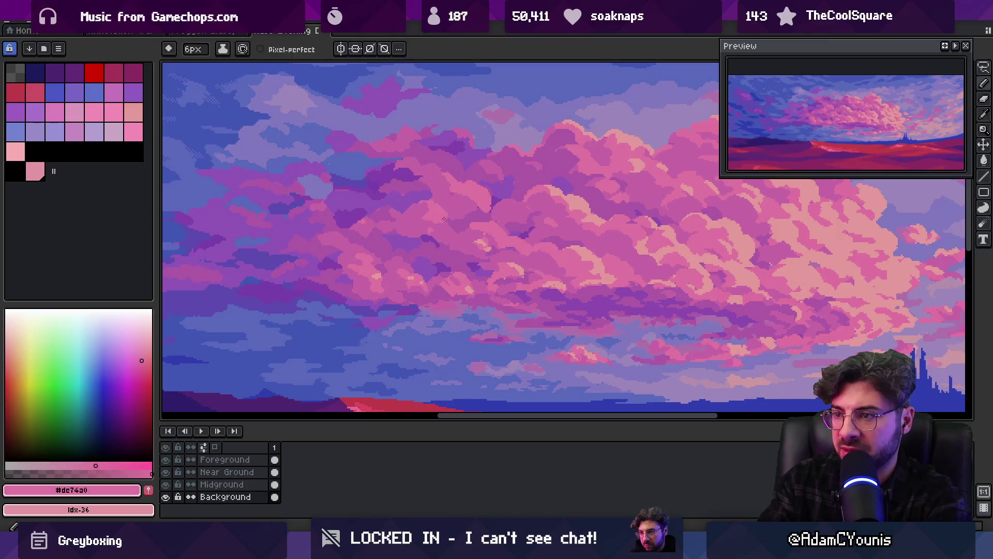
alt+click(444, 219)
Paint a short stroke along the upper edge of the pink cloud mass.
key(z)
scroll(412, 199, down, 5)
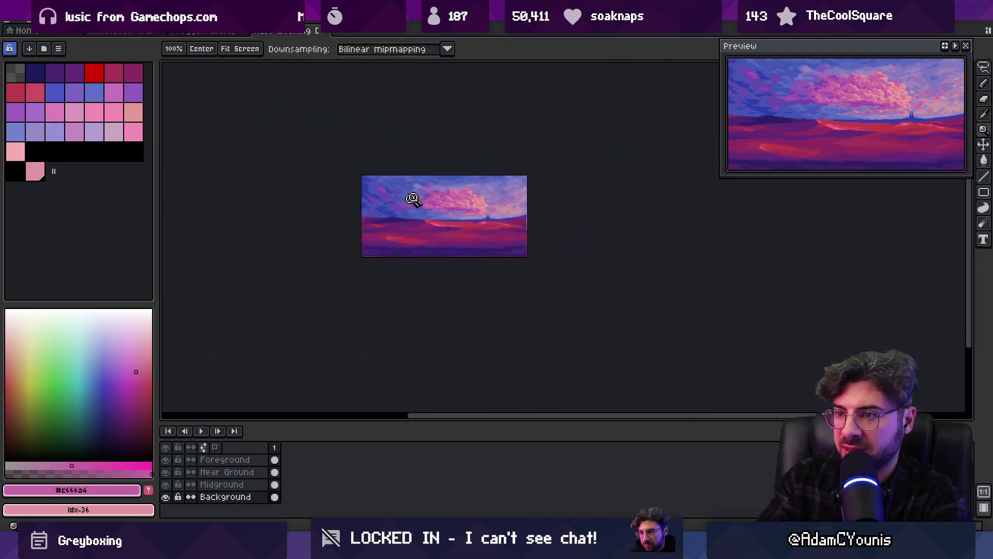
scroll(438, 197, up, 5)
key(b)
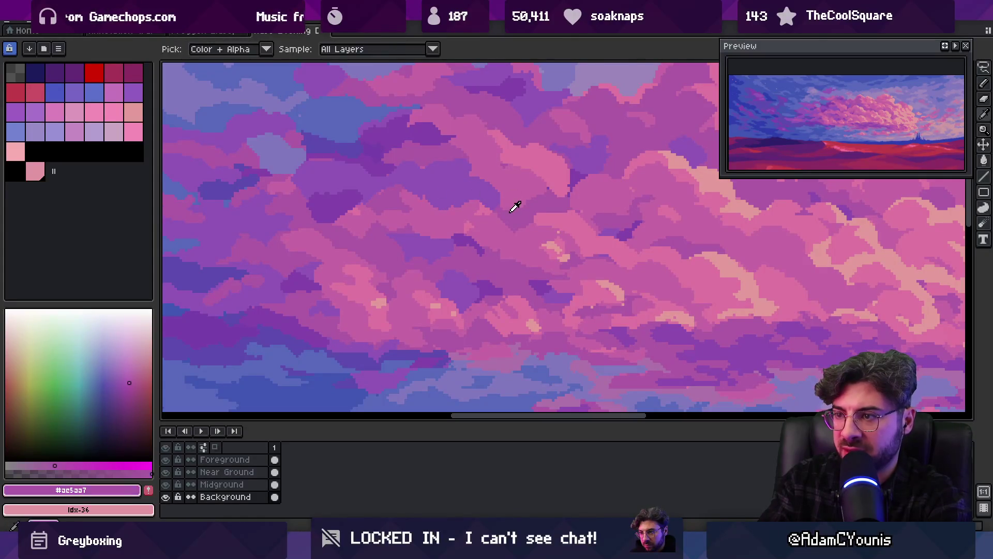
scroll(450, 180, down, 5)
drag(451, 181, 404, 186)
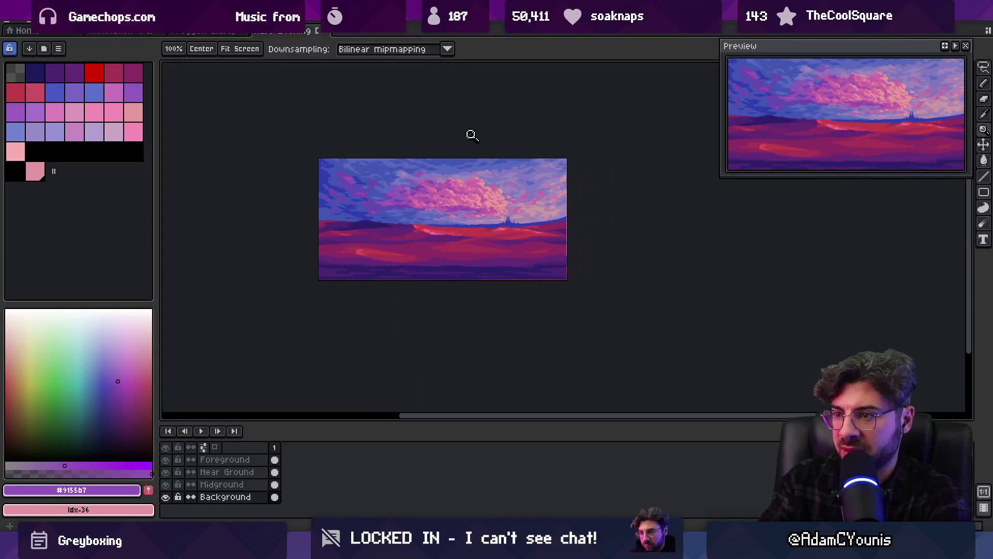
scroll(434, 178, down, 1)
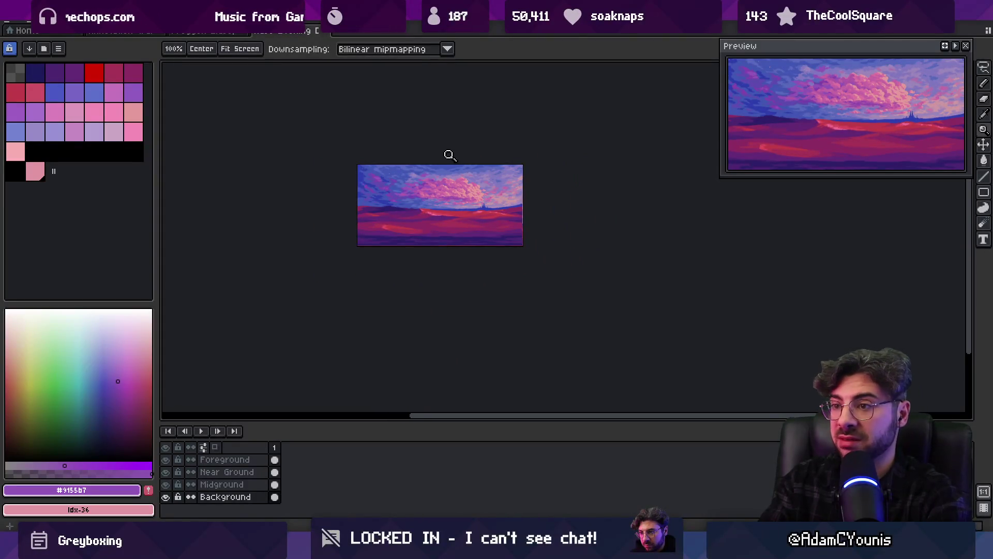
scroll(444, 172, up, 4)
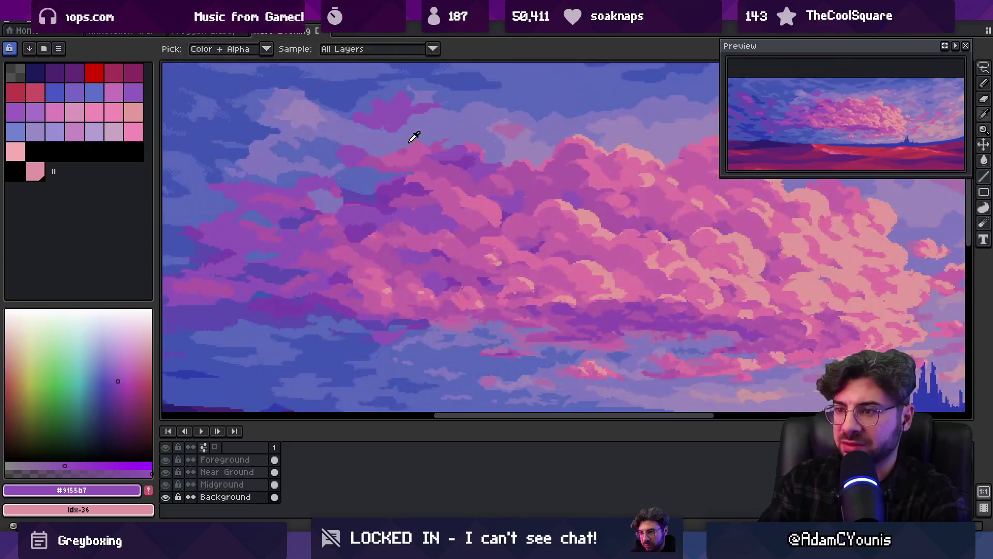
Sample lavender, mauve and magenta pink tones around the cloud's upper edge.
alt+click(406, 137)
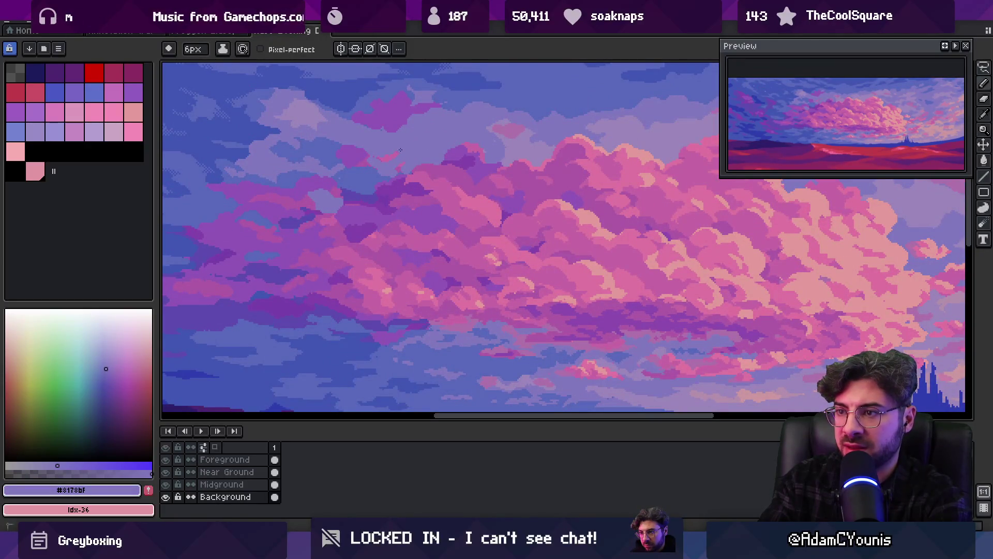
alt+click(463, 160)
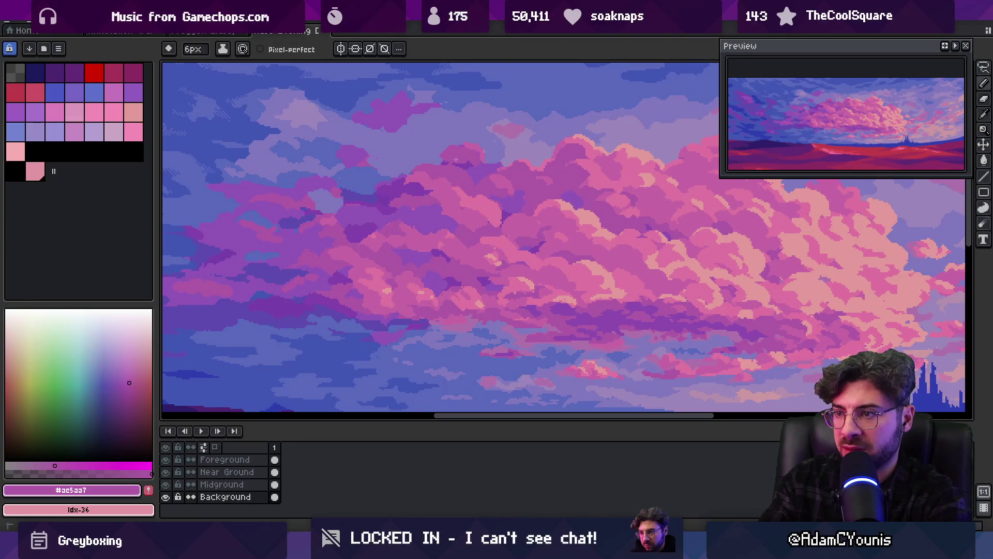
alt+click(464, 146)
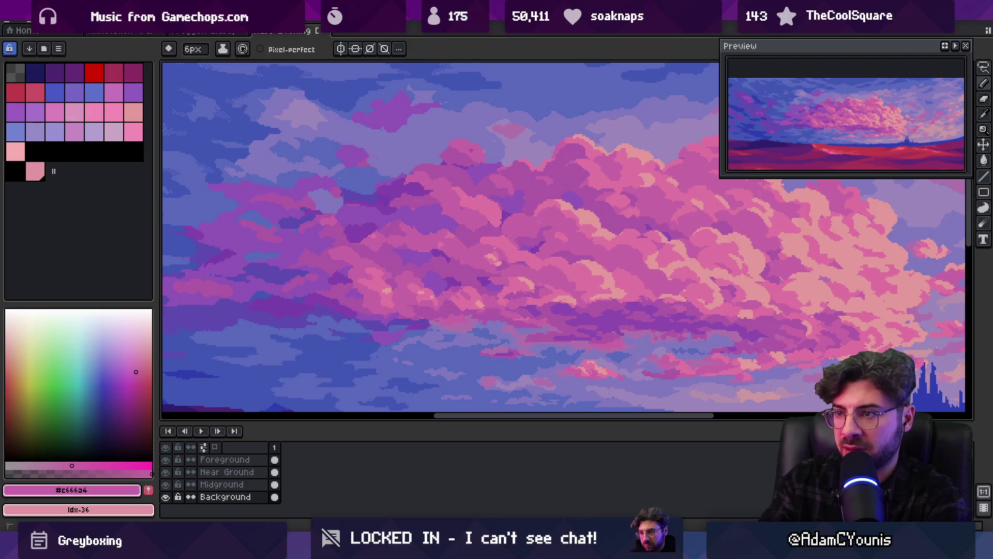
alt+click(469, 136)
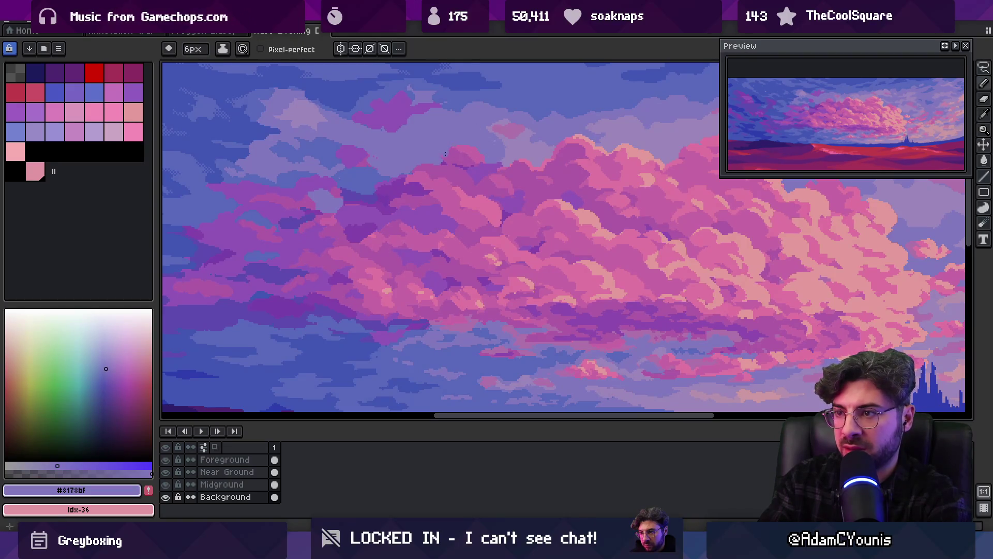
key(z)
scroll(465, 135, down, 5)
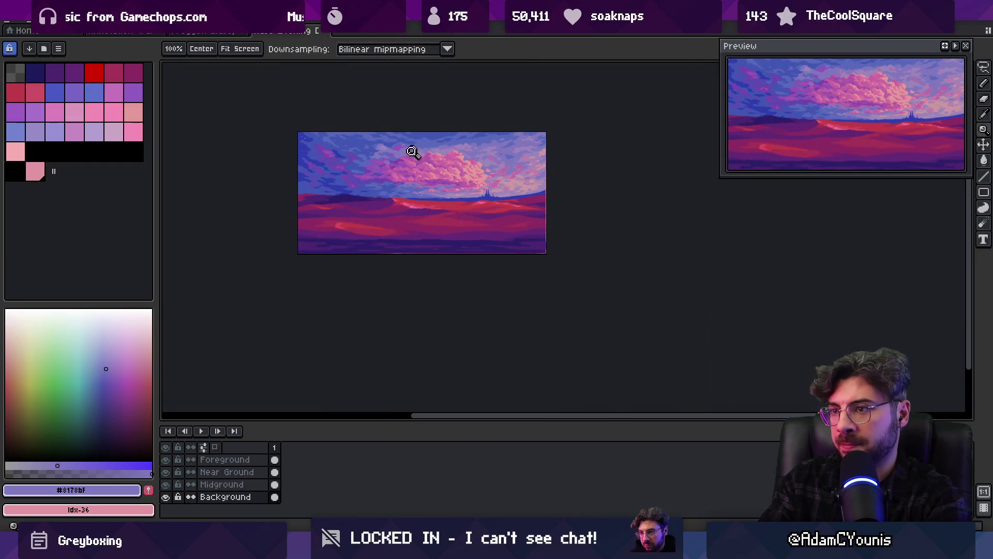
scroll(399, 138, up, 5)
key(b)
Load sky blue and lavender, then the brighter pink #e66cb4 from the cloud.
alt+click(409, 140)
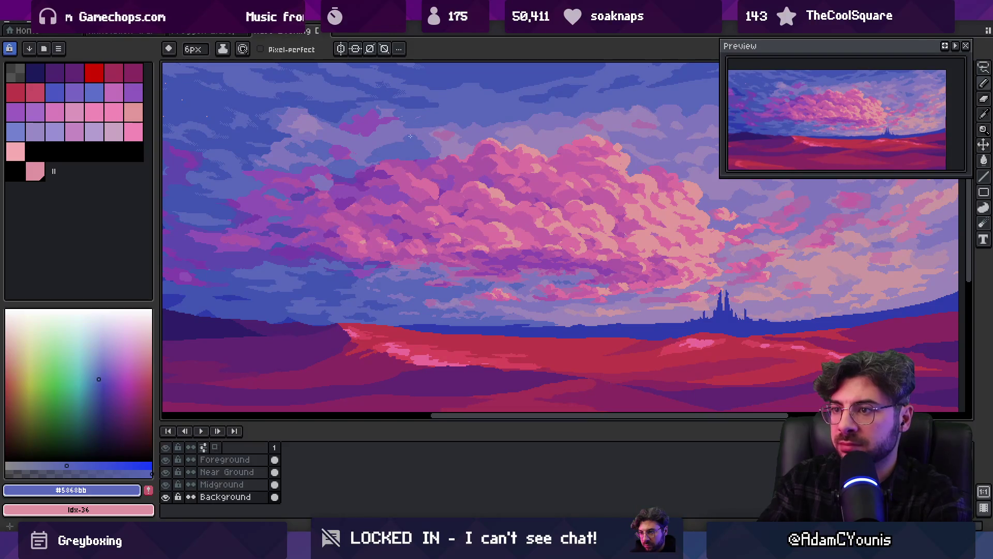
alt+click(406, 148)
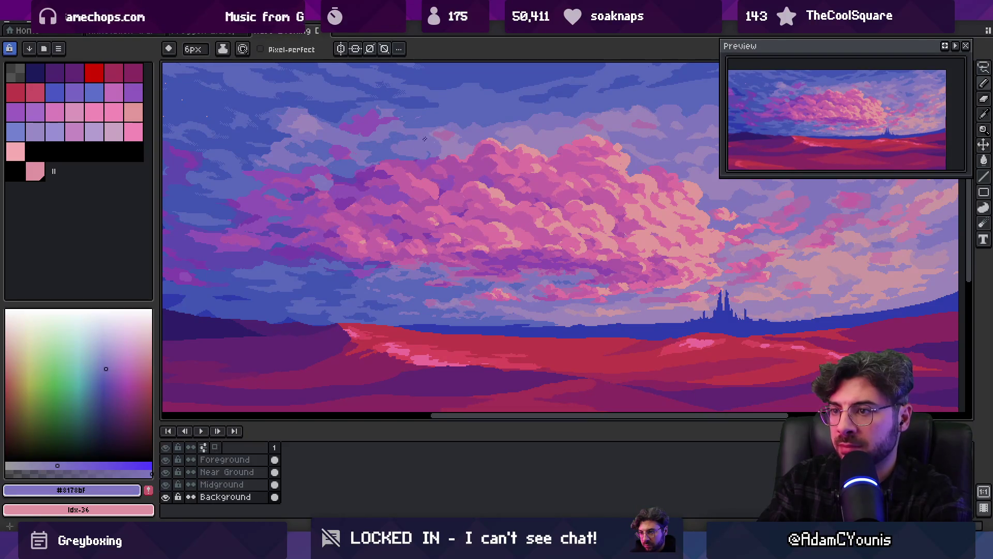
alt+click(424, 138)
key(z)
scroll(416, 127, down, 5)
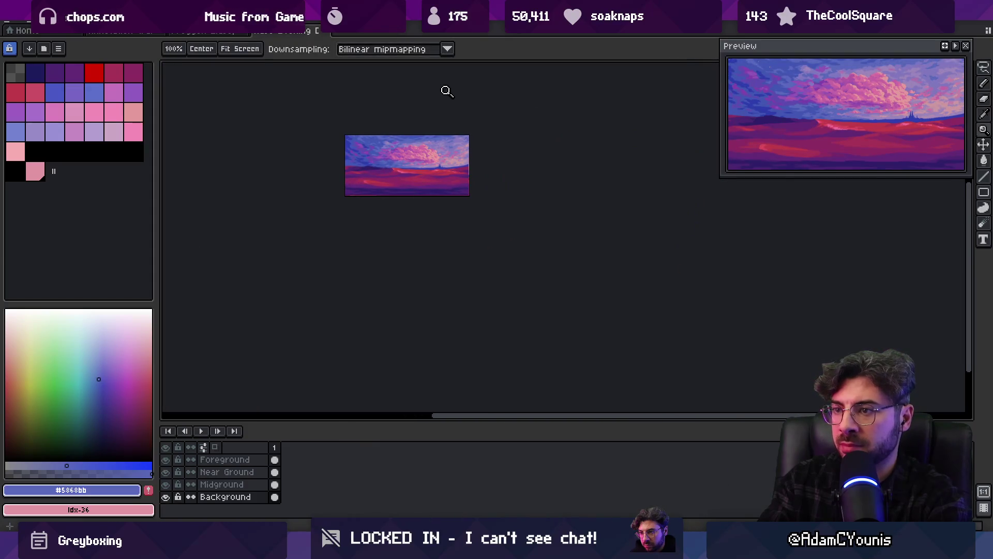
scroll(399, 144, up, 5)
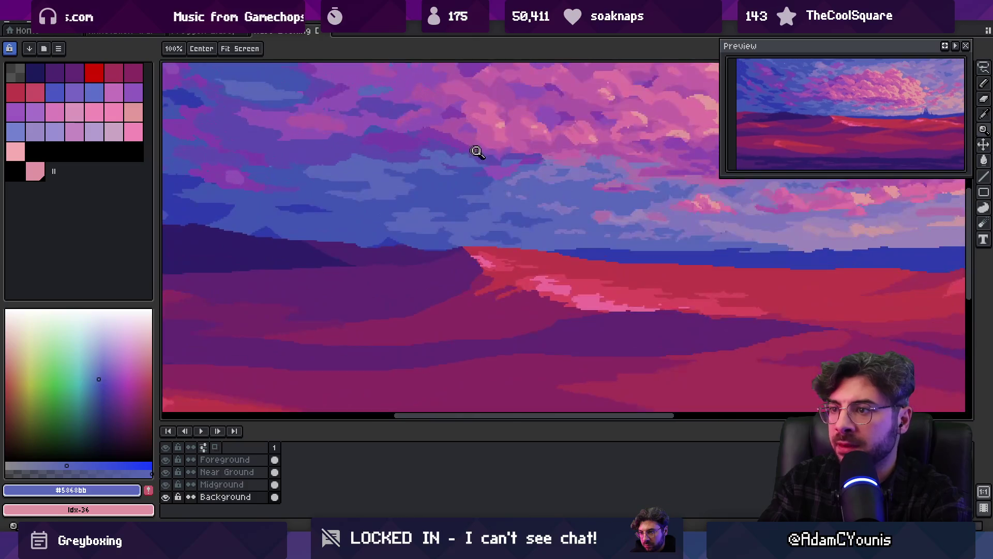
key(b)
alt+click(478, 153)
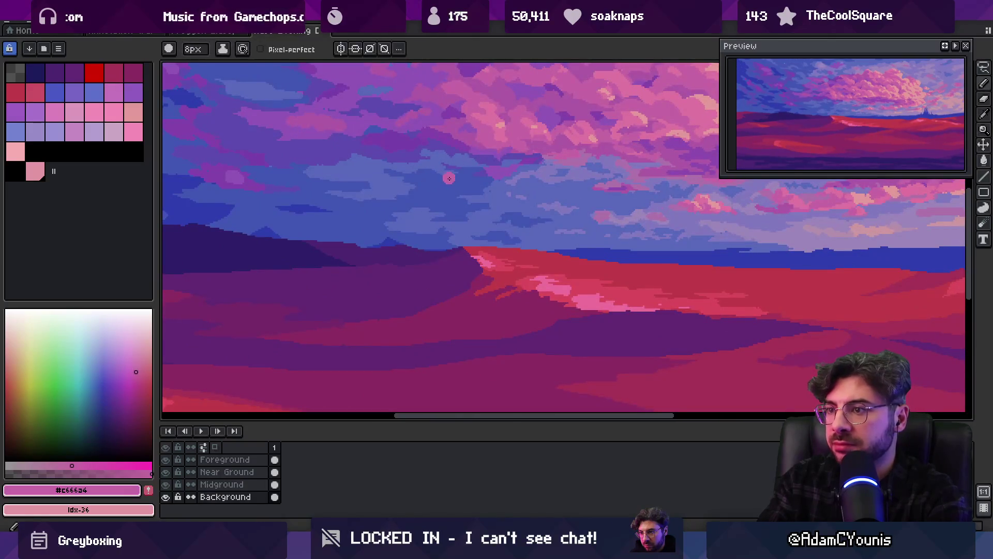
scroll(434, 203, down, 1)
Add a new layer and paint a light pink cloud patch in the lower sky.
key(shift+n)
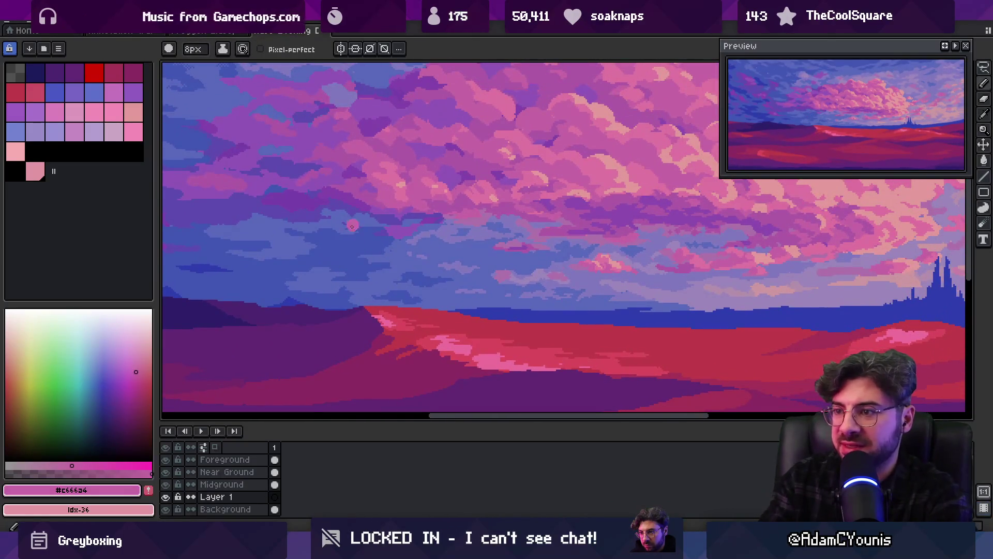
alt+click(468, 223)
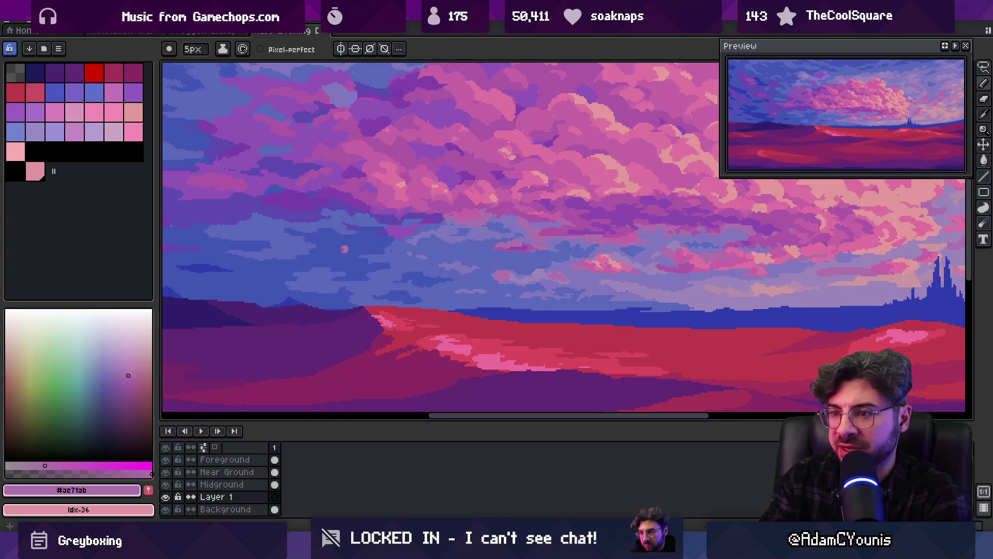
mouse_move(344, 249)
mouse_down()
mouse_move(402, 231)
mouse_move(455, 257)
mouse_move(305, 248)
mouse_move(344, 256)
mouse_up()
key(z)
scroll(412, 243, down, 2)
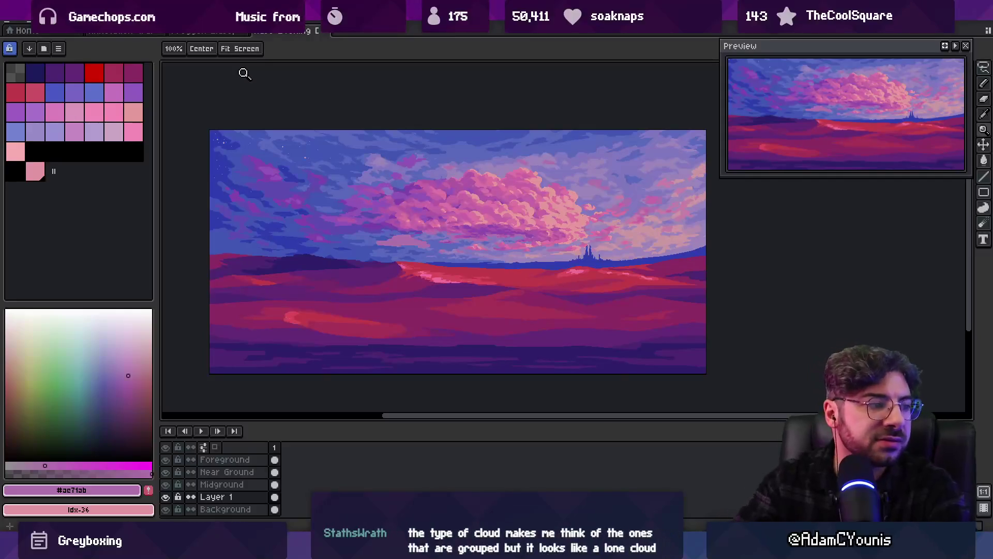
click(393, 234)
click(409, 235)
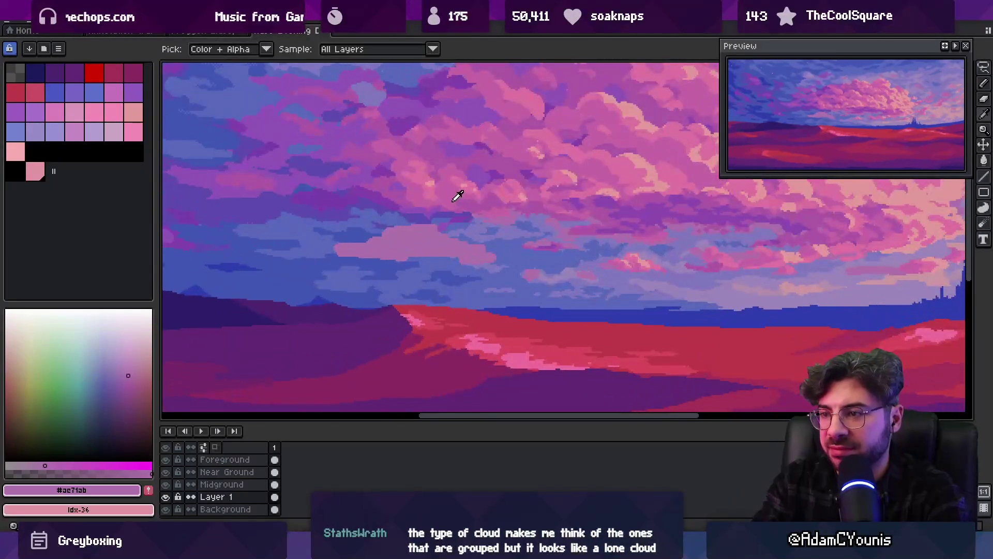
key(b)
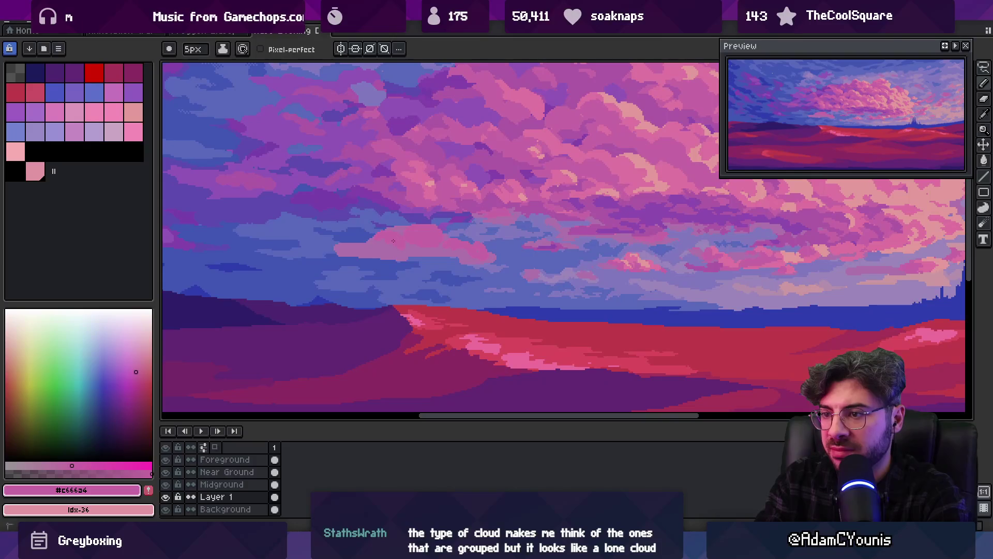
Move the new pink cloud down about 40 px.
alt+click(429, 236)
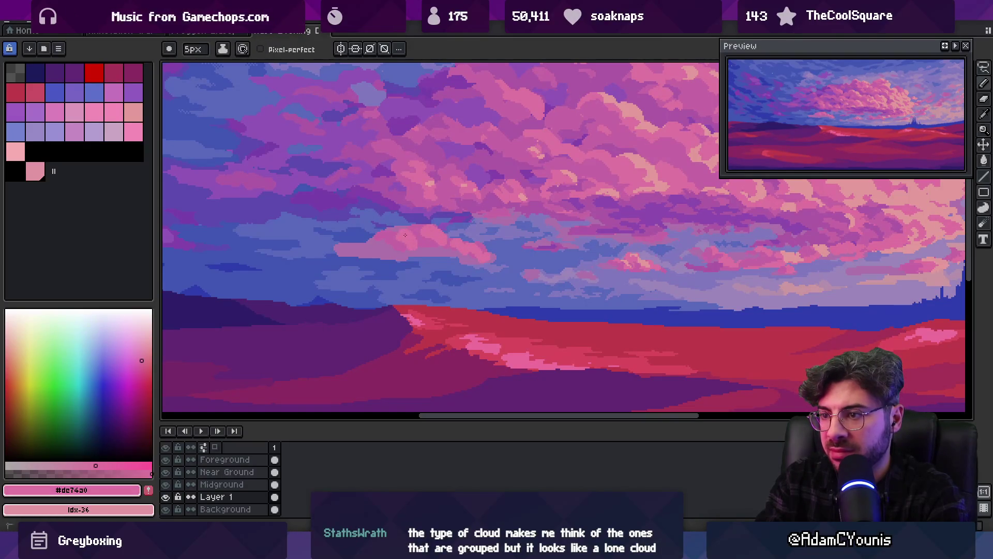
scroll(415, 229, down, 2)
scroll(454, 226, up, 3)
key(v)
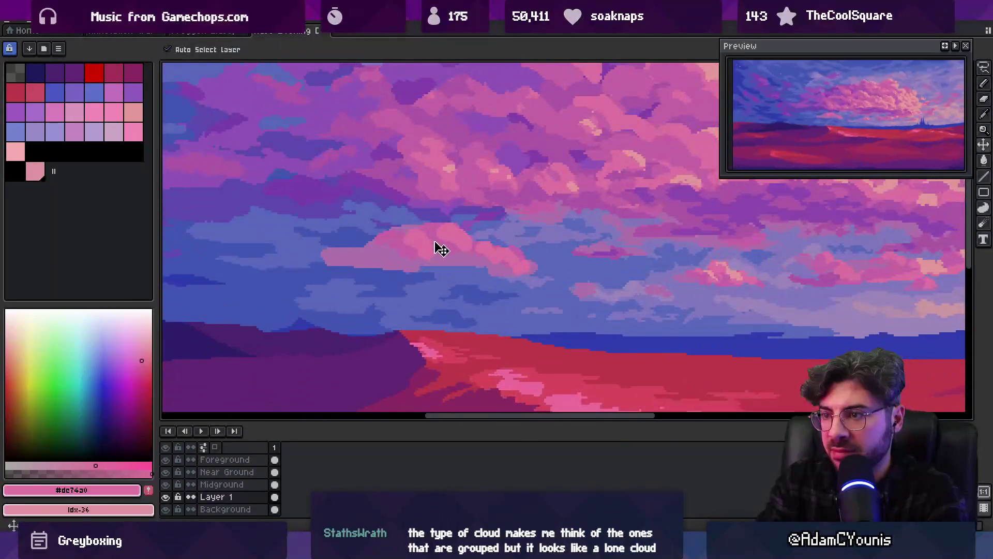
drag(441, 249, 439, 266)
Extend the low cloud's left edge with lavender #8178bf sampled from the sky.
alt+click(375, 256)
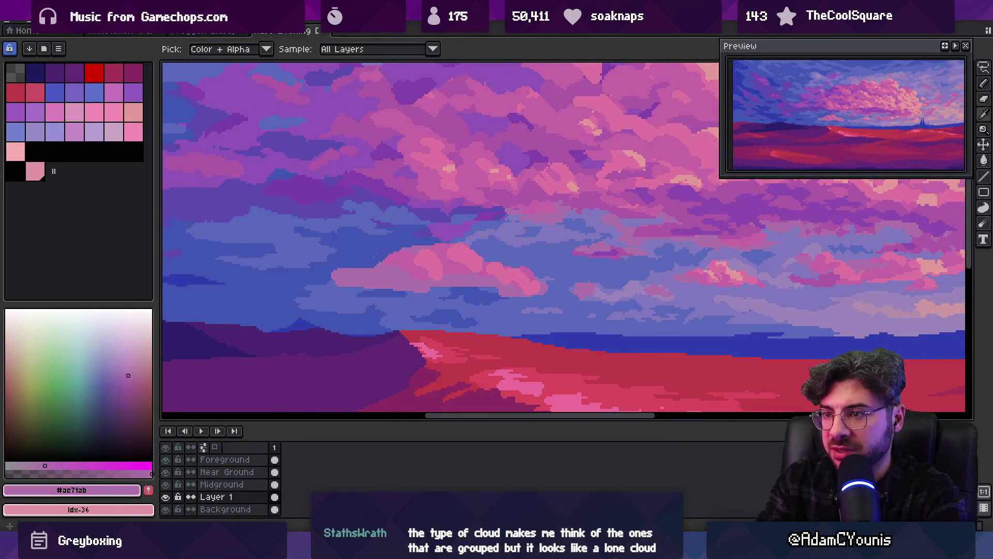
alt+click(411, 171)
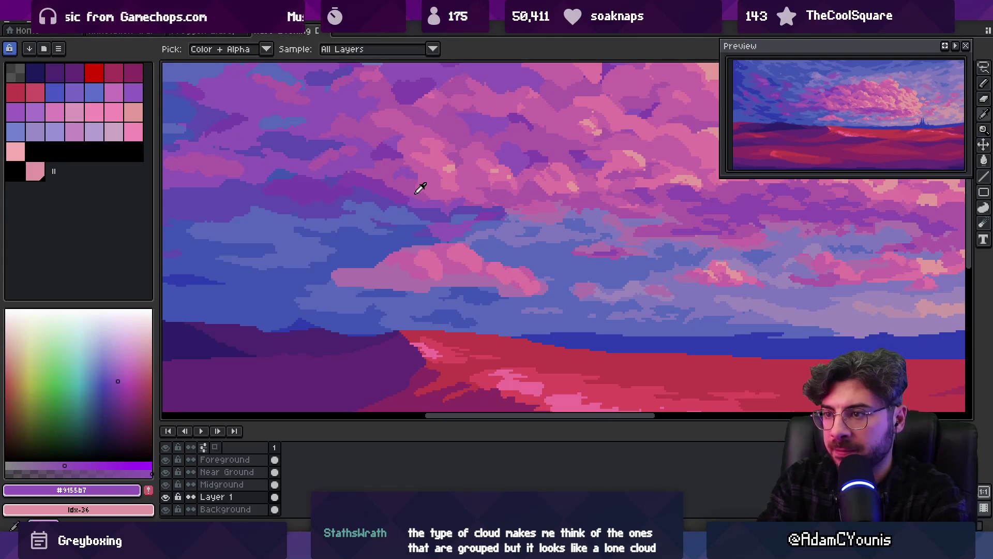
alt+click(348, 271)
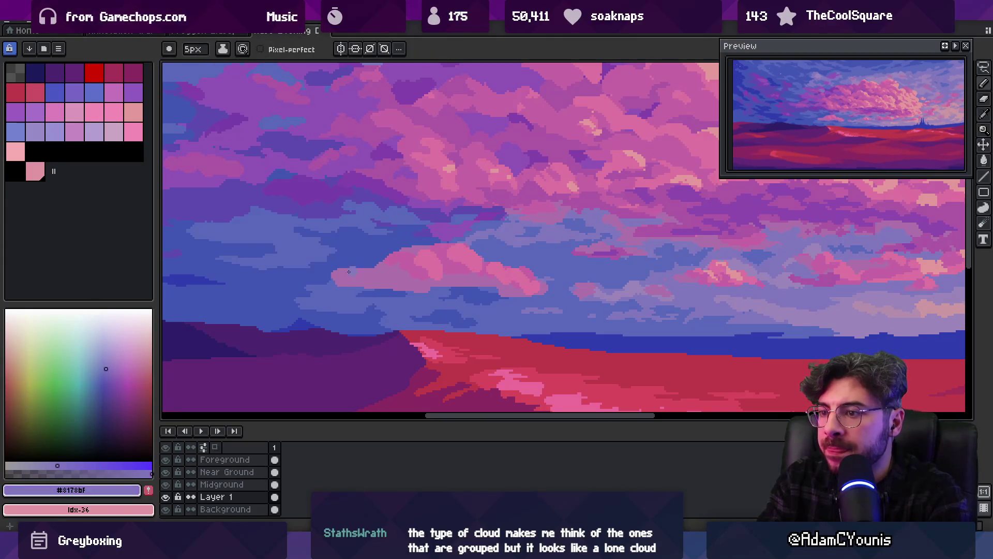
drag(340, 282, 303, 279)
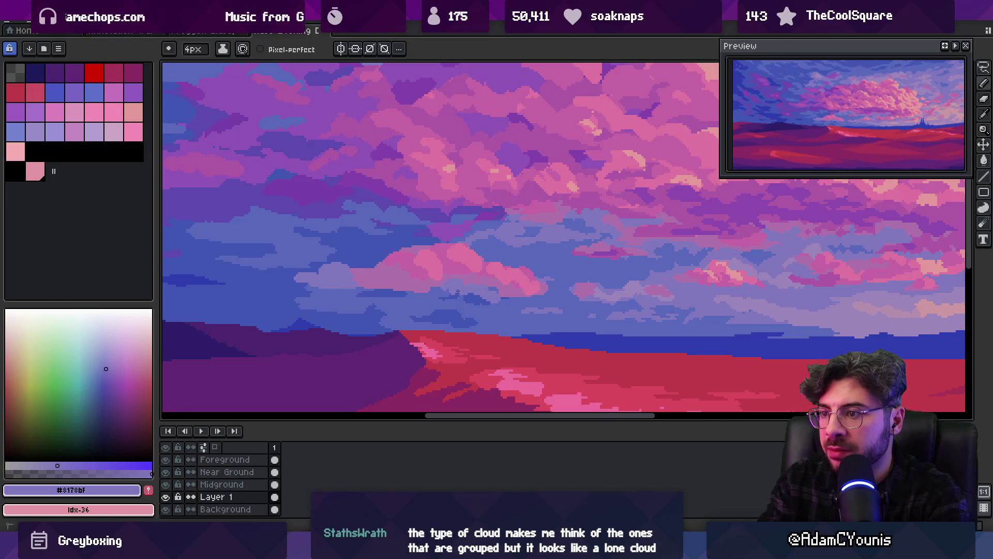
scroll(421, 291, down, 3)
scroll(479, 262, up, 3)
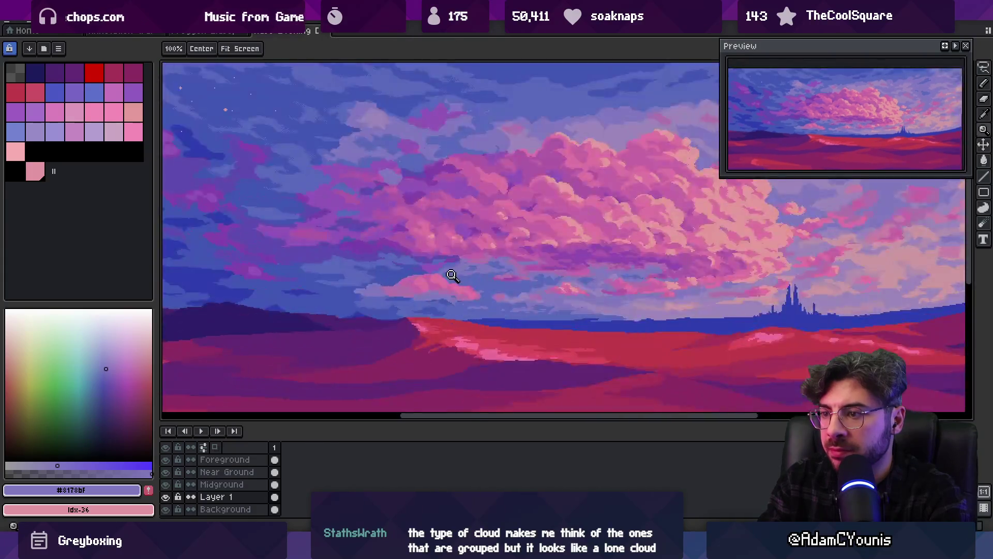
click(476, 208)
Add a short purple stroke on the low cloud and sample its pink and magenta shades.
drag(421, 301, 434, 301)
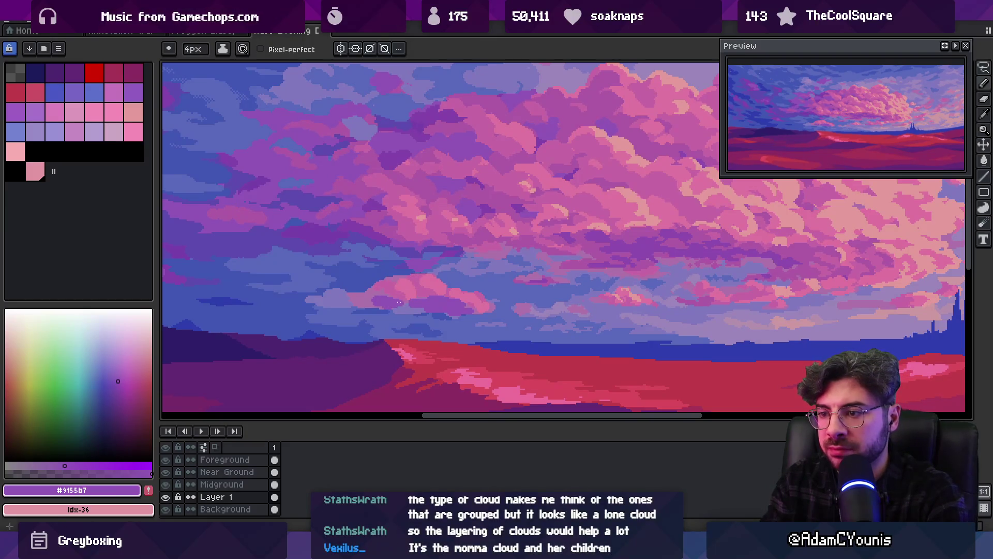
alt+click(416, 300)
alt+click(425, 302)
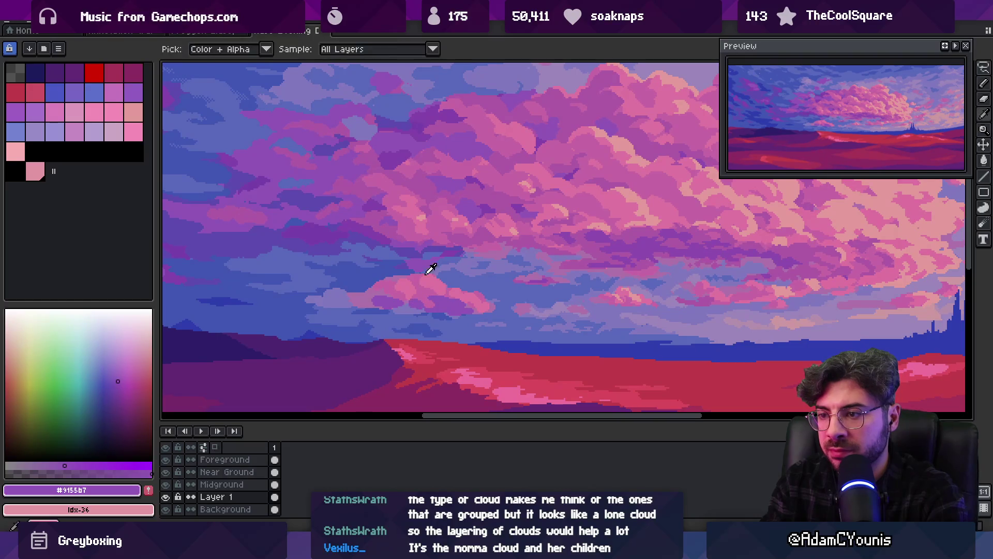
alt+click(408, 220)
alt+click(413, 304)
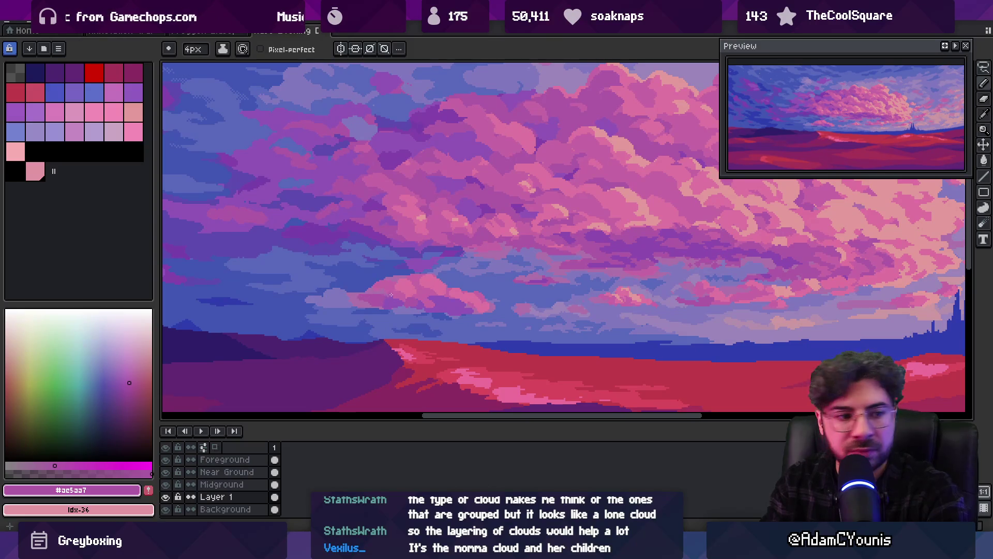
Zoom out to view the whole sunset landscape.
key(z)
scroll(381, 271, down, 4)
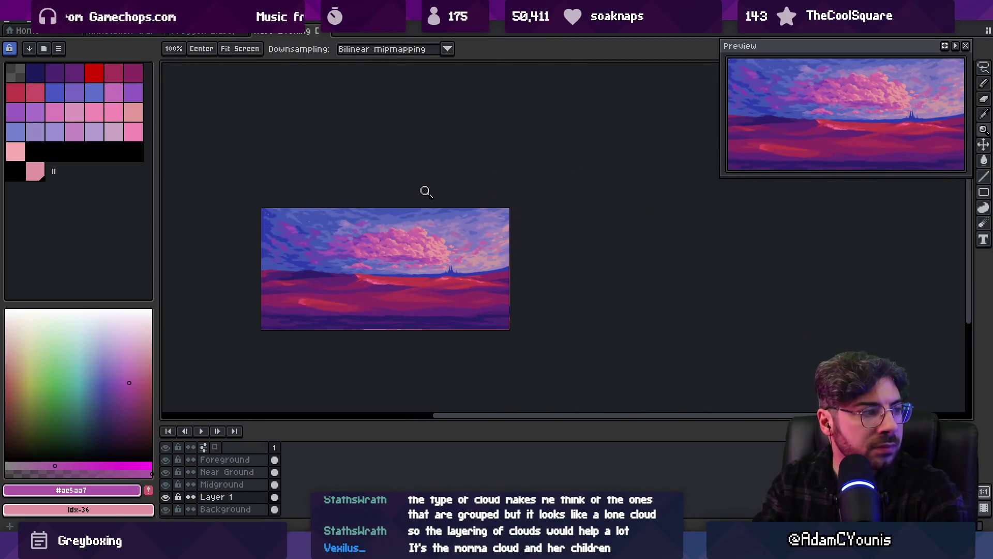
scroll(398, 251, up, 1)
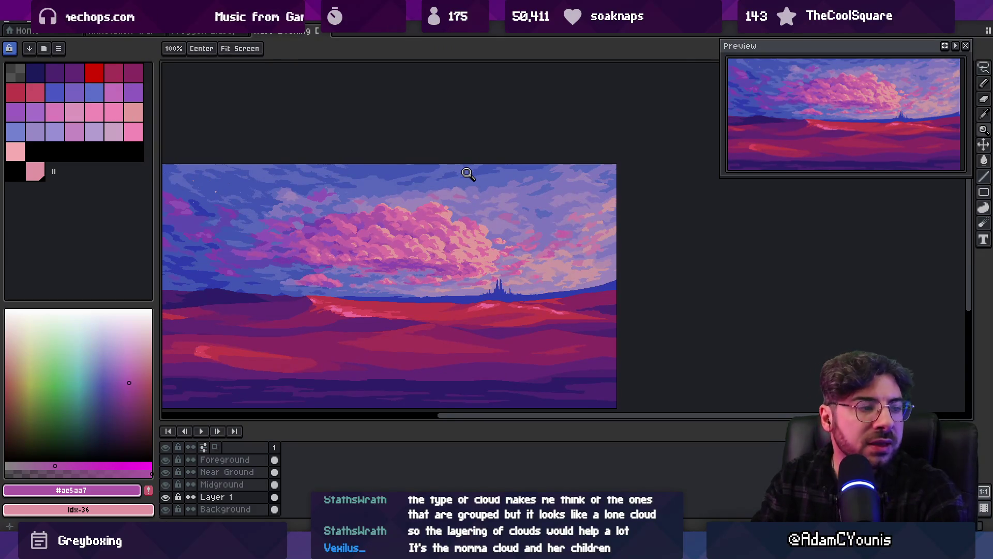
key(v)
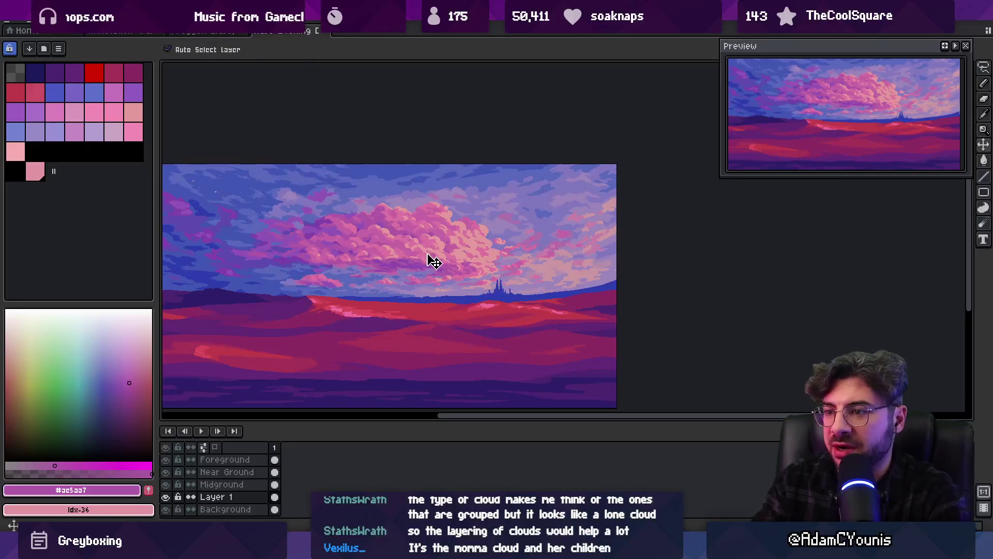
click(434, 261)
scroll(421, 255, left, 2)
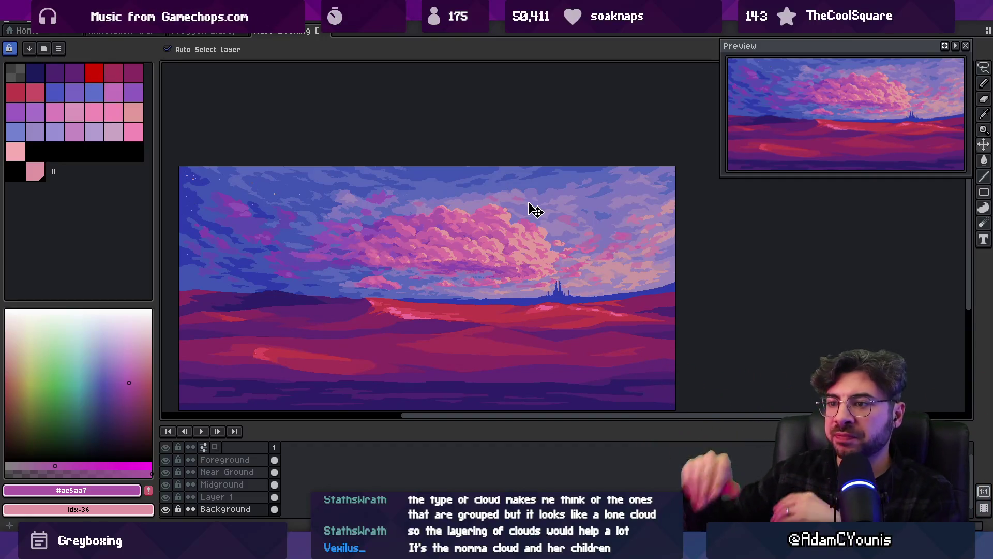
key(m)
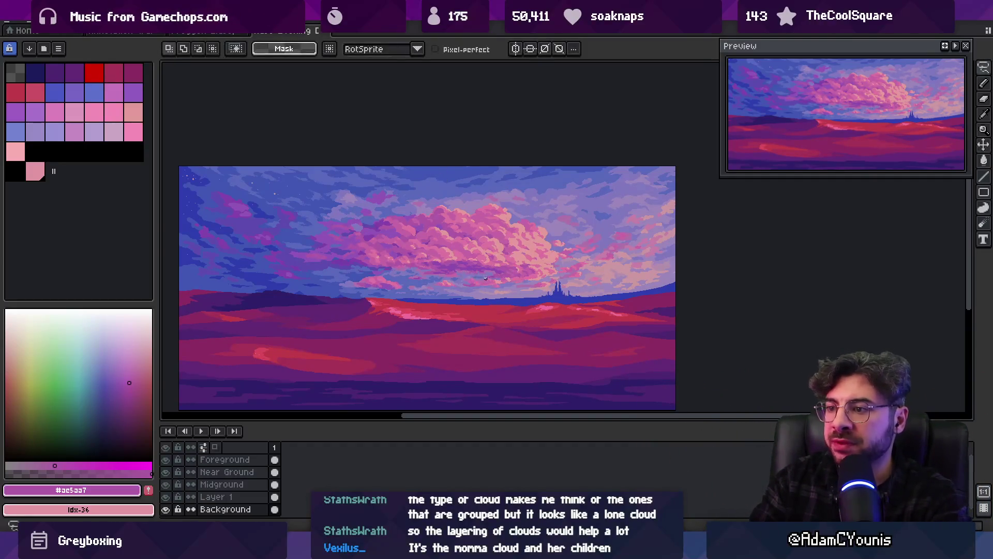
drag(454, 272, 556, 284)
key(ctrl+z)
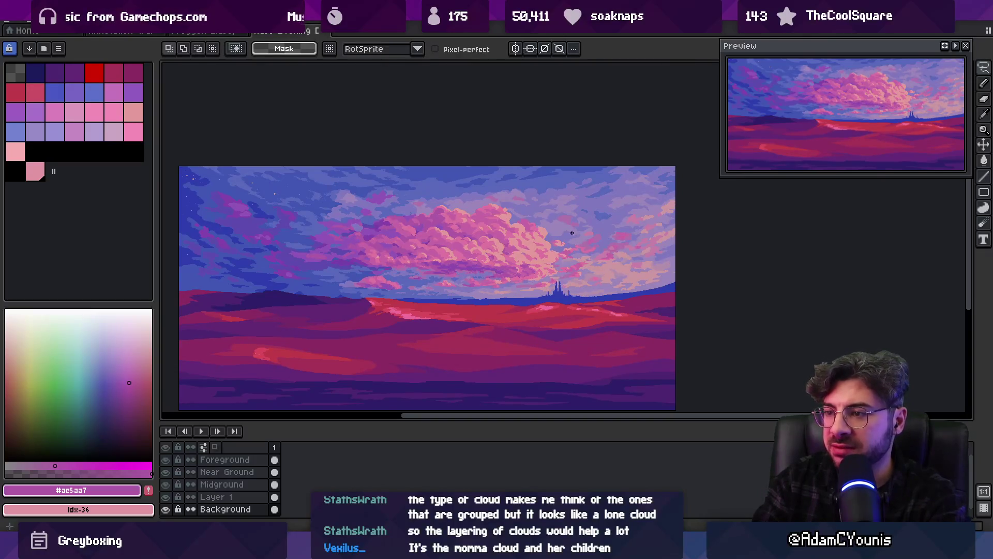
drag(453, 269, 465, 270)
scroll(465, 269, up, 3)
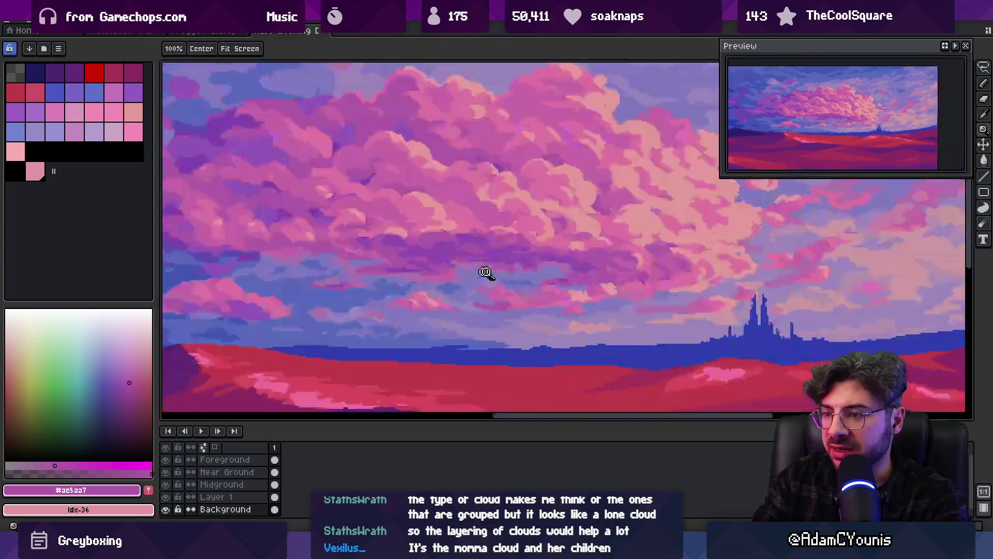
key(z)
scroll(458, 271, down, 3)
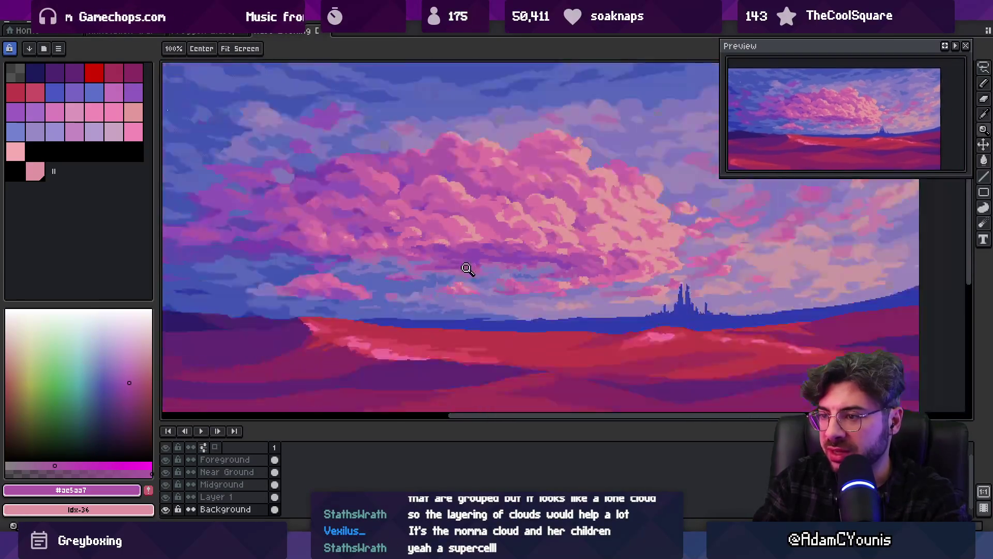
scroll(482, 267, up, 1)
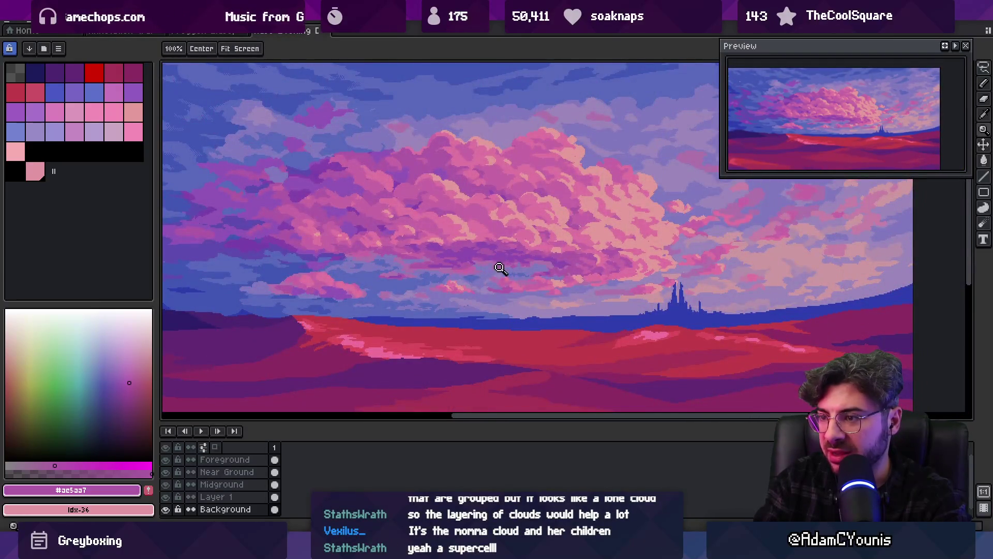
scroll(499, 268, up, 1)
key(i)
alt+click(475, 272)
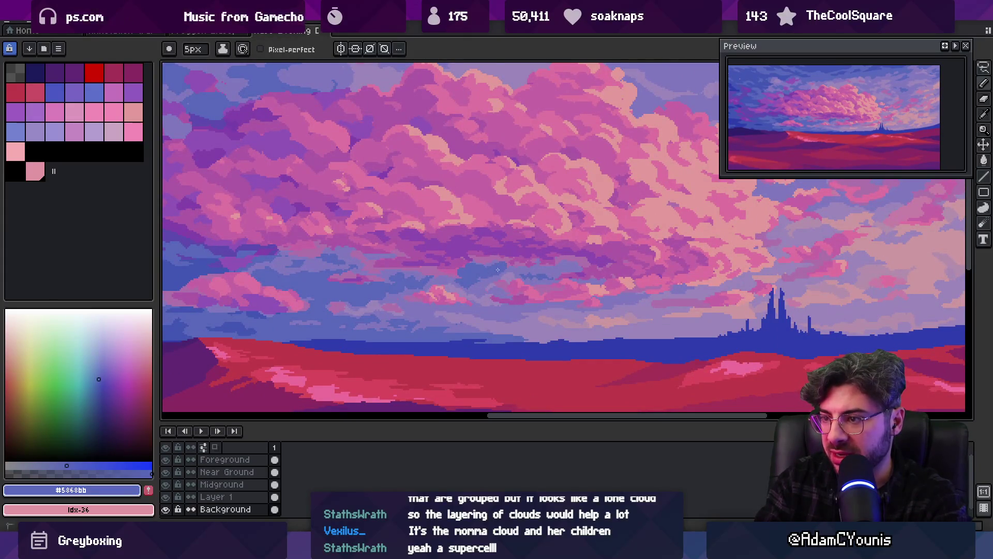
scroll(560, 273, down, 2)
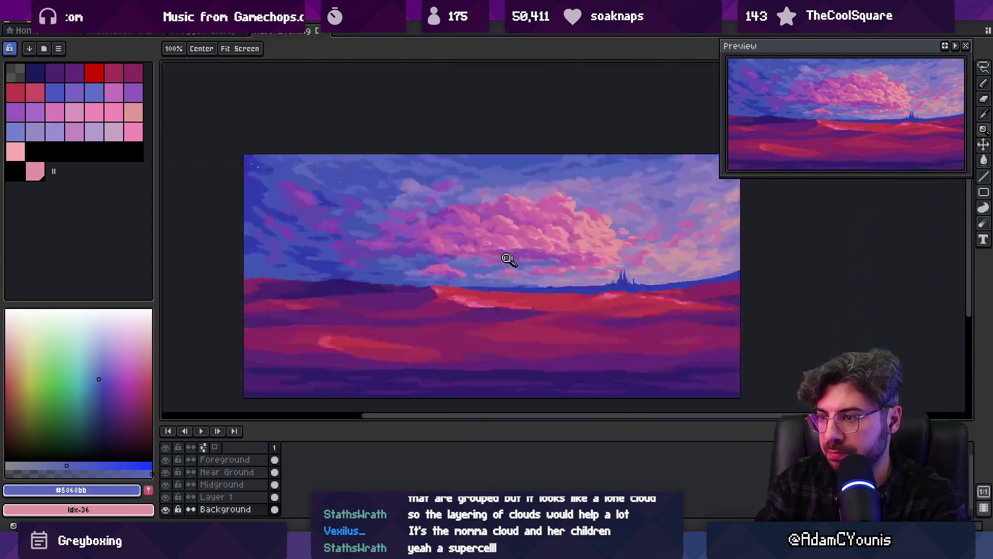
key(z)
scroll(511, 267, up, 3)
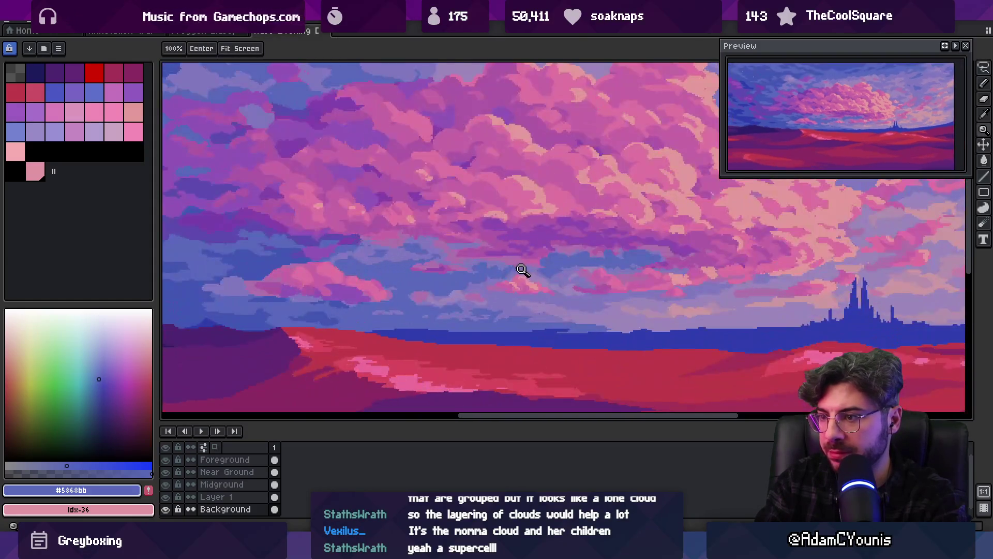
alt+click(519, 262)
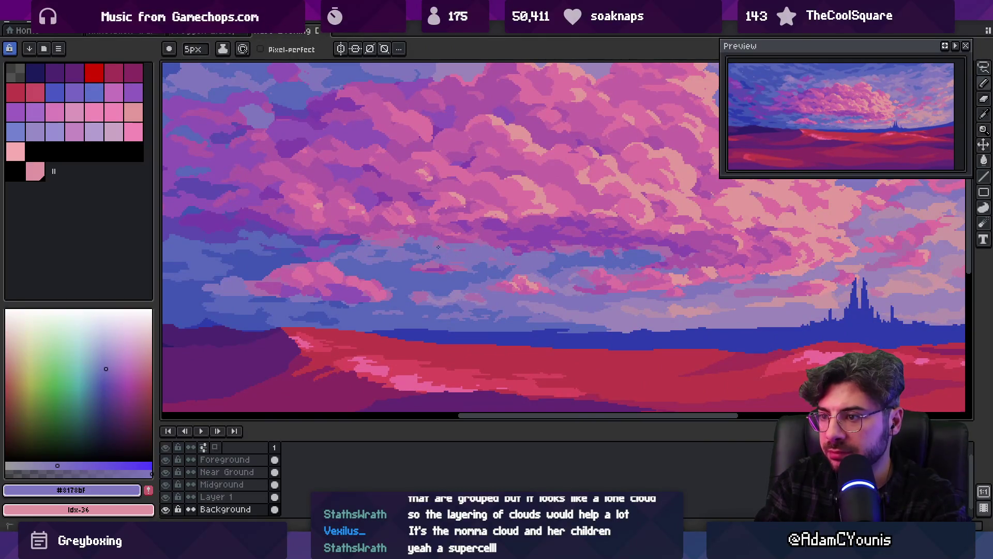
Sample the blue and lavender sky colours, then check the whole image.
alt+click(471, 264)
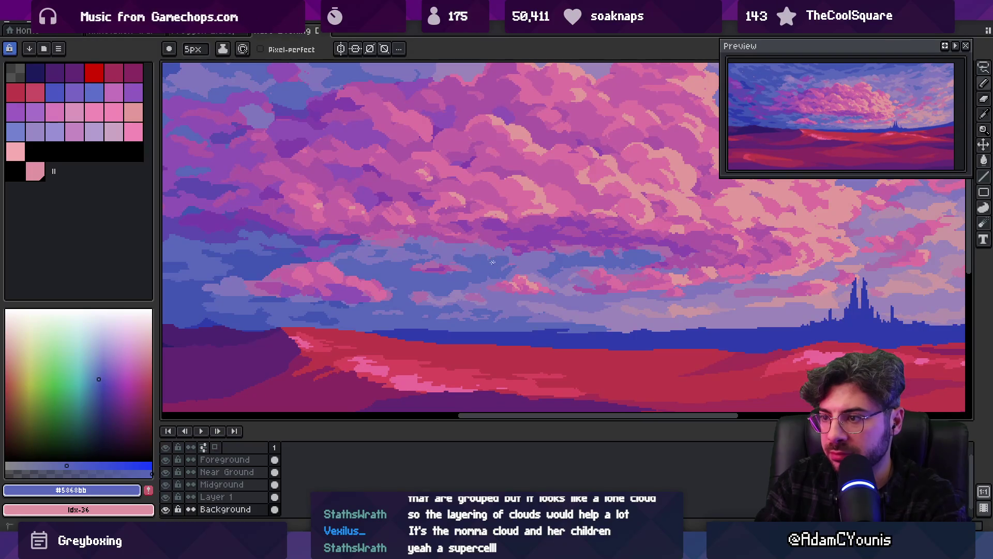
alt+click(562, 258)
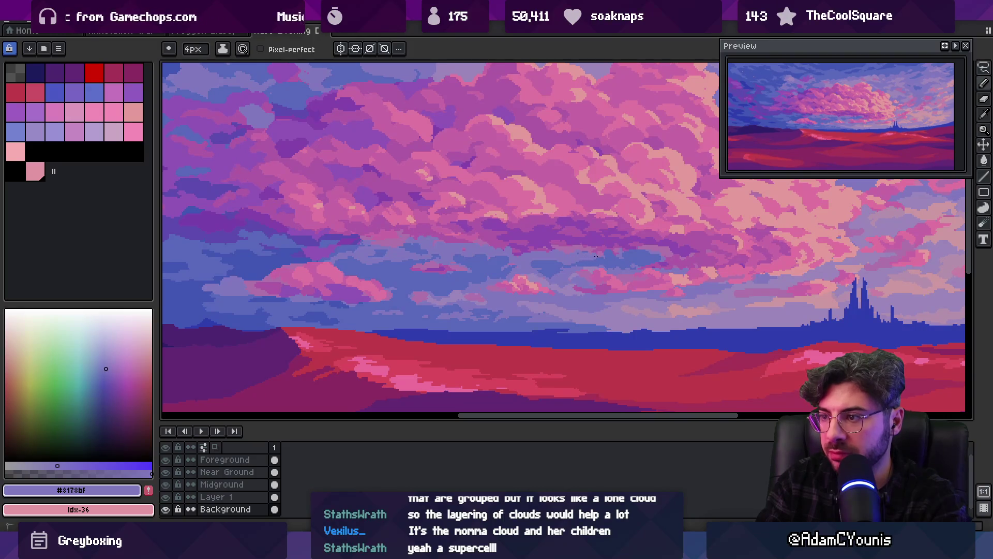
key(z)
scroll(574, 249, down, 3)
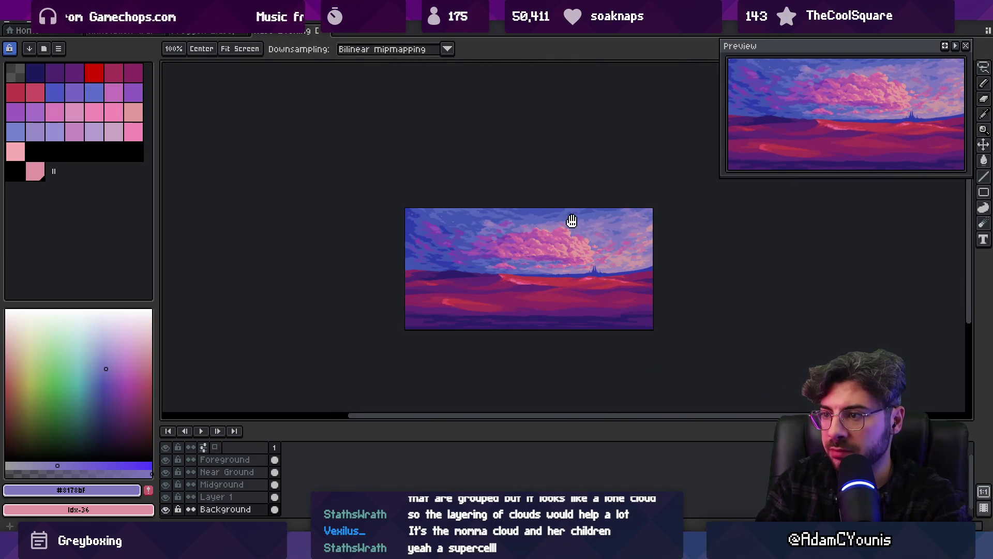
scroll(546, 266, up, 3)
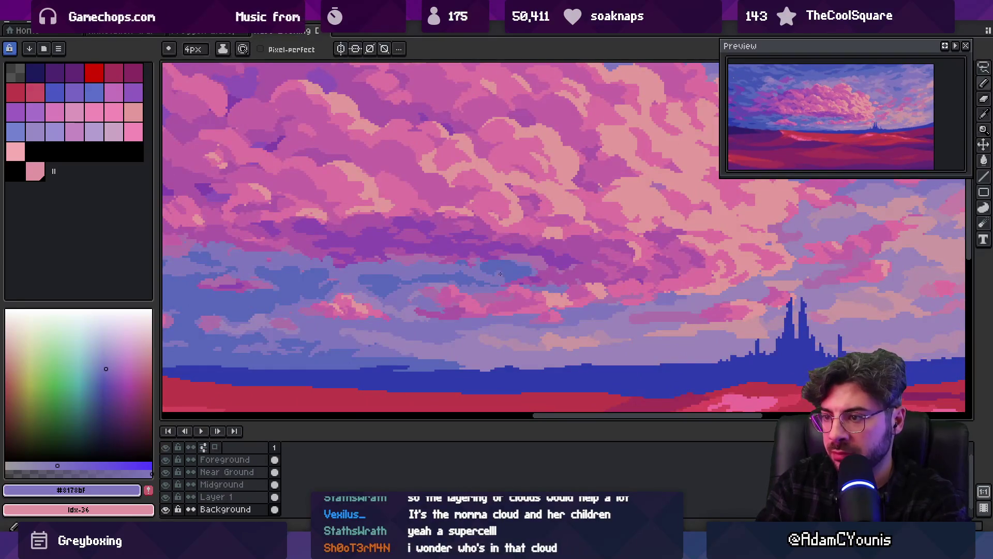
scroll(520, 267, down, 3)
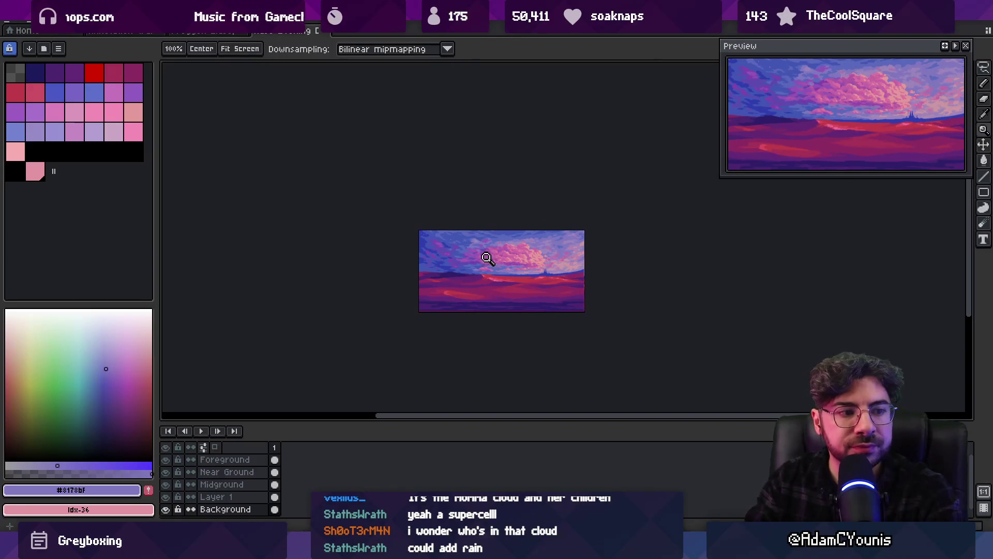
scroll(491, 270, up, 5)
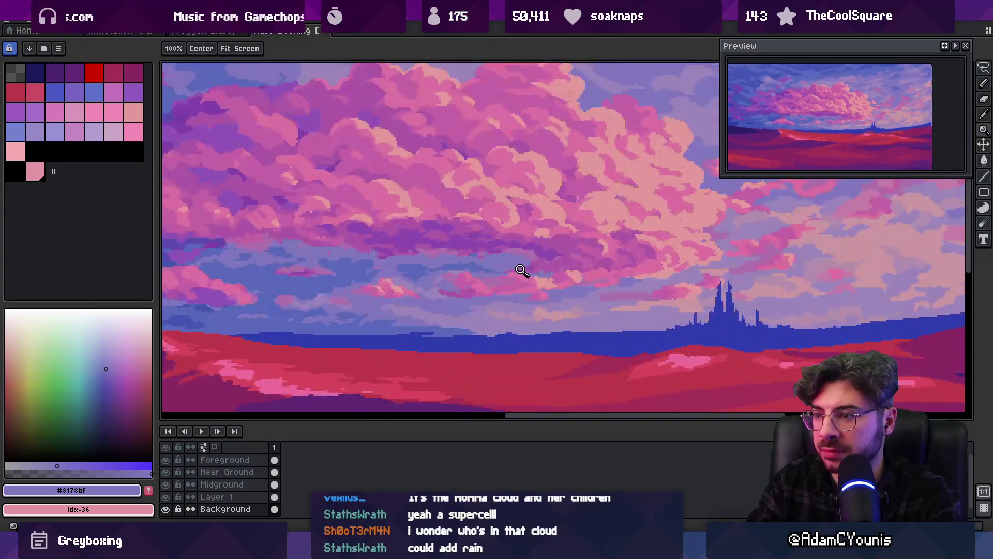
Eyedrop light pink, deeper pink, lavender and lighter pink from the big cloud.
key(i)
alt+click(510, 267)
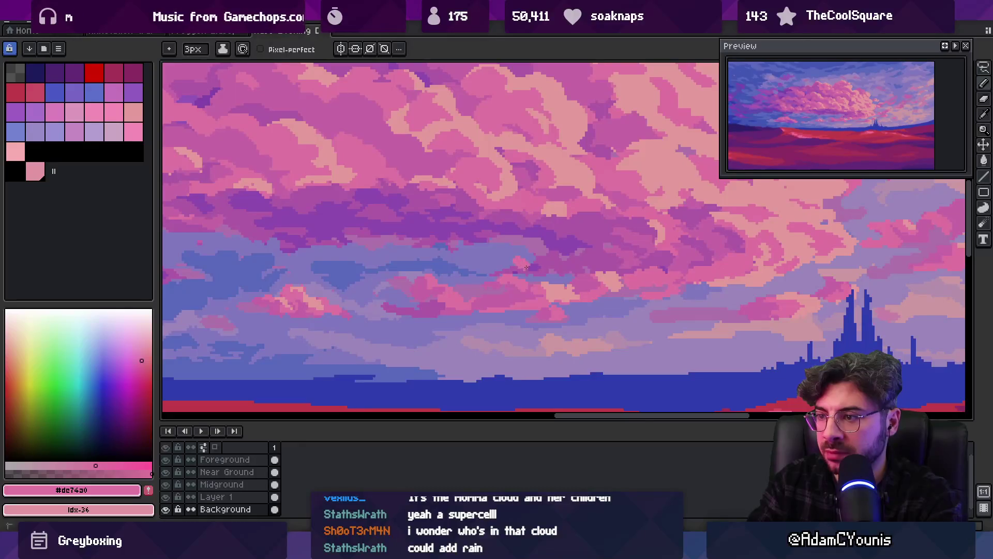
alt+click(506, 268)
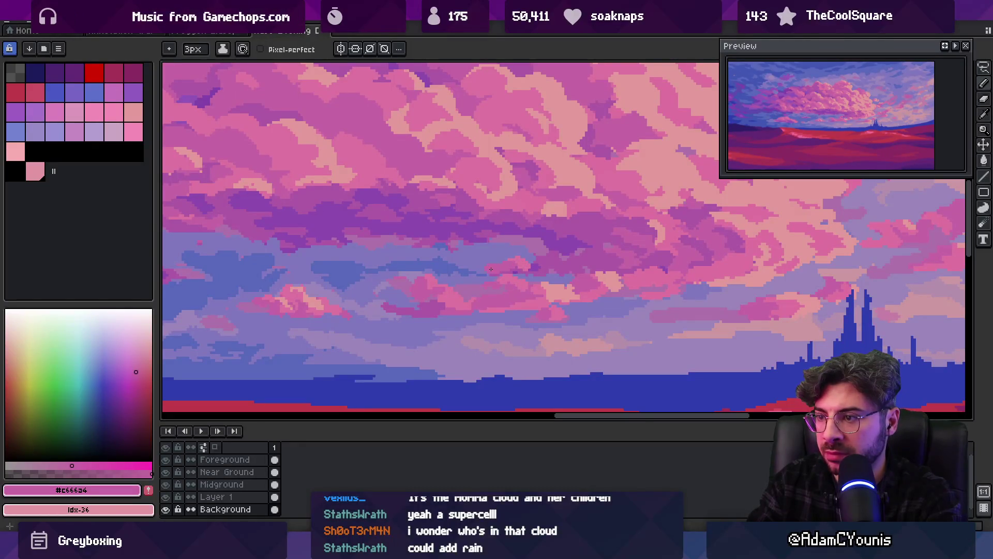
alt+click(491, 256)
scroll(507, 256, down, 3)
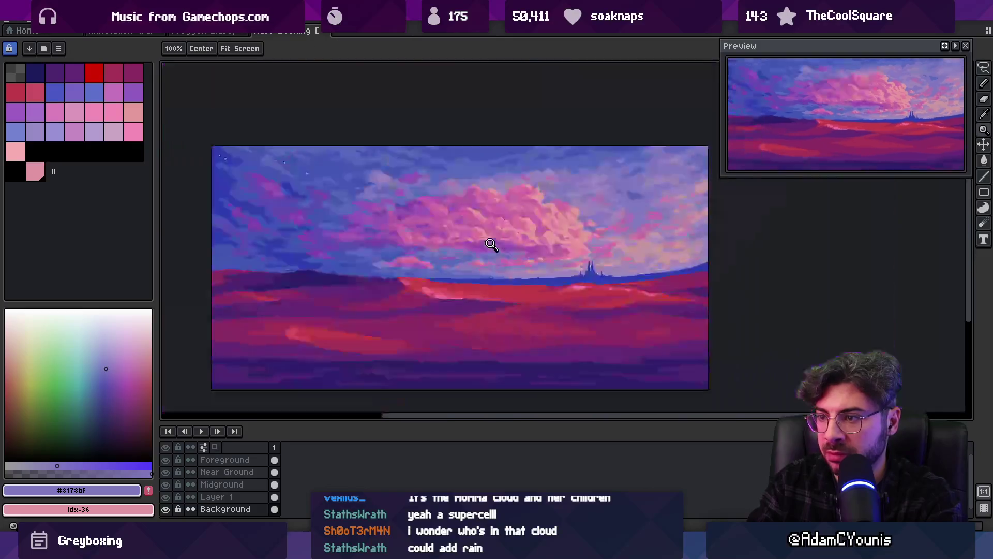
scroll(536, 229, up, 4)
alt+click(535, 263)
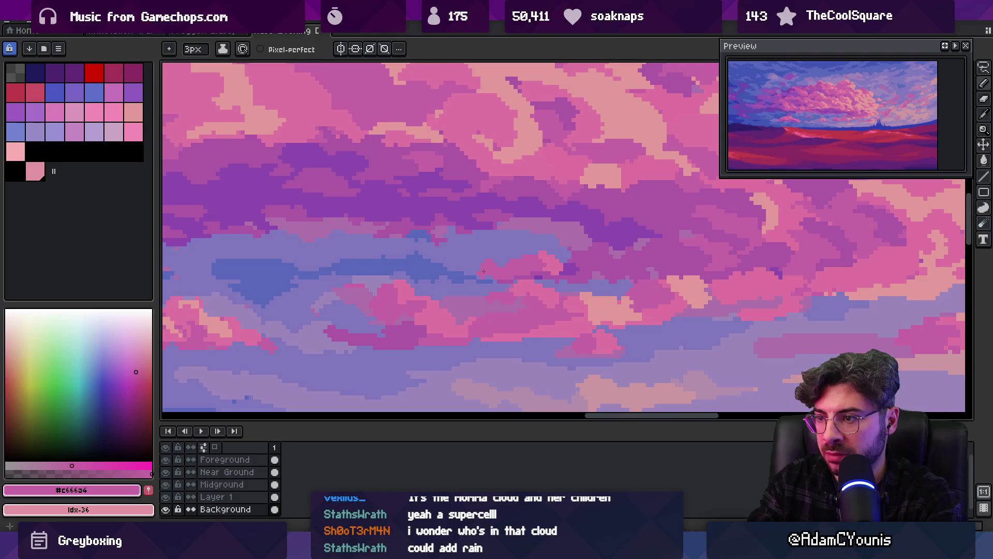
alt+click(522, 258)
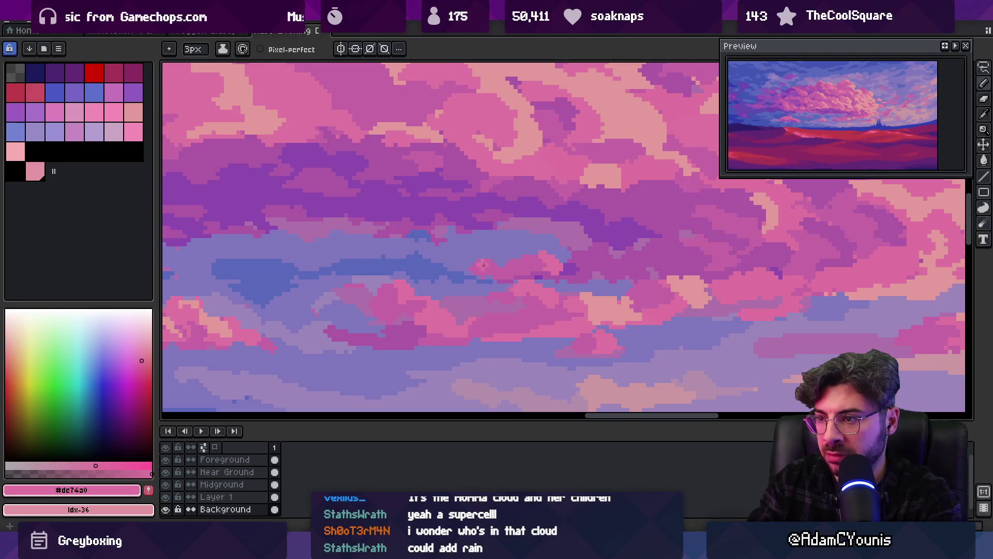
Review the full image and sample the purple from the cloud shading.
key(z)
scroll(544, 262, down, 2)
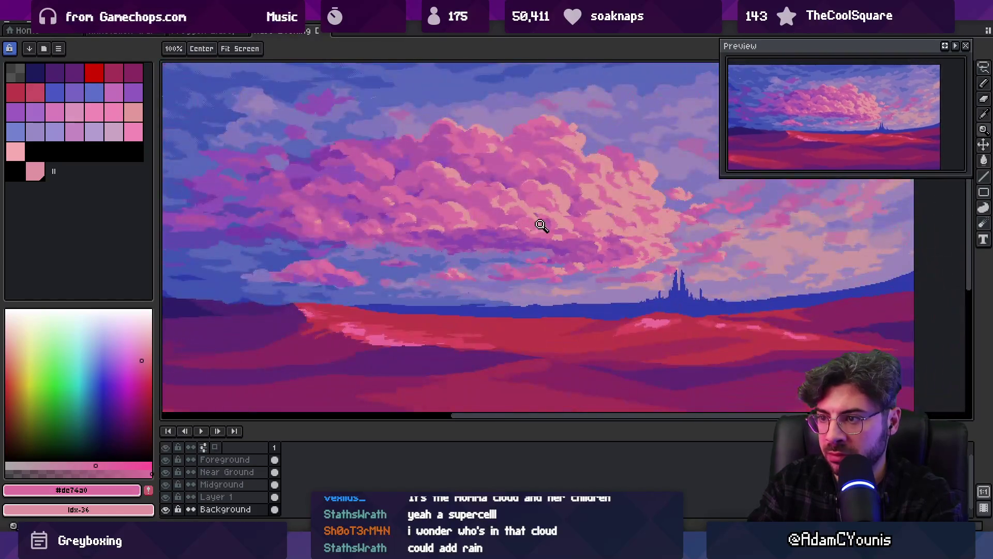
scroll(555, 199, down, 1)
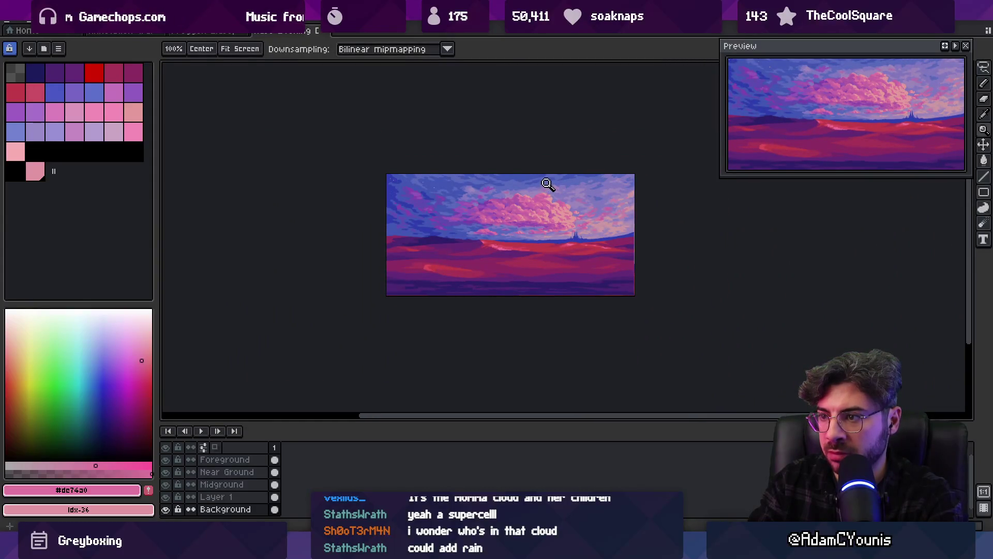
scroll(546, 219, up, 1)
scroll(532, 195, up, 3)
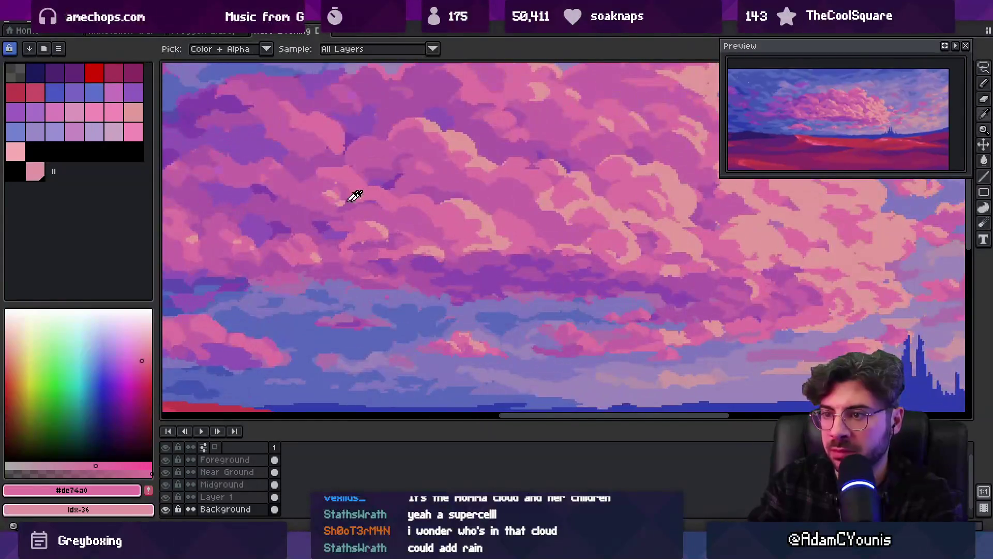
alt+click(339, 226)
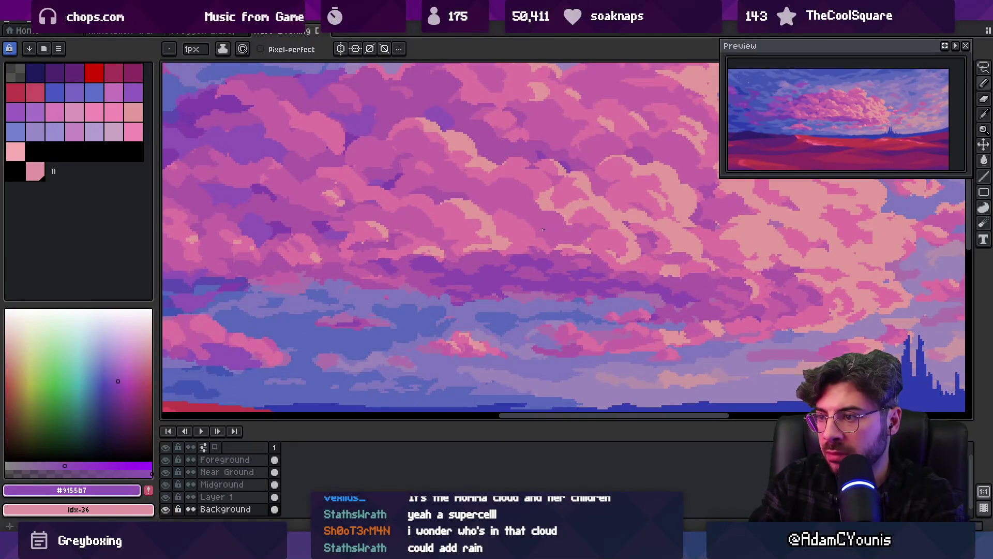
Switch to the Paint Bucket and load the mauve cloud shade #ae5aa7.
key(g)
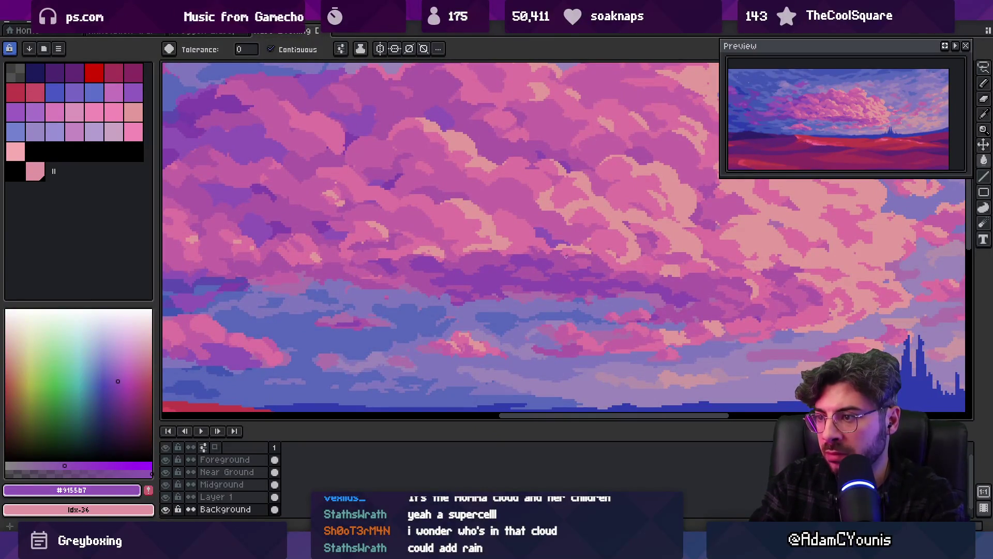
alt+click(566, 256)
scroll(571, 250, up, 1)
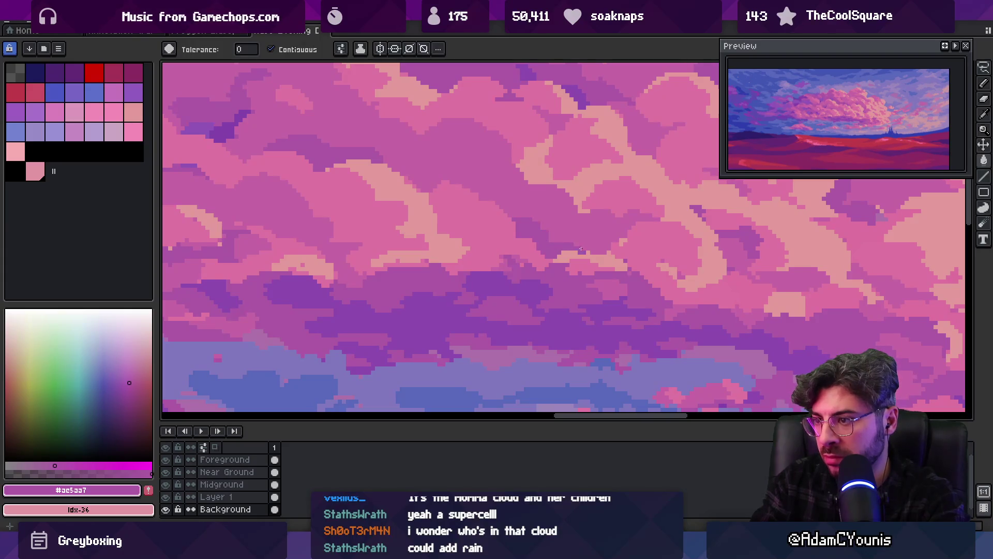
scroll(581, 249, down, 2)
scroll(597, 206, up, 2)
key(alt)
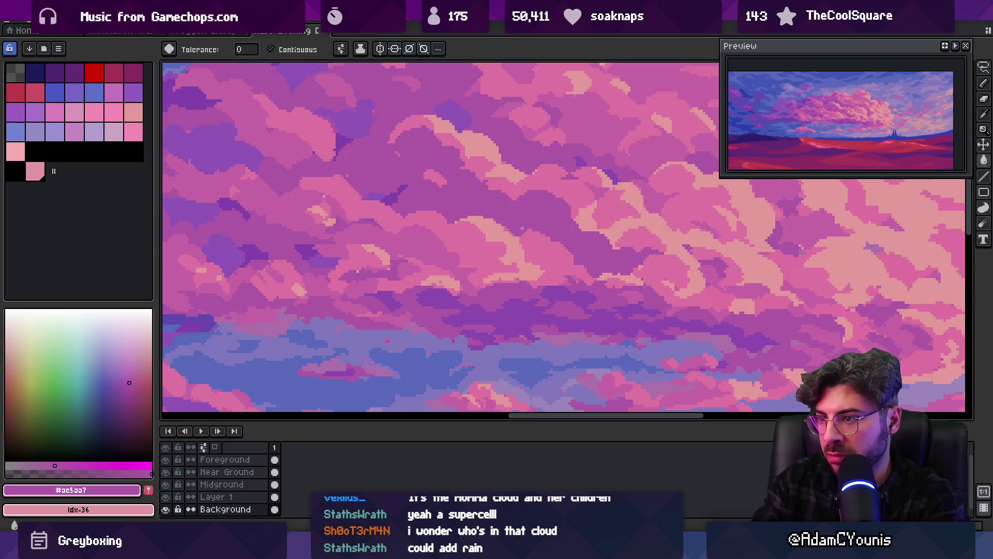
scroll(510, 215, down, 3)
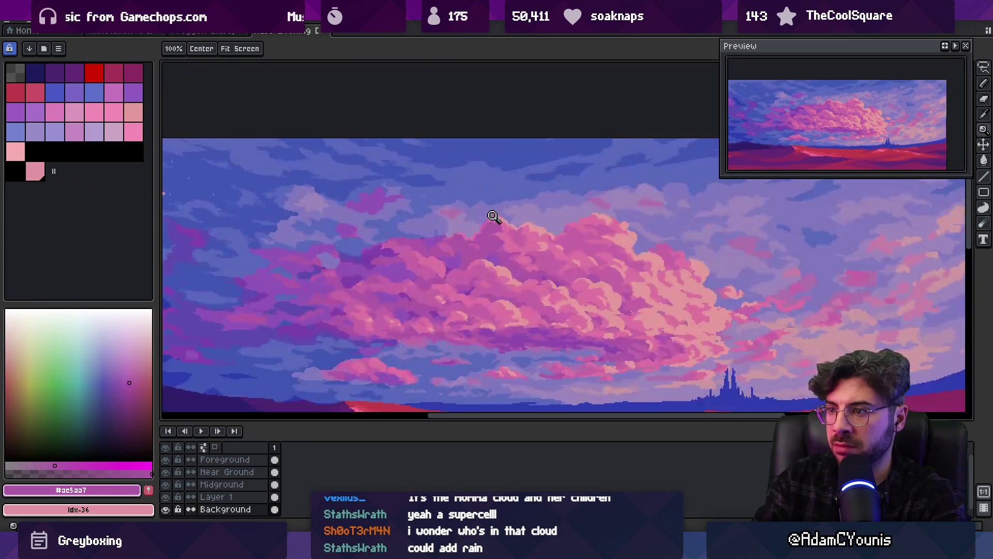
Sample the cloud's purple and the sky's blue, checking them against the whole image.
click(496, 216)
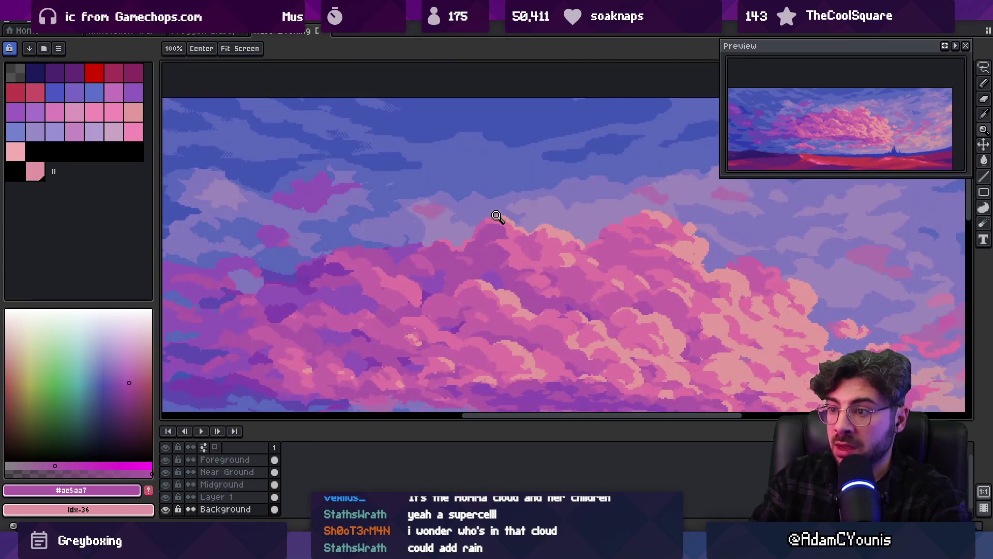
alt+click(477, 249)
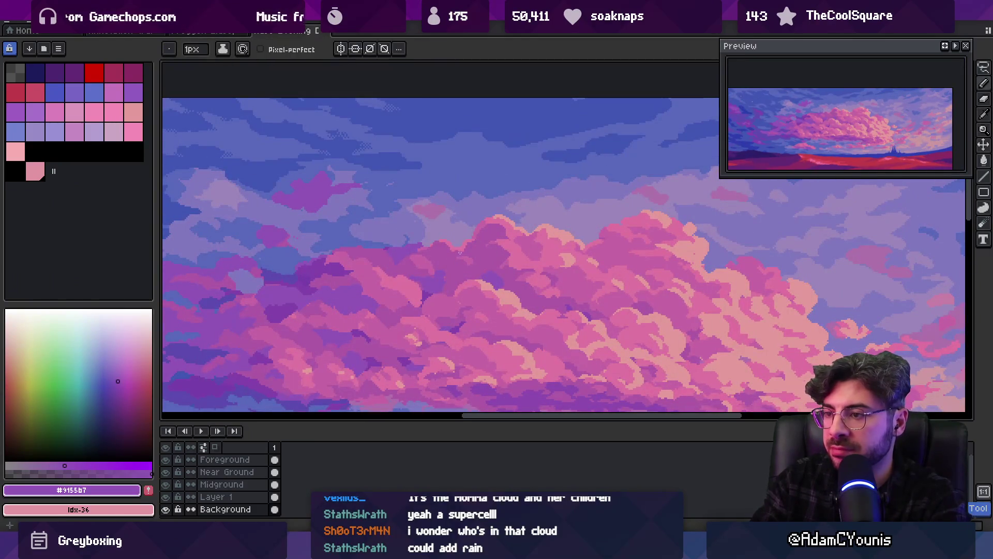
key(g)
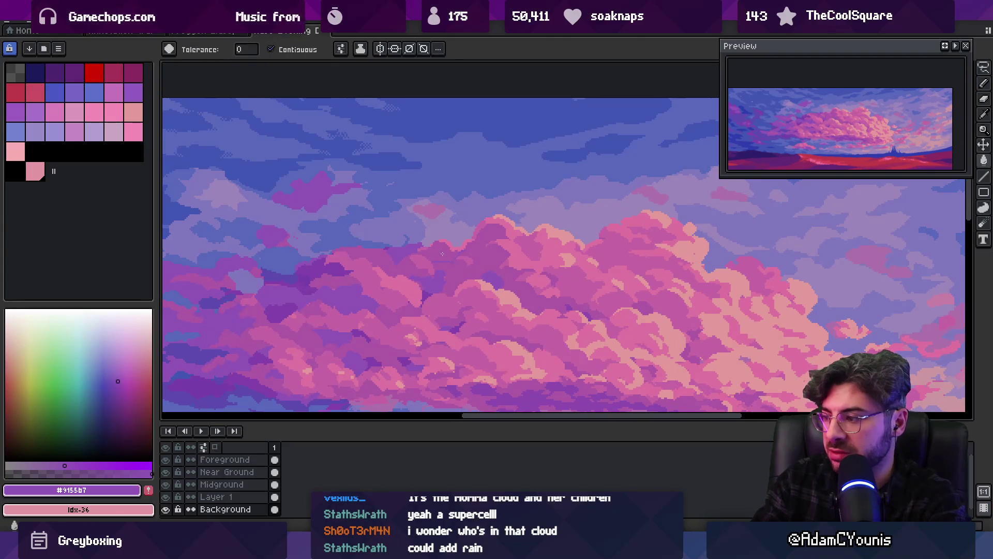
key(z)
scroll(486, 215, down, 5)
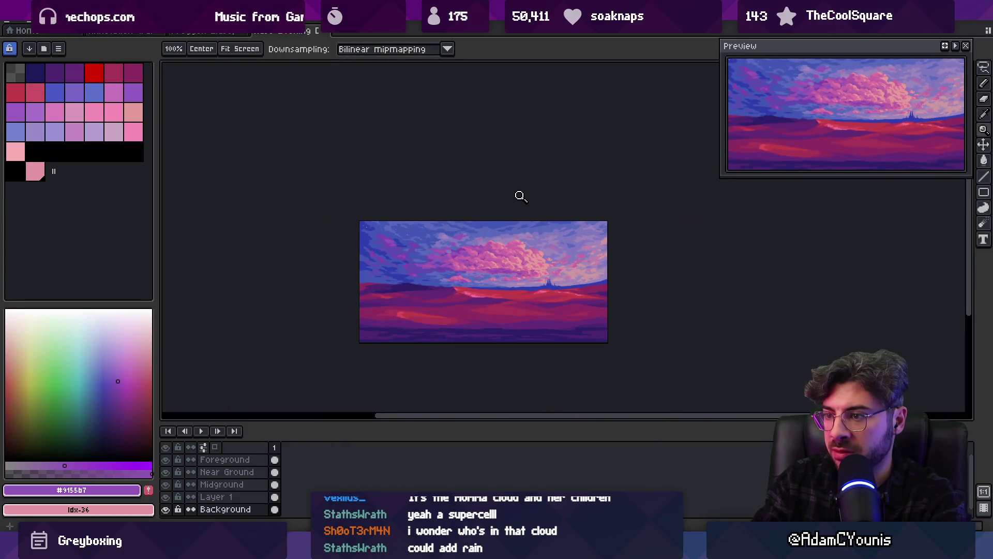
scroll(516, 200, up, 3)
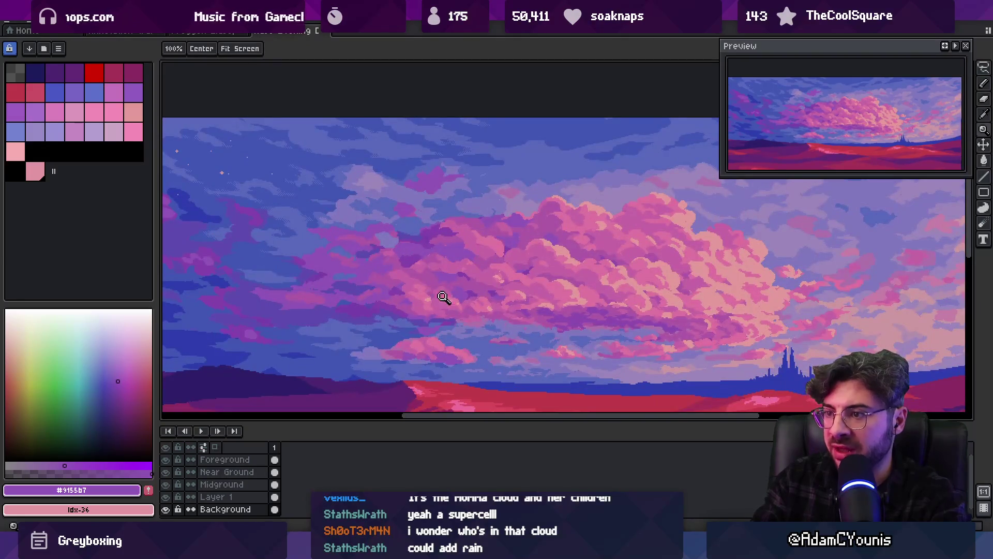
key(i)
alt+click(455, 216)
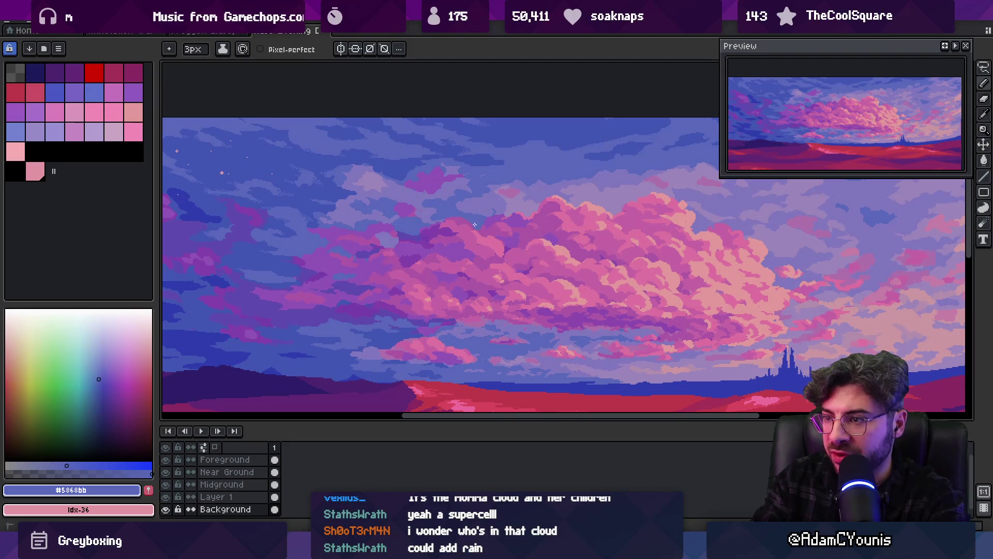
key(z)
scroll(509, 209, down, 4)
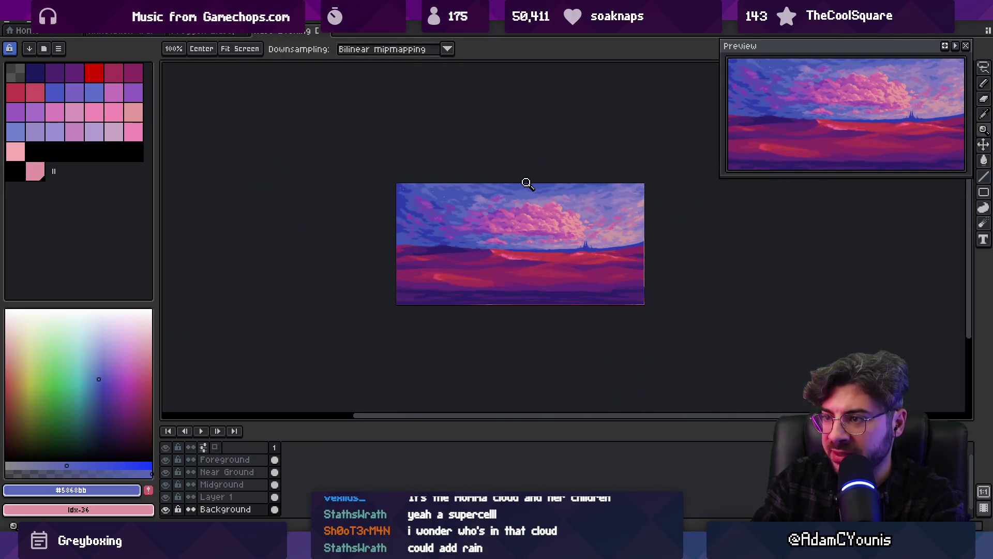
scroll(522, 203, up, 1)
Zoom in on the blue sky pocket above the main cloud to prepare Pencil strokes.
click(475, 216)
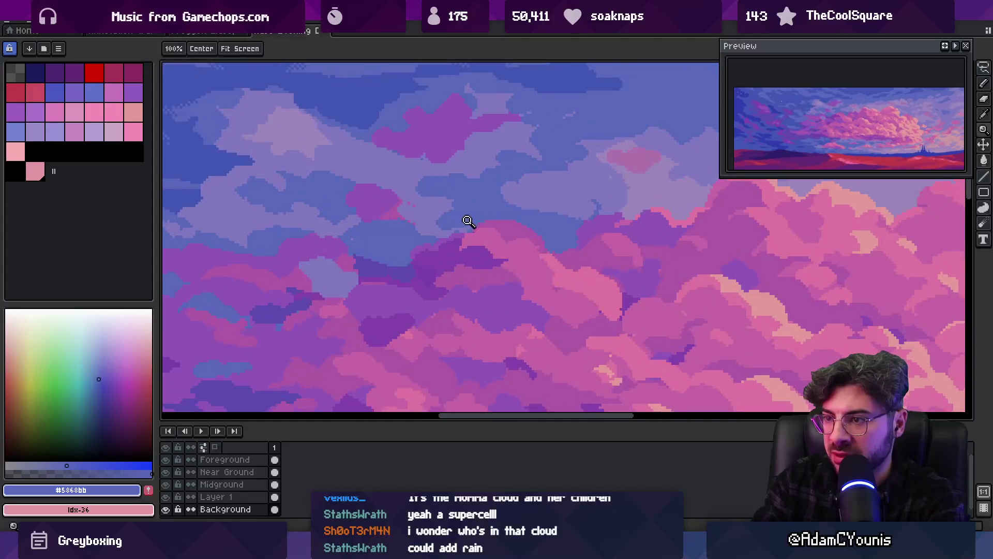
key(b)
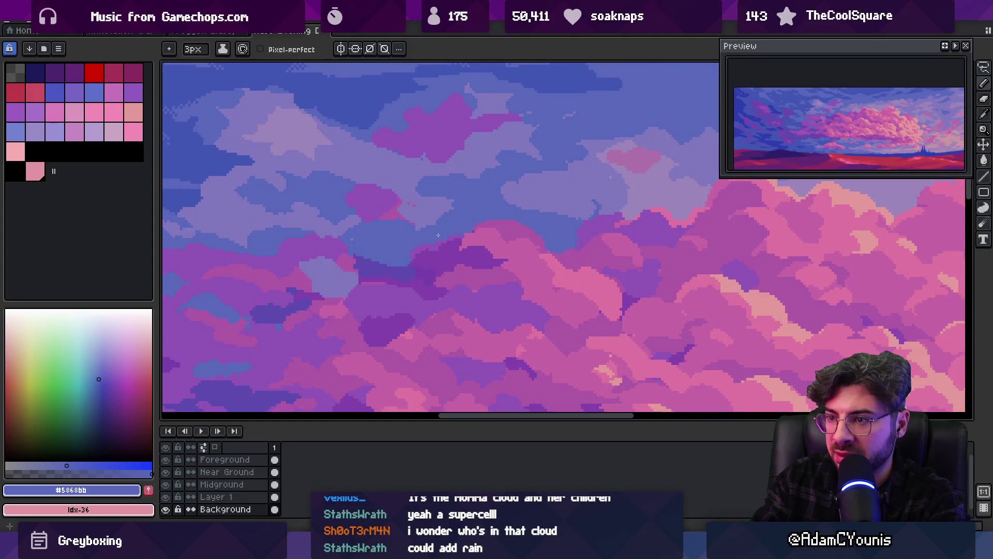
key(z)
scroll(477, 207, down, 5)
scroll(462, 223, up, 5)
key(i)
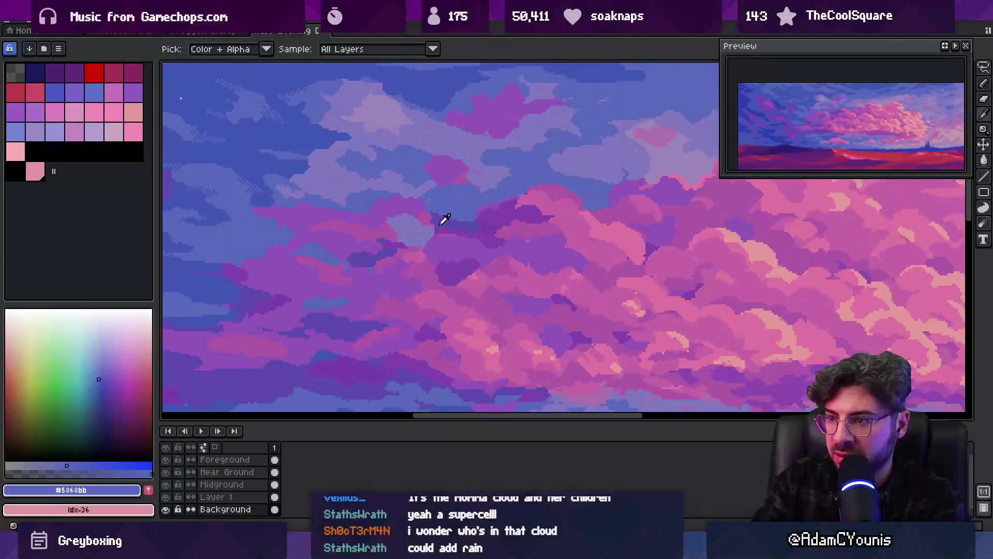
key(z)
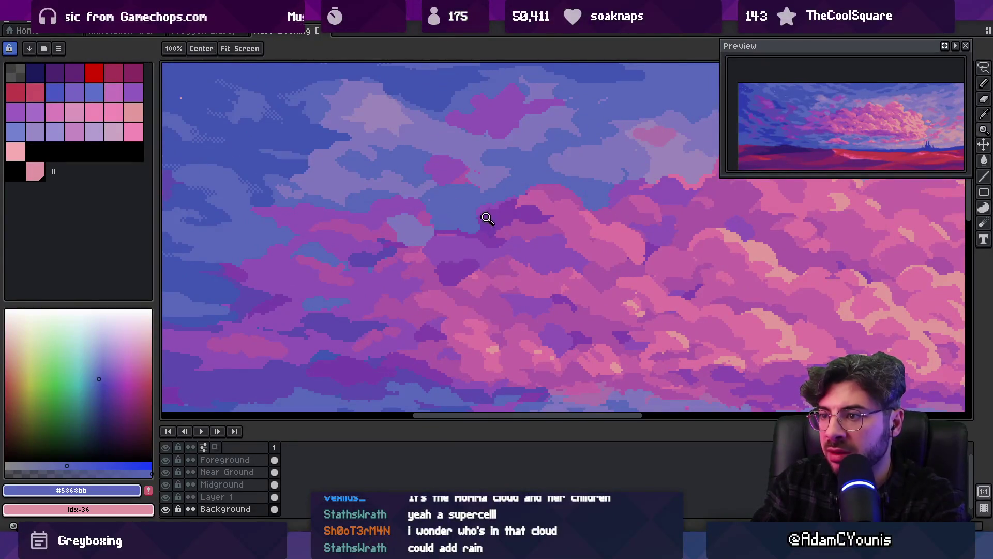
scroll(486, 217, down, 5)
scroll(488, 215, up, 5)
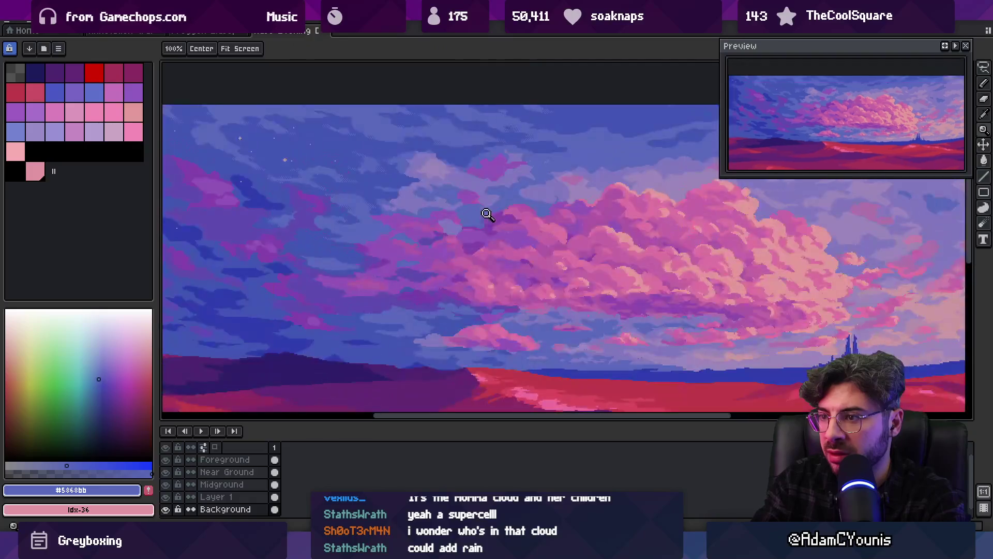
Fill a small sky gap above the cloud with the darker blue-violet.
key(i)
click(427, 249)
key(z)
key(b)
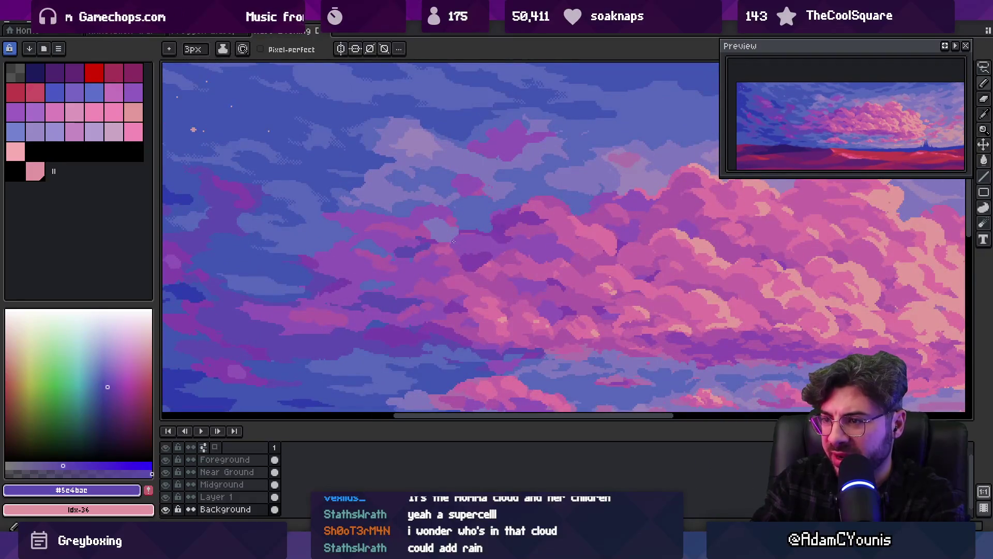
key(g)
click(470, 238)
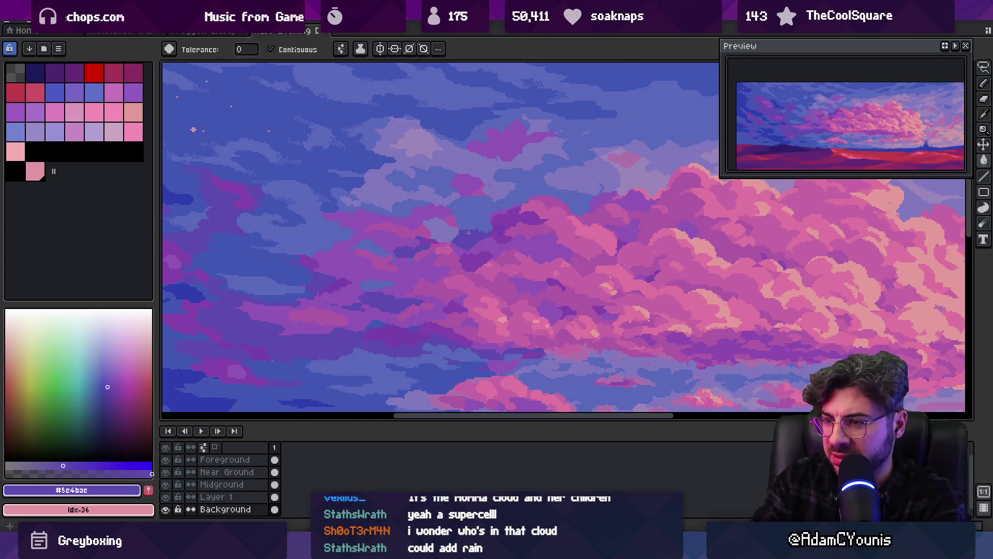
key(b)
scroll(469, 233, up, 1)
Resample the sky's mid blue and cloud purple, ending on lavender #8178bf.
alt+click(468, 235)
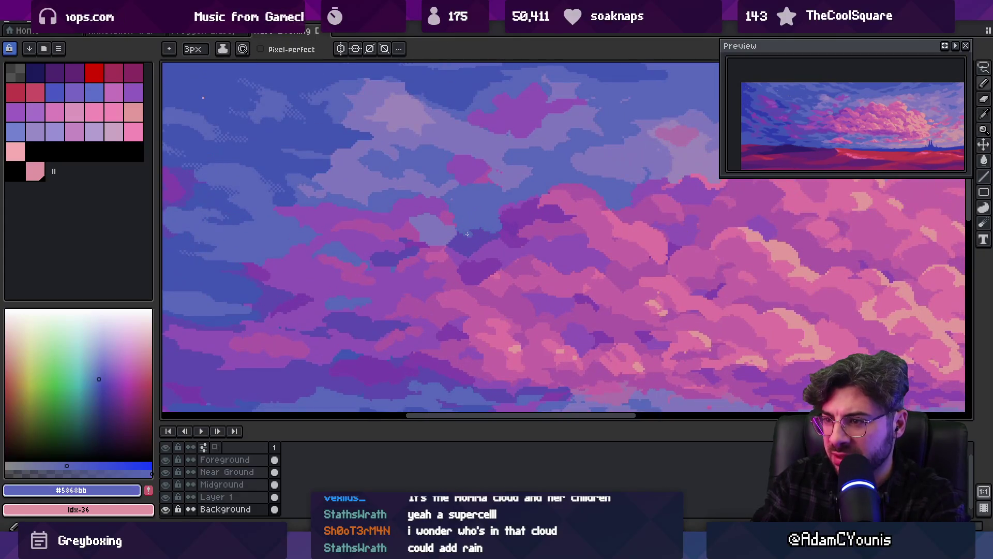
alt+click(496, 239)
key(z)
scroll(537, 188, down, 5)
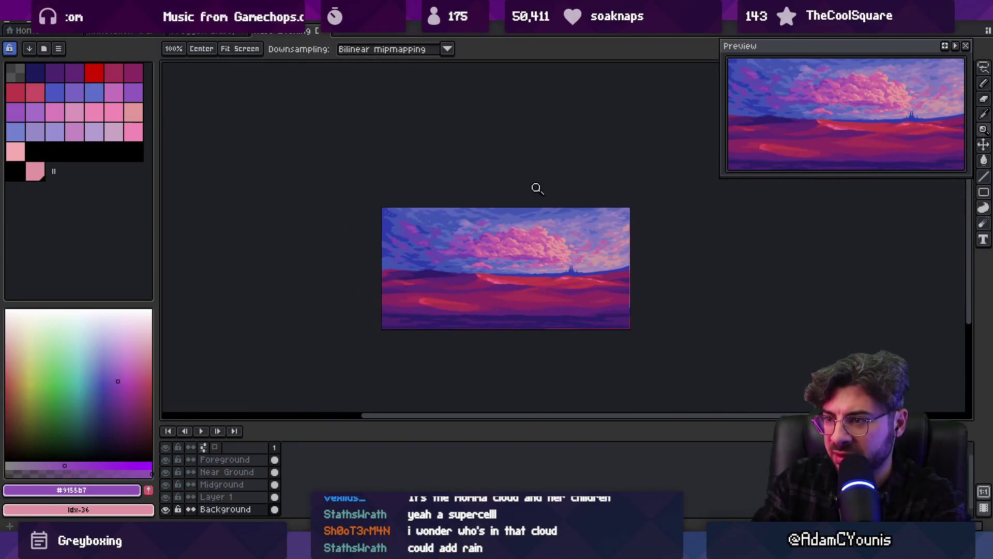
scroll(477, 235, up, 5)
key(b)
alt+click(446, 250)
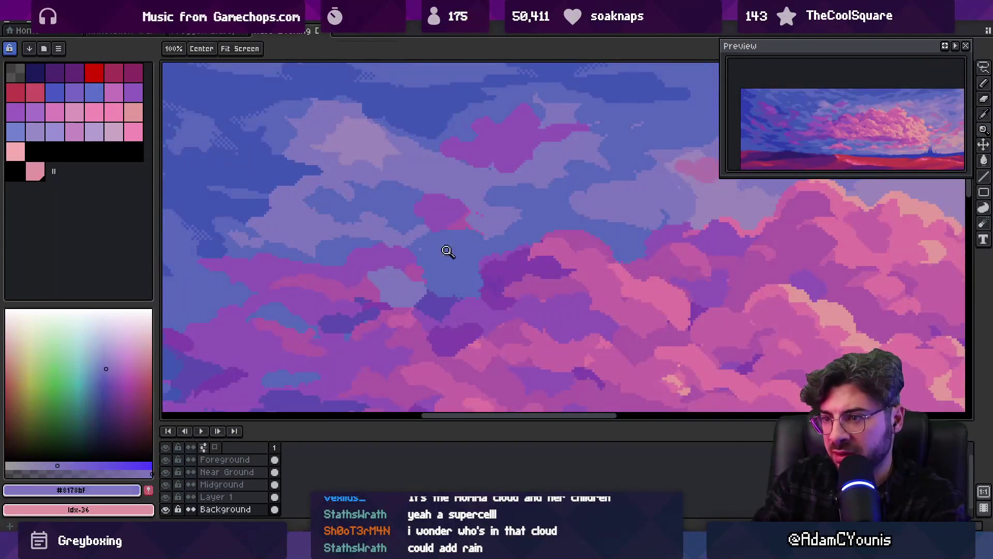
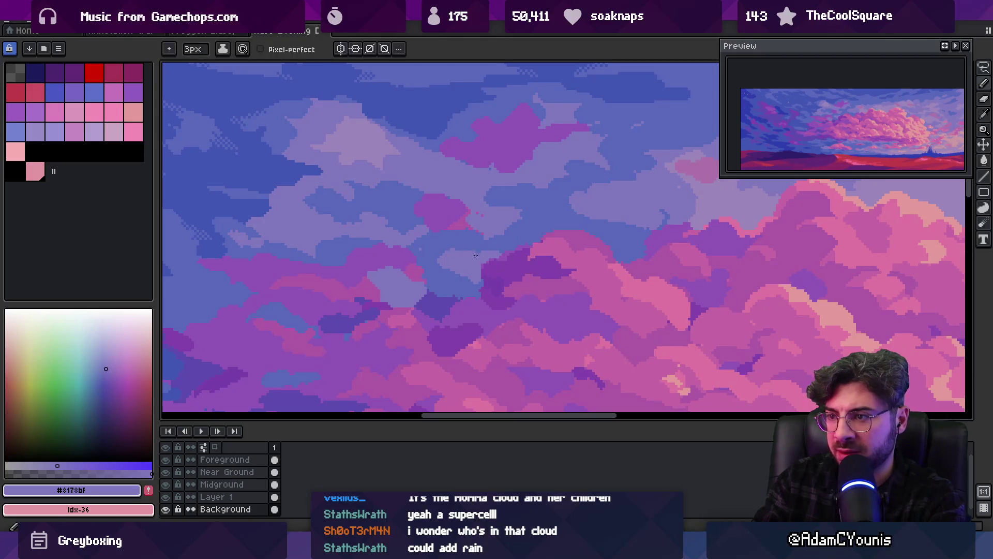
Sample the mid blue, lavender and deeper blue sky shades, plus a purple from the clouds.
alt+click(455, 269)
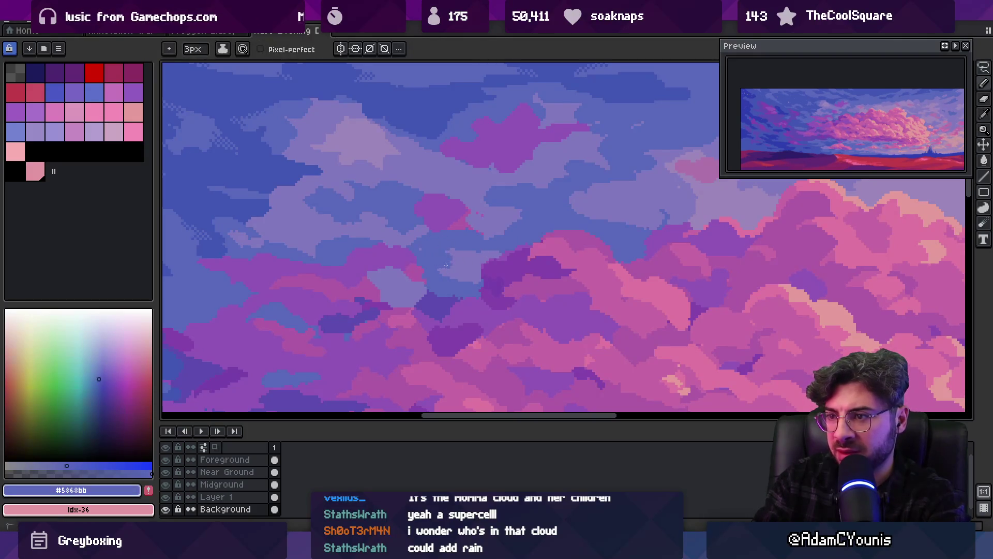
alt+click(416, 239)
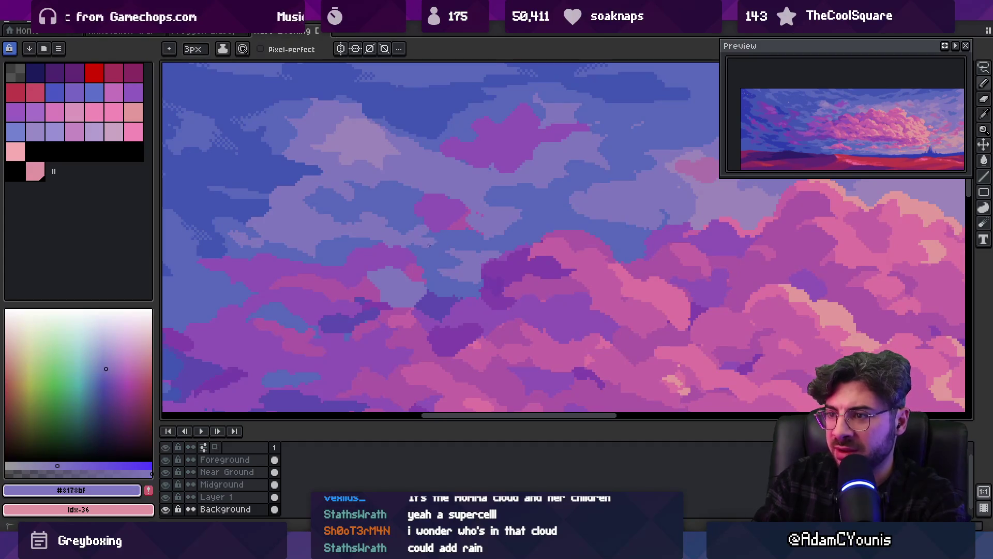
alt+click(436, 243)
key(z)
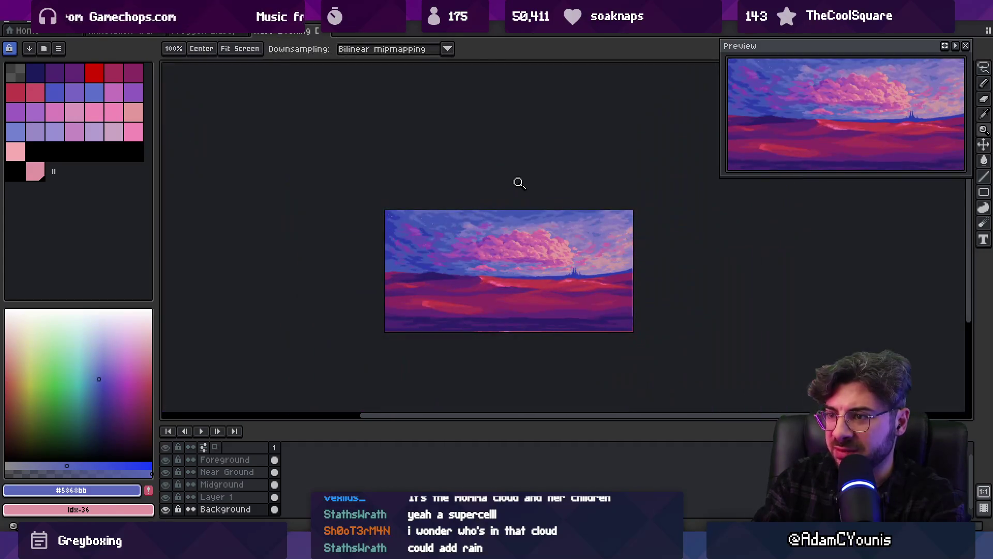
scroll(472, 233, down, 5)
scroll(502, 231, up, 5)
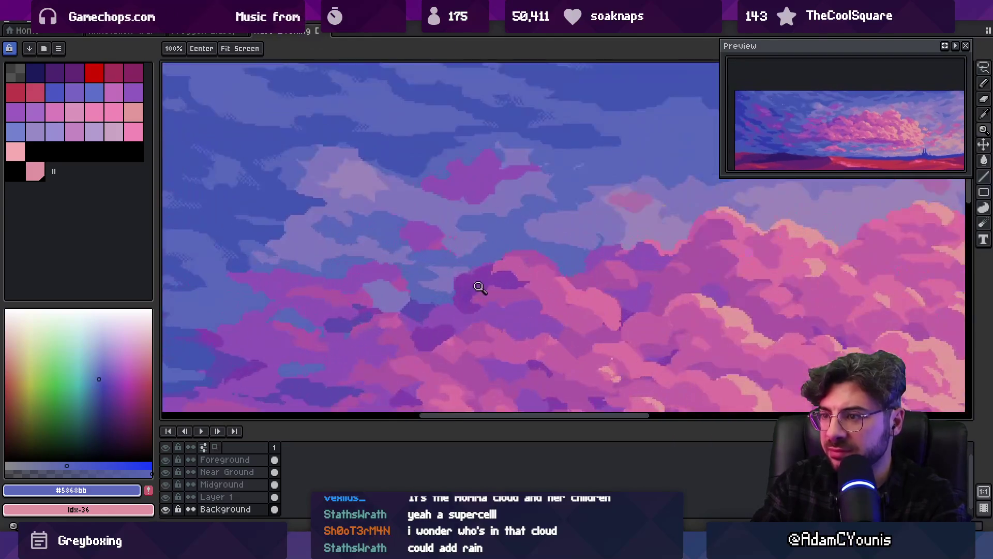
alt+click(439, 321)
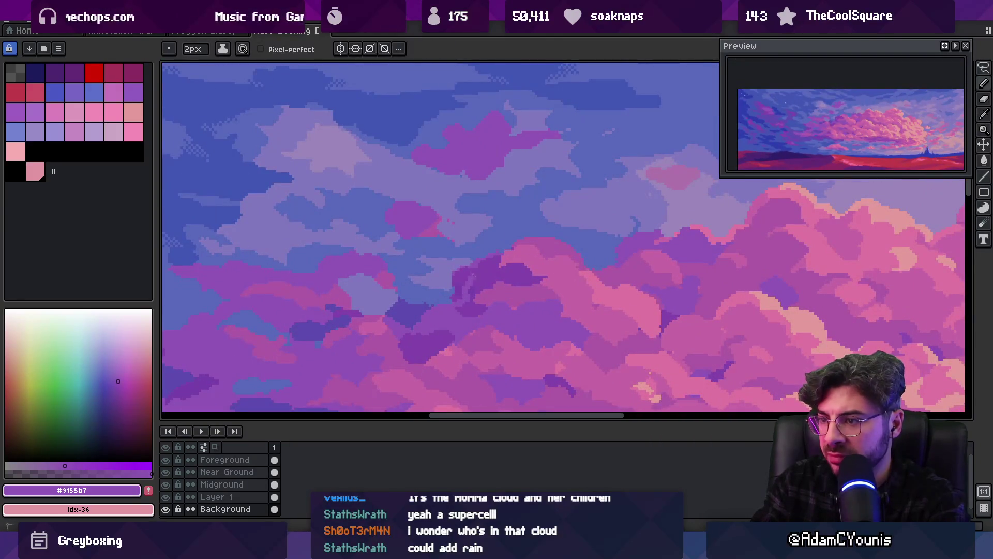
Re-sample the lavender sky colour while checking the cloud at different zoom levels.
key(g)
key(z)
scroll(461, 270, down, 6)
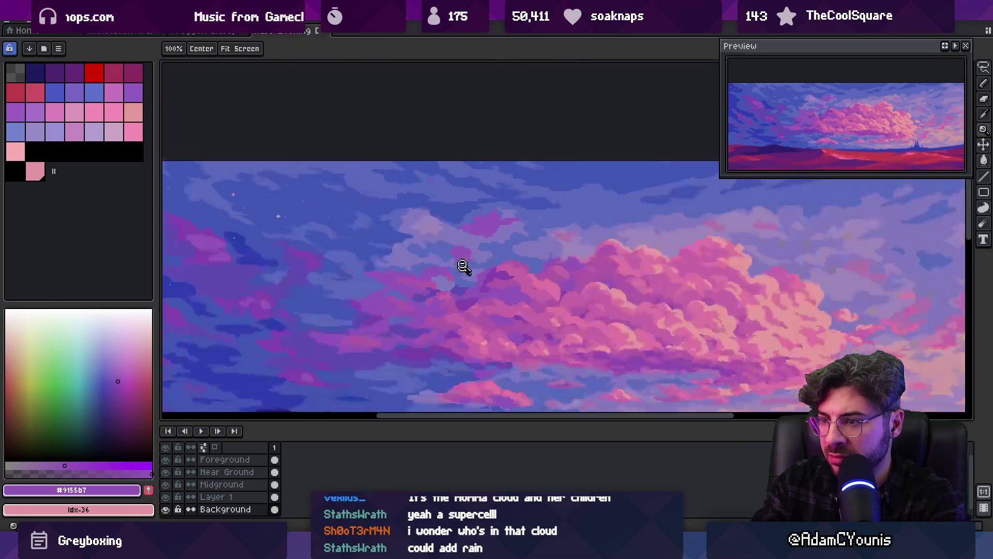
scroll(550, 250, up, 4)
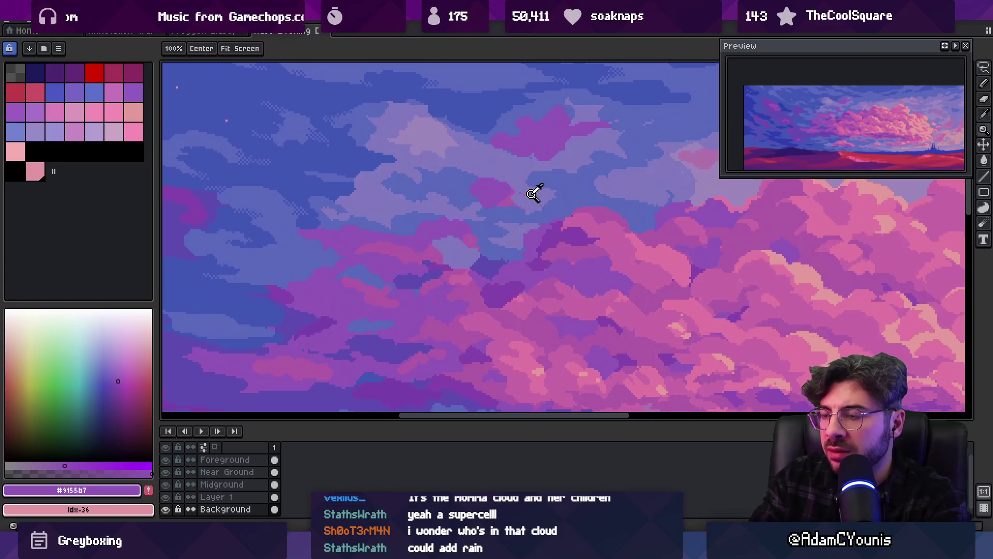
alt+click(536, 235)
key(b)
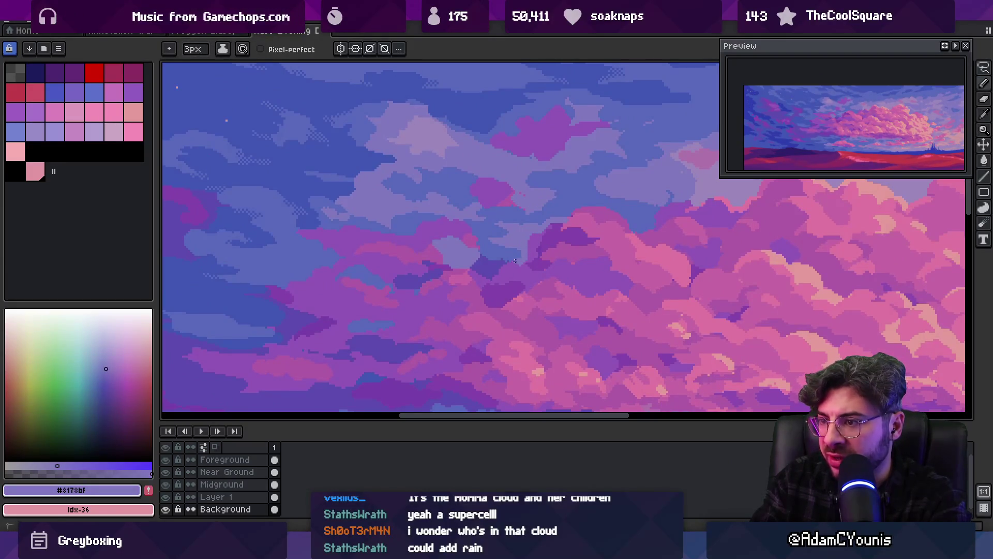
key(z)
scroll(514, 261, down, 5)
scroll(537, 262, up, 2)
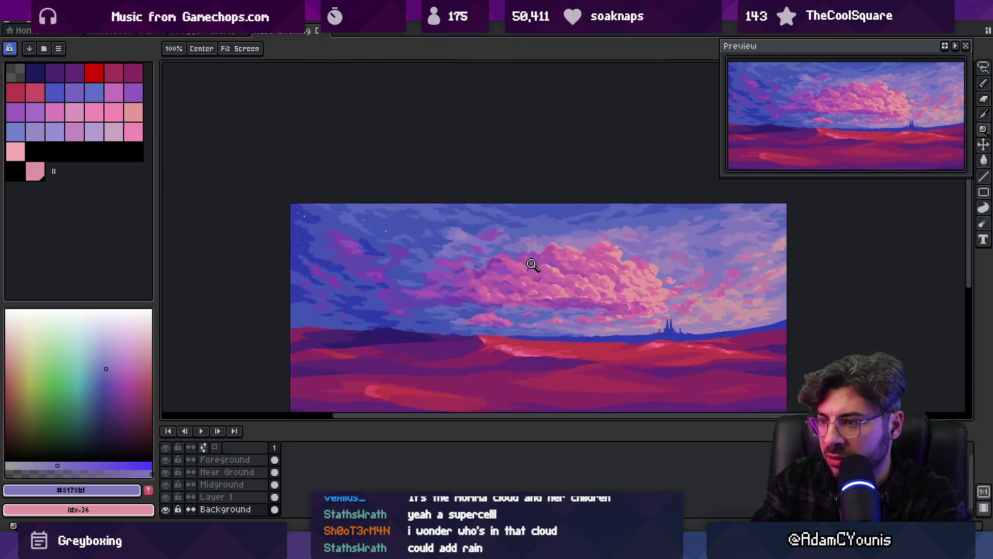
scroll(532, 256, up, 2)
Pick a pale lavender from the canvas for the cloud rim, with the Pencil ready.
key(i)
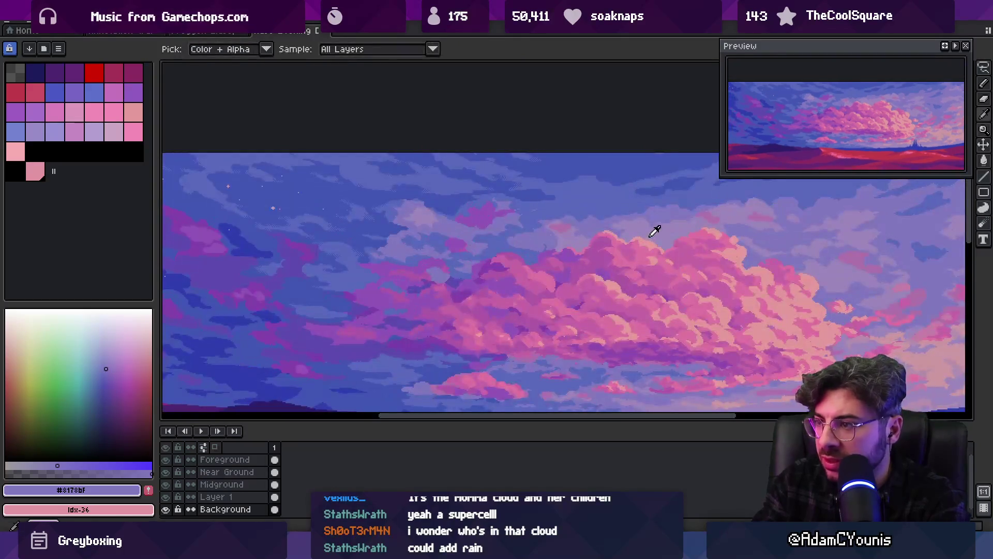
click(651, 235)
key(b)
scroll(497, 261, up, 2)
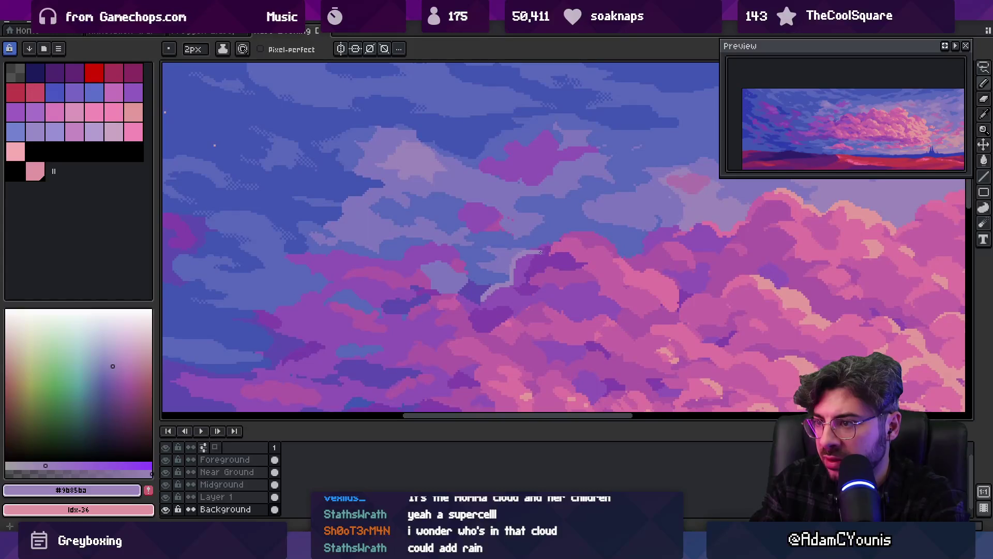
key(z)
scroll(538, 223, down, 4)
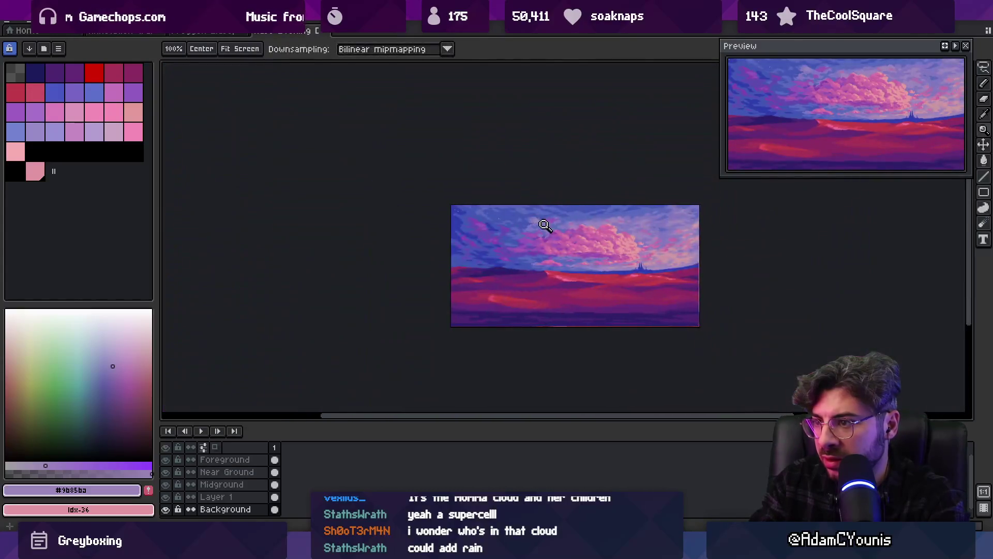
scroll(595, 199, up, 1)
scroll(519, 244, up, 3)
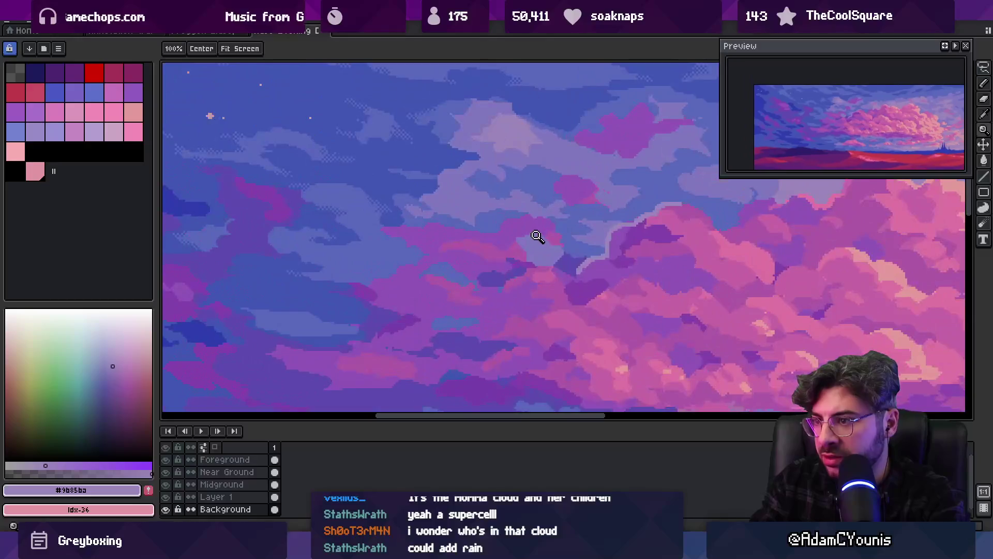
Draw a pale lavender rim along the pink cloud's upper edge, extending it leftward.
key(b)
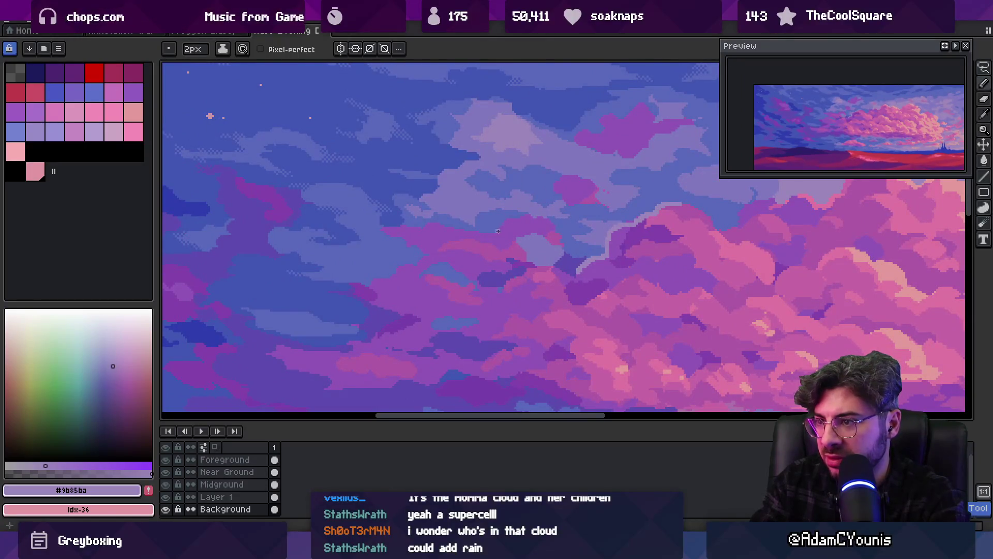
drag(496, 230, 521, 220)
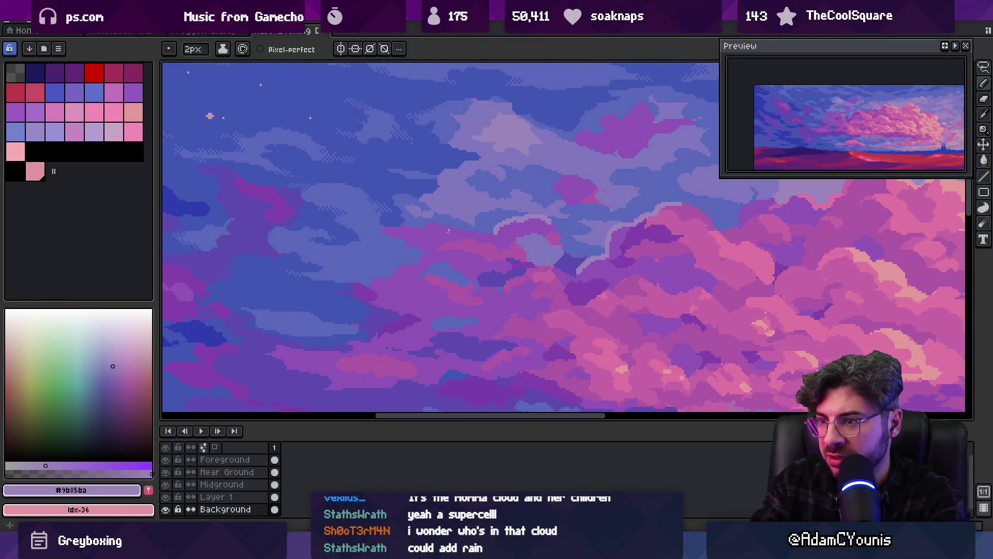
drag(495, 232, 444, 231)
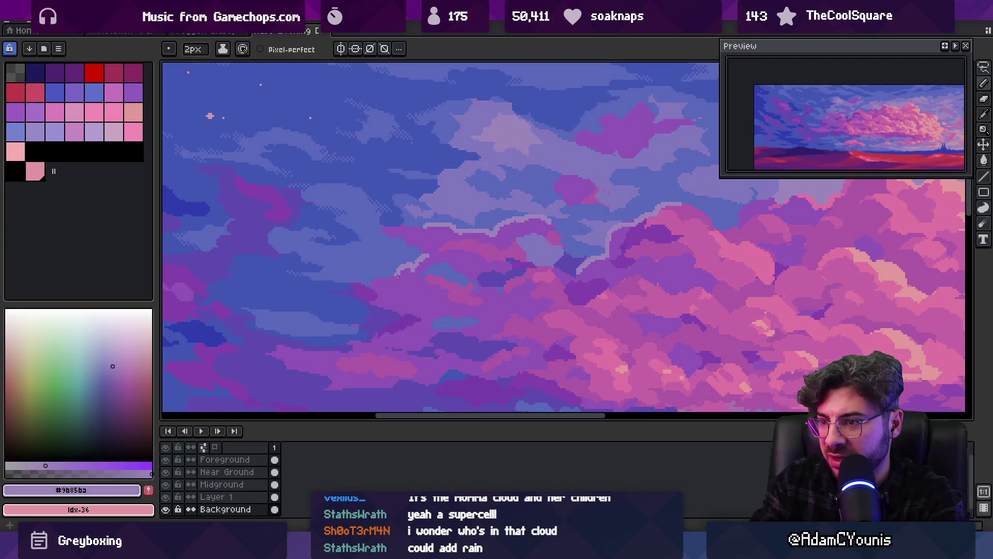
key(v)
scroll(455, 253, down, 3)
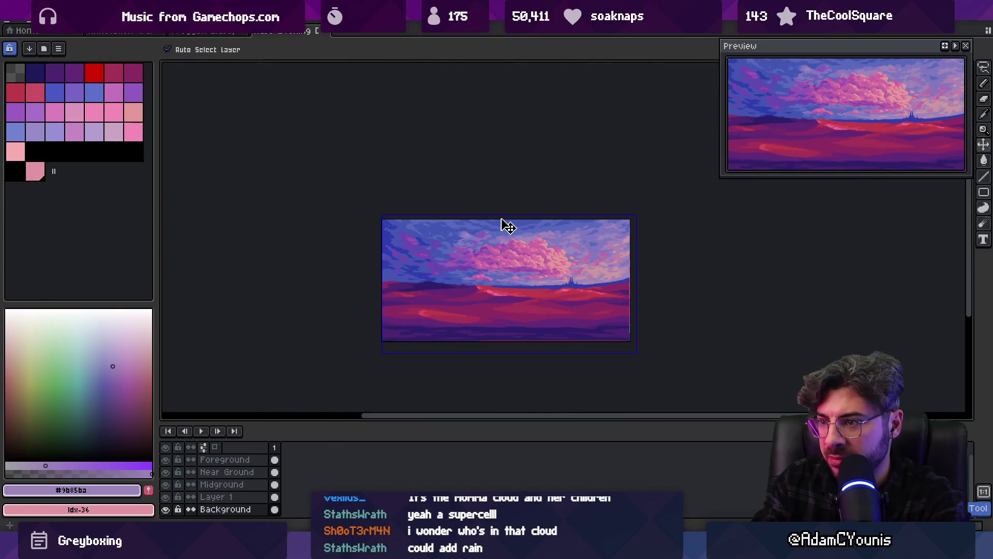
key(z)
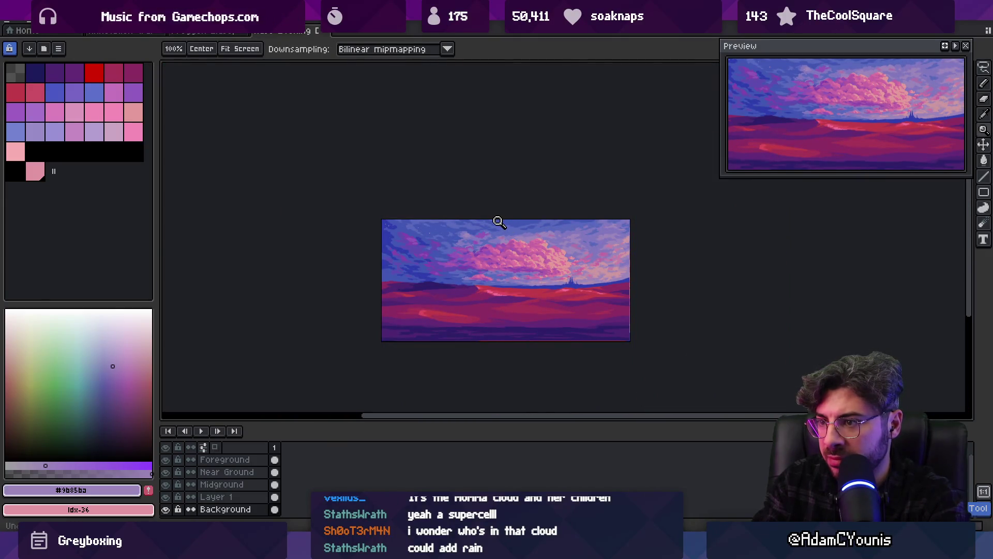
scroll(477, 257, up, 3)
key(b)
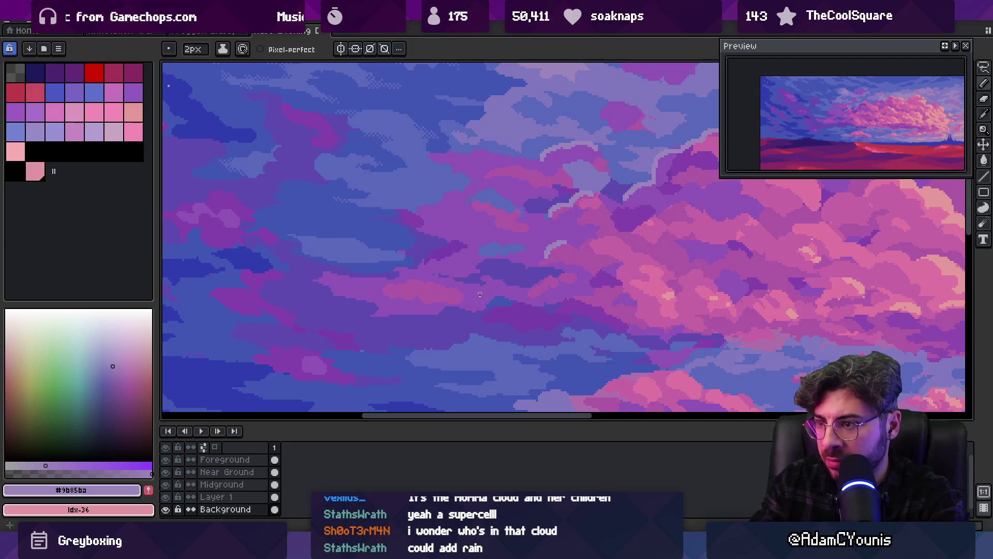
Fill a small cloud streak with the lavender sampled from the sky.
key(z)
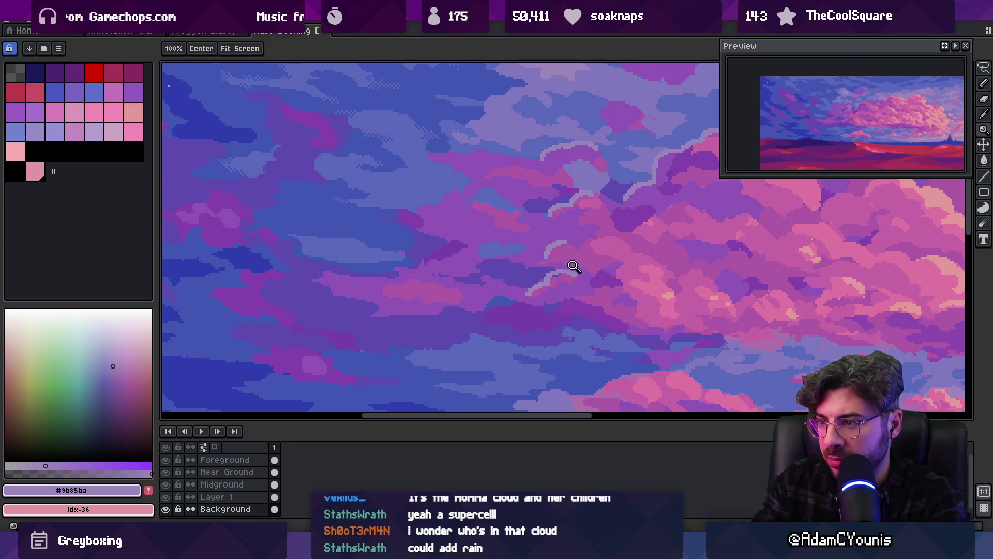
scroll(569, 267, down, 3)
scroll(549, 253, up, 2)
scroll(573, 273, up, 3)
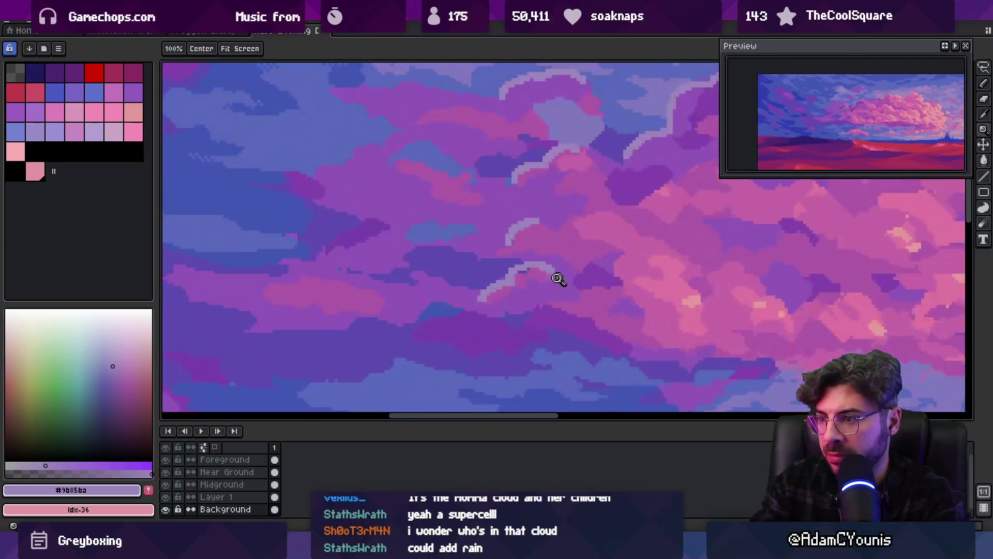
key(b)
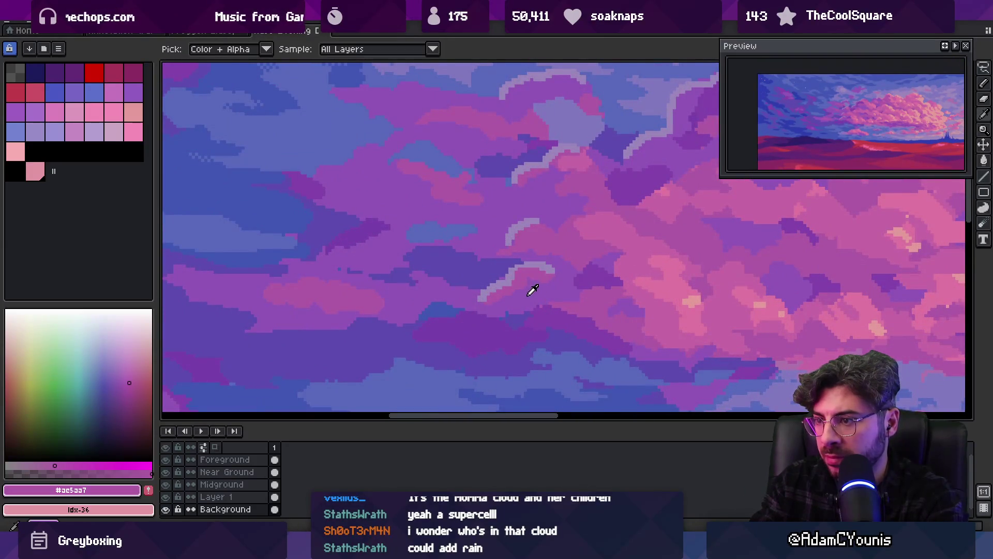
alt+click(569, 203)
key(g)
click(528, 272)
key(z)
scroll(532, 238, down, 2)
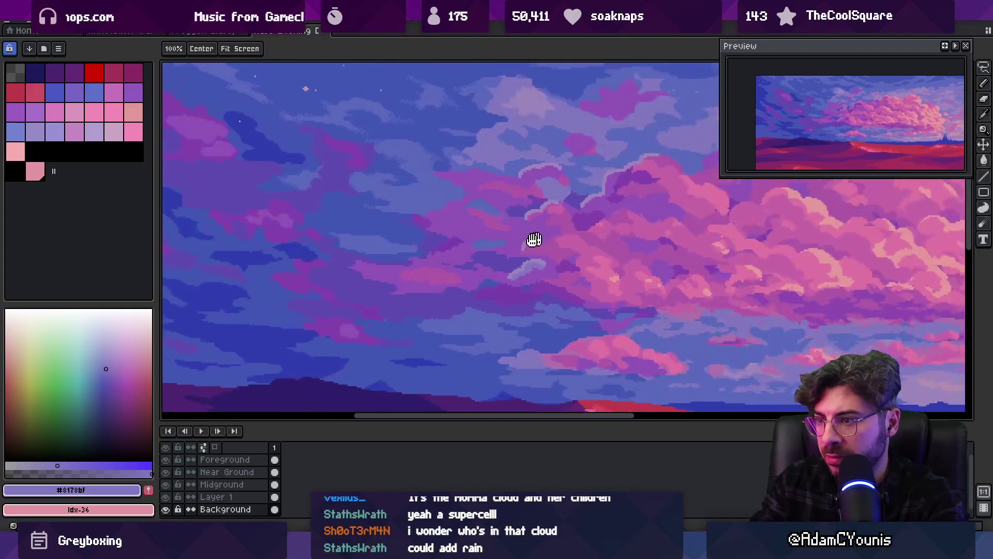
scroll(499, 250, up, 1)
scroll(518, 277, down, 1)
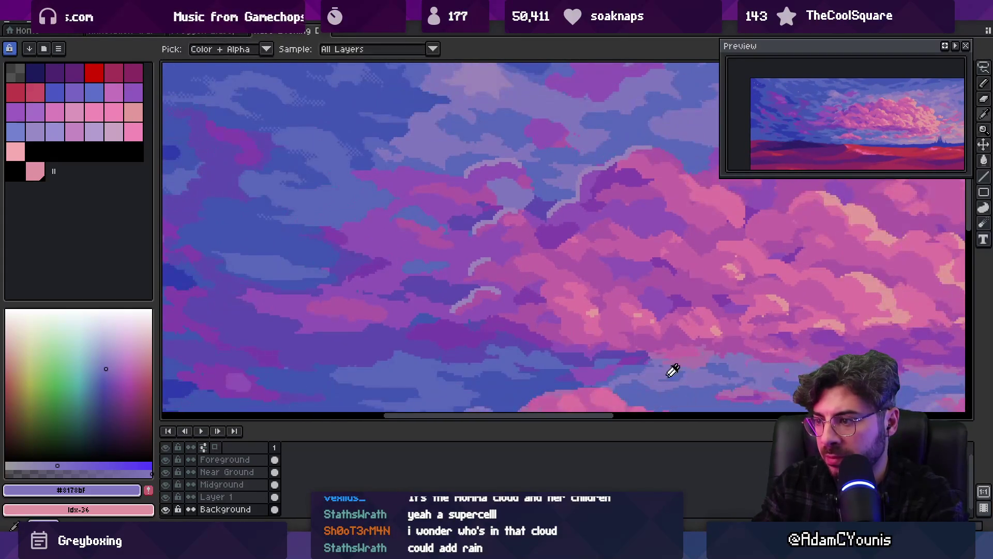
Fill another cloud streak with the pinkish-purple cloud colour.
alt+click(700, 359)
key(g)
click(484, 299)
key(z)
scroll(507, 264, down, 2)
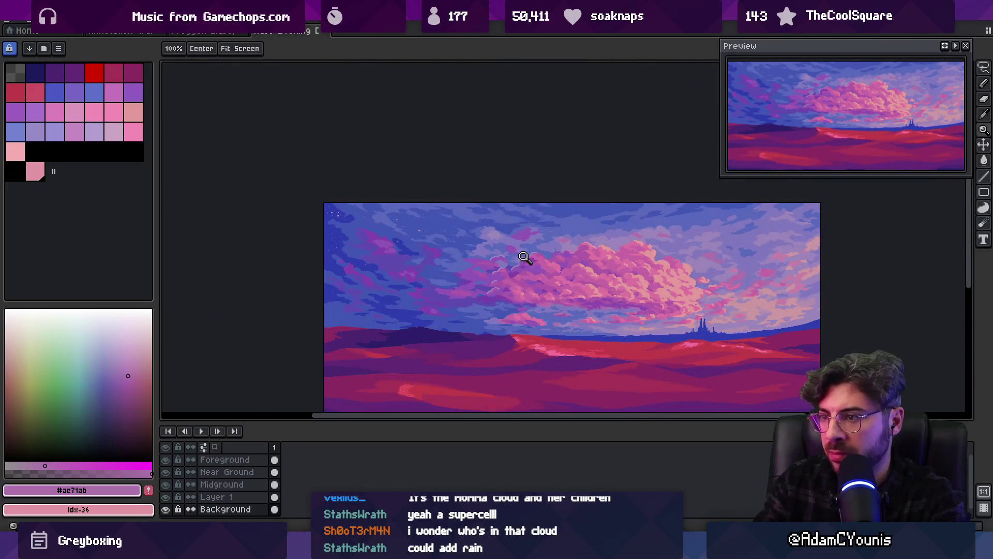
scroll(523, 248, down, 1)
scroll(523, 254, up, 2)
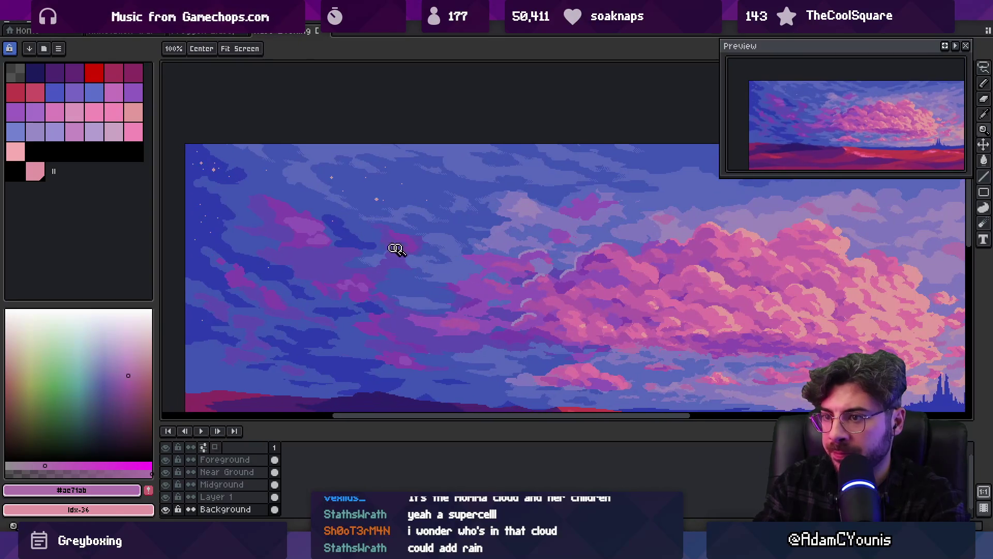
scroll(310, 231, up, 3)
alt+click(317, 238)
Paint a dark purple stroke across the light cloud and rework it with lighter purple.
key(b)
mouse_move(319, 223)
mouse_down()
mouse_move(348, 227)
mouse_move(323, 217)
mouse_up()
alt+click(312, 221)
alt+click(343, 228)
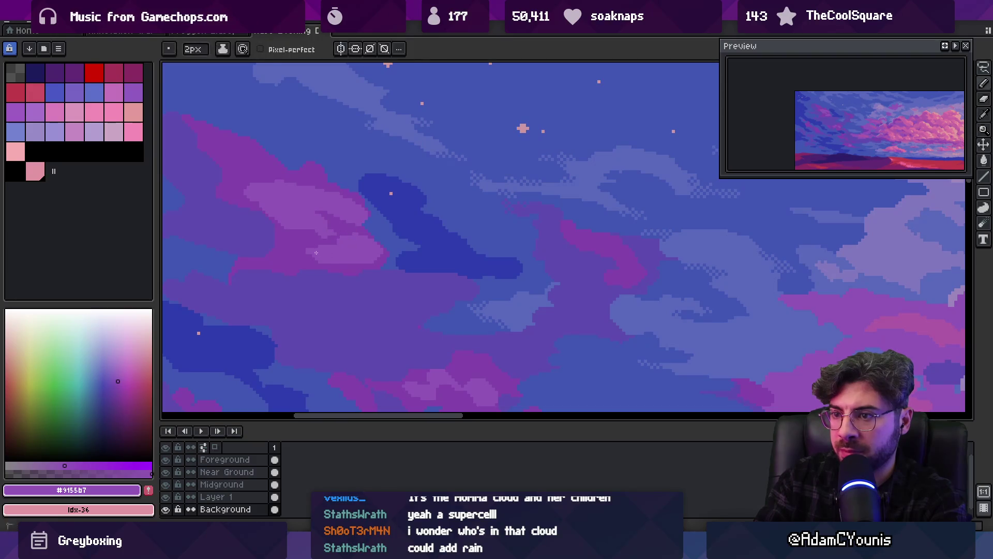
alt+click(346, 241)
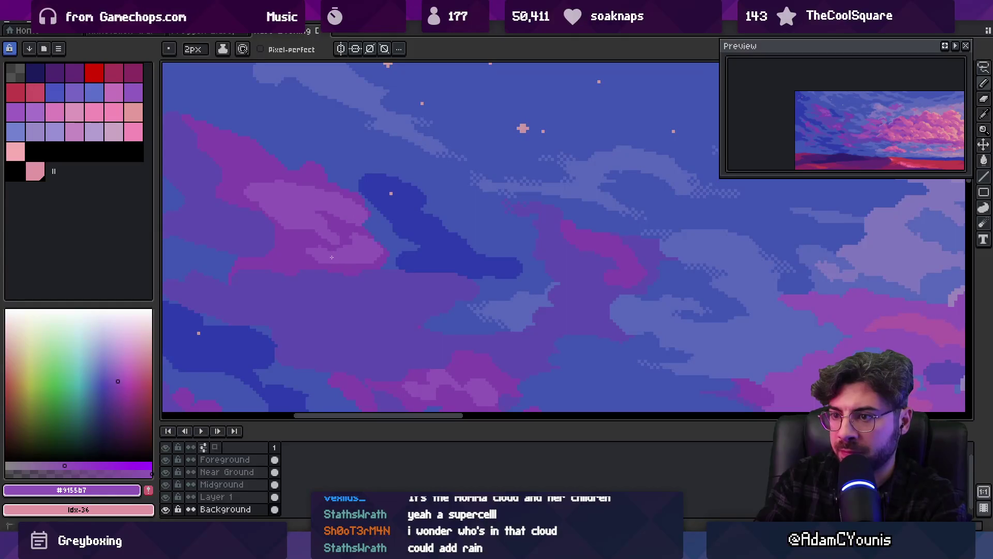
alt+click(312, 250)
Touch up the upper-left cloud edge with deep blue-violet, dark purple and muted purple #7841aa.
scroll(315, 261, left, 3)
alt+click(375, 270)
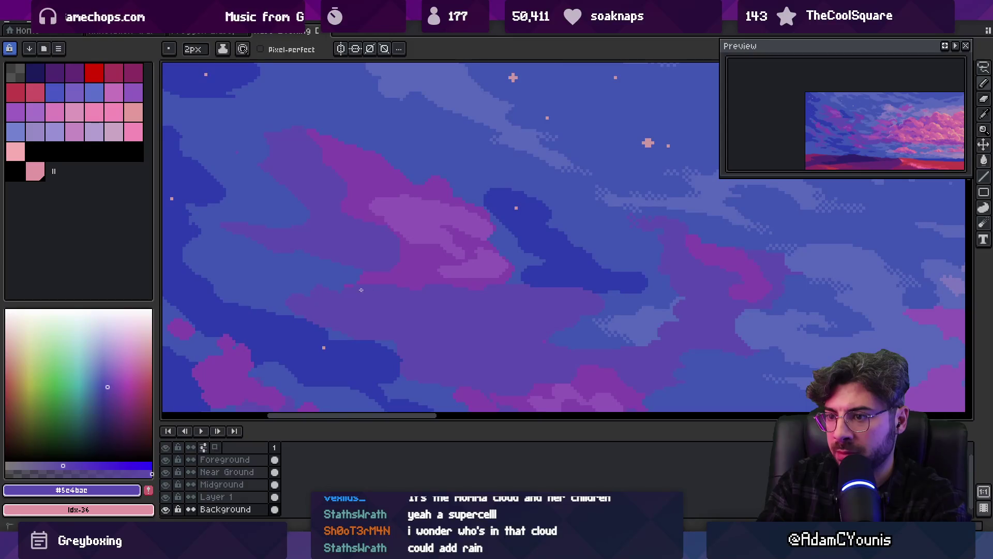
scroll(411, 270, down, 2)
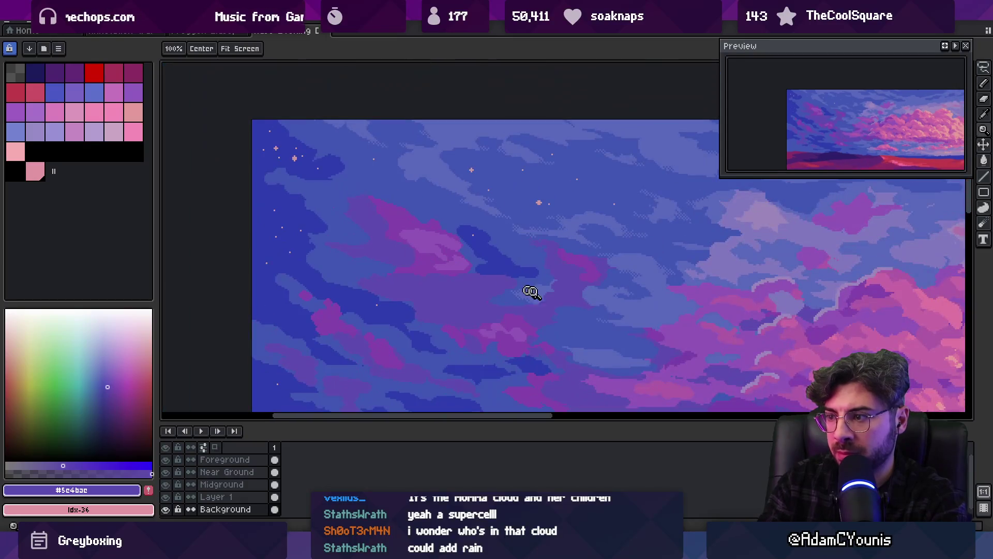
alt+click(814, 333)
scroll(458, 274, up, 1)
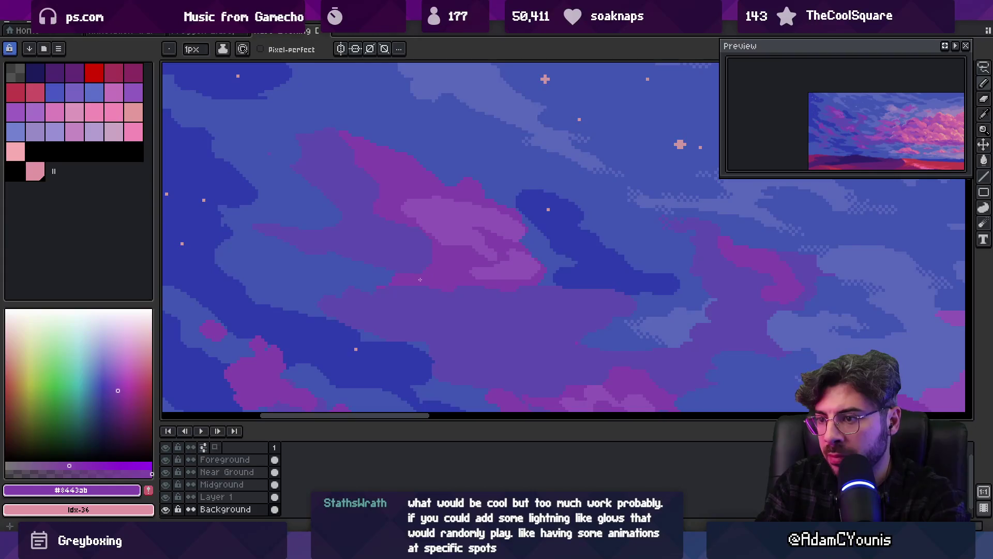
key(alt)
scroll(455, 268, down, 2)
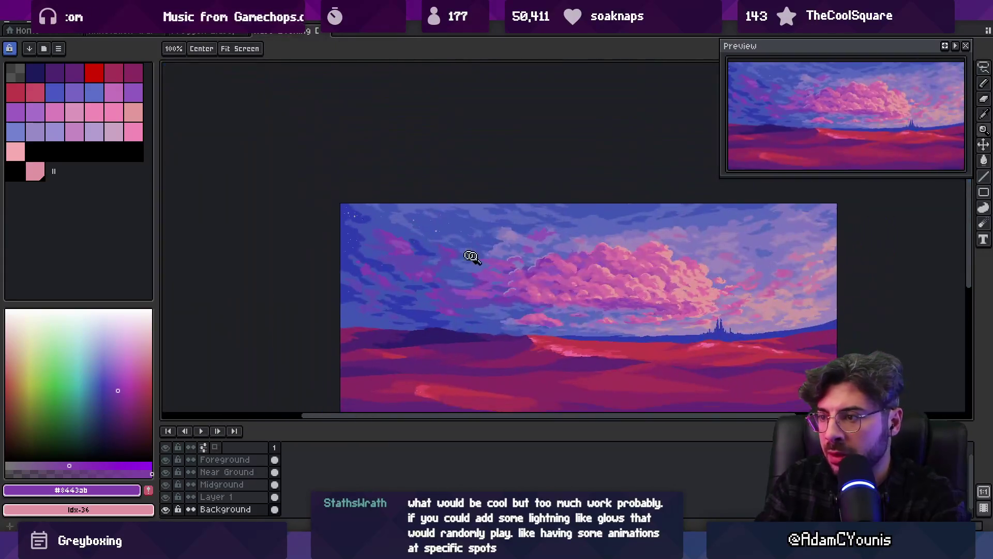
scroll(574, 279, up, 1)
alt+click(517, 313)
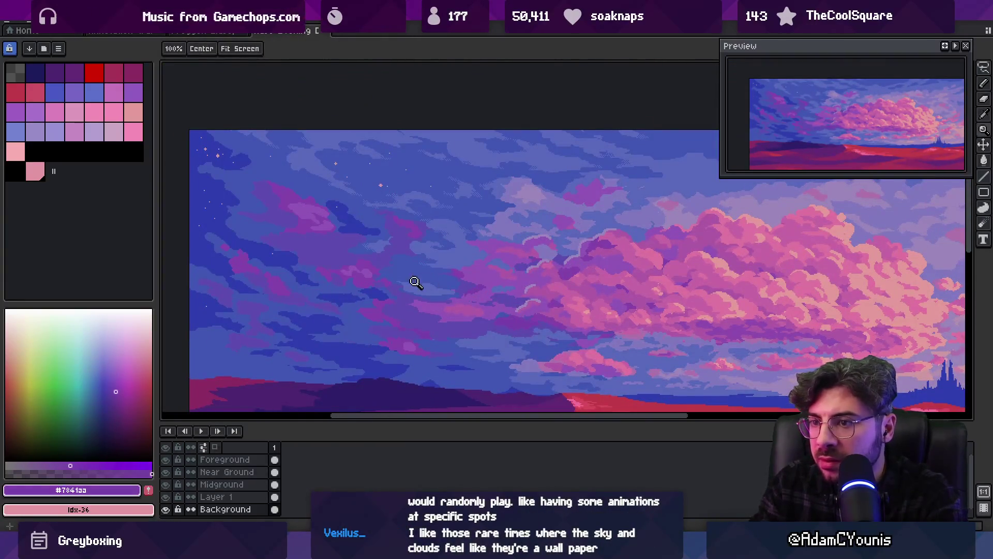
Review the whole image, then repaint edge pixels in #8443ab, #5c4bac and #7841aa.
key(g)
scroll(357, 231, up, 3)
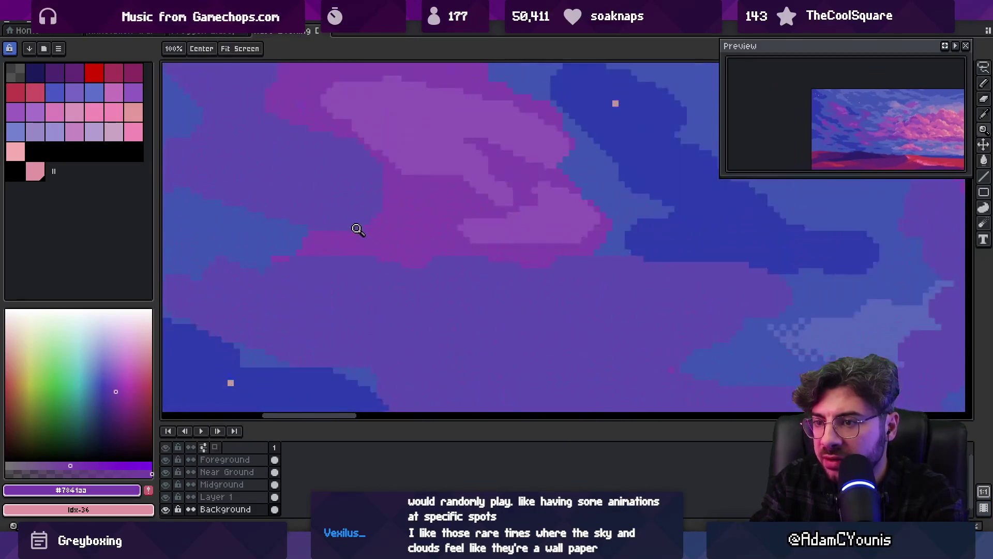
scroll(423, 197, down, 3)
scroll(414, 235, up, 2)
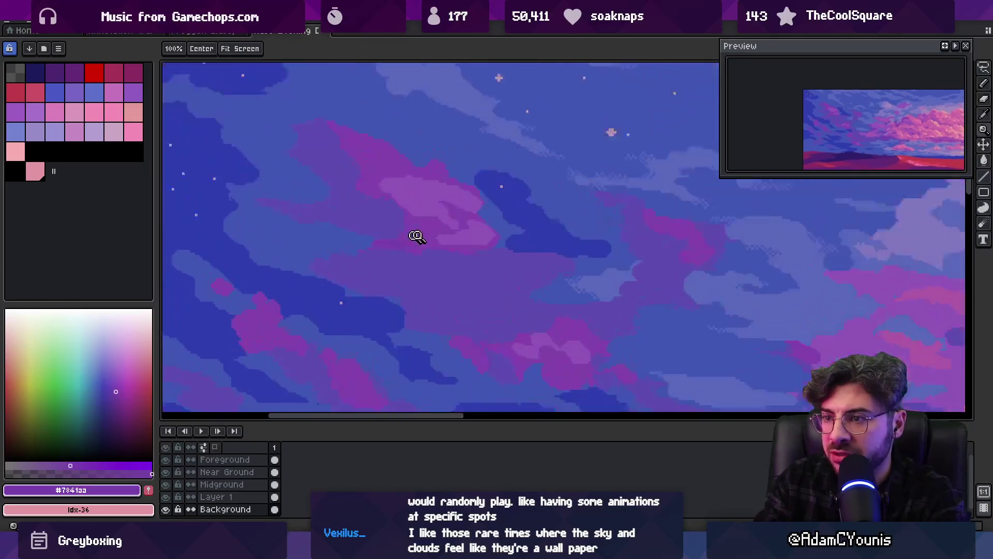
key(z)
key(b)
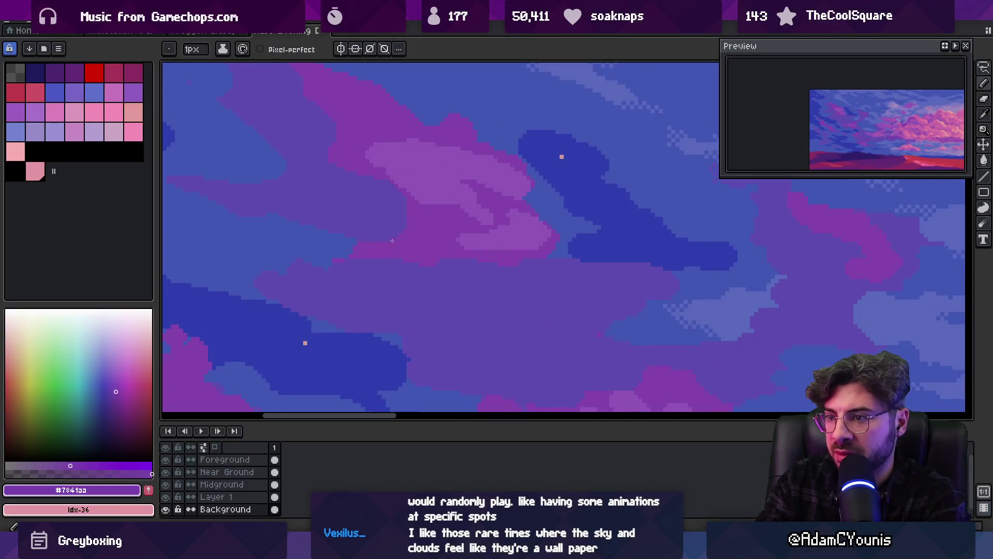
key(z)
scroll(452, 220, down, 3)
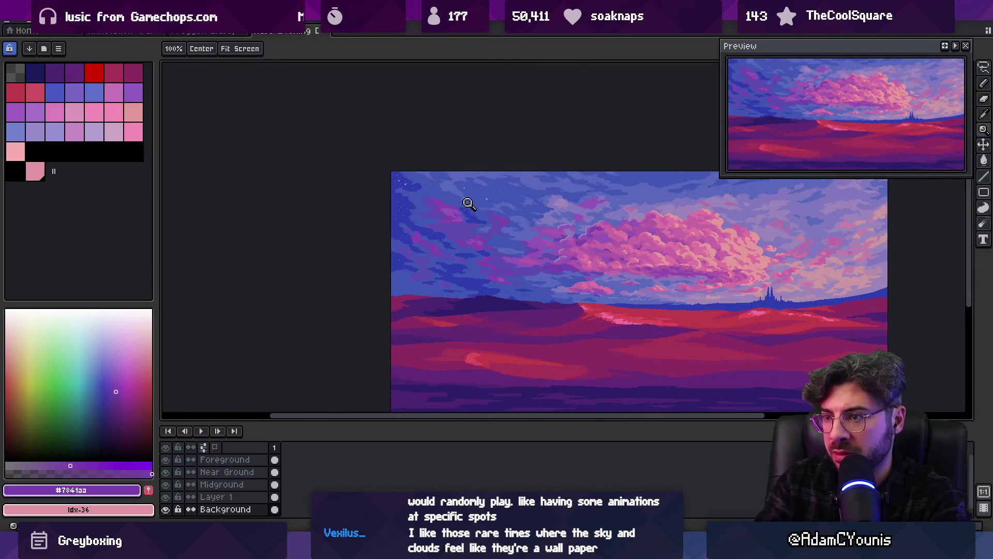
scroll(468, 204, up, 3)
key(b)
alt+click(391, 246)
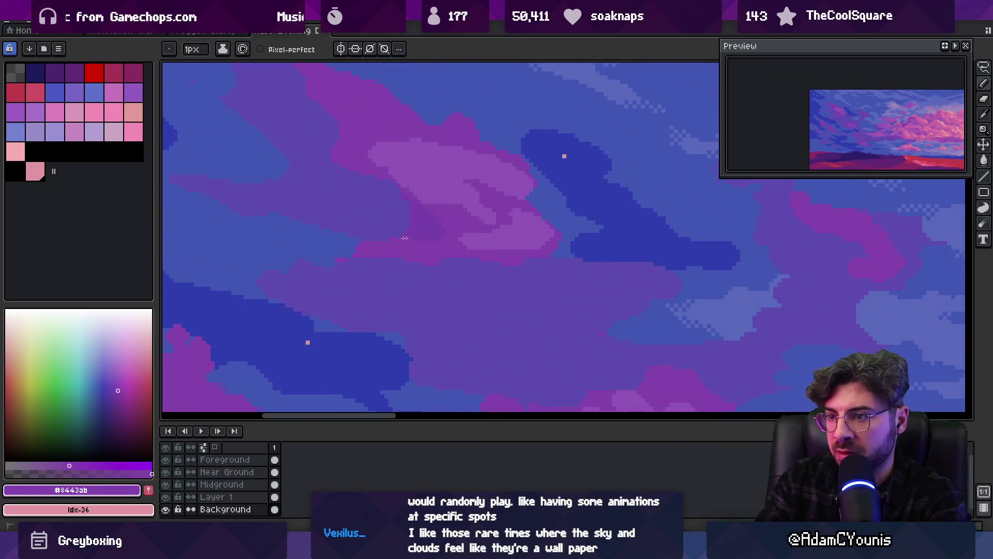
alt+click(351, 264)
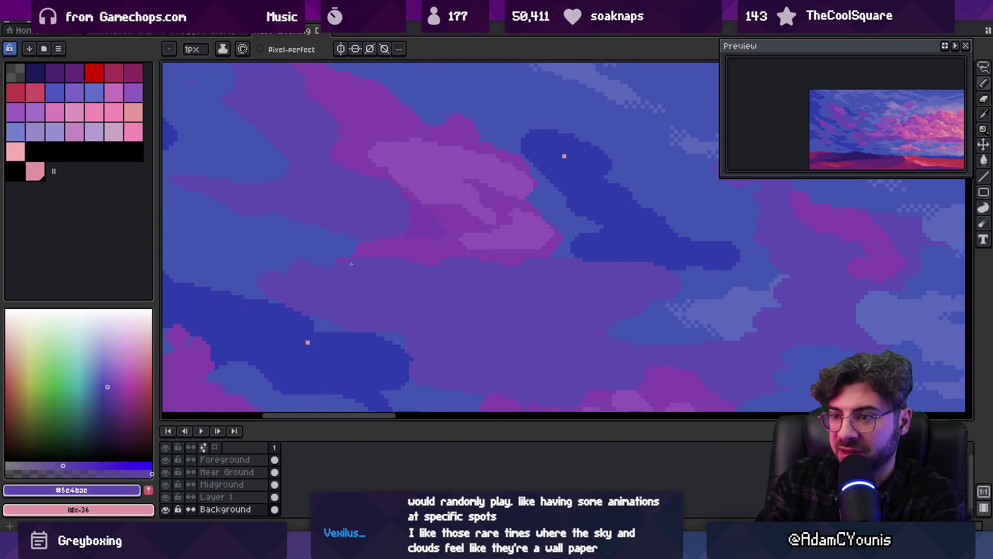
alt+click(394, 247)
Add purple #8443ab and blue-violet #5c4bac pixels along the cloud edge between zoom checks.
key(z)
scroll(435, 212, down, 2)
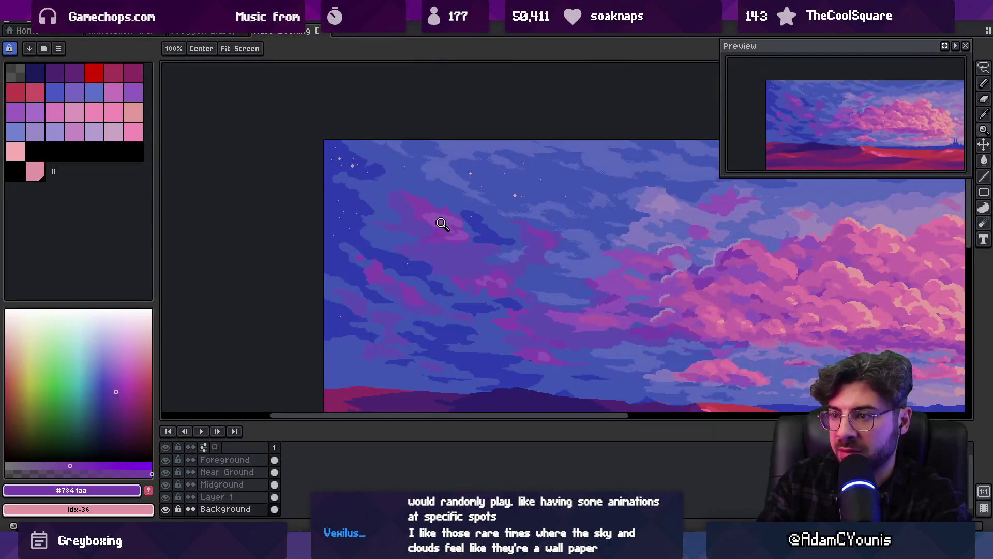
scroll(442, 230, up, 2)
key(i)
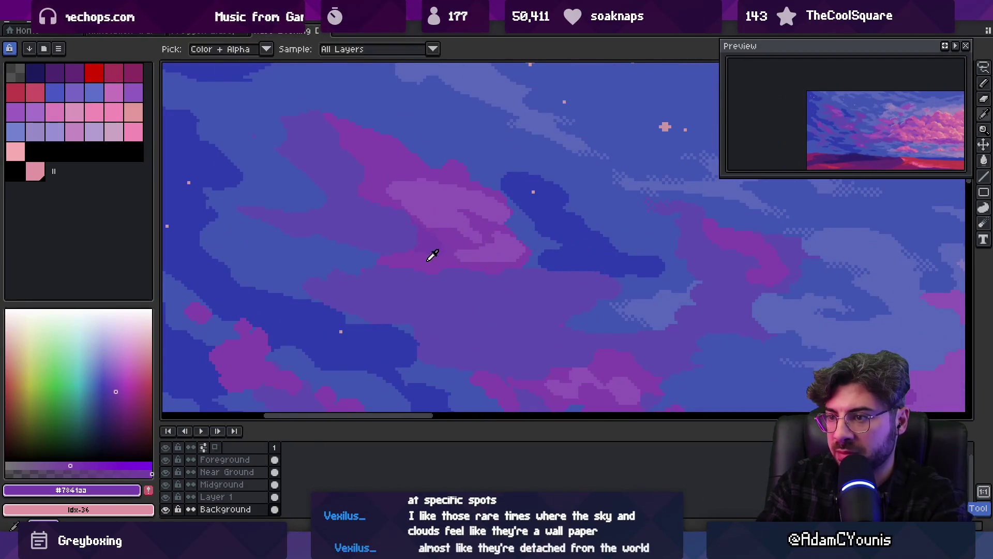
click(426, 260)
key(w)
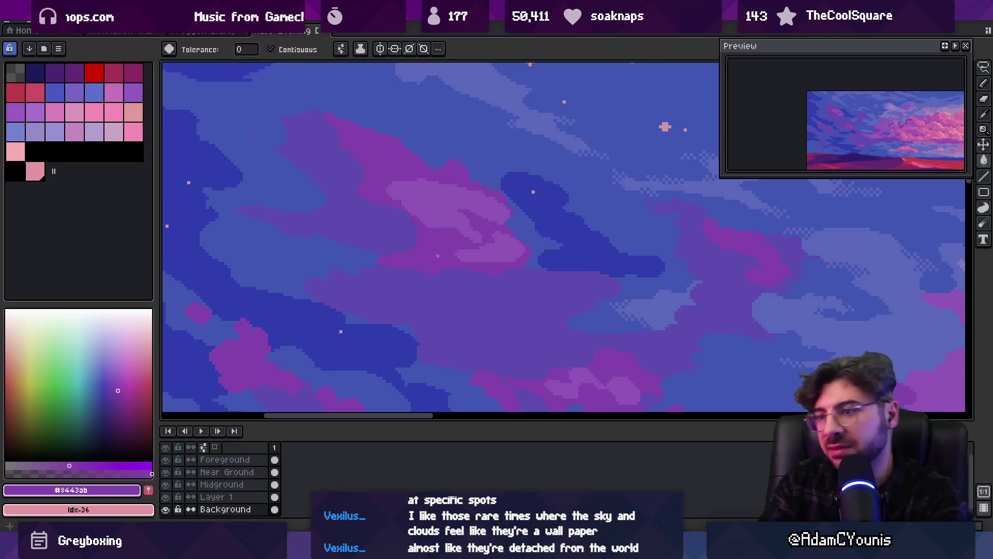
key(b)
alt+click(369, 271)
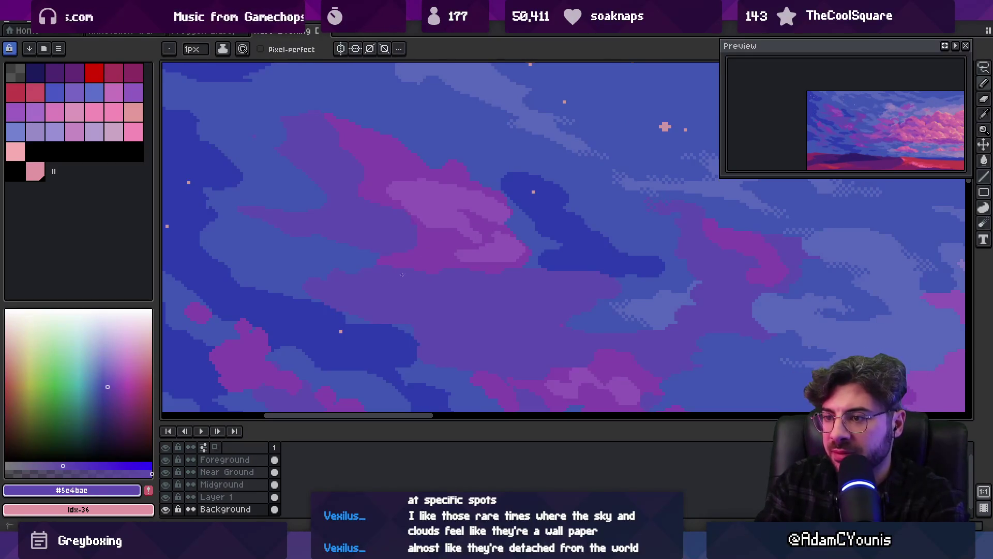
key(z)
scroll(445, 243, down, 4)
scroll(460, 234, up, 5)
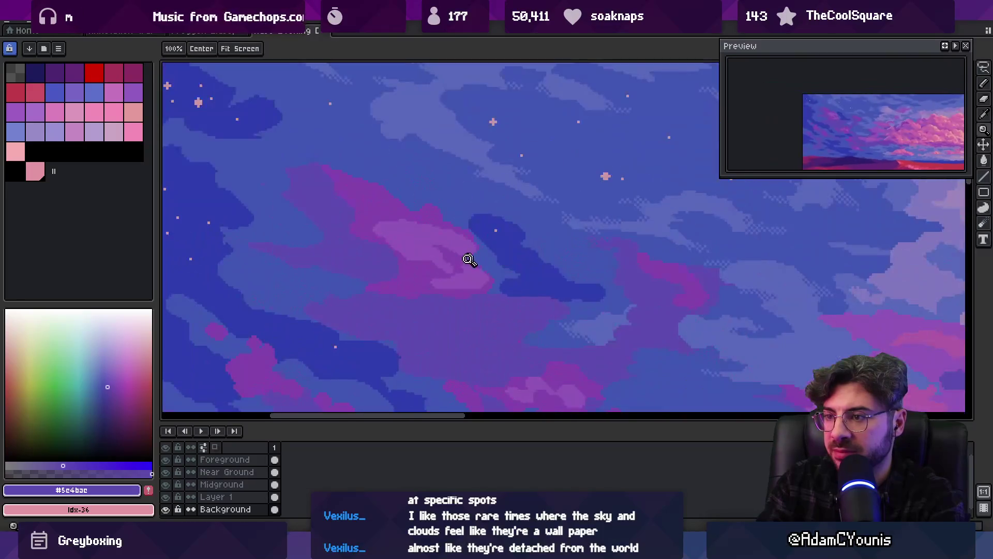
key(b)
Alternate lighter purple #9155b7 and purple #8443ab pixels across the cloud's shading.
alt+click(459, 260)
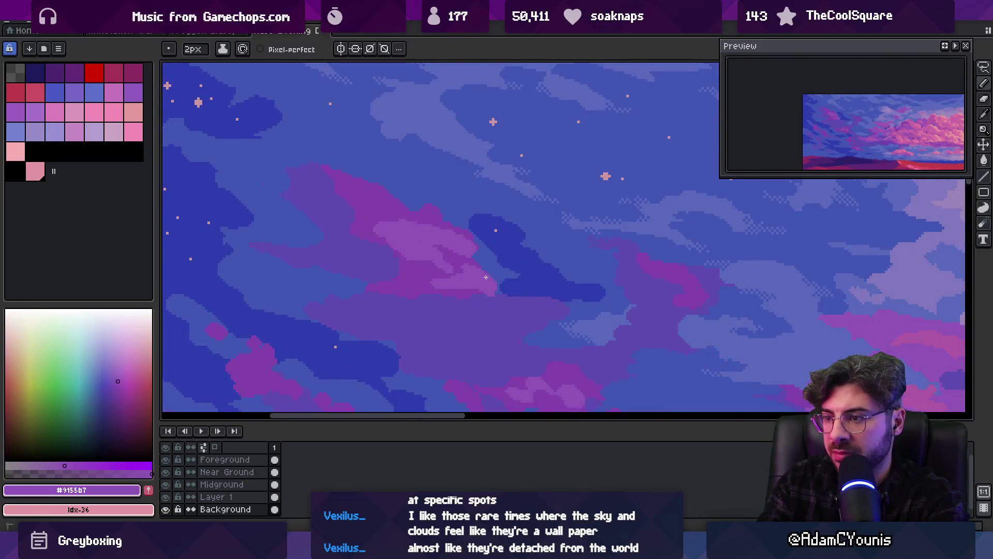
alt+click(473, 284)
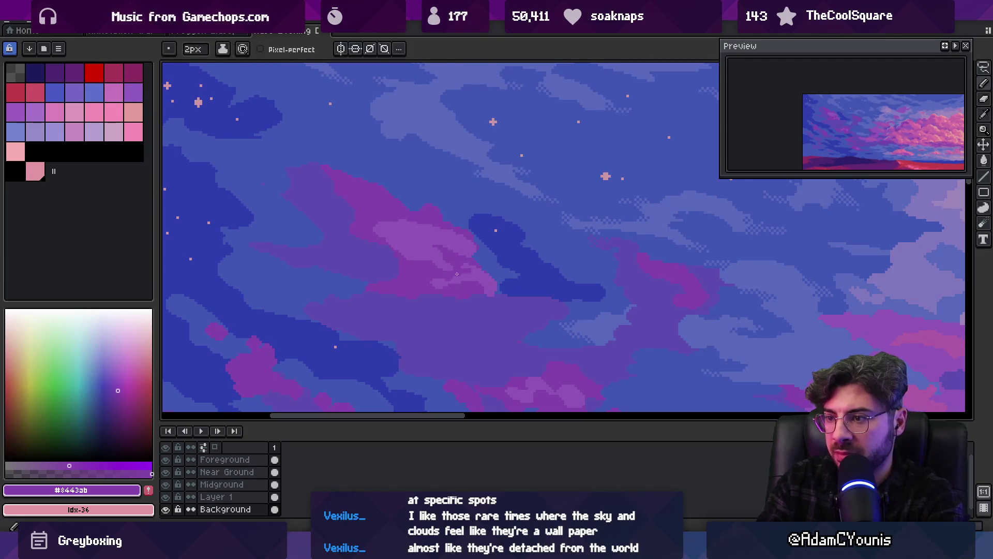
alt+click(458, 273)
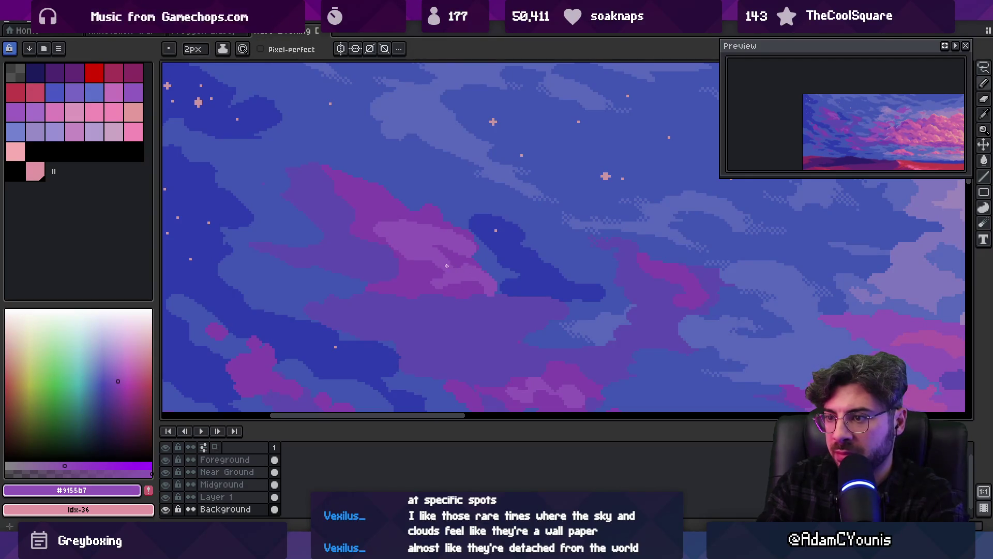
alt+click(394, 228)
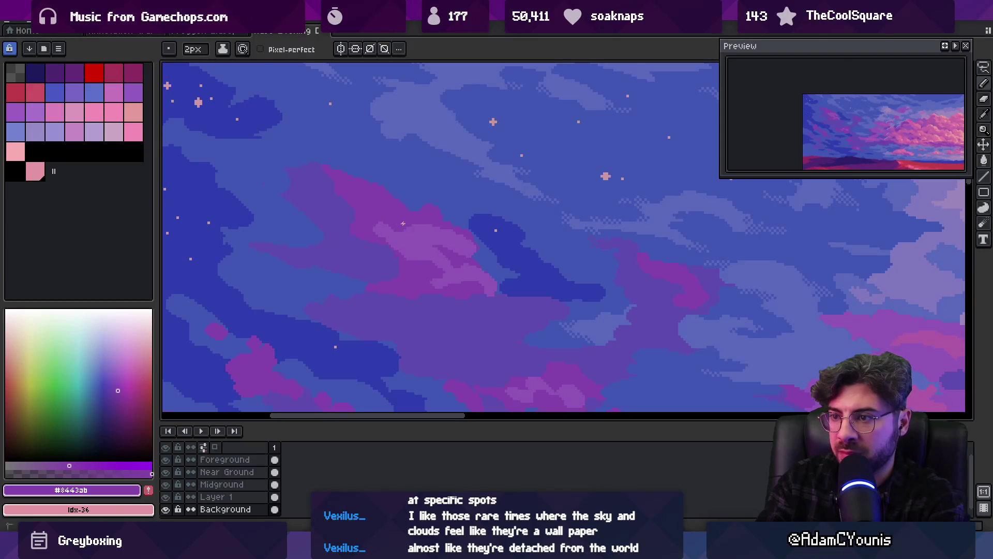
alt+click(429, 234)
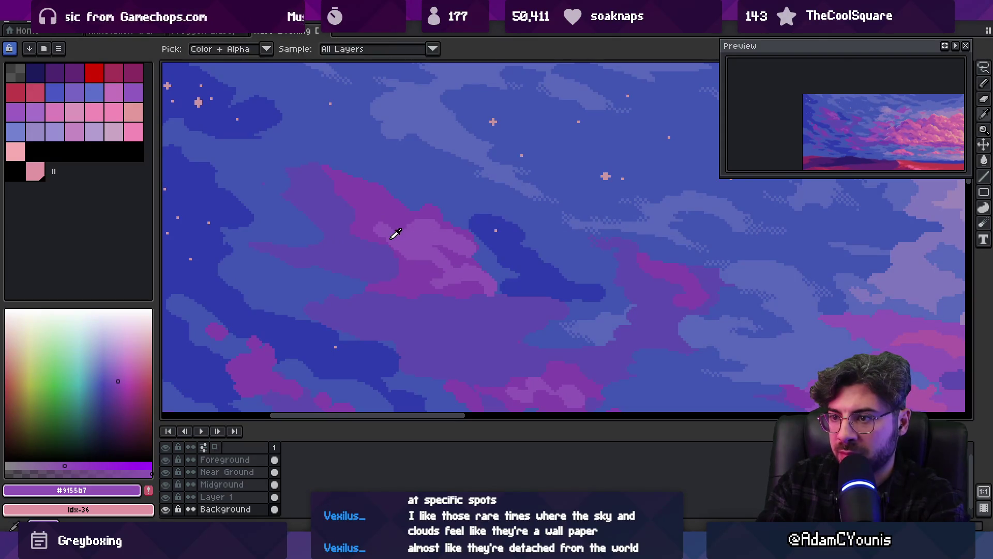
alt+click(372, 232)
scroll(373, 234, down, 3)
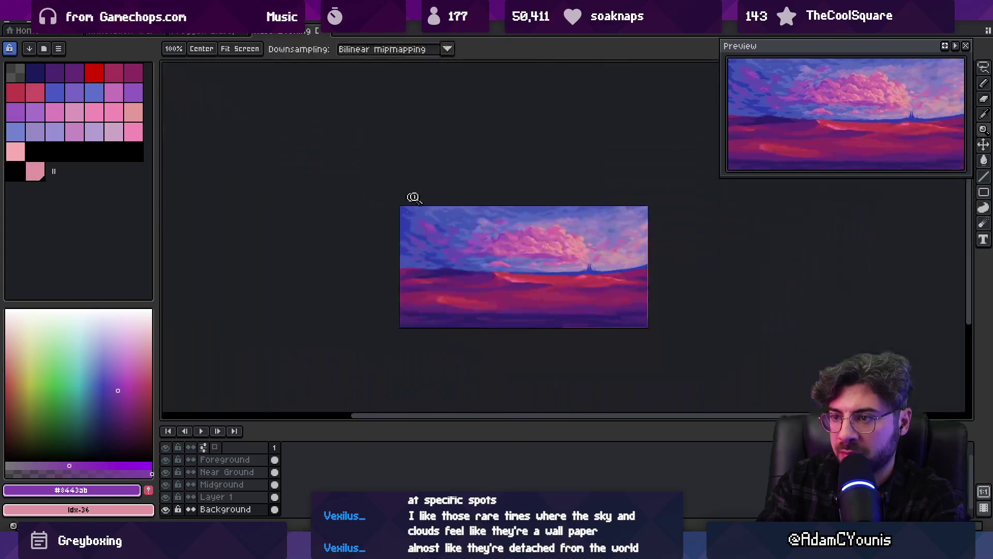
Blend the cloud edge into the sky with #5c4bac, #415cb4 and #8443ab pixels.
scroll(439, 222, up, 4)
alt+click(408, 228)
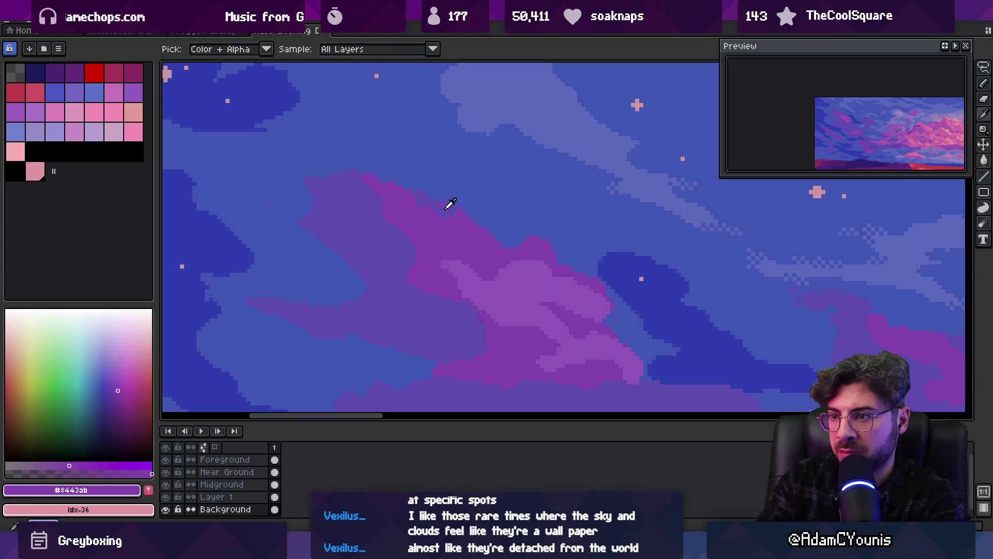
alt+click(429, 195)
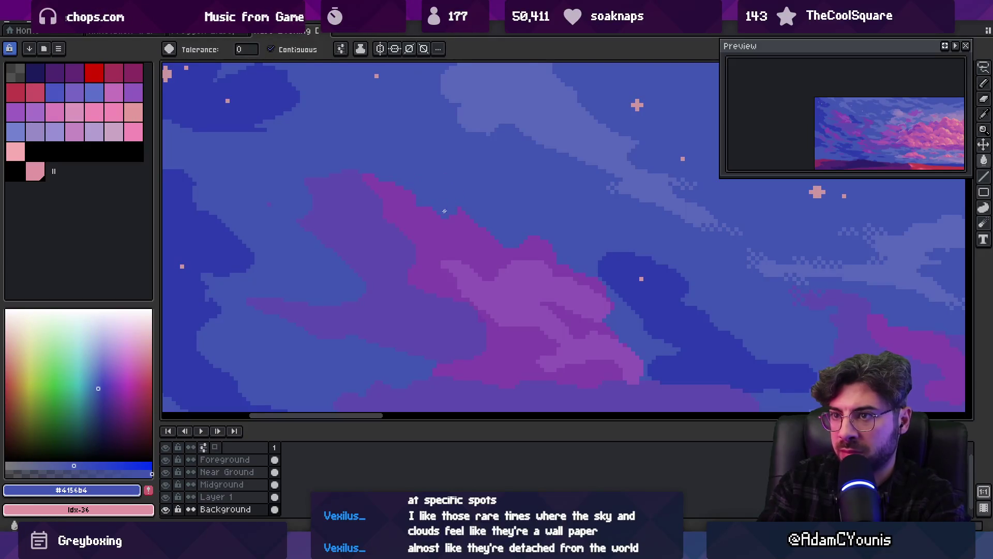
alt+click(466, 234)
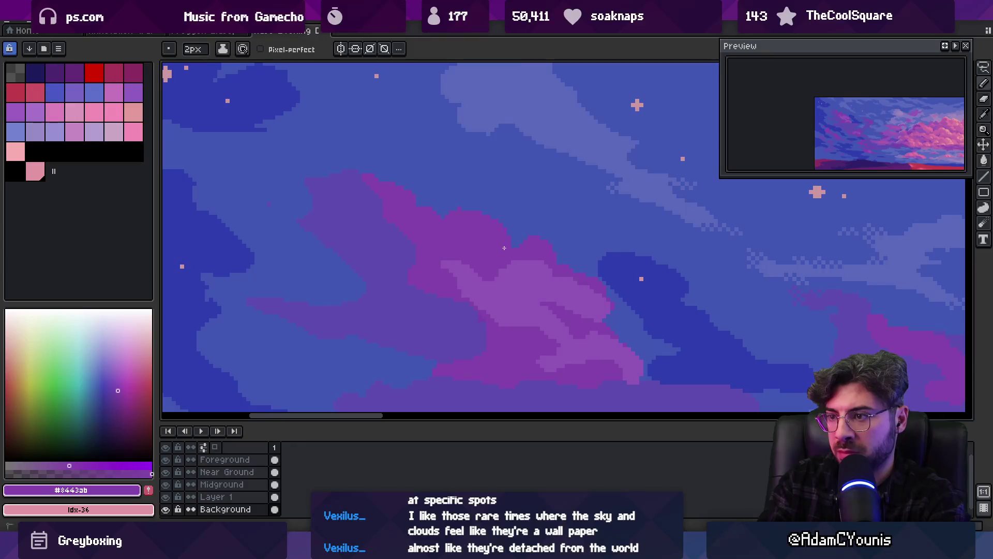
alt+click(459, 204)
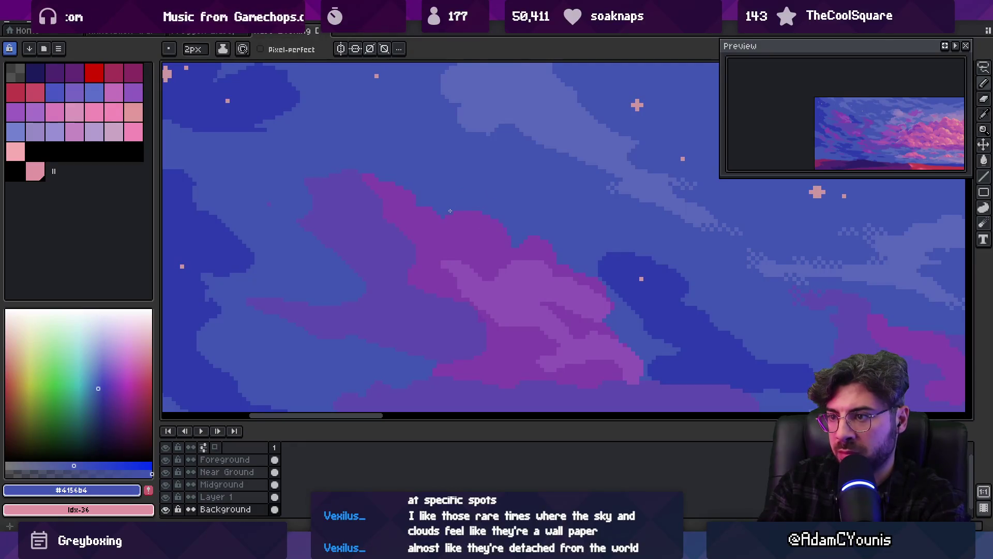
After a full-image check, add #8443ab, #415cb4 and #9155b7 touches and zoom out to review.
key(z)
scroll(448, 195, down, 3)
scroll(439, 187, up, 2)
scroll(446, 232, up, 1)
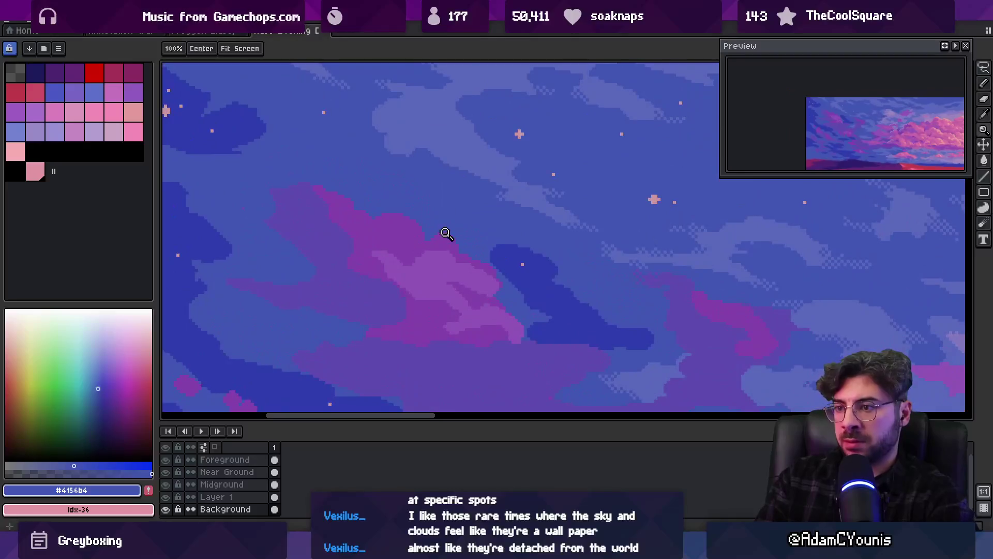
key(b)
alt+click(434, 242)
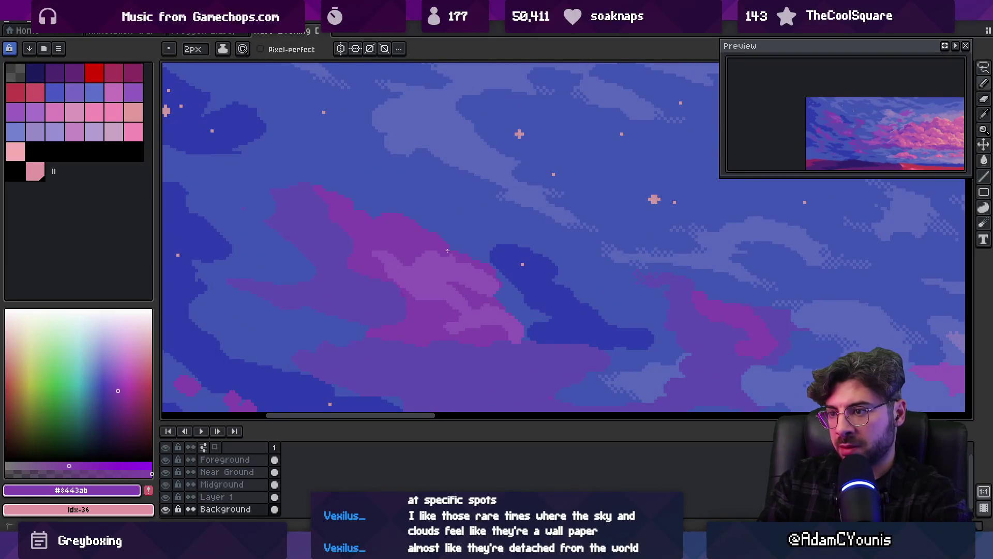
alt+click(458, 249)
alt+click(474, 269)
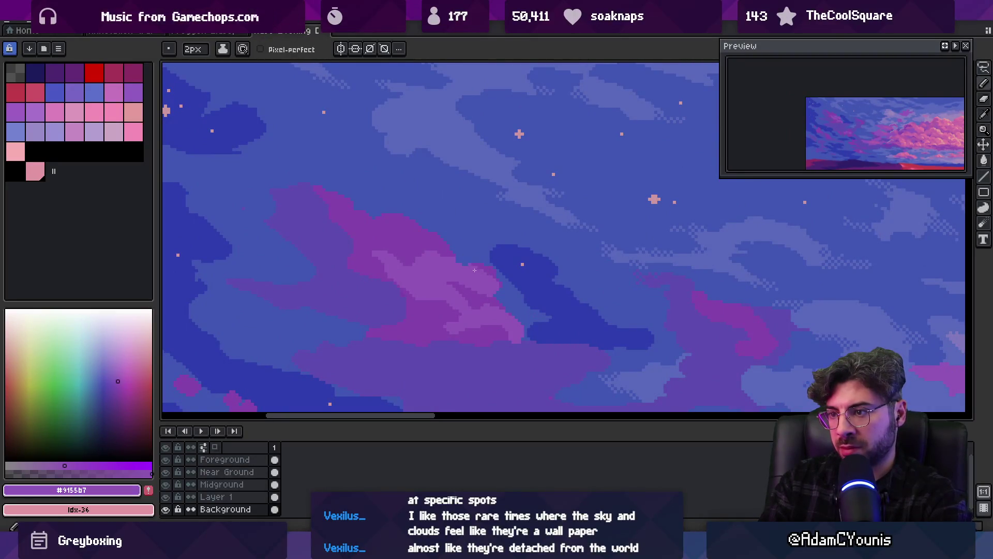
key(z)
scroll(465, 259, down, 8)
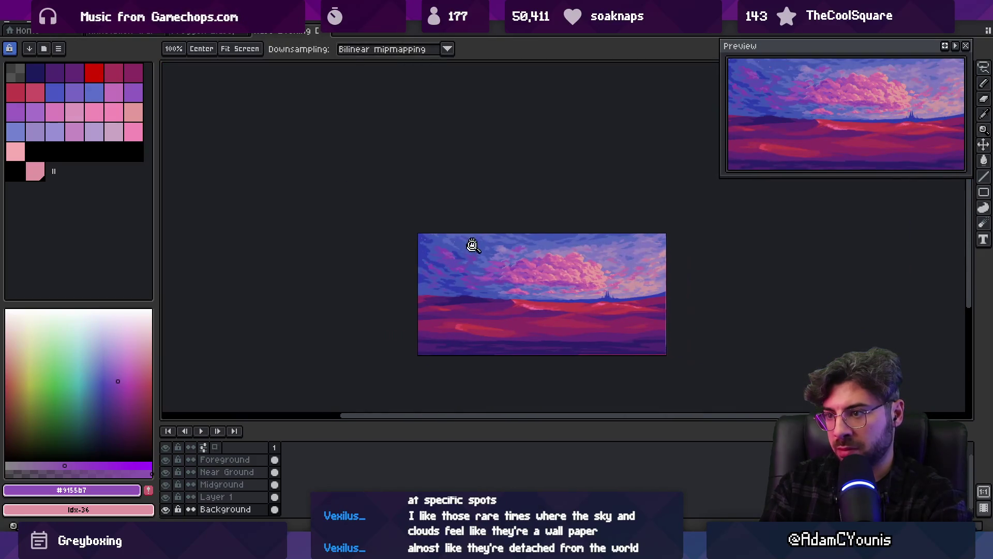
Eyedrop the blue-purple #5c4bac sky colour and pencil over the stray pink pixels.
scroll(470, 248, up, 2)
scroll(419, 279, up, 4)
alt+click(415, 278)
key(b)
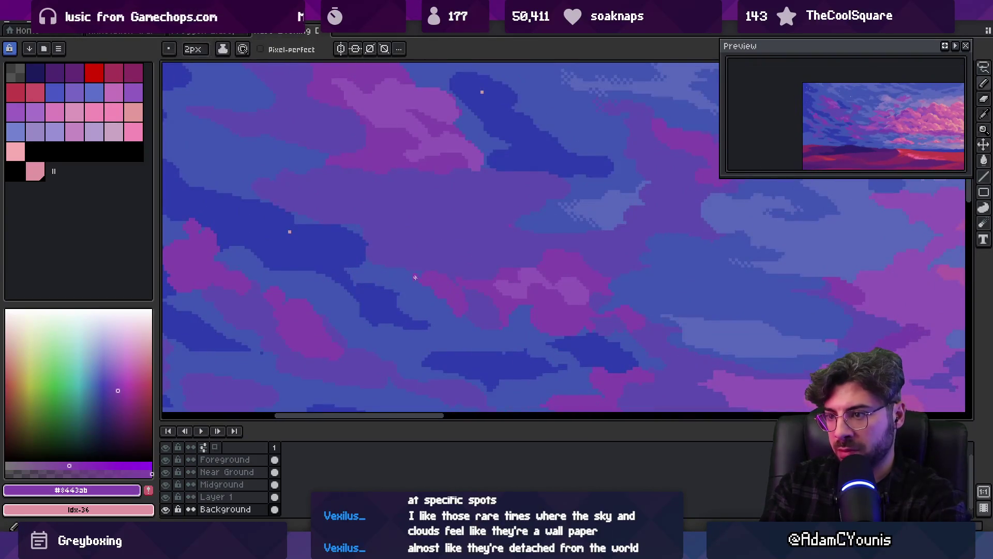
alt+click(405, 251)
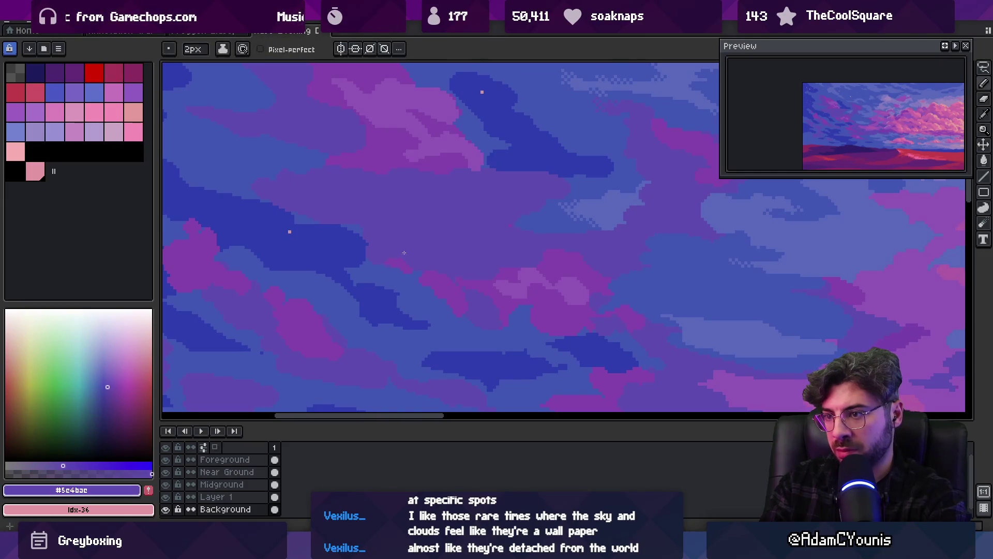
scroll(422, 256, up, 3)
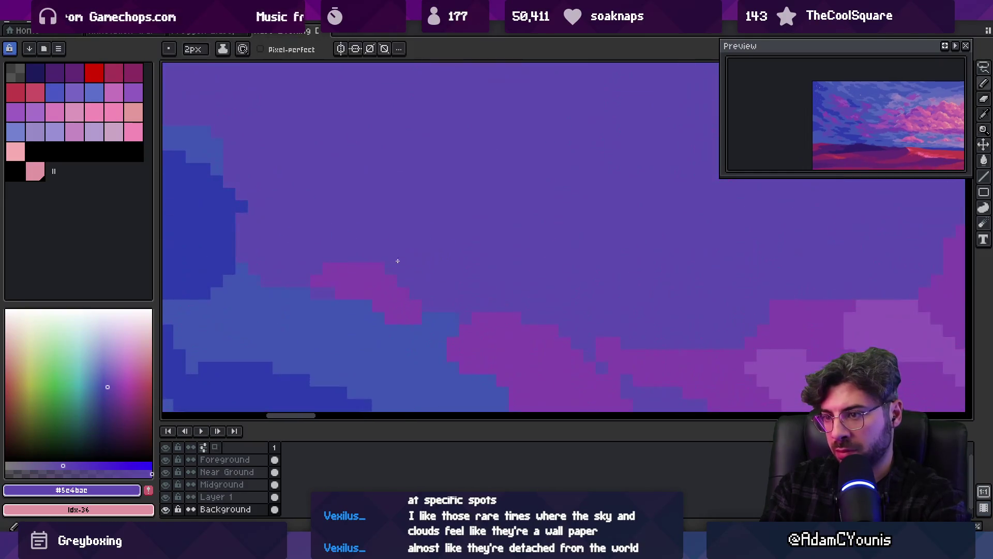
scroll(420, 257, down, 4)
alt+click(439, 272)
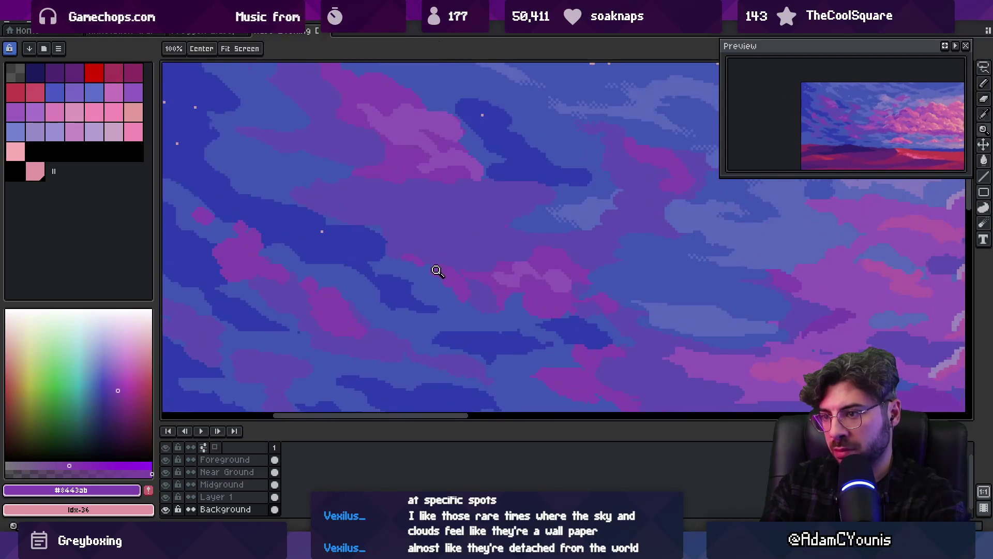
alt+click(448, 253)
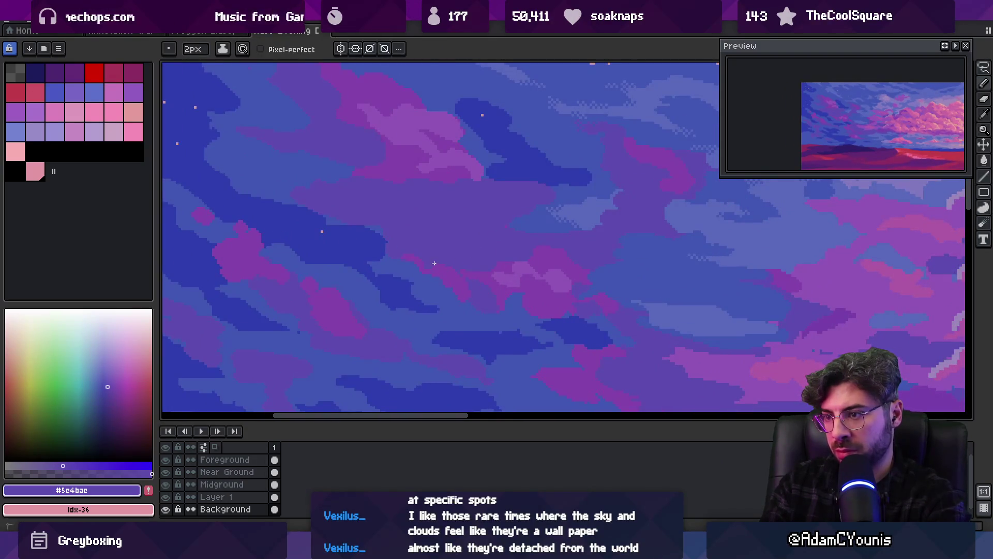
scroll(435, 264, down, 2)
scroll(443, 248, up, 4)
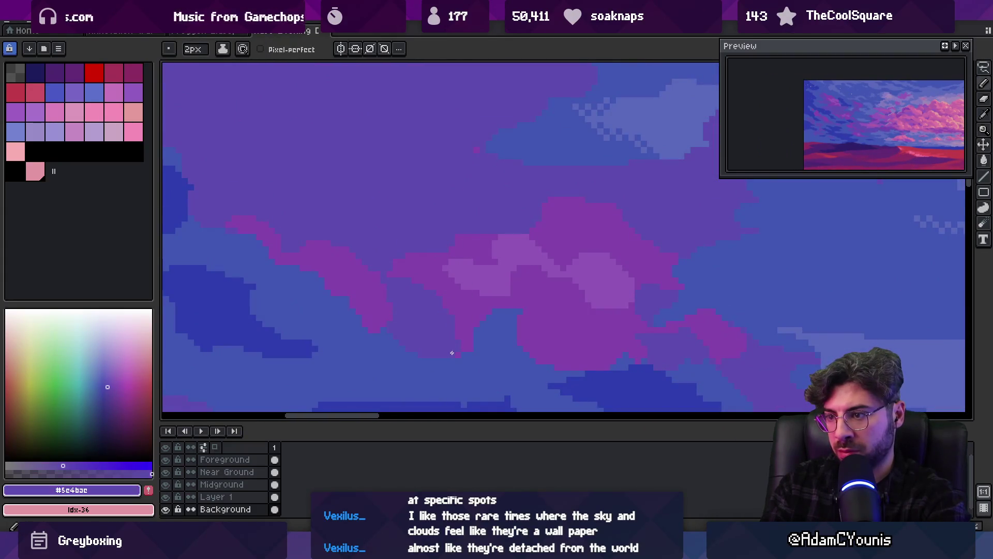
drag(461, 344, 461, 332)
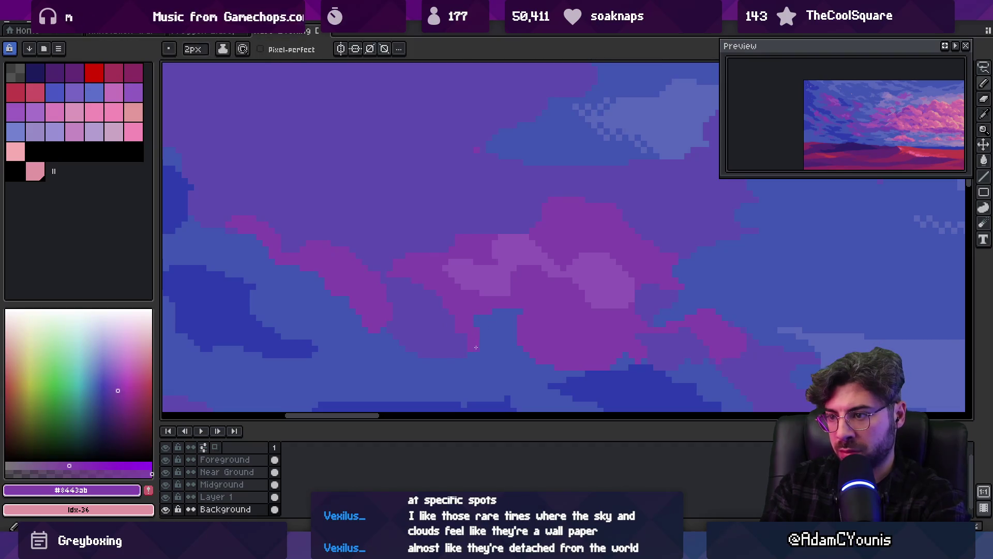
Zoom out to check the whole painting, then return to the pencil.
key(z)
scroll(388, 255, down, 4)
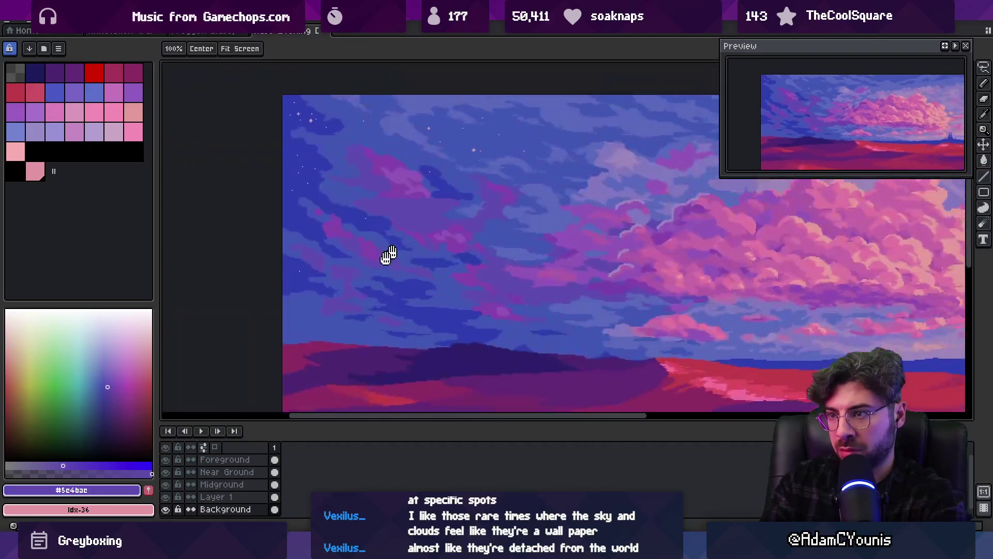
scroll(471, 219, up, 4)
key(b)
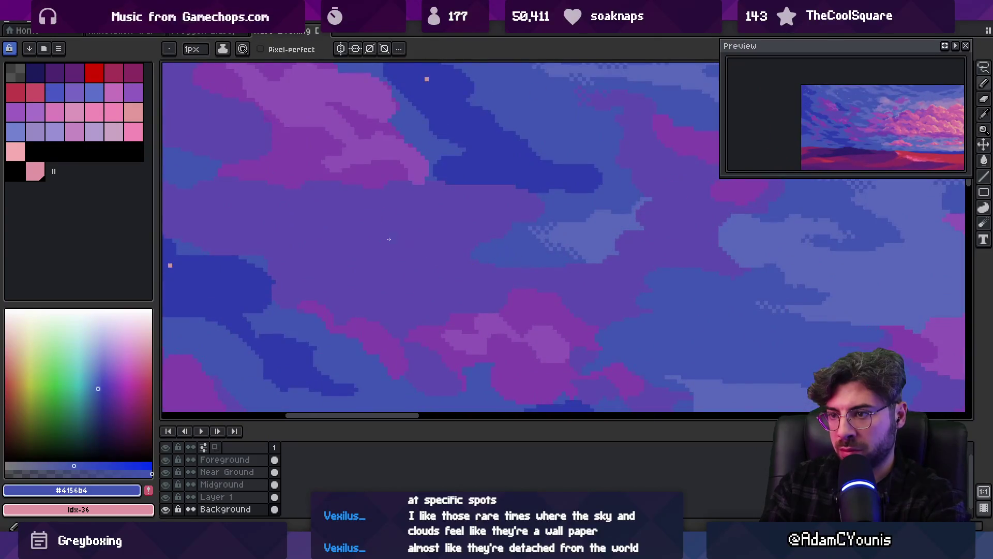
key(g)
key(z)
scroll(381, 248, down, 4)
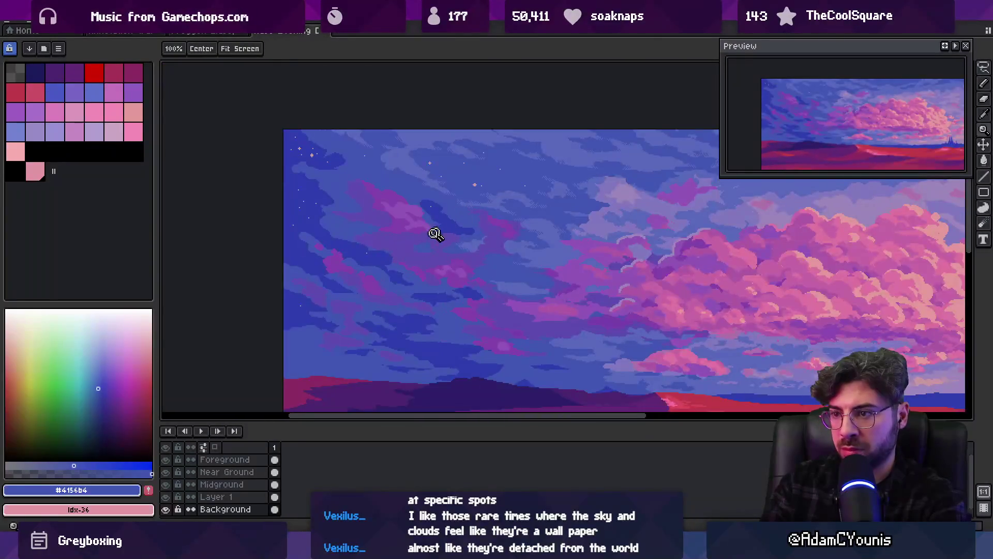
scroll(434, 235, up, 4)
Re-sample the purple sky and darker blue cloud colours from the canvas.
key(i)
key(b)
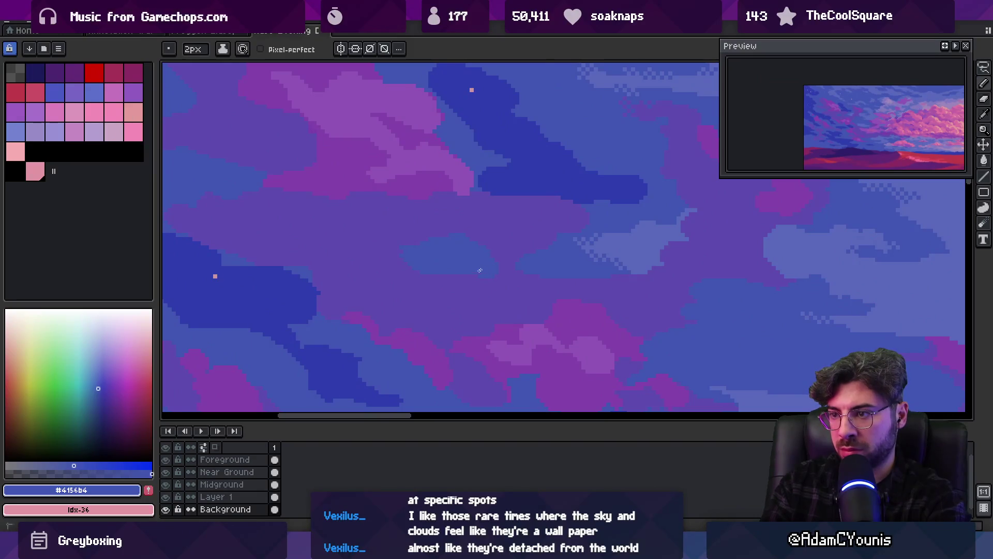
alt+click(436, 282)
key(alt)
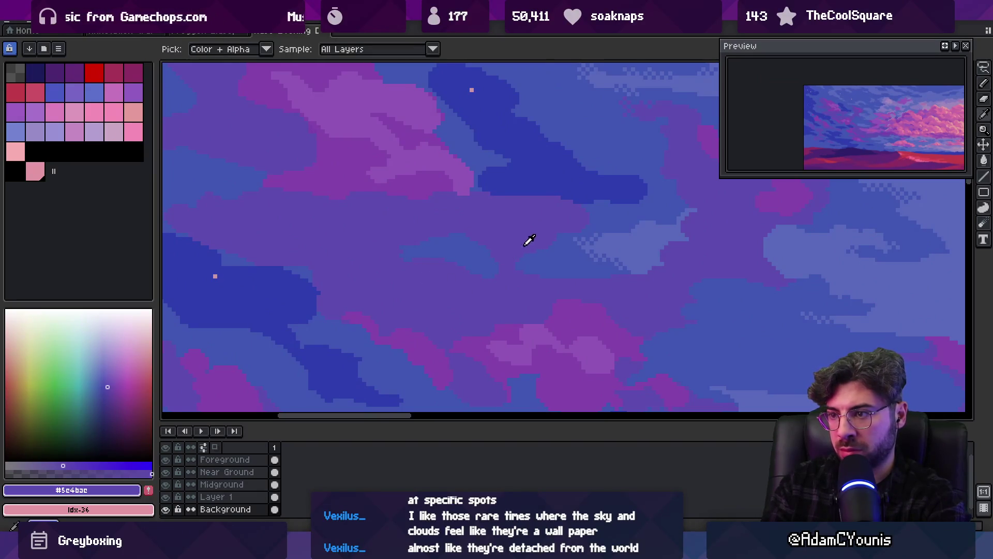
alt+click(496, 256)
alt+click(495, 273)
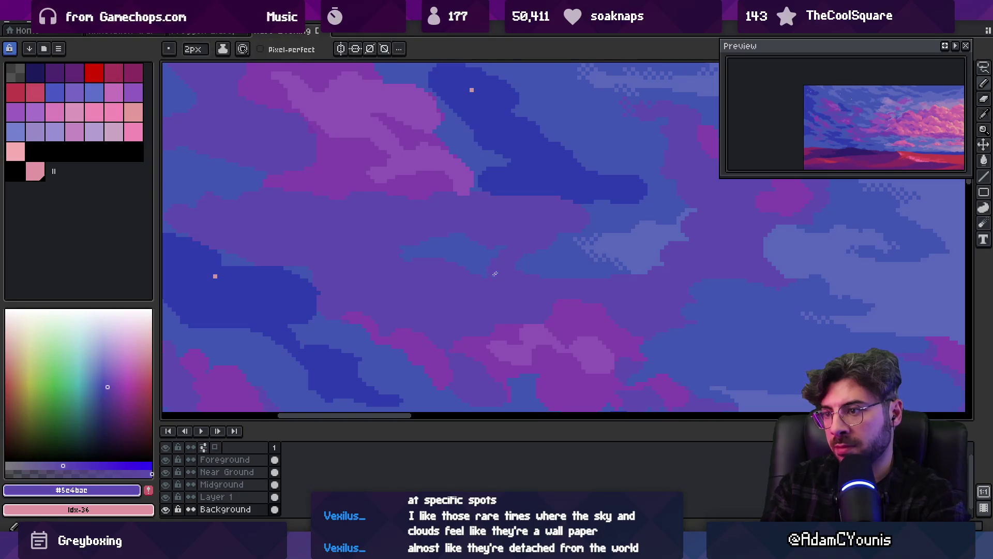
scroll(476, 269, down, 3)
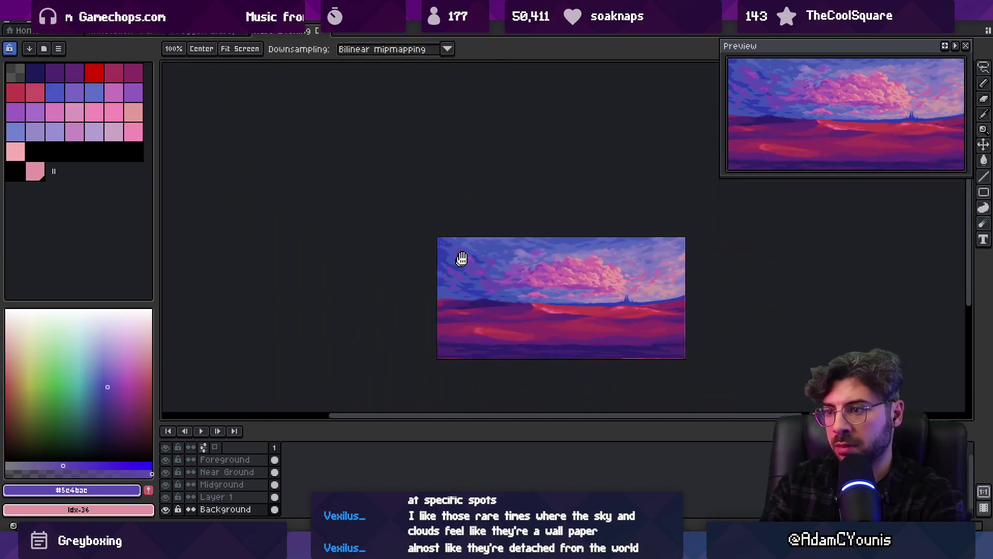
Sample the light purple cloud and underlying blue colours from the canvas.
scroll(518, 269, up, 2)
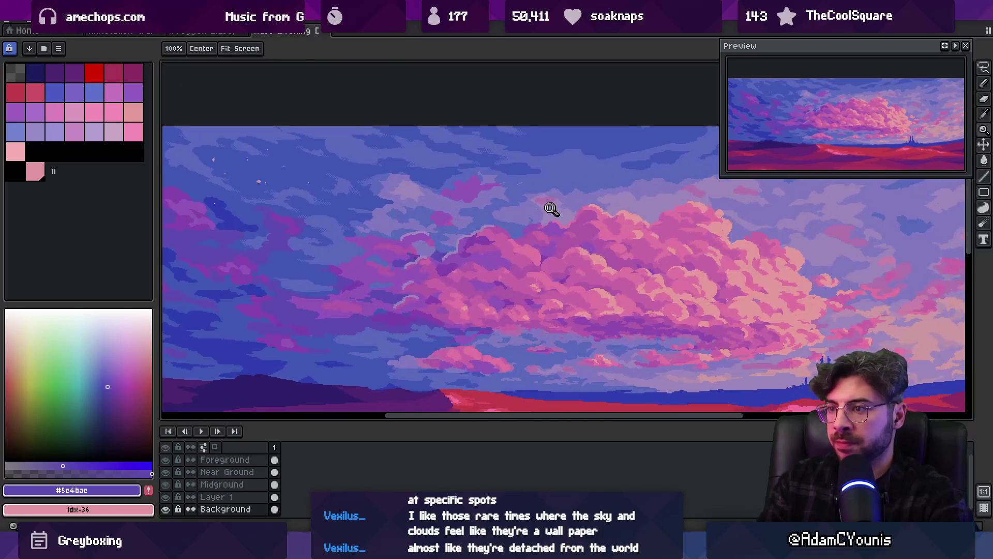
scroll(518, 212, up, 3)
alt+click(529, 223)
scroll(529, 223, down, 3)
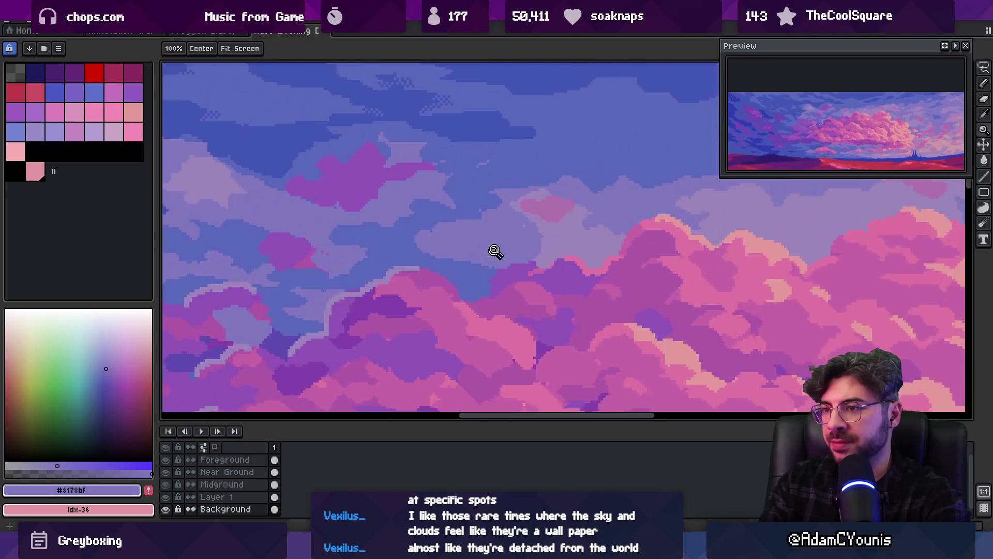
scroll(439, 212, up, 1)
alt+click(424, 205)
scroll(459, 212, down, 2)
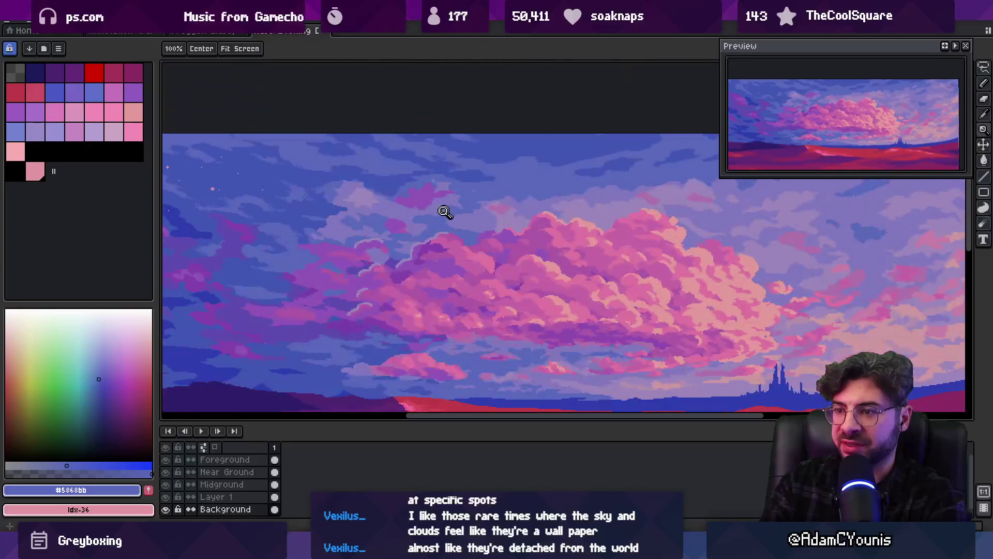
scroll(443, 210, up, 3)
key(b)
alt+click(416, 236)
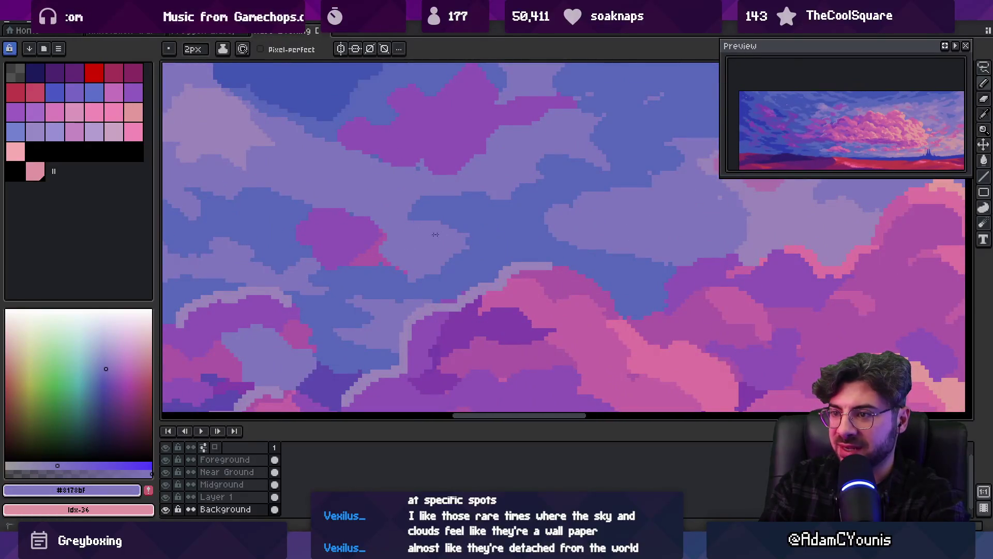
scroll(455, 227, down, 1)
Marquee-select a checkerboard dither patch and turn it into a custom brush.
key(z)
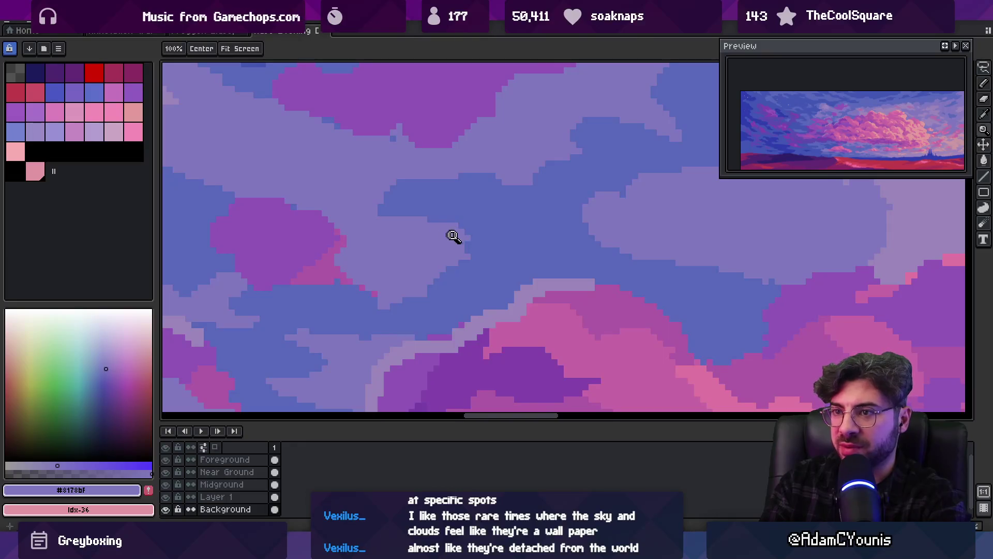
scroll(455, 243, up, 2)
scroll(454, 206, down, 1)
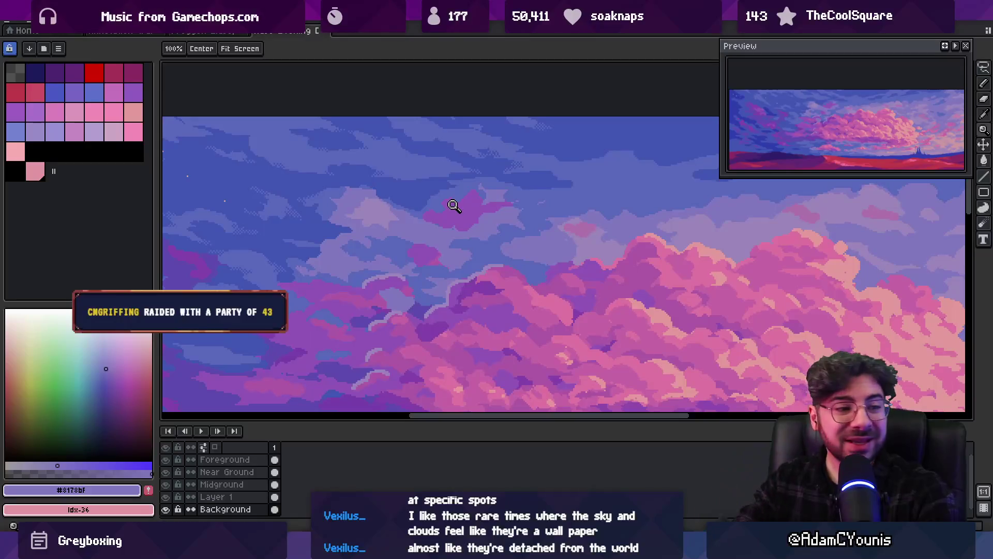
scroll(439, 215, down, 1)
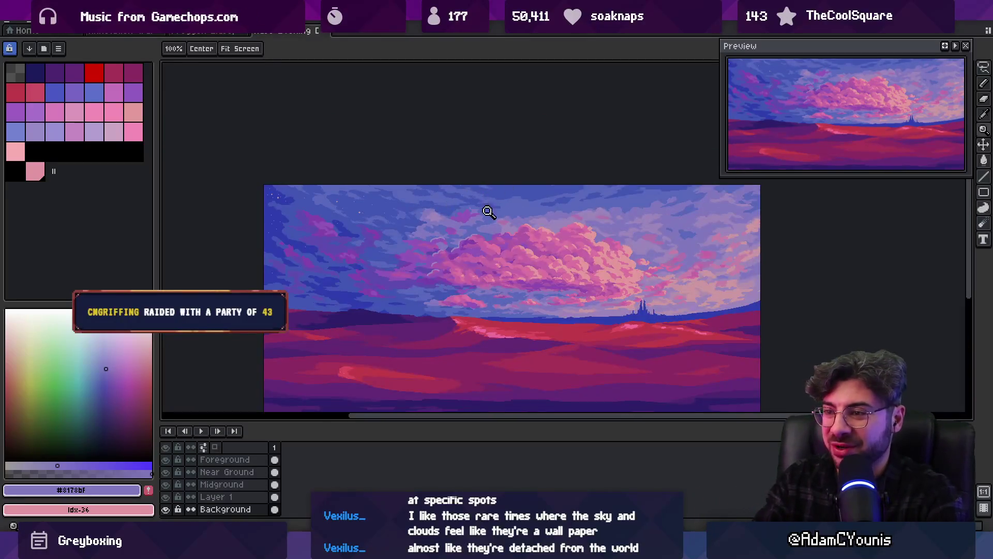
scroll(466, 213, up, 2)
scroll(437, 172, up, 3)
key(m)
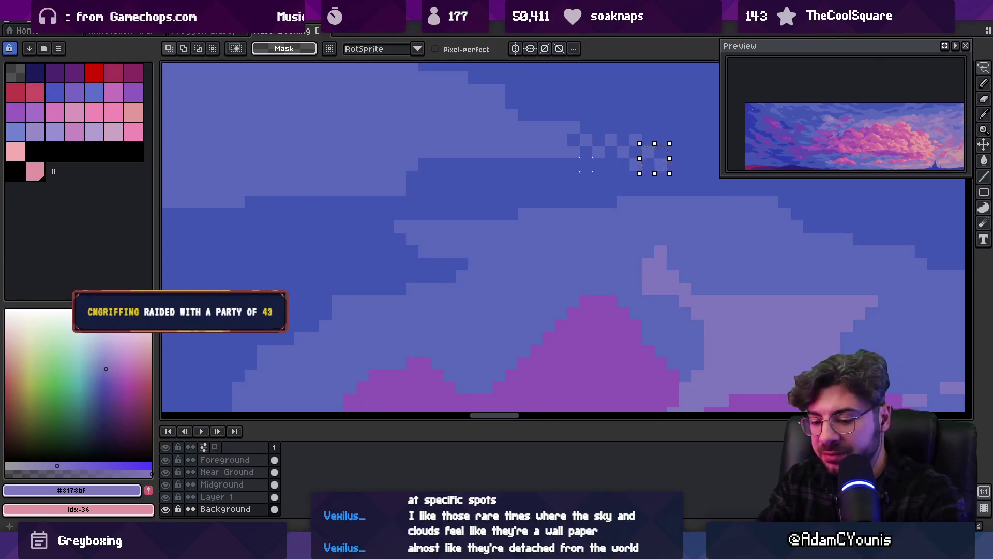
key(ctrl+b)
Zoom out to check the whole image with the new dither brush.
key(z)
scroll(411, 248, down, 3)
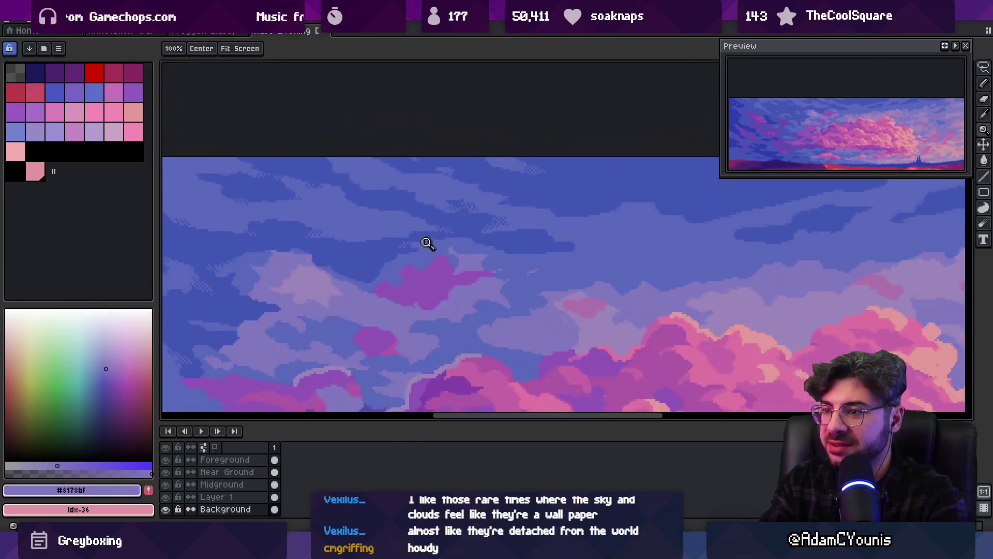
scroll(428, 243, up, 2)
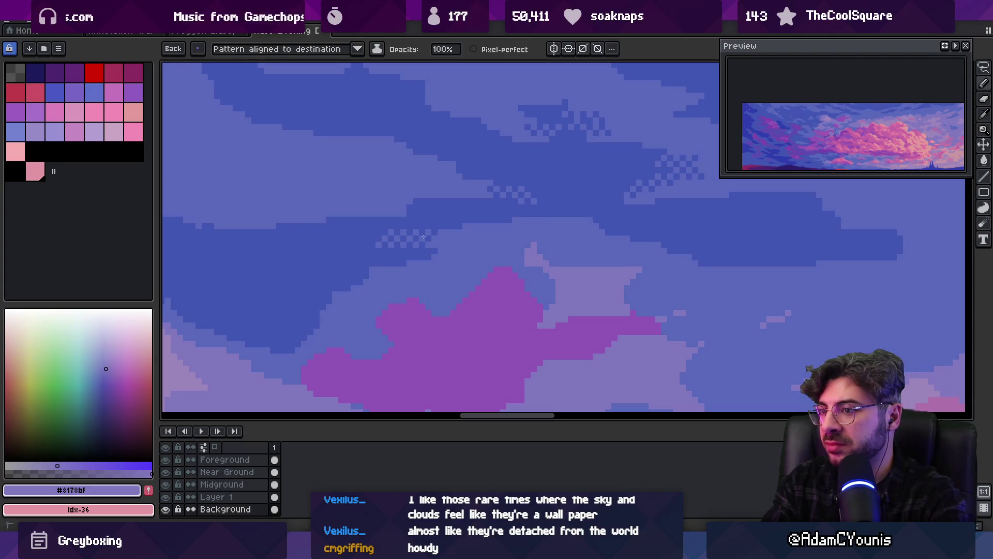
key(z)
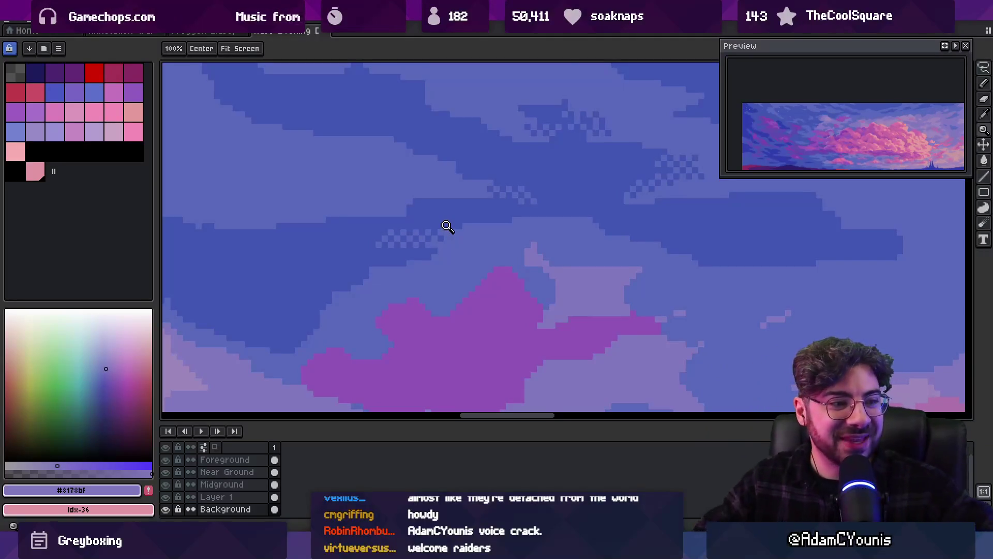
scroll(371, 212, down, 3)
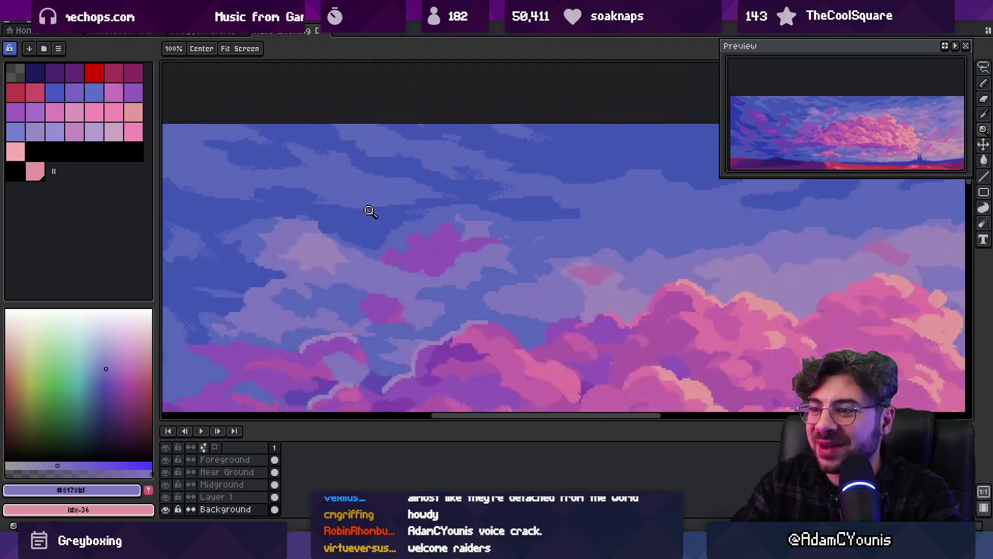
scroll(433, 210, up, 2)
click(433, 209)
key(b)
alt+click(435, 187)
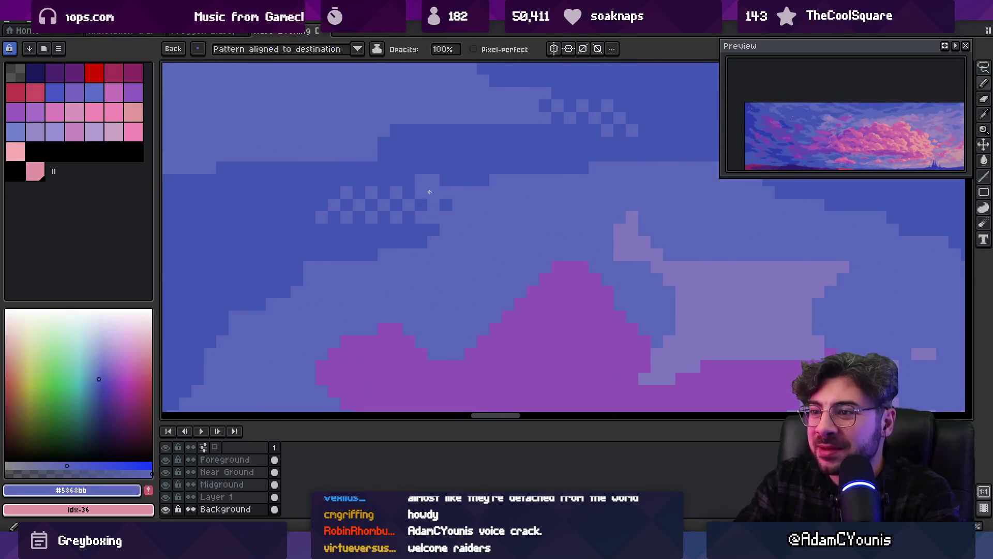
drag(437, 184, 512, 180)
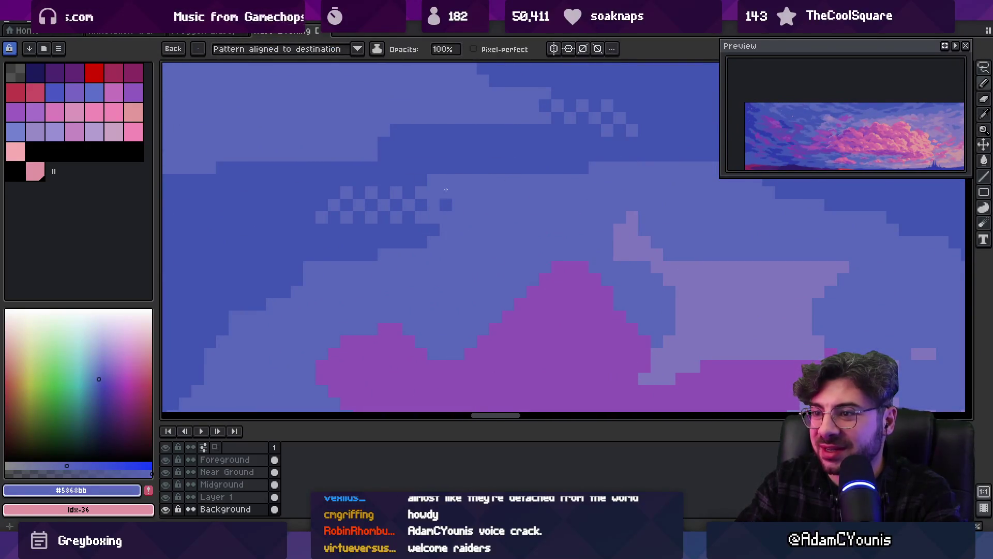
alt+click(401, 169)
click(346, 193)
click(371, 192)
key(z)
scroll(437, 164, down, 2)
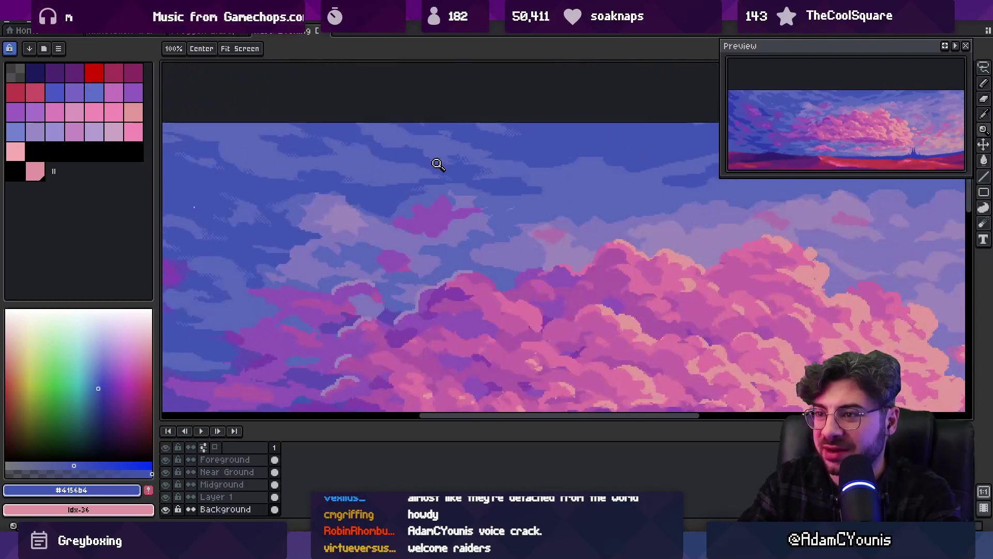
click(411, 192)
key(b)
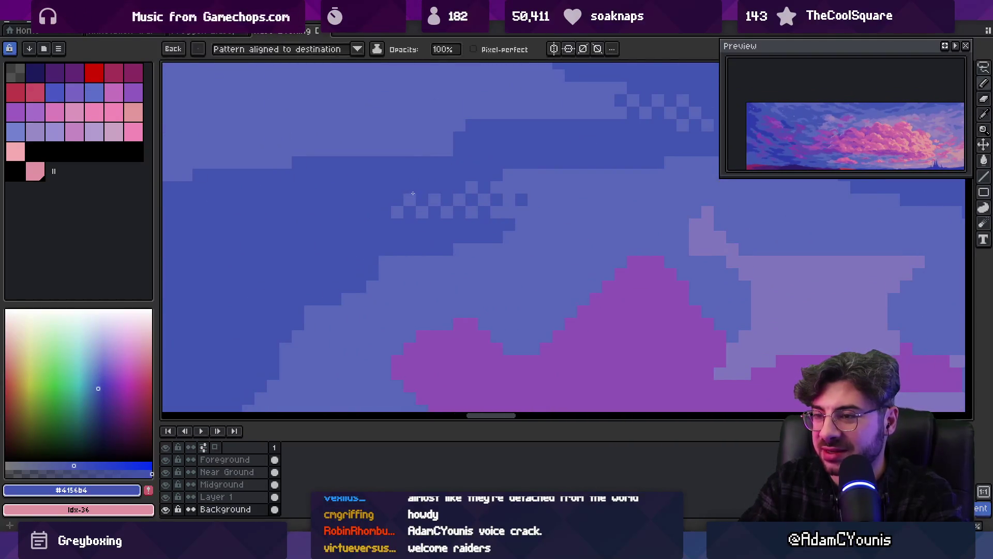
key(z)
scroll(397, 181, down, 3)
click(465, 181)
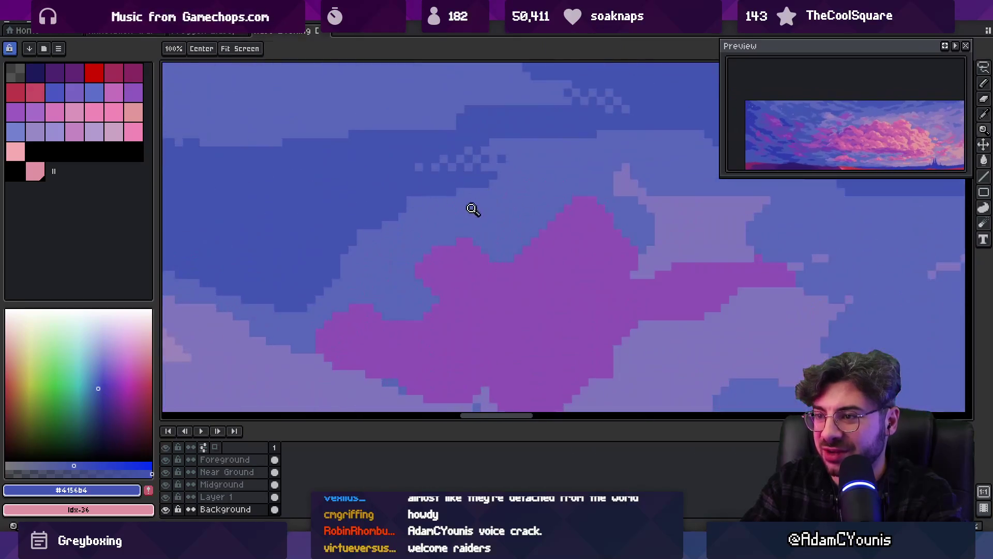
alt+click(479, 189)
key(b)
key(alt)
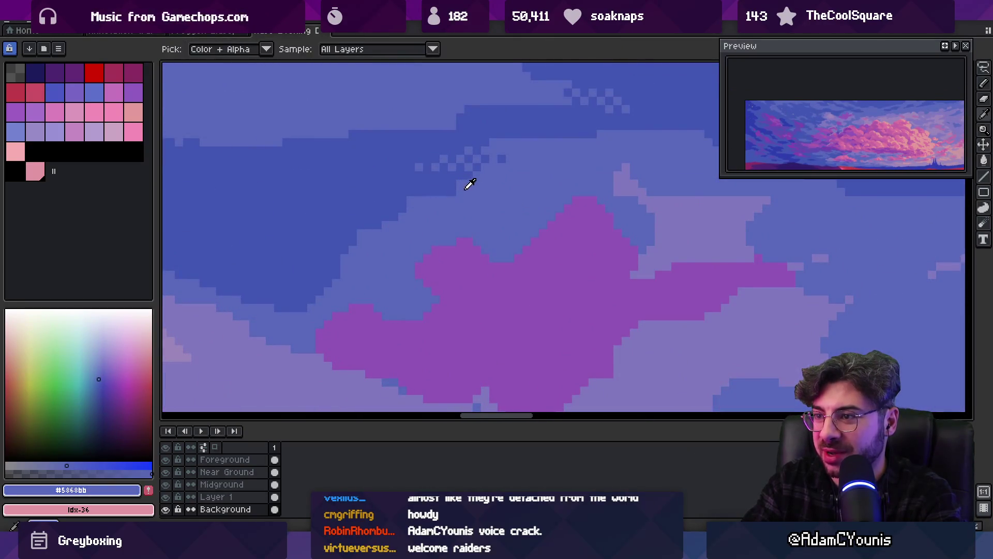
key(z)
scroll(470, 155, down, 3)
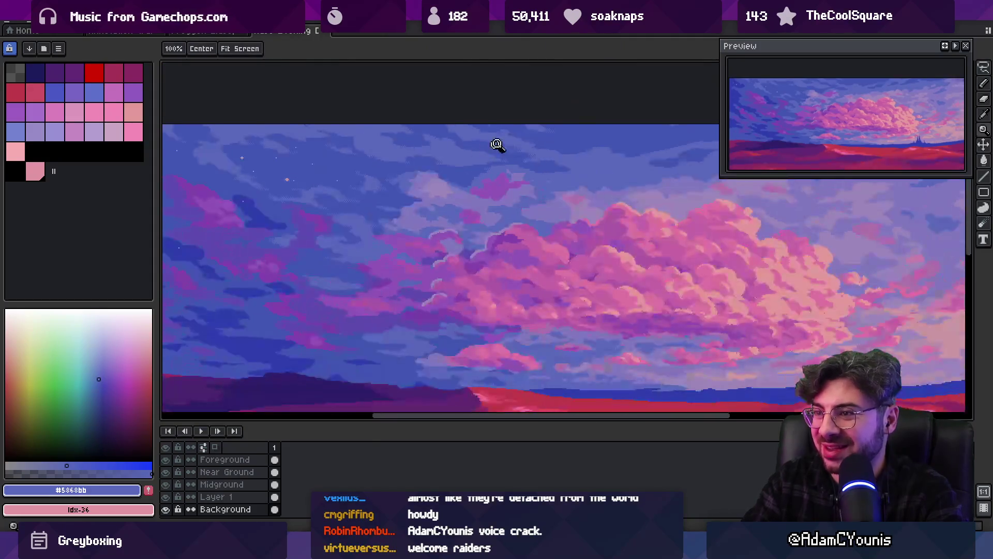
click(502, 175)
click(502, 174)
key(b)
alt+click(488, 178)
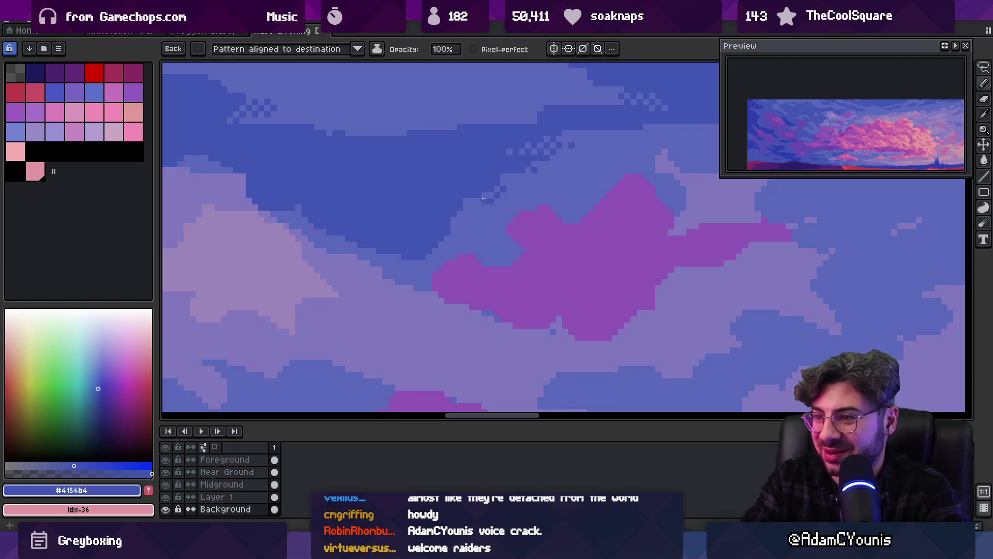
key(z)
scroll(483, 175, down, 3)
click(519, 171)
click(496, 178)
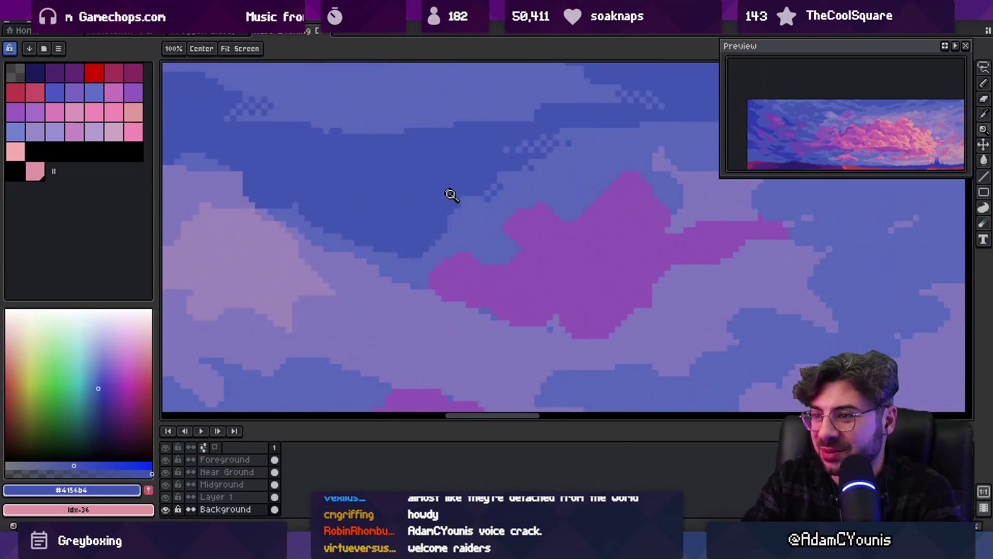
key(b)
key(z)
key(v)
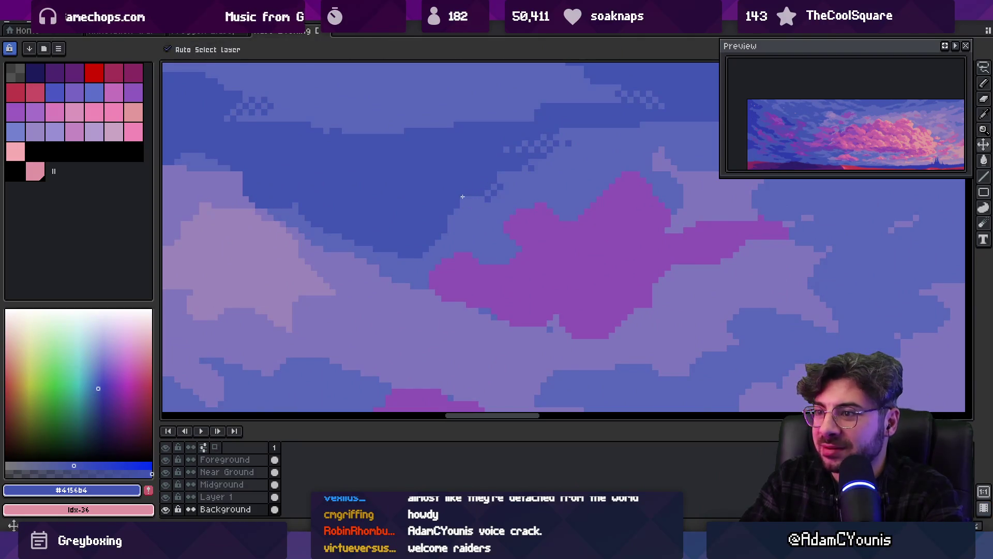
key(b)
key(z)
scroll(477, 189, down, 2)
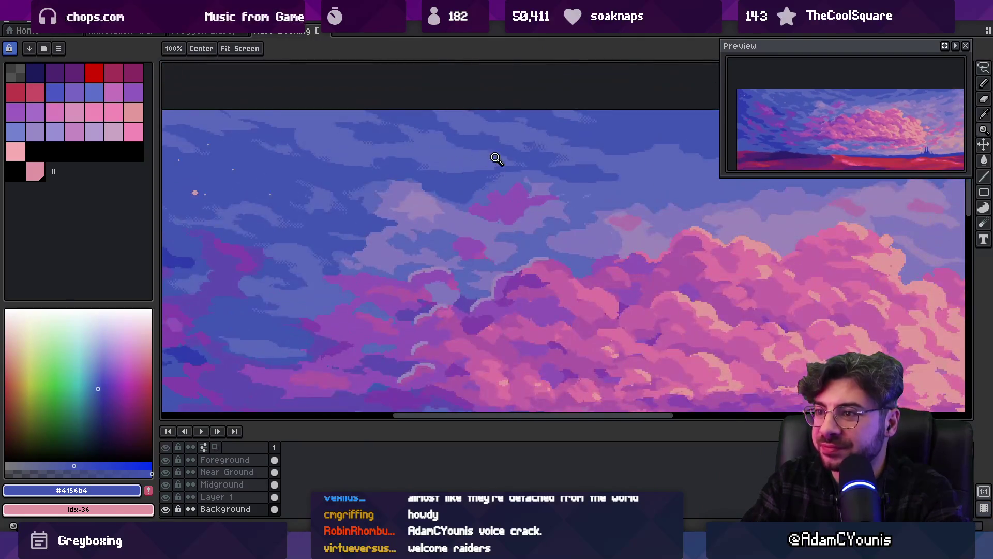
scroll(427, 194, up, 1)
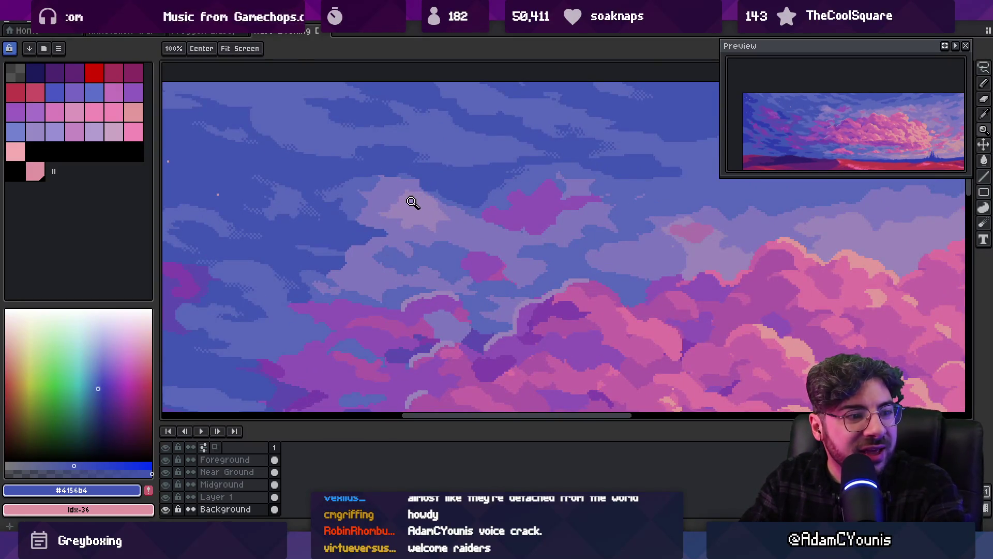
scroll(456, 192, down, 1)
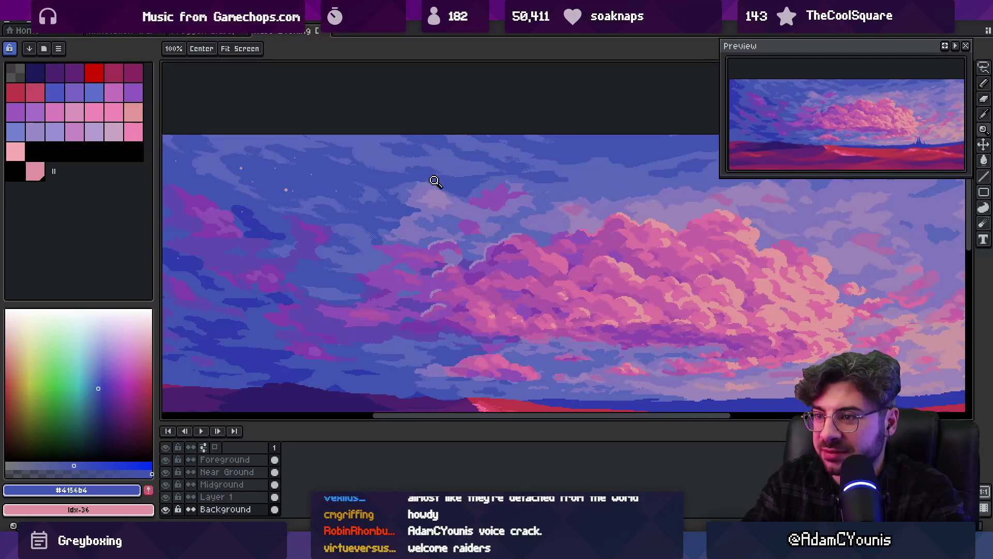
scroll(473, 189, up, 3)
key(g)
alt+click(443, 155)
Fill two small cloud-edge areas with the darker blue #5868bb.
click(450, 176)
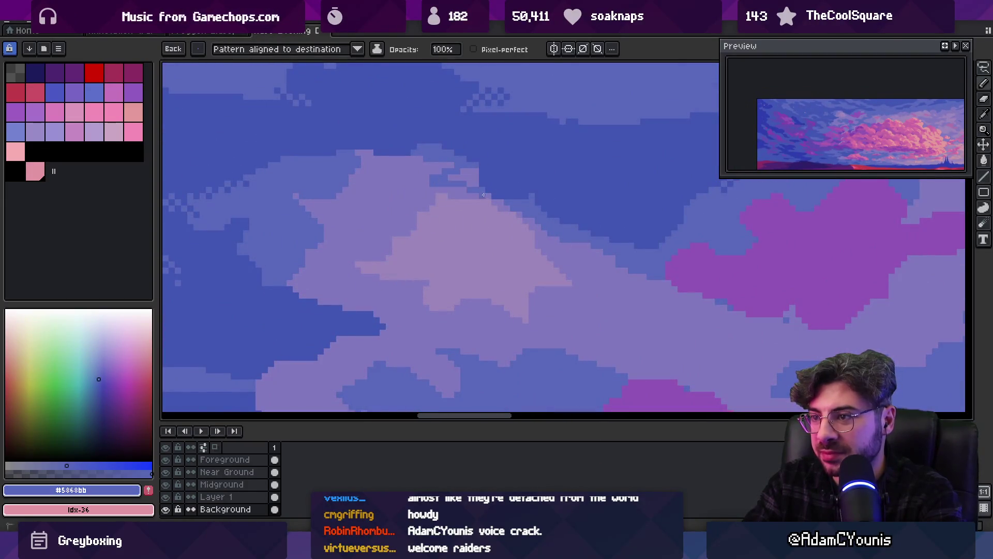
click(476, 185)
key(b)
alt+click(459, 193)
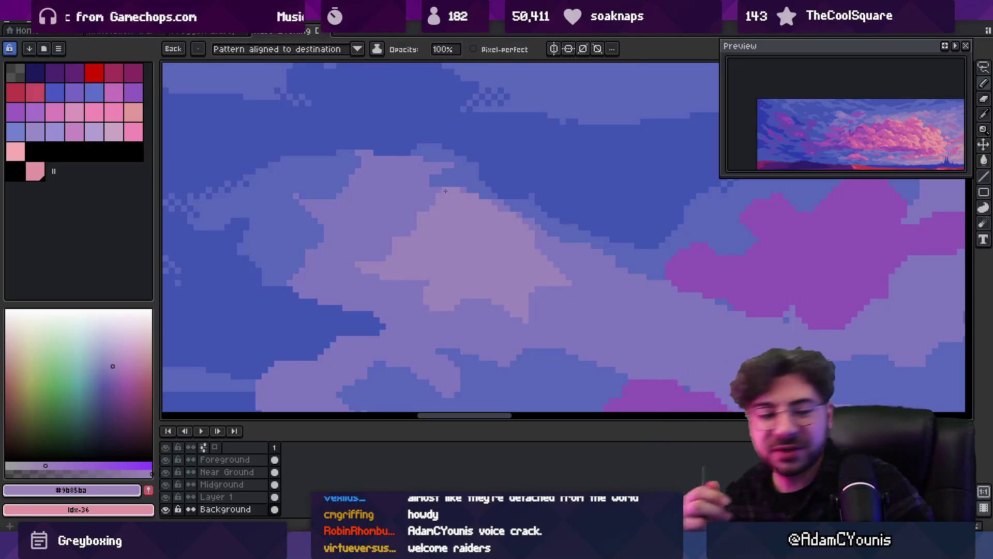
key(z)
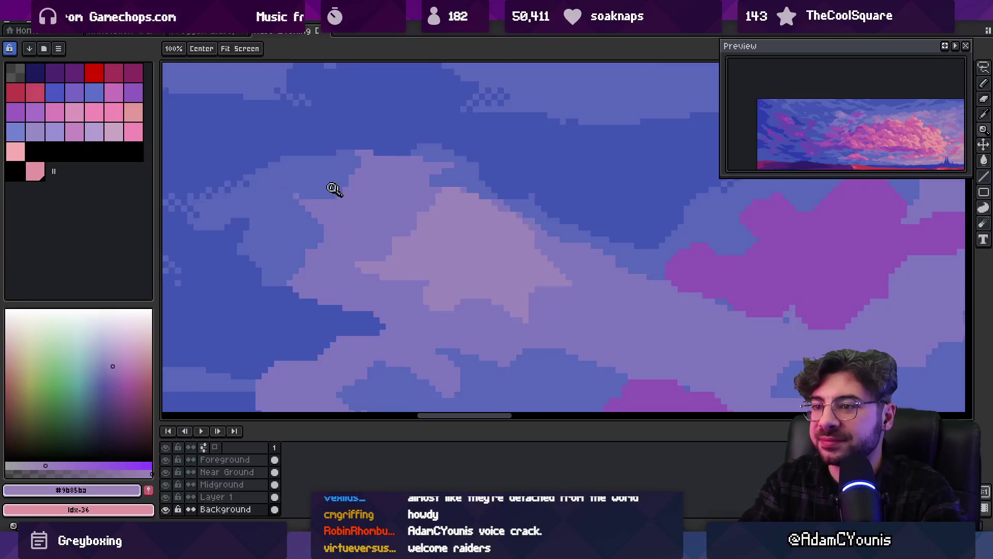
scroll(333, 165, down, 5)
scroll(342, 189, up, 5)
Draw a lighter #8178bf lavender stroke along the cloud edge and zoom out to check.
key(b)
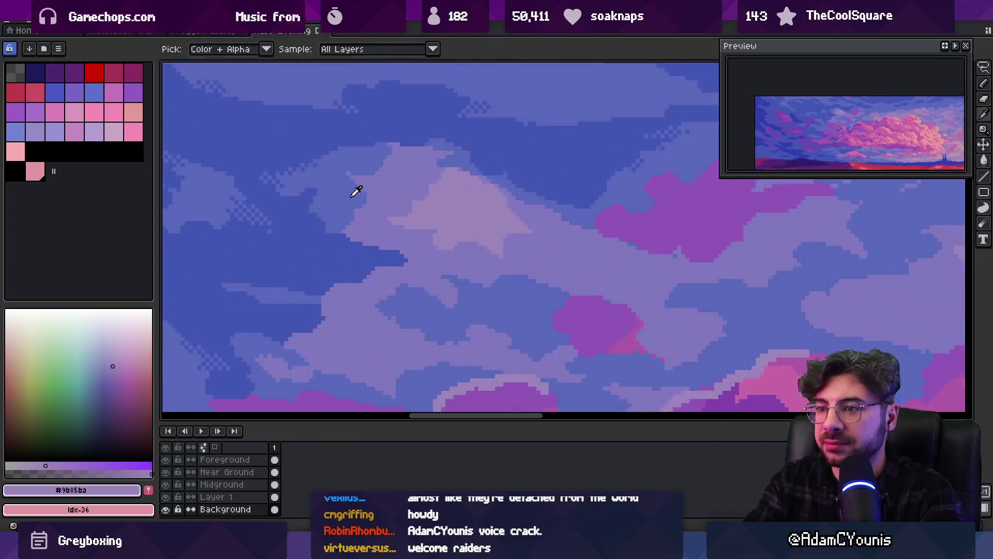
alt+click(371, 204)
alt+click(363, 181)
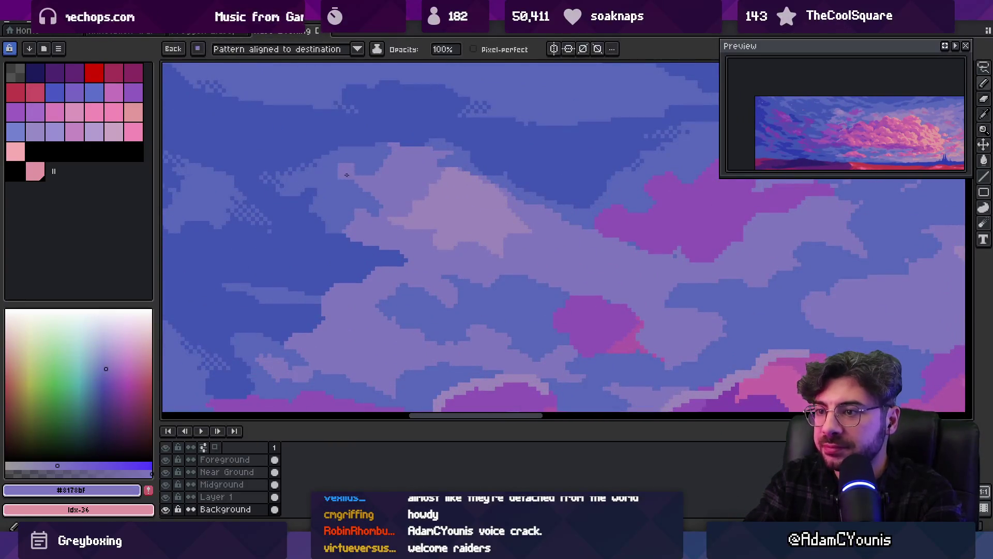
drag(340, 172, 371, 176)
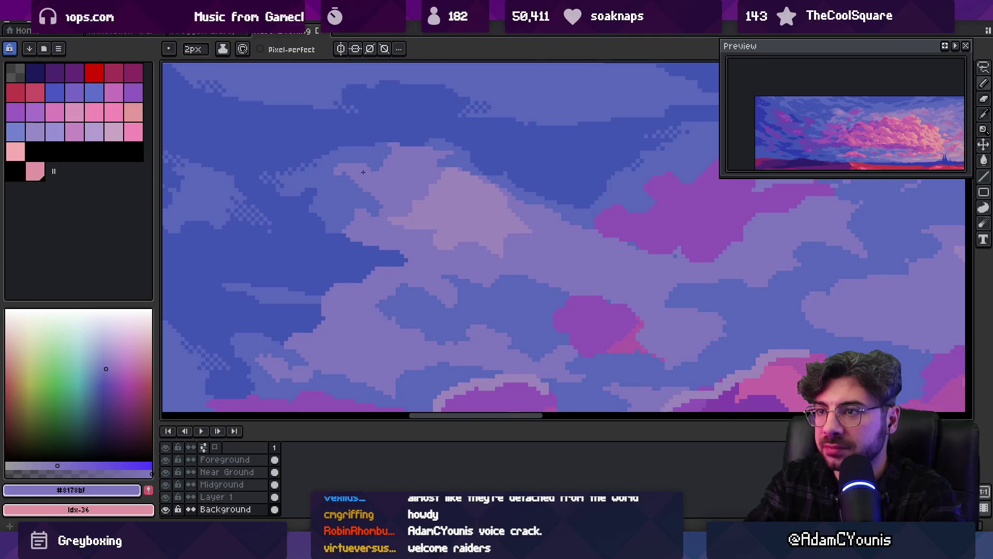
alt+click(344, 181)
key(z)
scroll(381, 173, down, 4)
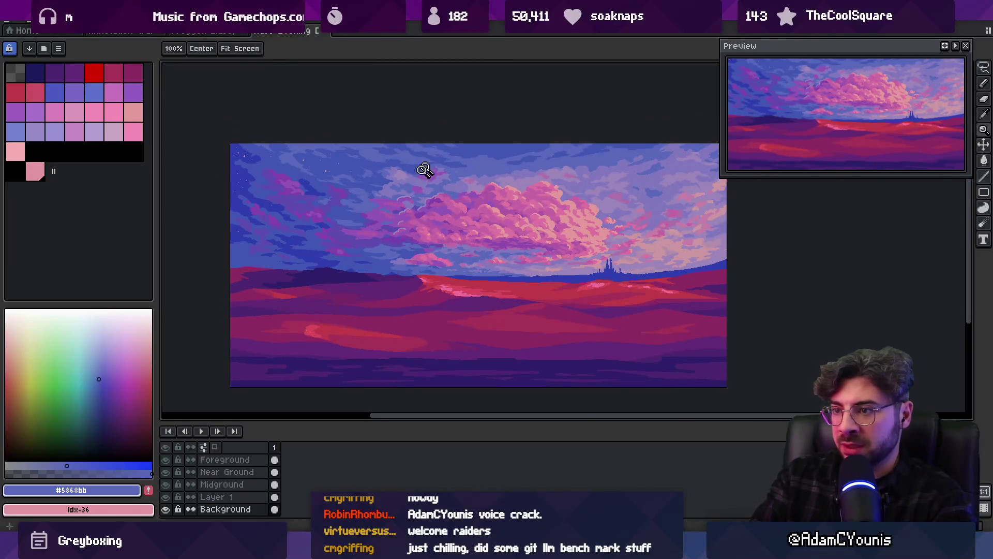
scroll(393, 176, up, 4)
Dither the lavender cloud edge with #8178bf using the checker pattern brush.
key(b)
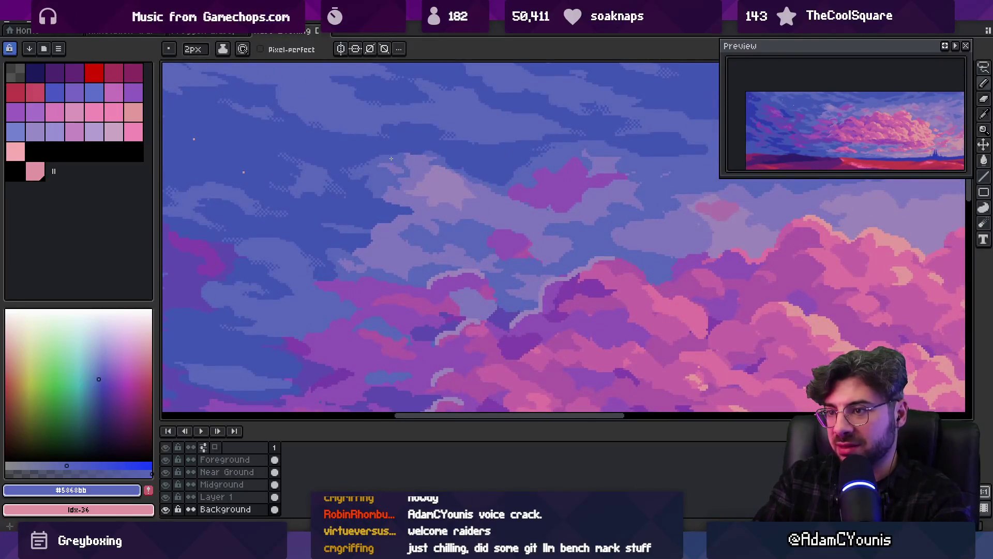
key(z)
scroll(387, 163, down, 5)
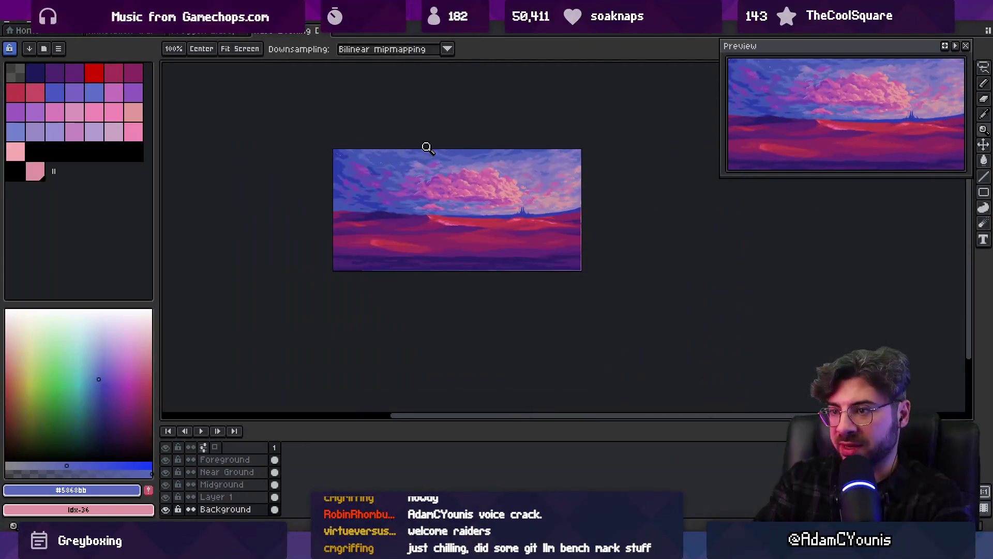
scroll(427, 148, up, 5)
key(b)
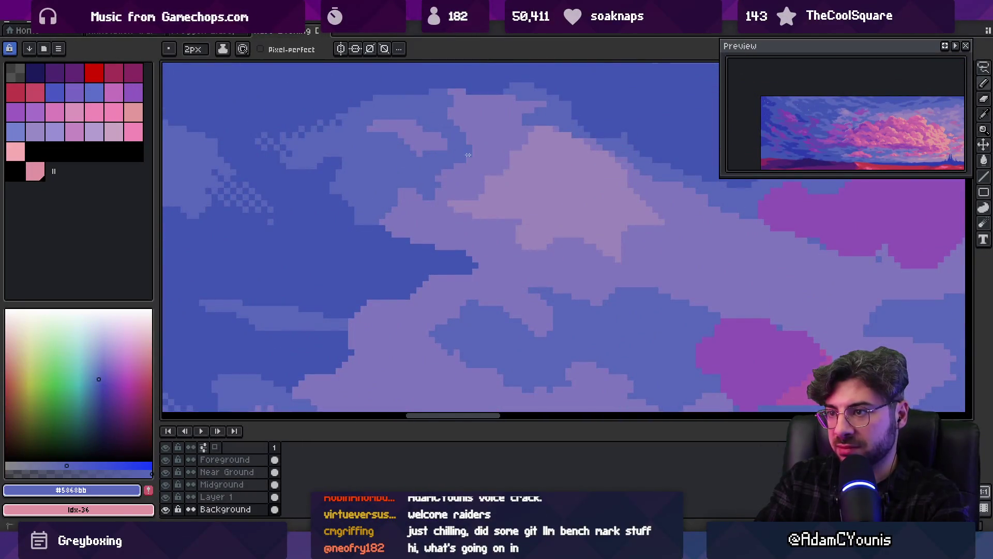
key(z)
scroll(444, 165, up, 1)
key(b)
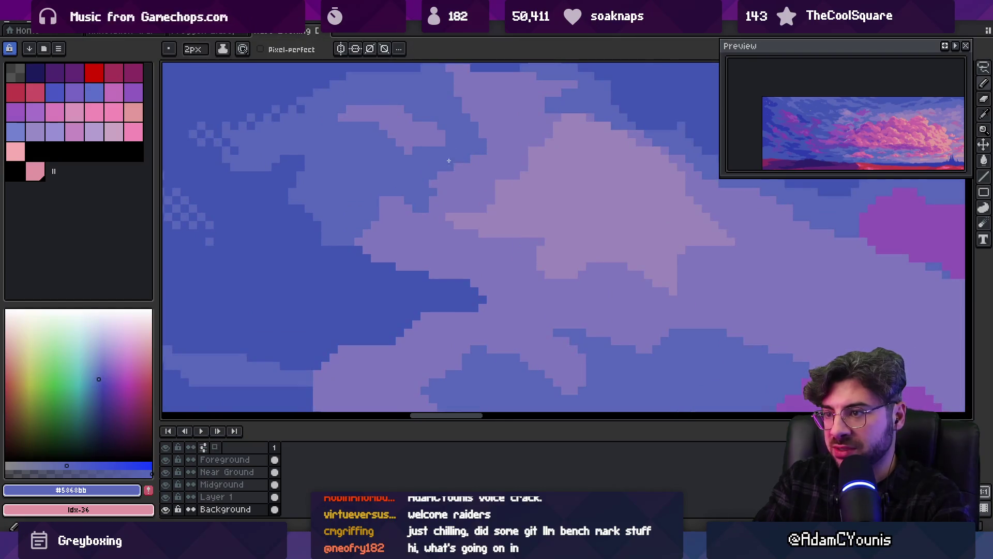
alt+click(457, 163)
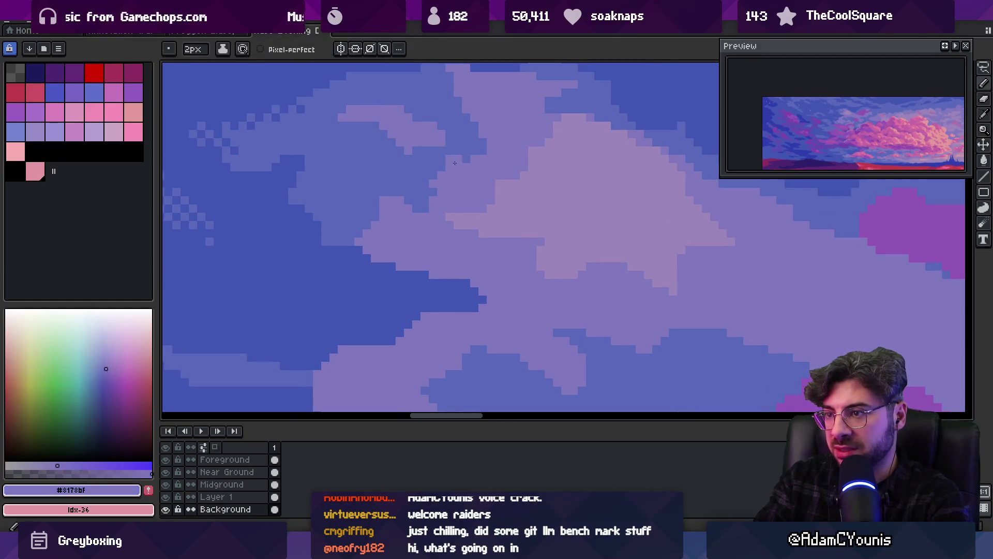
key(ctrl+b)
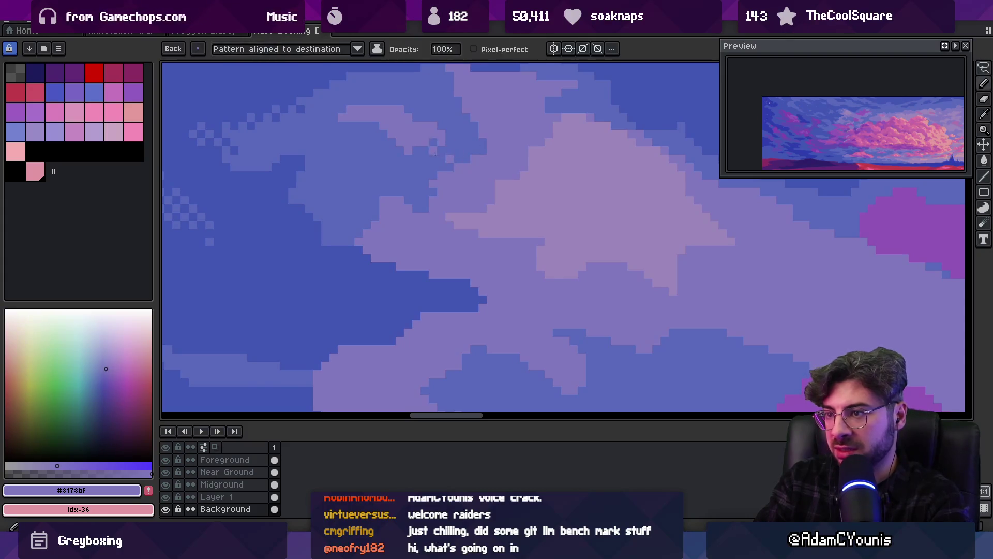
mouse_move(434, 154)
mouse_down()
mouse_move(455, 161)
mouse_move(436, 173)
mouse_up()
mouse_move(395, 229)
mouse_down()
mouse_move(416, 233)
mouse_move(409, 227)
mouse_up()
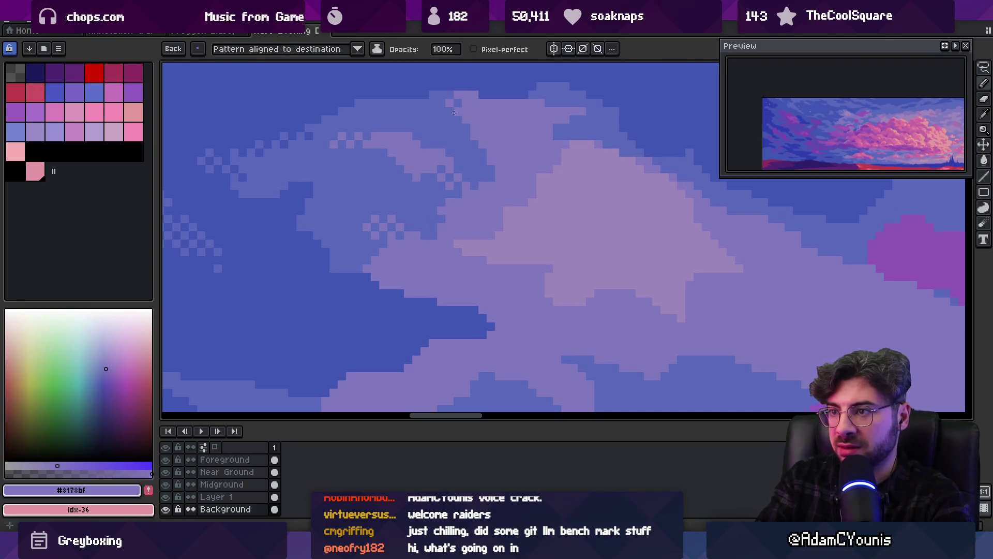
Zoom out and pan across the sky to review the dithered cloud edges.
key(z)
scroll(444, 161, down, 3)
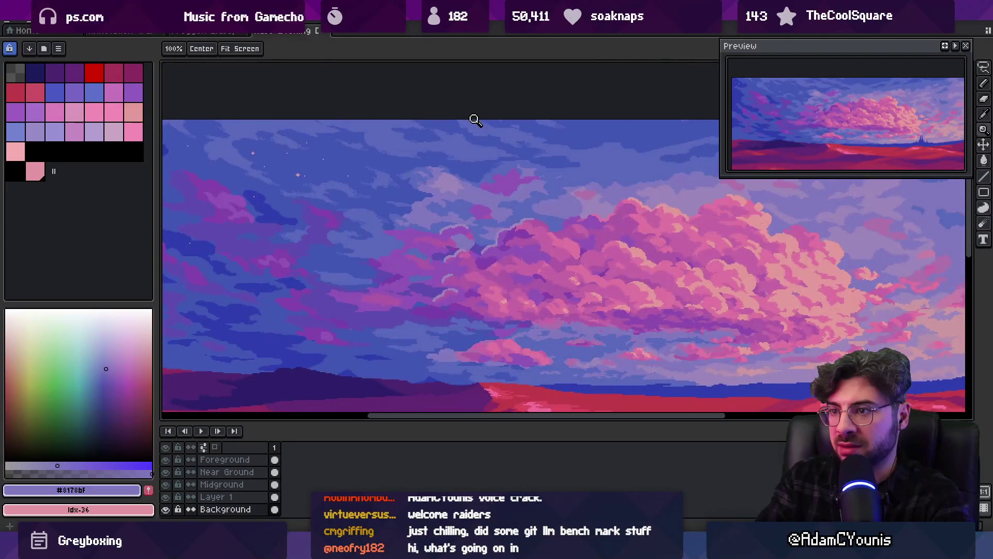
scroll(461, 162, up, 4)
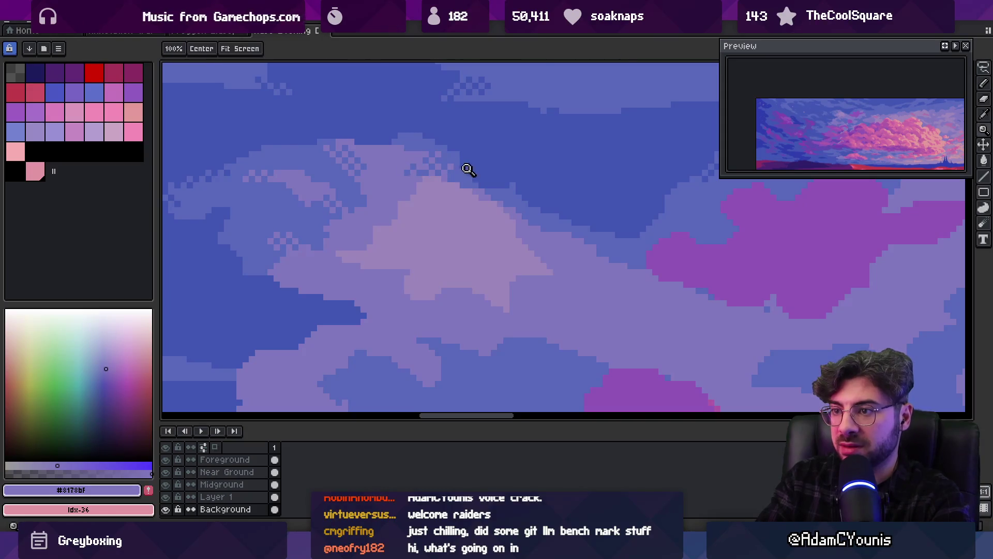
scroll(483, 155, down, 3)
drag(489, 147, 481, 151)
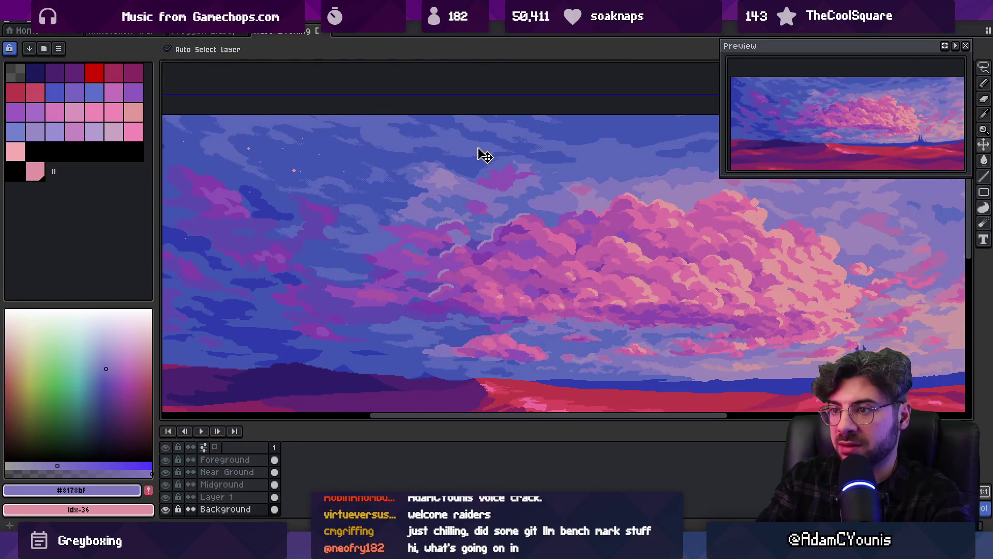
Pick sky blue #5868bb and cloud lavenders, then paint a light lavender #9b85ba stroke across the cloud.
scroll(484, 154, up, 3)
key(alt)
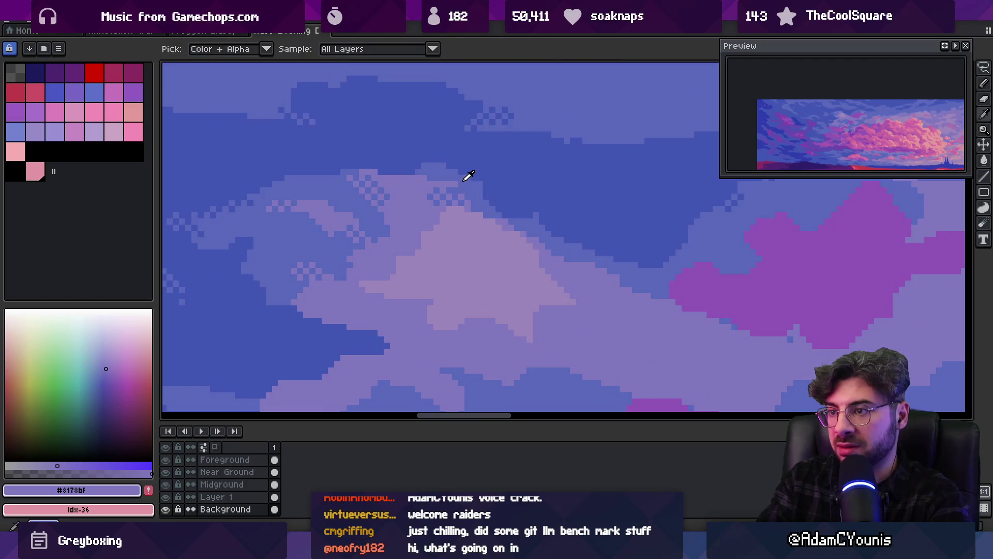
alt+click(457, 184)
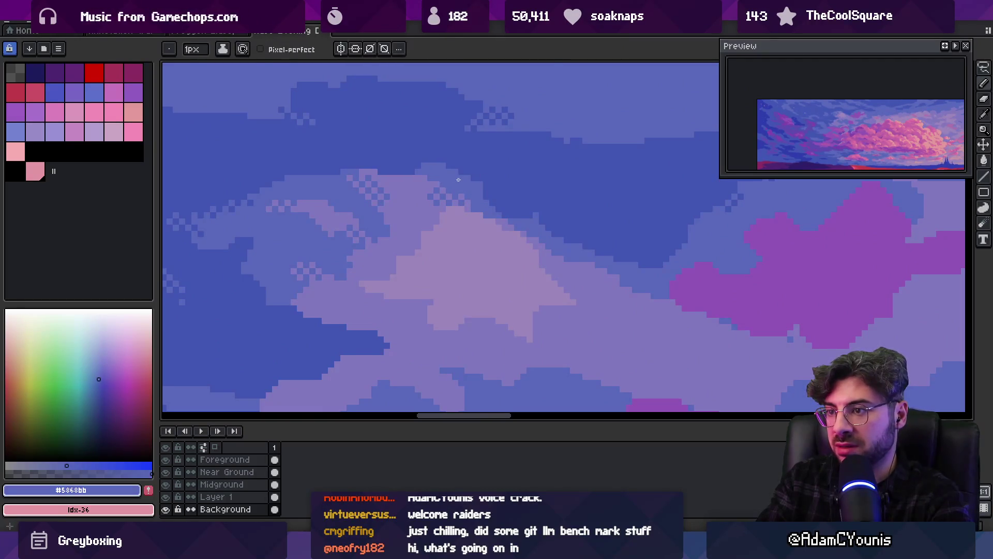
scroll(458, 180, down, 3)
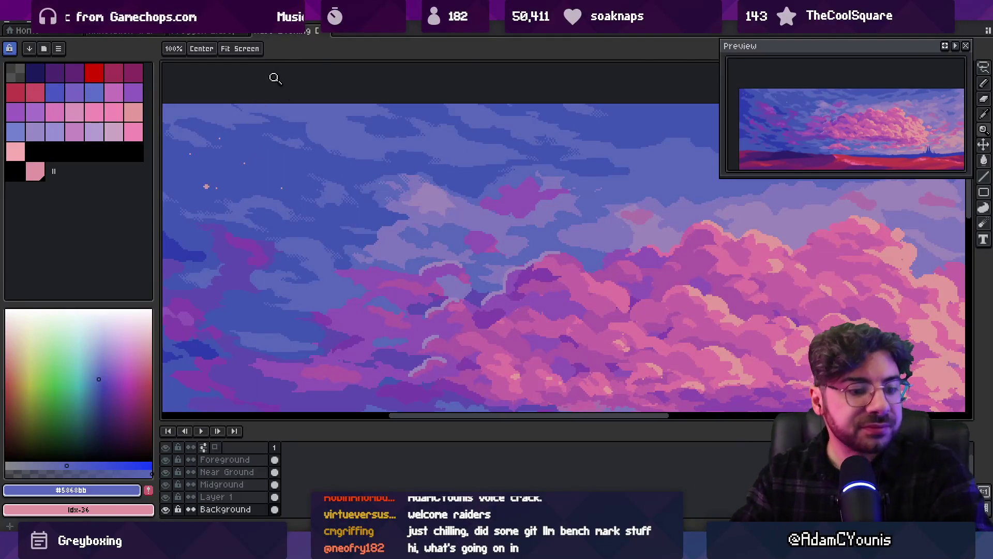
scroll(465, 173, down, 1)
scroll(474, 183, up, 3)
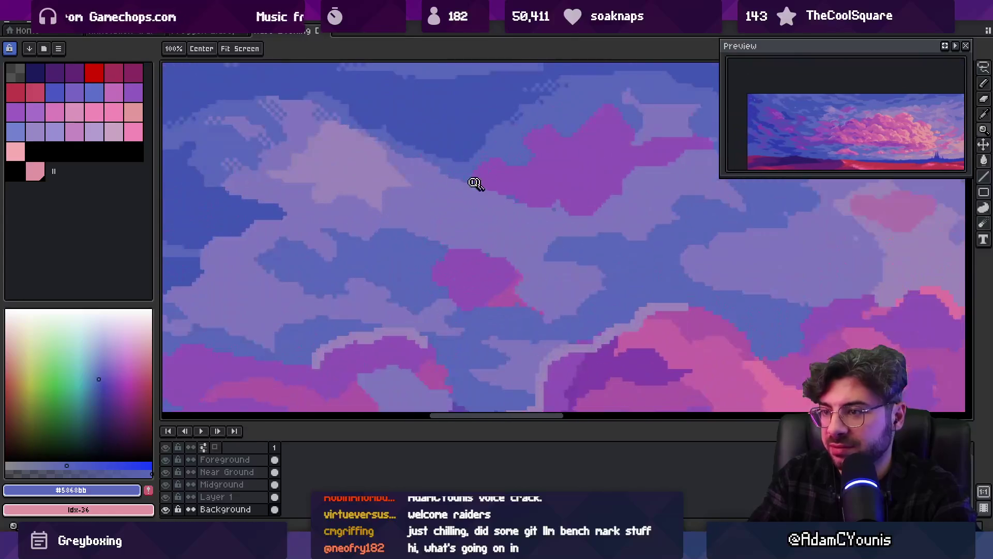
key(b)
alt+click(420, 201)
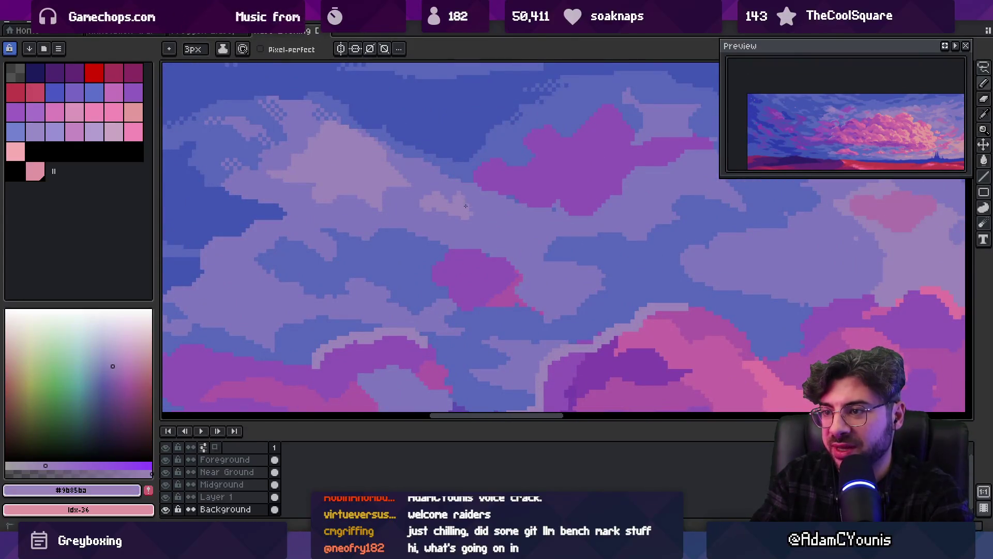
alt+click(472, 219)
key(z)
scroll(443, 206, down, 2)
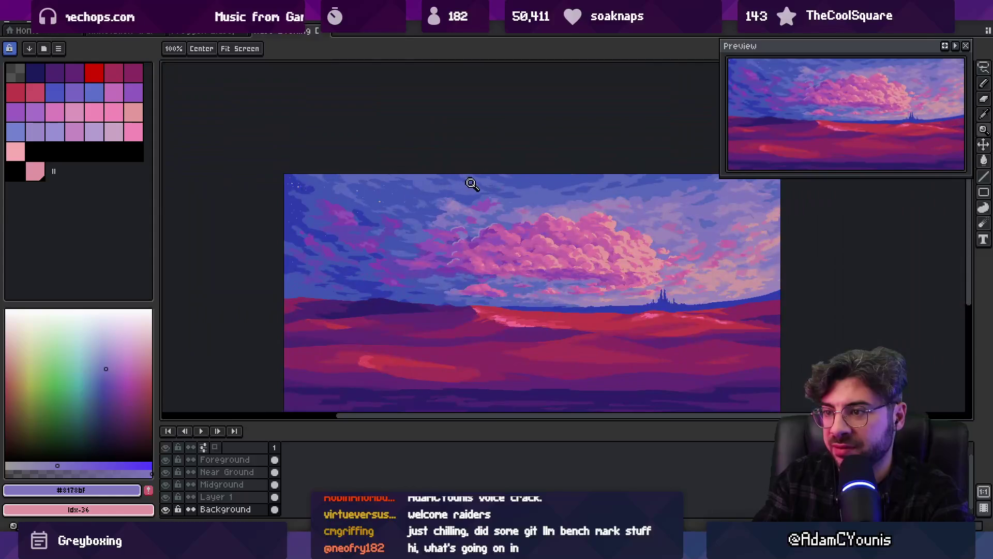
scroll(476, 207, up, 2)
key(b)
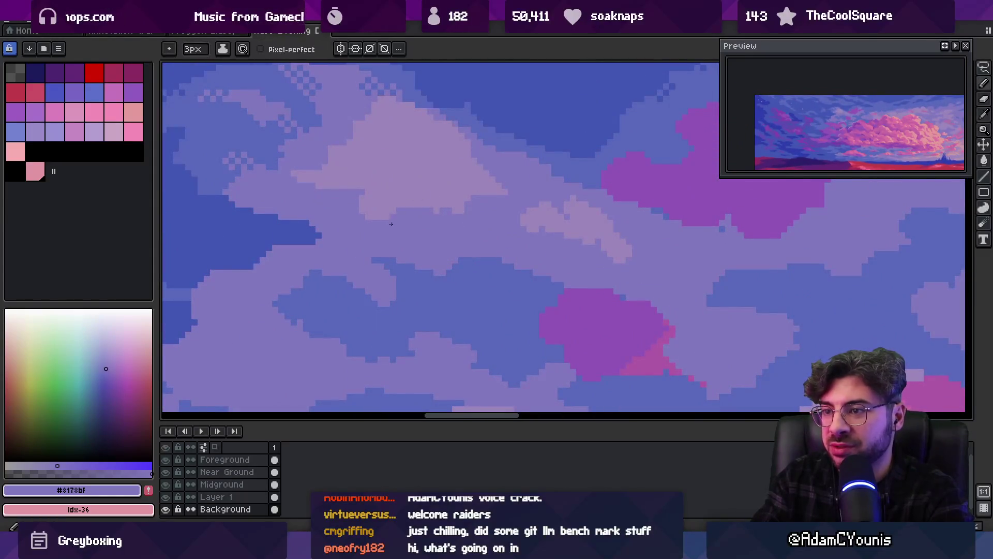
alt+click(445, 215)
drag(447, 217, 510, 249)
Repaint cloud edges with mid lavender #8178bf, light lavender #9b85ba and blue-violet pixels.
key(z)
scroll(509, 217, down, 2)
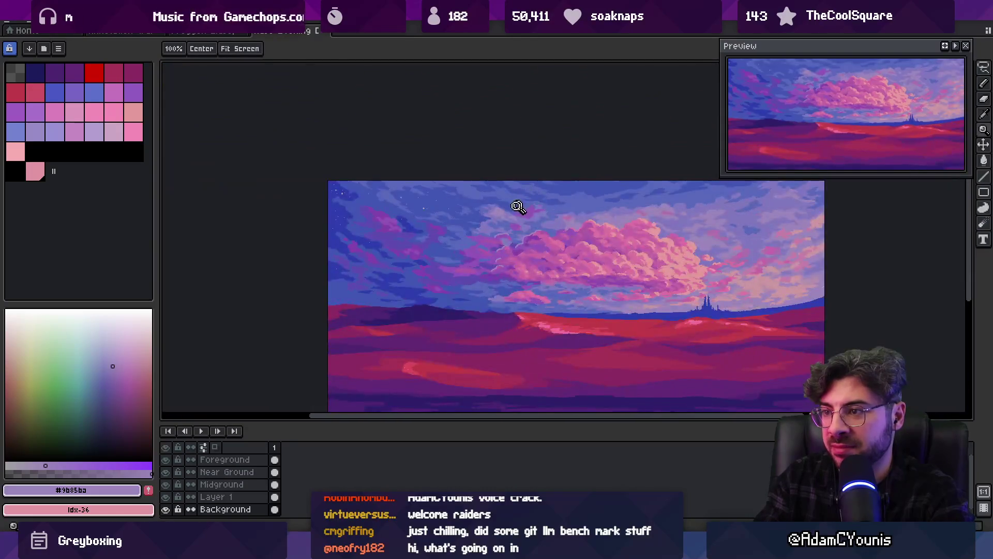
scroll(455, 233, up, 2)
key(b)
alt+click(430, 229)
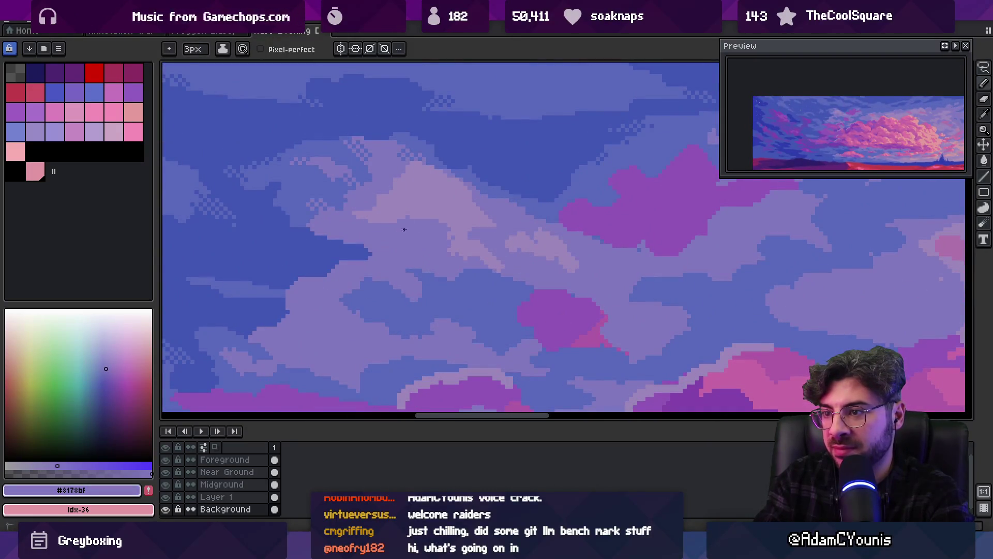
alt+click(451, 225)
alt+click(413, 218)
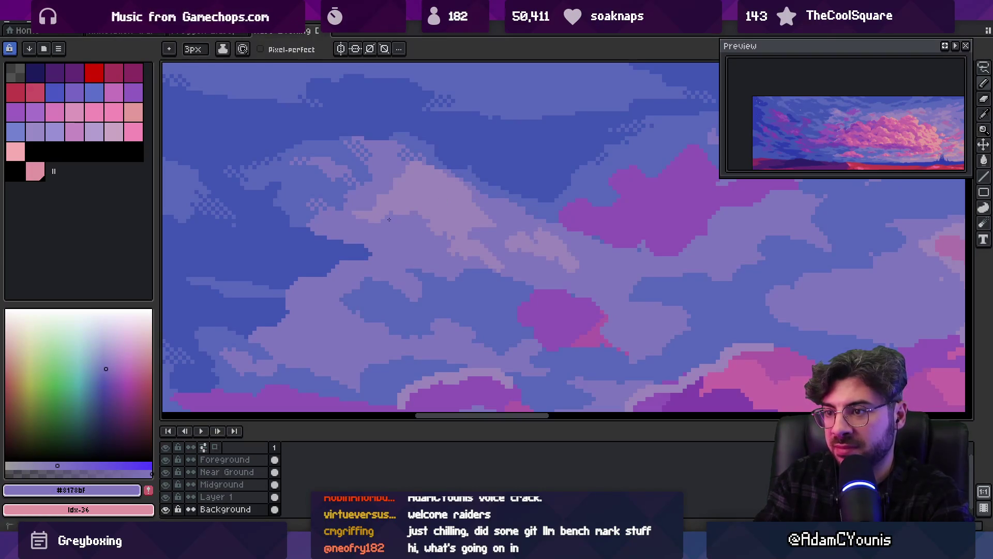
key(z)
scroll(436, 172, down, 3)
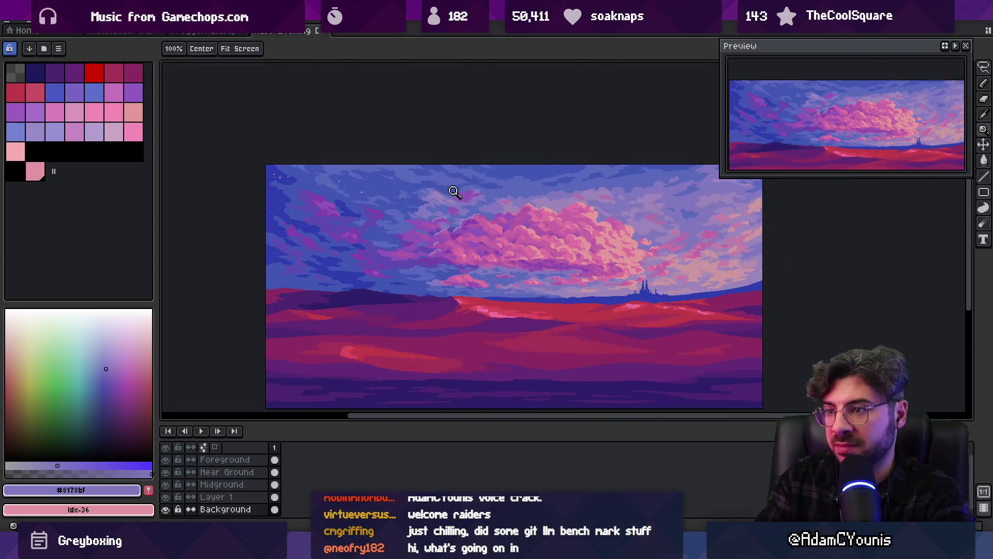
scroll(452, 190, up, 3)
key(b)
Dither the lower cloud edges by alternating lilac cloud and darker sky-blue pixels.
scroll(440, 233, down, 1)
alt+click(467, 228)
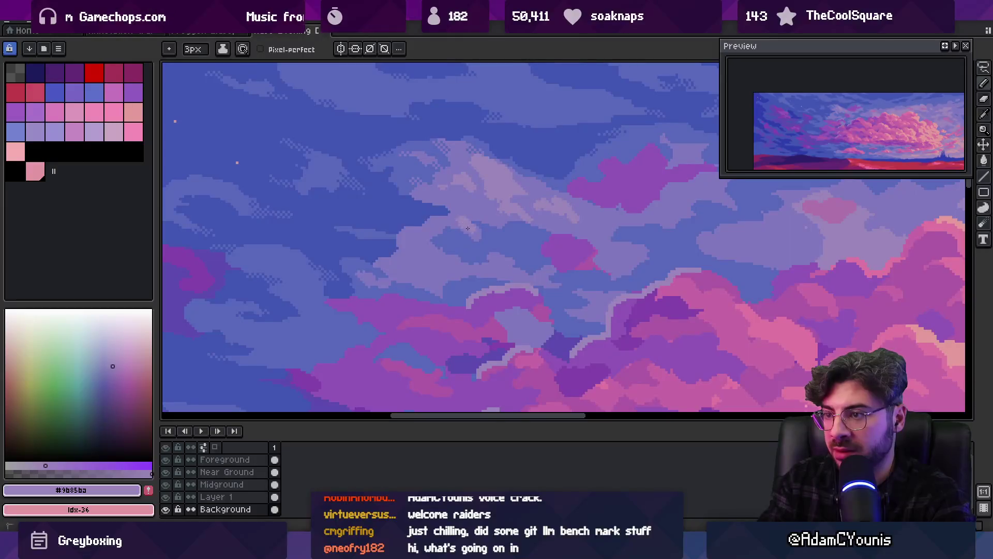
alt+click(454, 228)
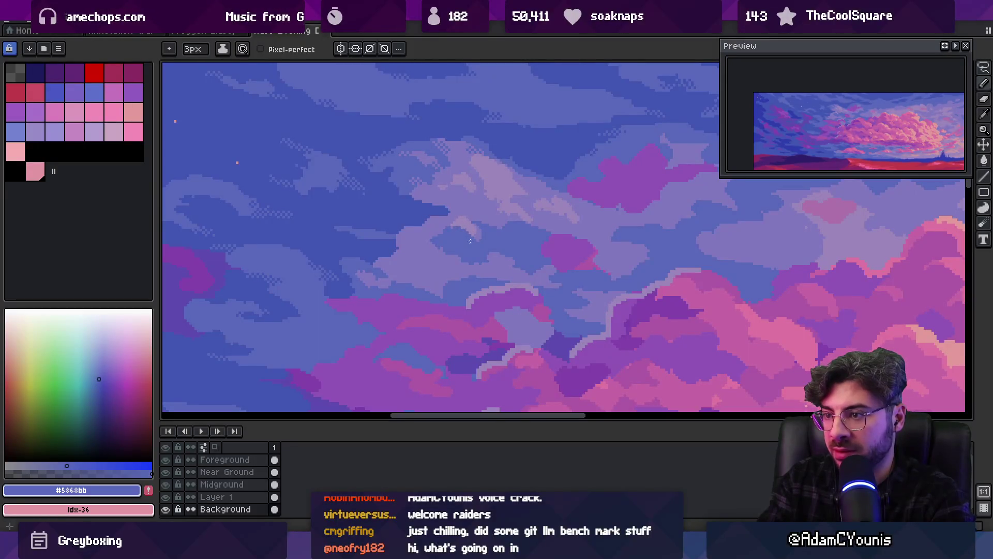
alt+click(508, 269)
alt+click(515, 268)
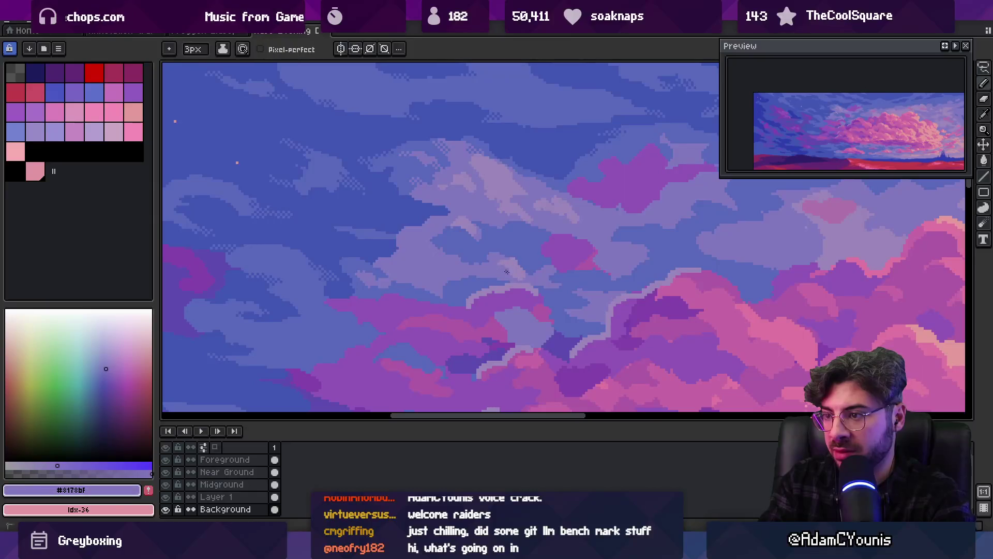
alt+click(493, 275)
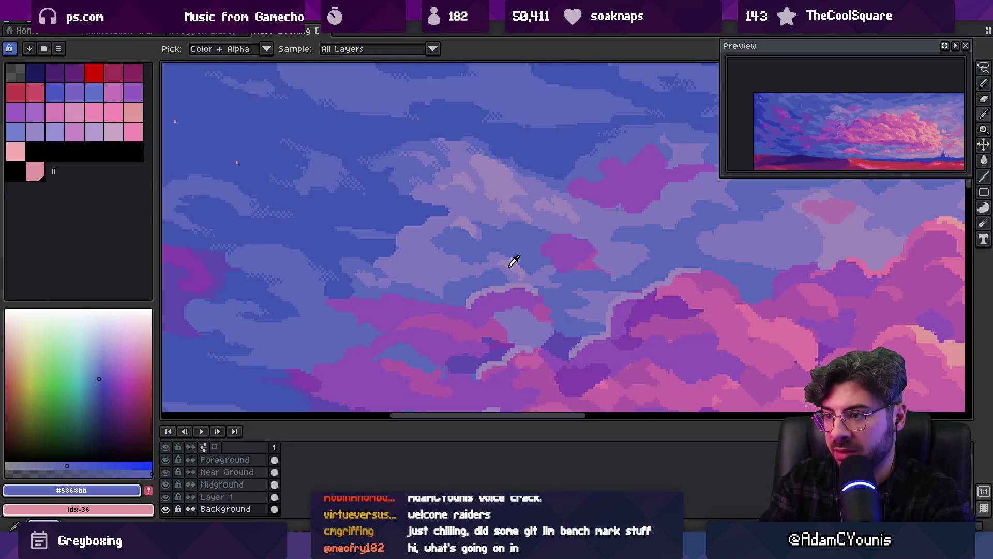
alt+click(514, 262)
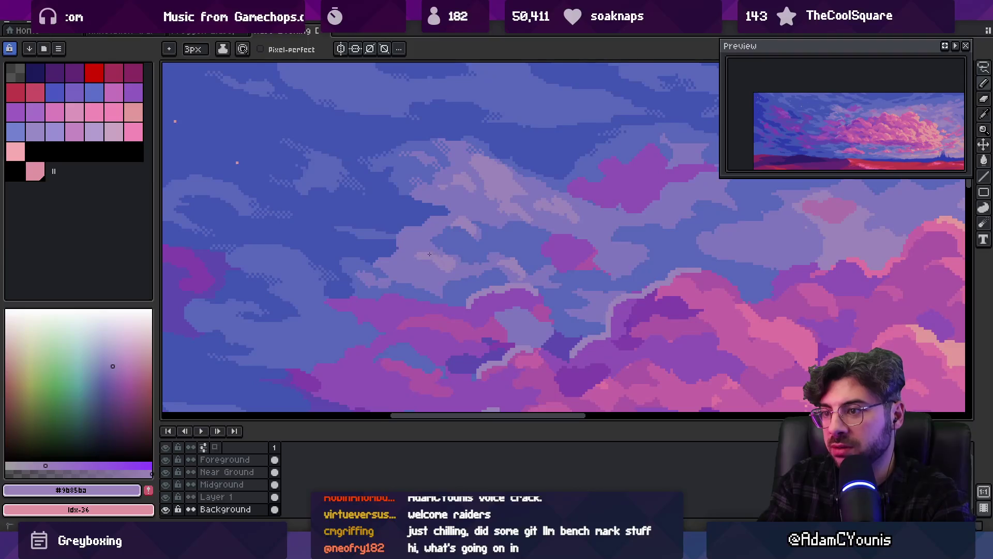
alt+click(433, 262)
alt+click(452, 237)
Soften the cloud edges further with mid blue-violet, darker and deep sky-blue pixels.
key(z)
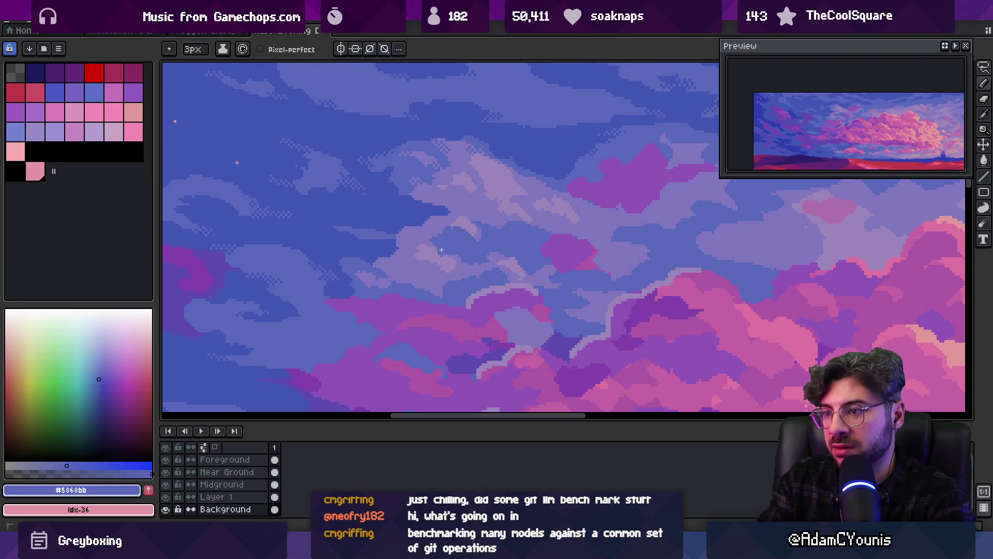
scroll(439, 230, down, 2)
scroll(438, 230, down, 2)
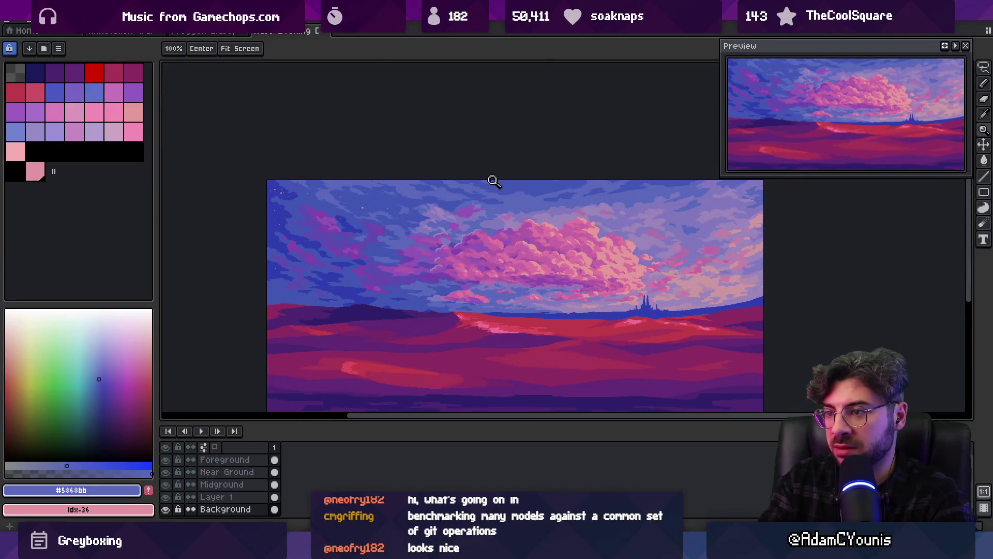
scroll(435, 211, up, 3)
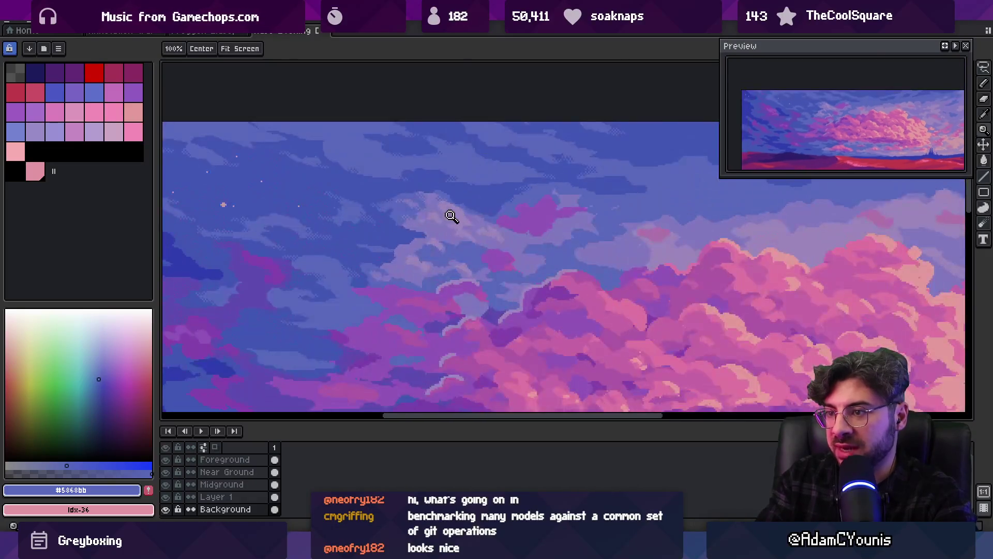
alt+click(472, 227)
scroll(462, 217, down, 3)
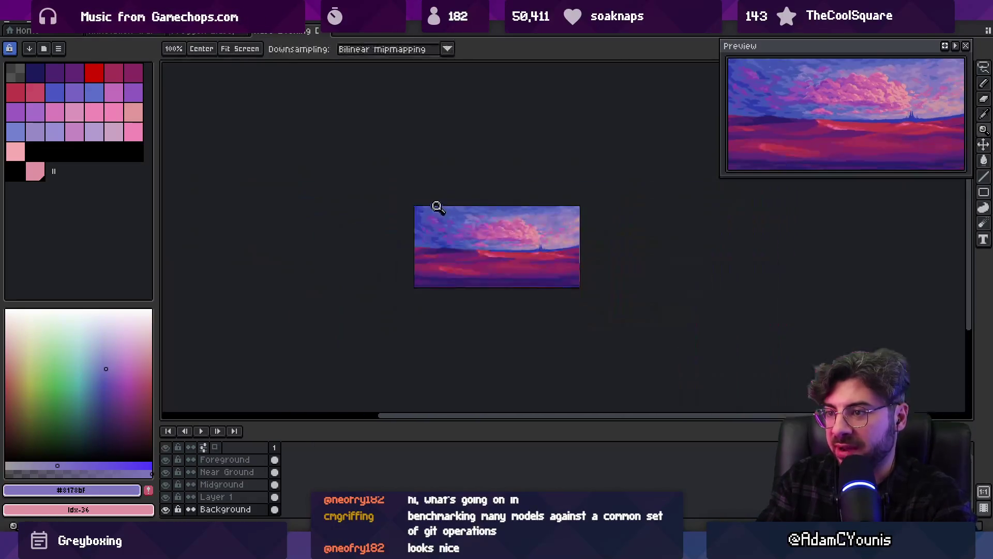
scroll(434, 204, up, 2)
scroll(472, 216, up, 3)
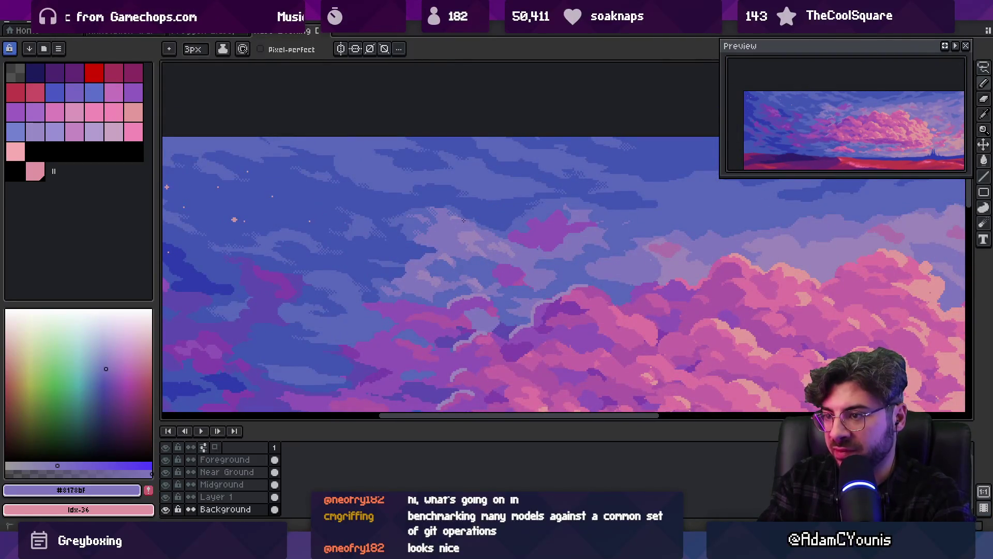
alt+click(464, 206)
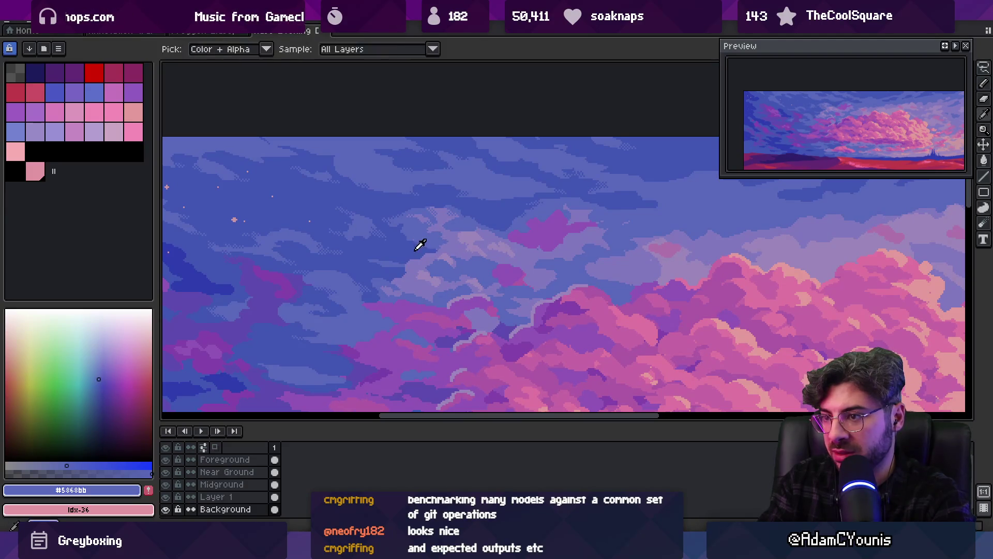
alt+click(425, 243)
key(z)
scroll(455, 202, down, 4)
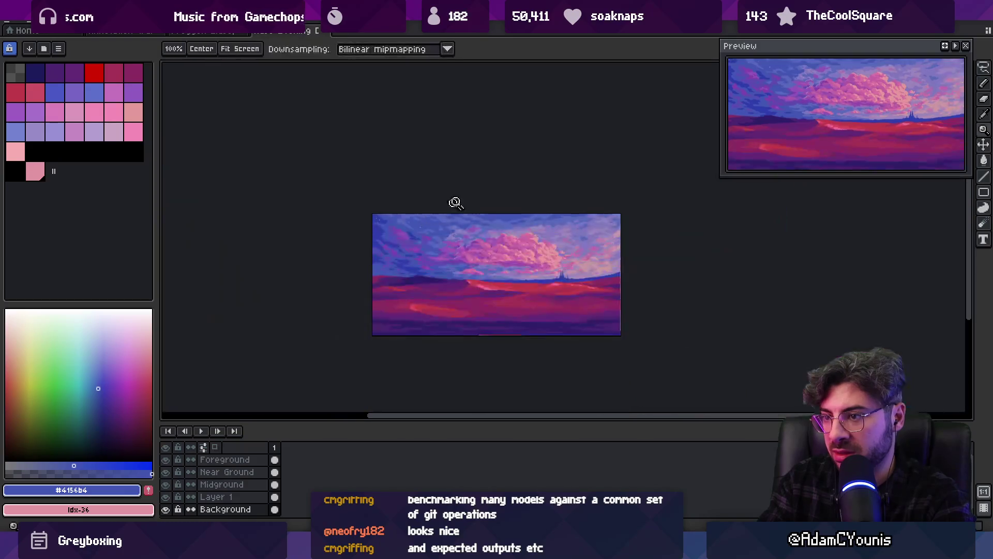
scroll(469, 233, up, 4)
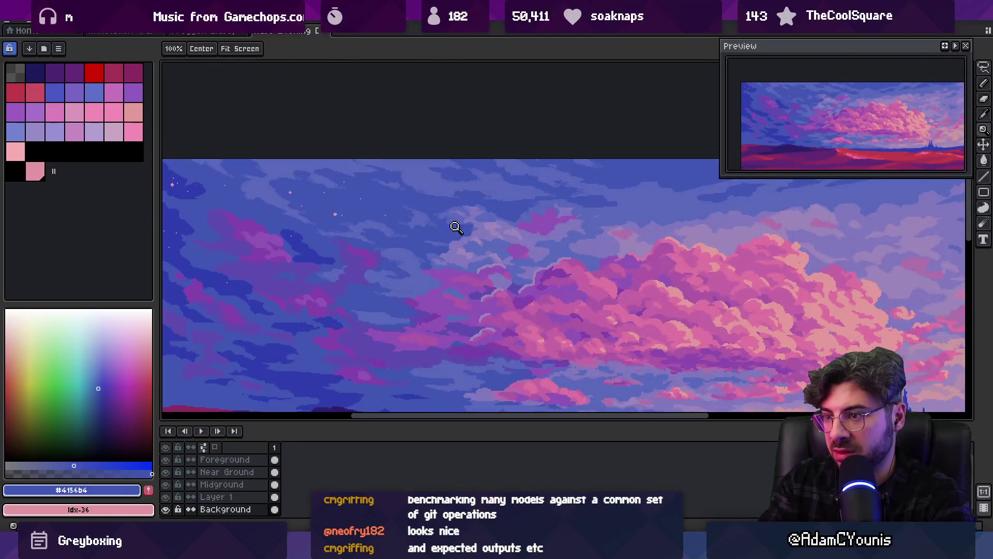
scroll(455, 227, up, 2)
alt+click(460, 259)
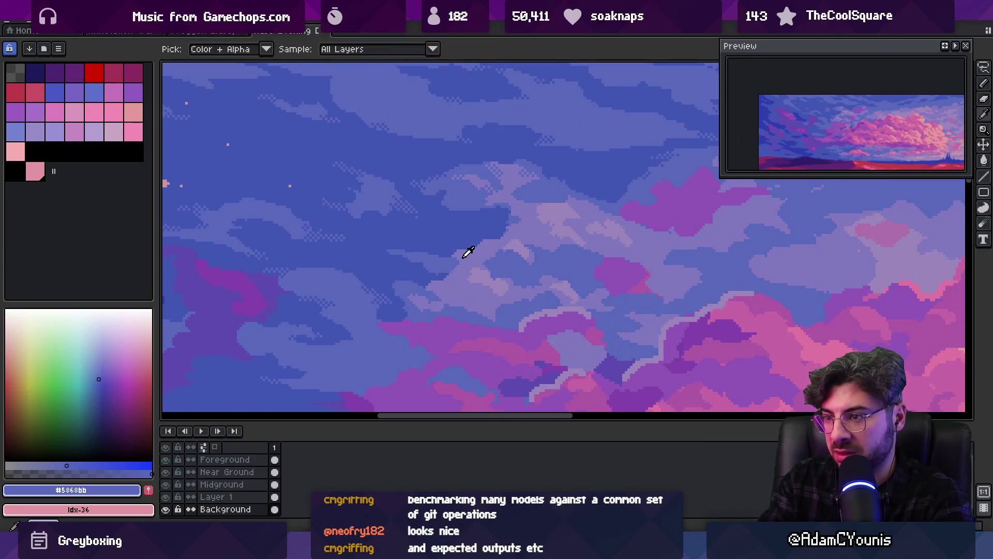
alt+click(439, 262)
Zoom in and out to review the reshaped lavender clouds across the whole image.
key(z)
scroll(420, 257, down, 5)
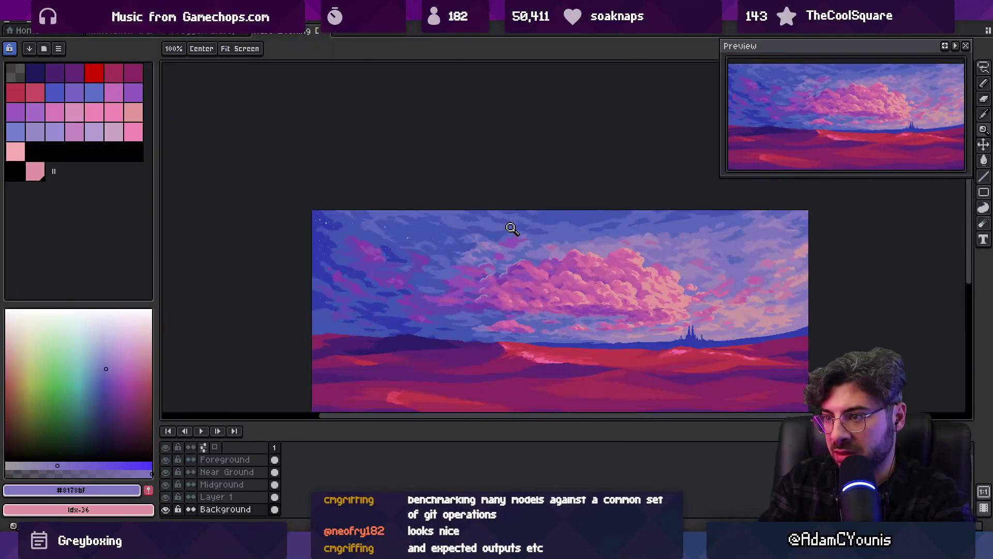
scroll(444, 259, up, 5)
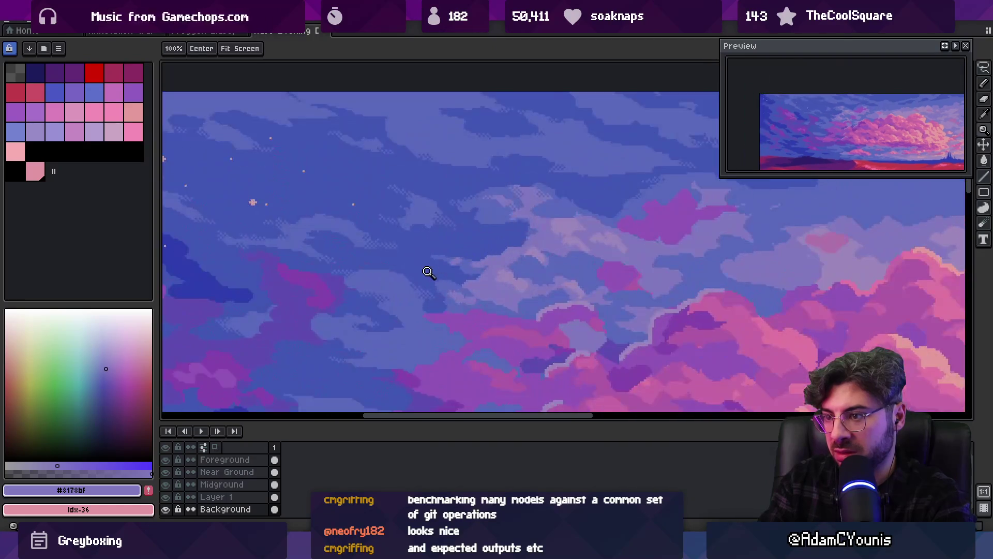
key(b)
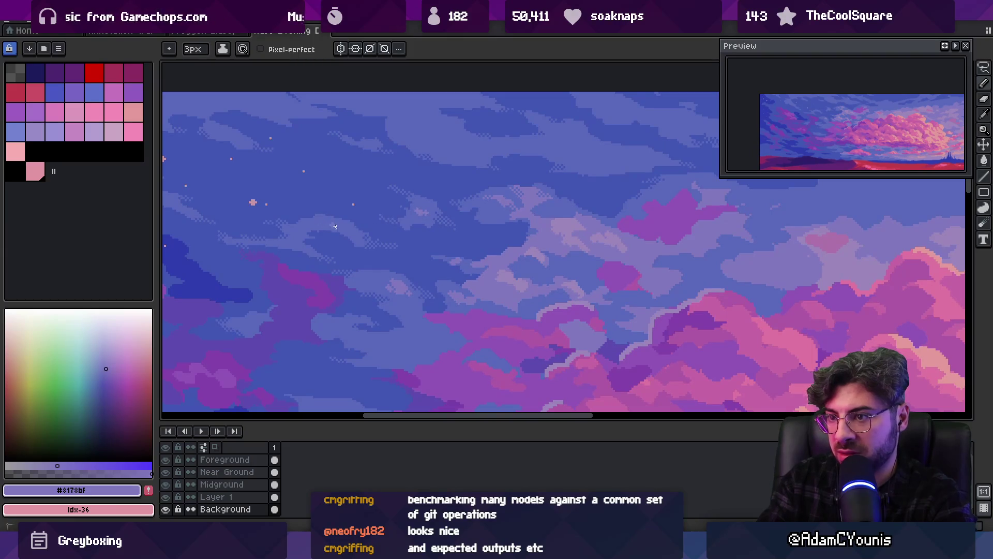
key(z)
scroll(427, 211, down, 5)
scroll(415, 222, up, 3)
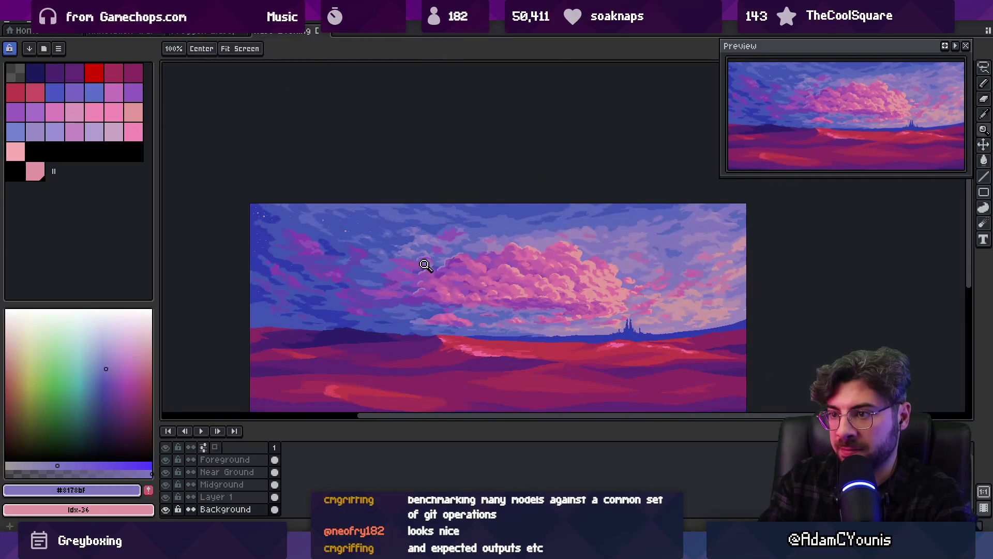
scroll(393, 261, up, 2)
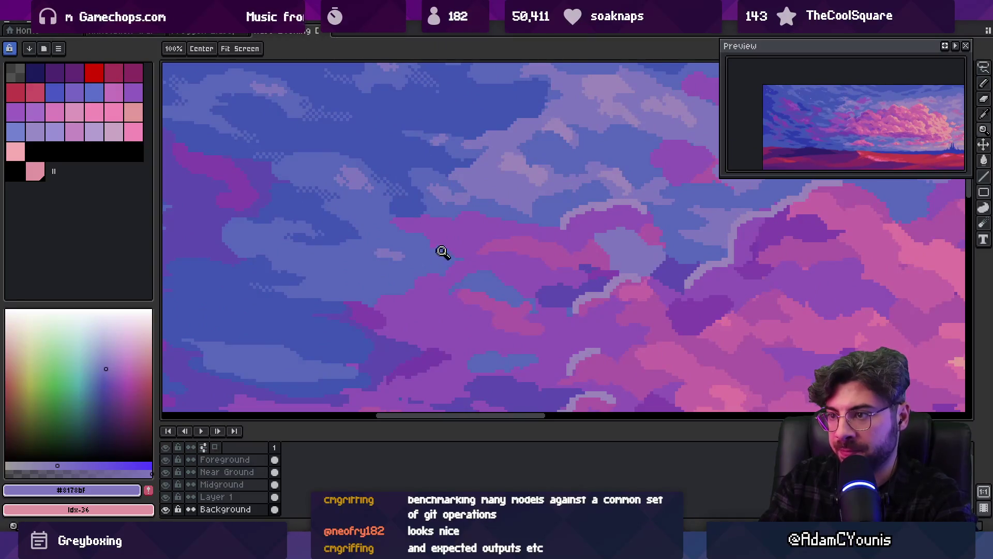
scroll(424, 238, down, 1)
scroll(412, 226, down, 1)
scroll(454, 206, up, 1)
scroll(450, 173, up, 2)
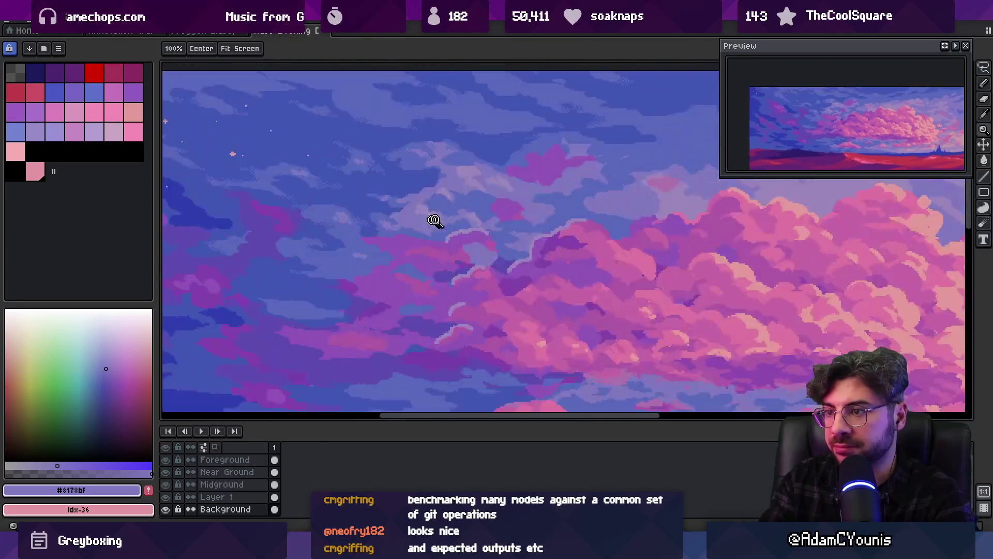
scroll(434, 220, up, 1)
Pick the darker sky blue and check the overall picture at zoomed-out scale.
key(i)
click(396, 185)
key(b)
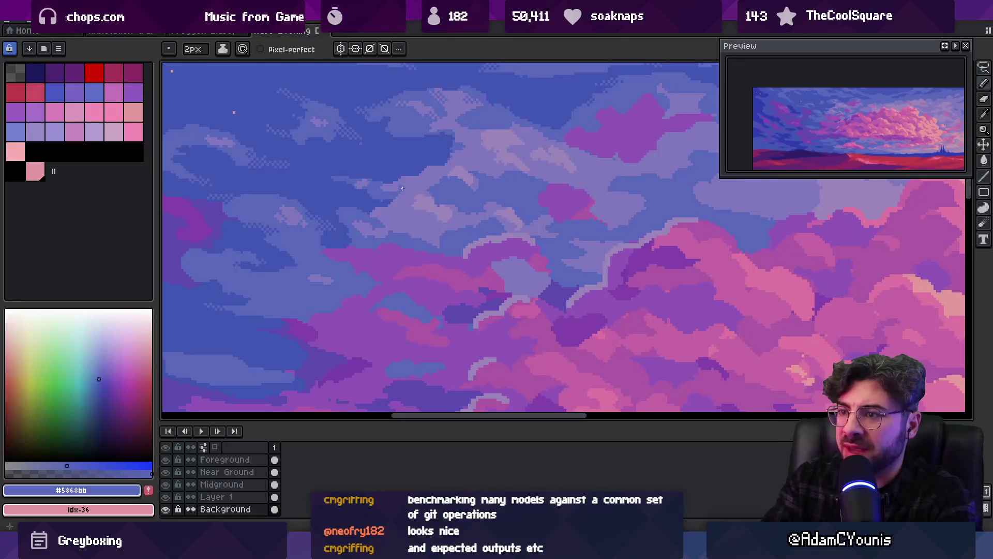
key(z)
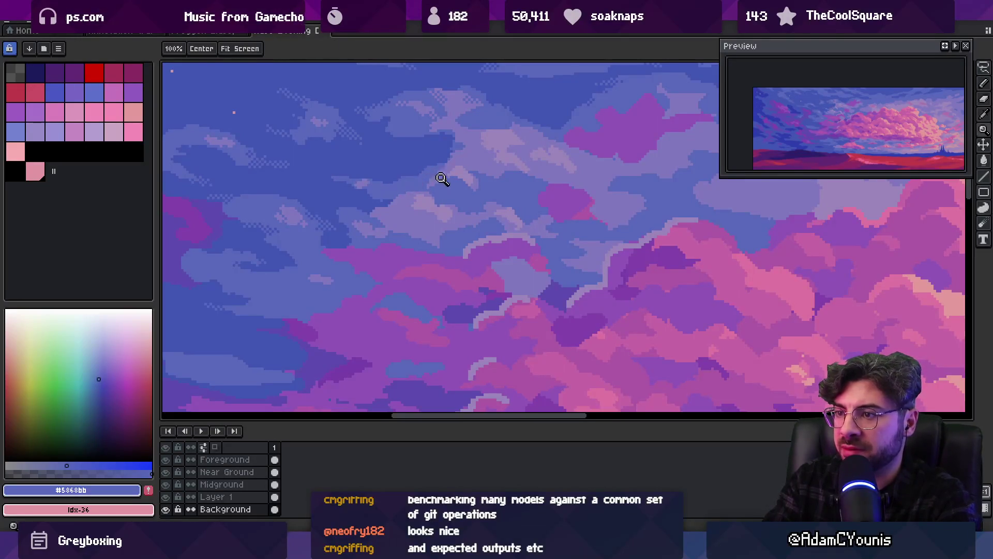
scroll(450, 171, down, 3)
scroll(483, 163, up, 3)
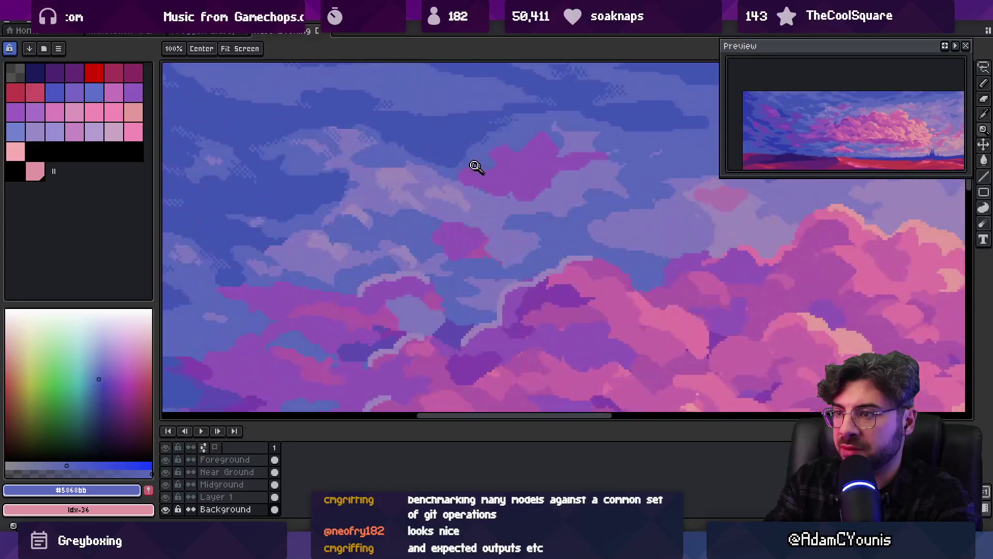
key(b)
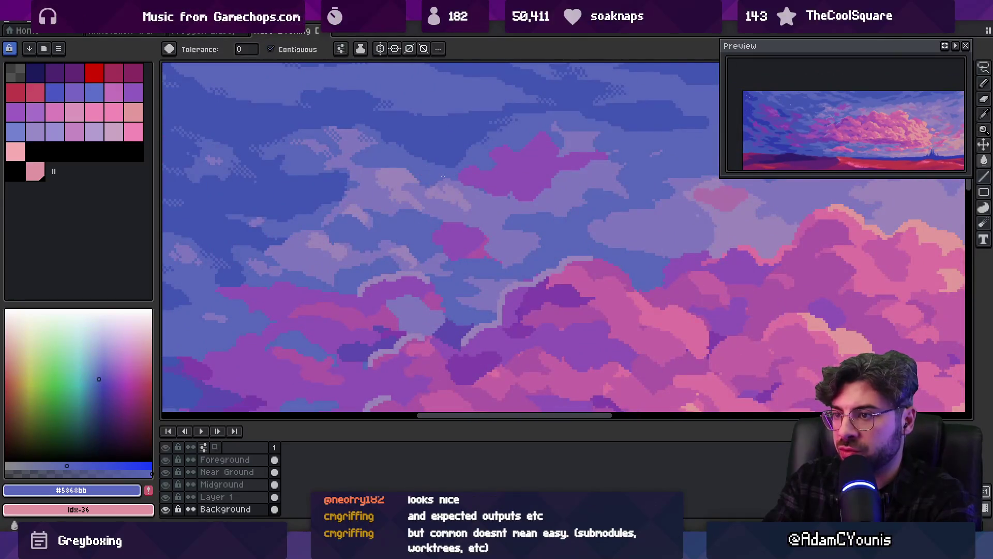
key(z)
scroll(472, 148, down, 3)
scroll(454, 170, up, 4)
key(b)
Touch up the upper sky with deep, darker and mid sky-blue pixels.
alt+click(451, 195)
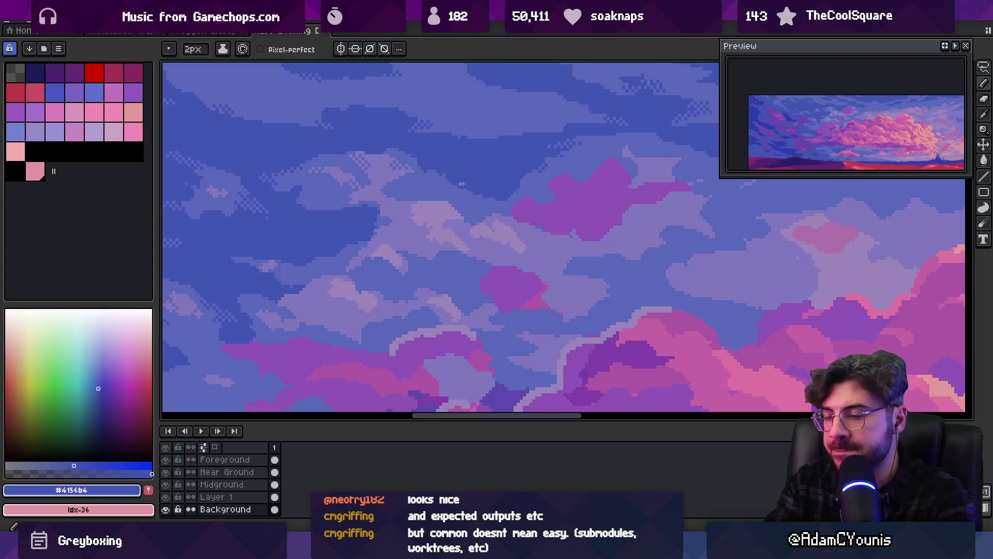
alt+click(457, 194)
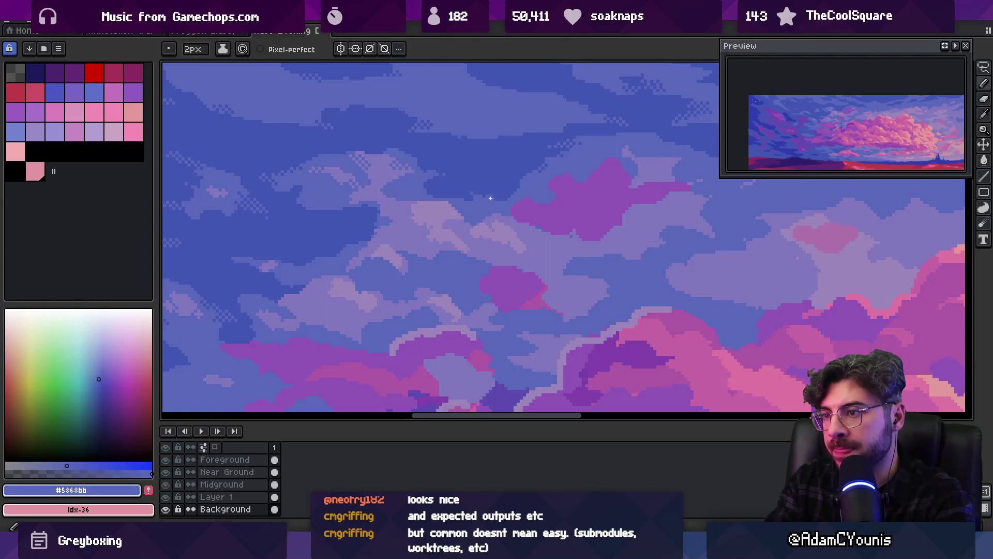
alt+click(499, 196)
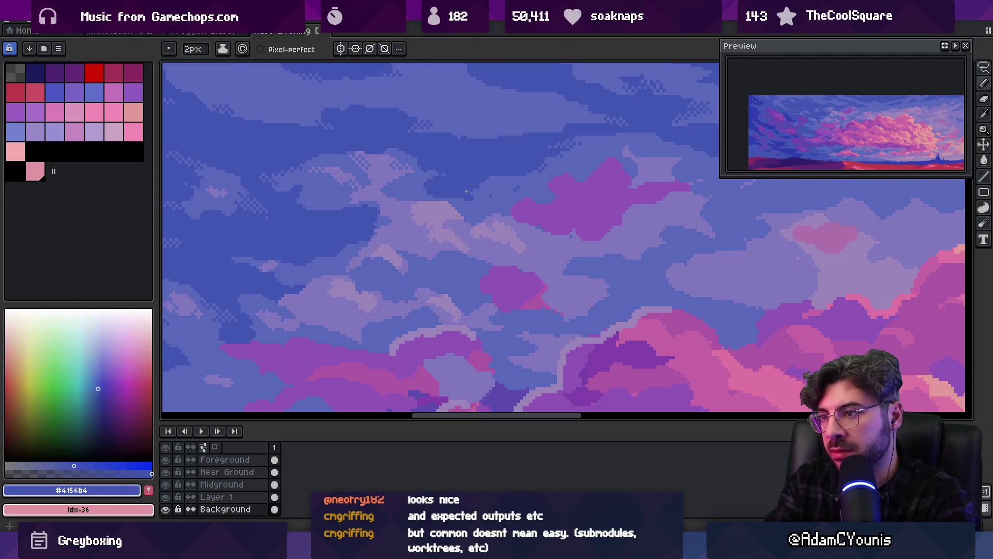
alt+click(501, 187)
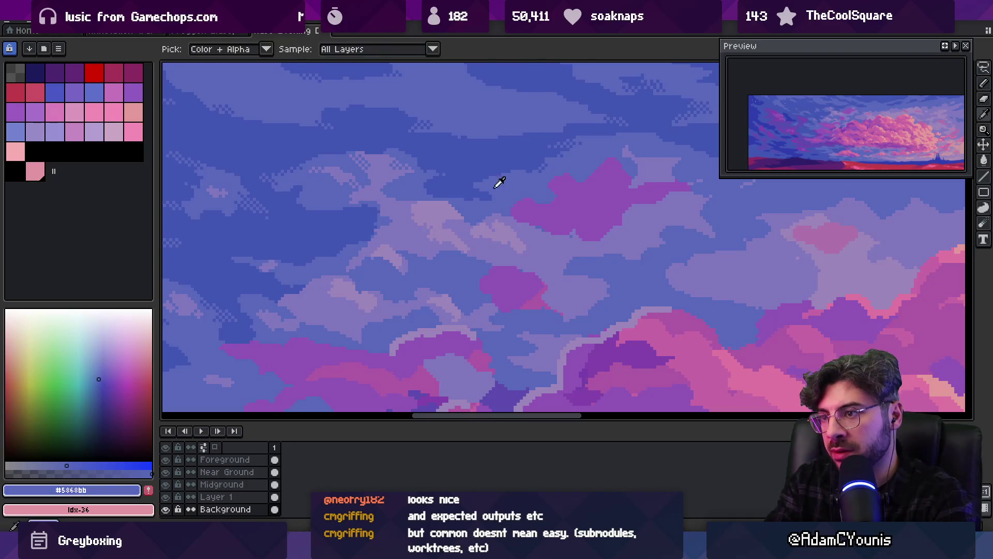
alt+click(475, 190)
alt+click(475, 189)
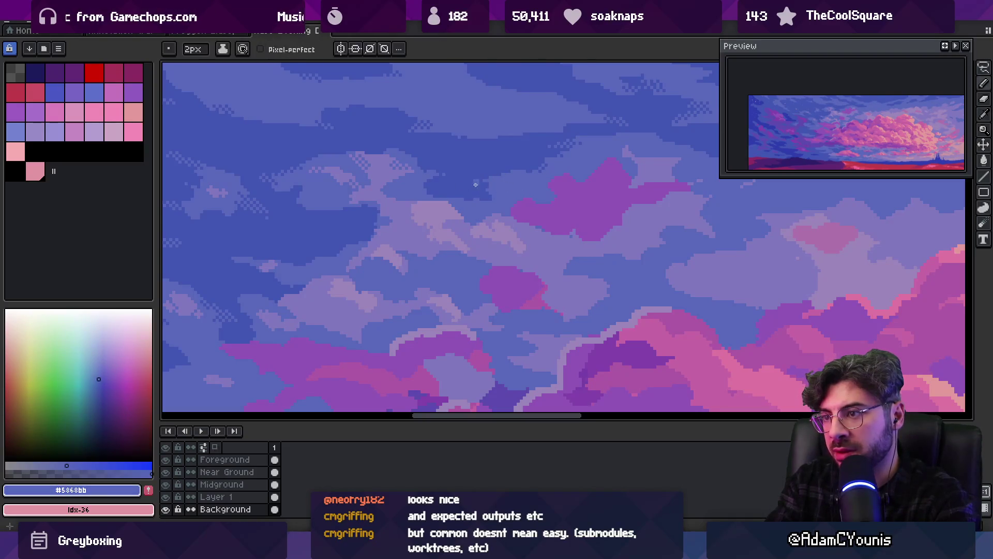
alt+click(478, 202)
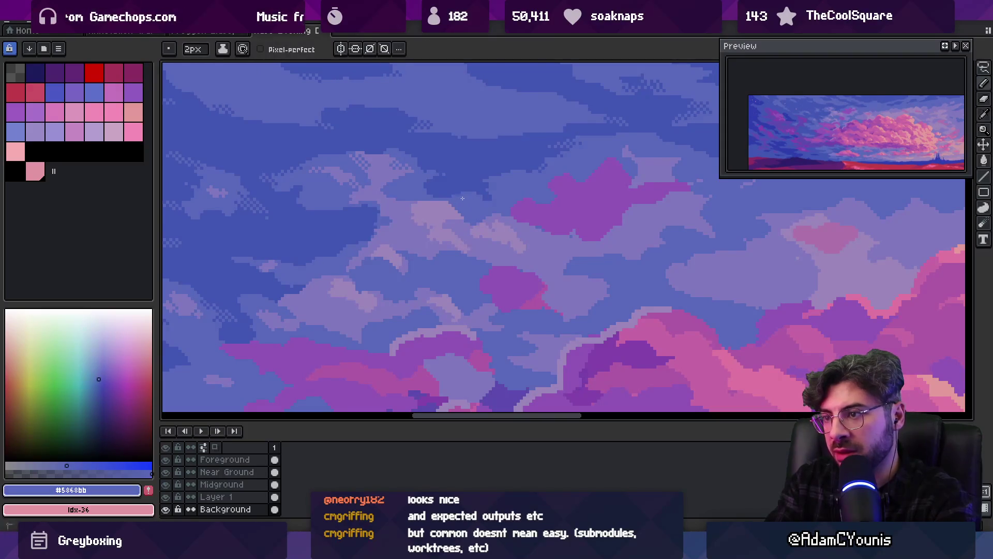
alt+click(490, 191)
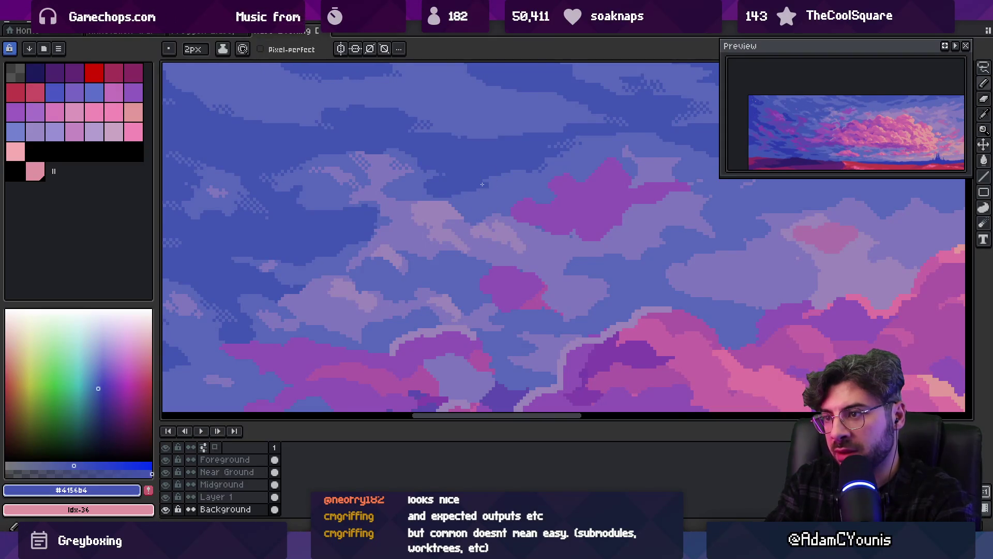
alt+click(505, 182)
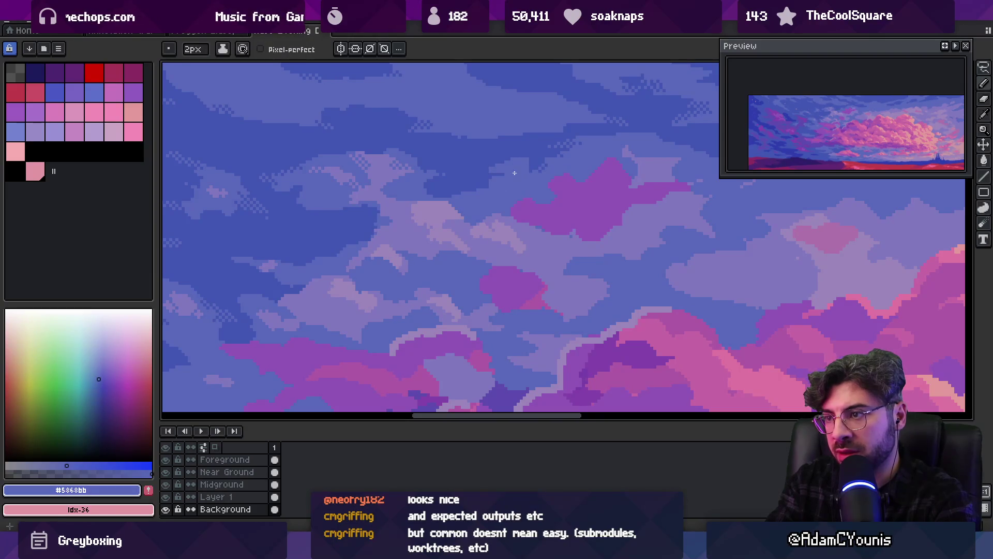
alt+click(502, 176)
Add lighter sky-blue pixels, then zoom out to review the whole painting.
key(z)
scroll(492, 131, down, 3)
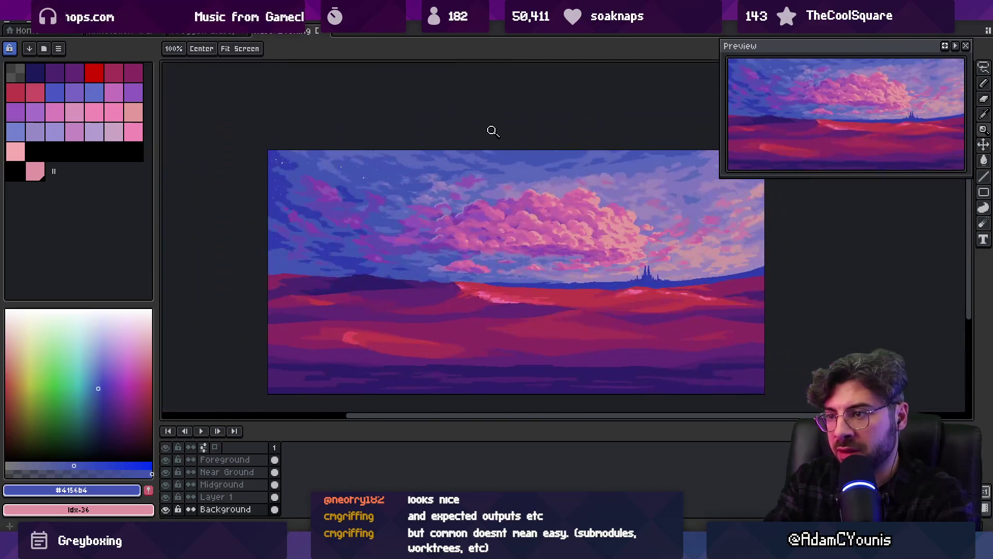
scroll(489, 151, up, 3)
key(b)
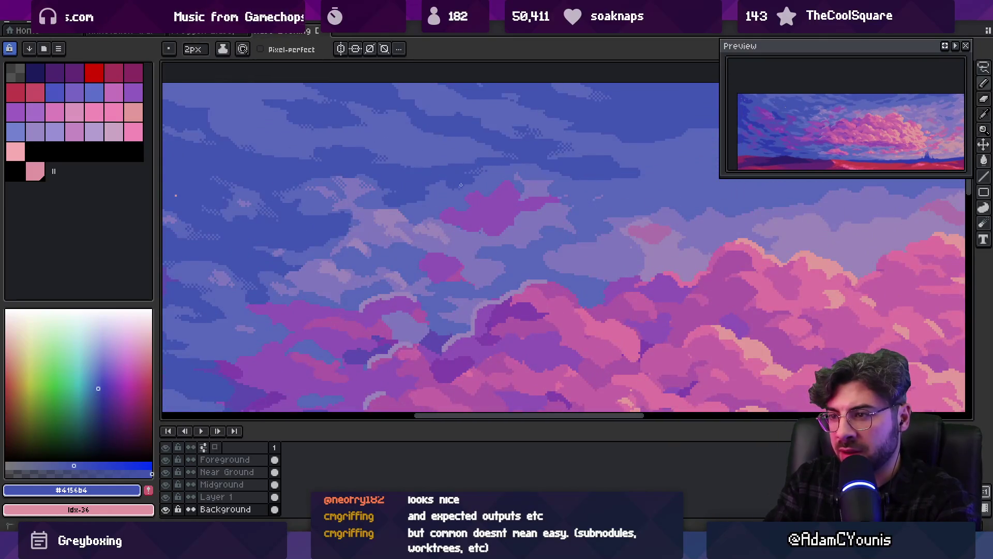
alt+click(438, 190)
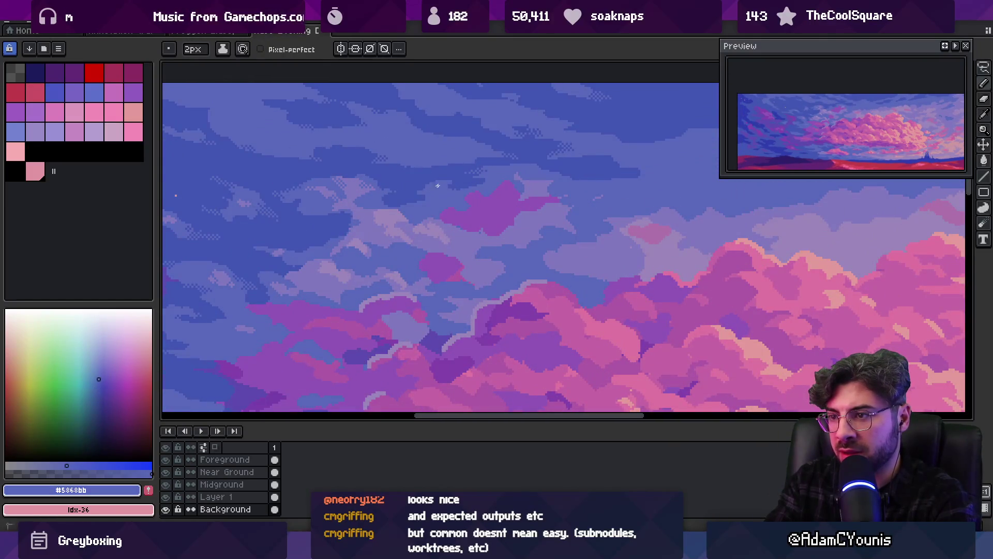
key(z)
scroll(473, 153, down, 3)
scroll(494, 171, up, 2)
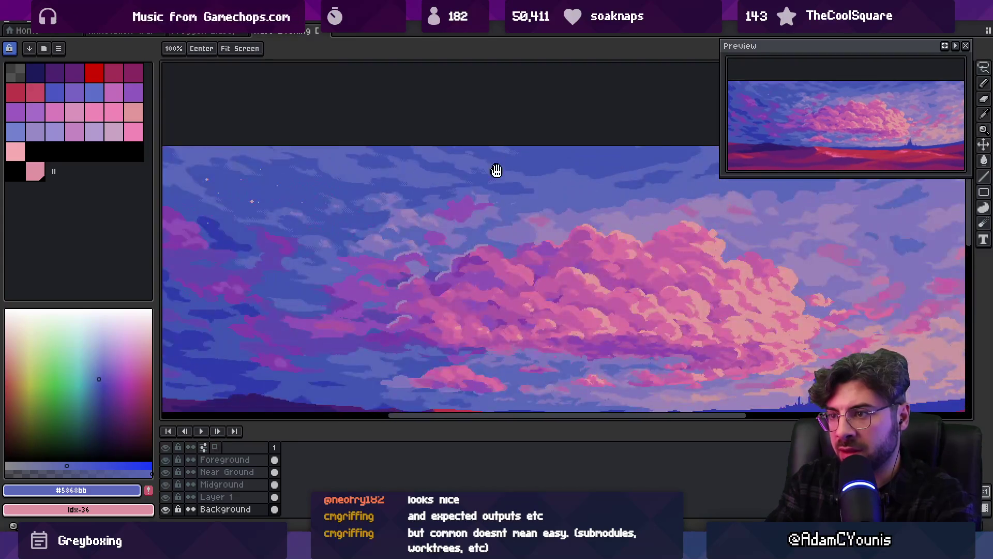
scroll(444, 155, down, 2)
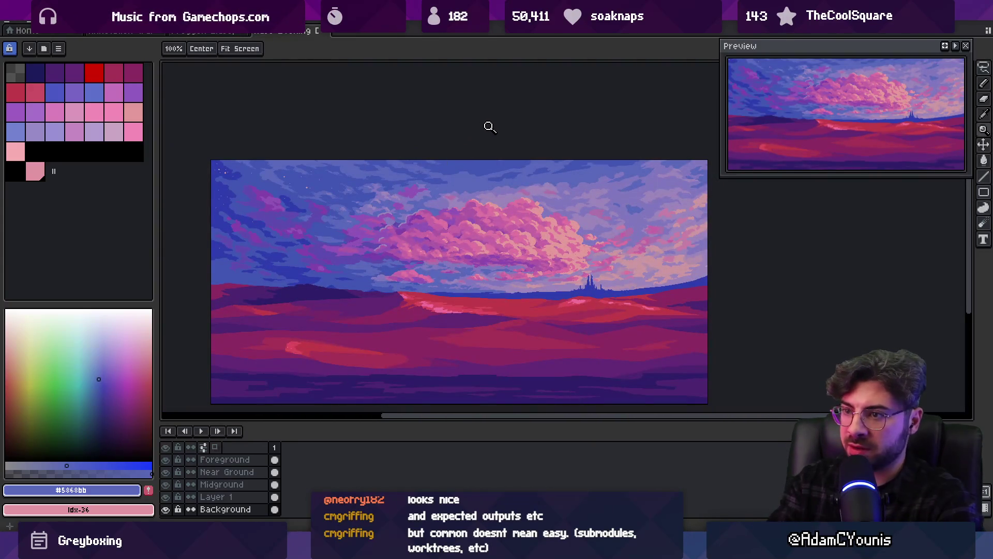
scroll(402, 169, up, 1)
scroll(362, 186, down, 1)
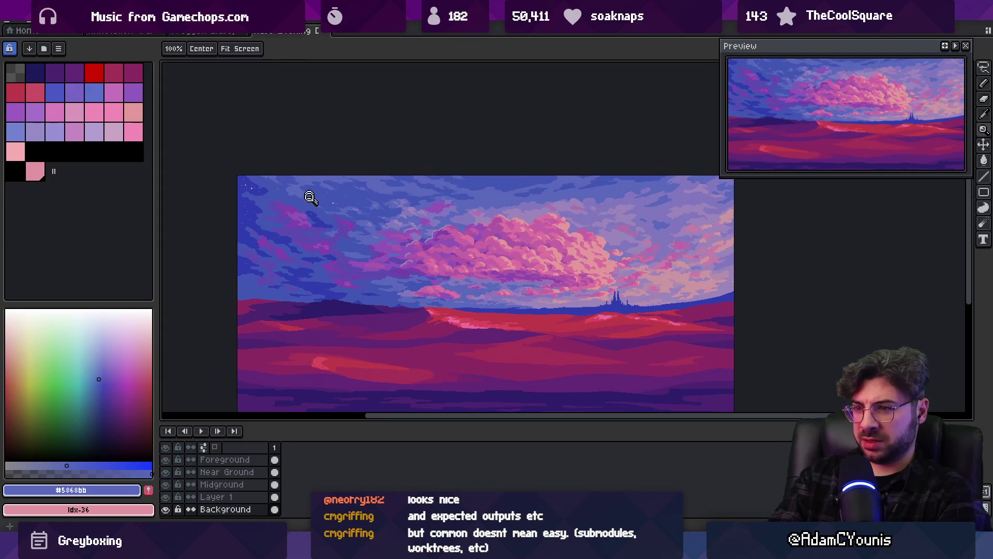
scroll(316, 188, up, 3)
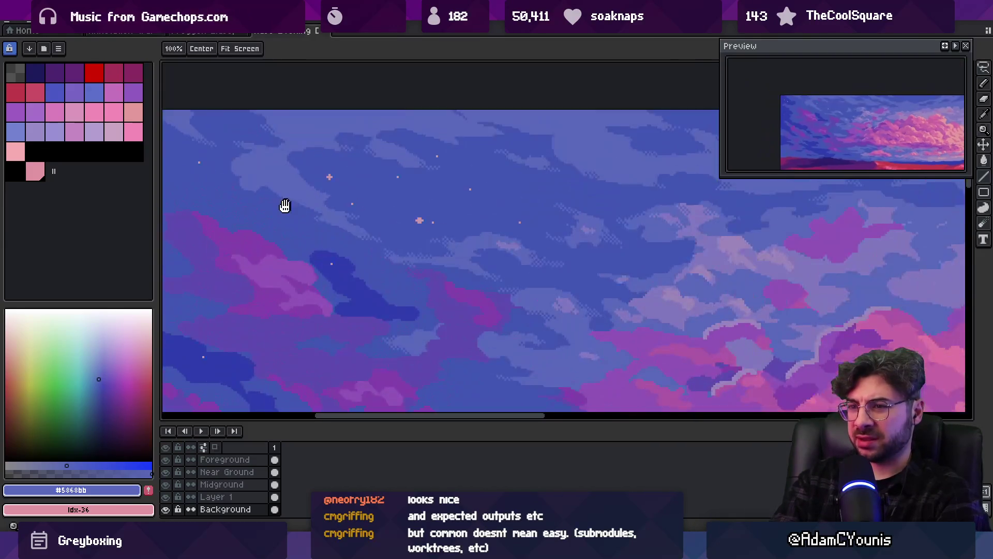
Pick the mid-blue #4156b4 and speckle tiny star pixels in the upper-left sky.
key(i)
key(b)
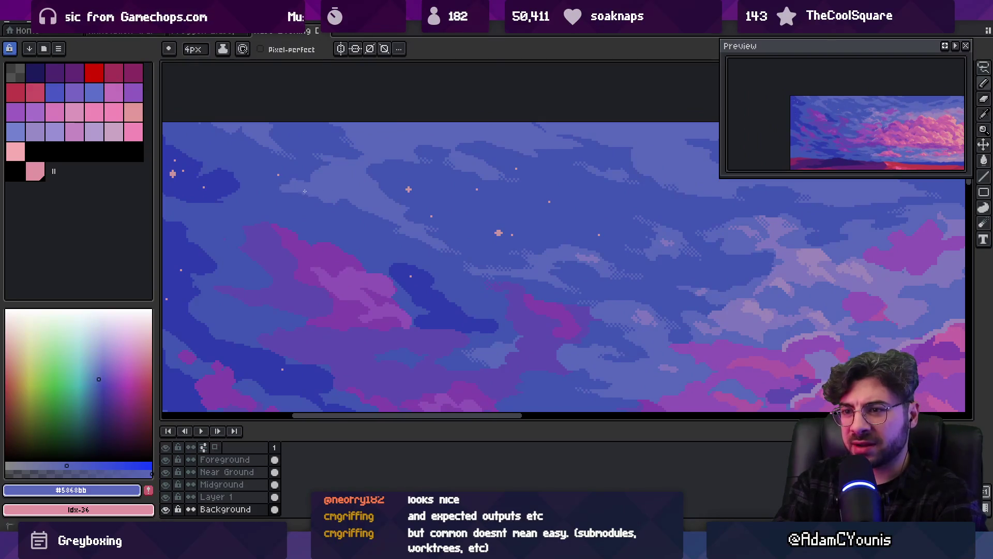
alt+click(318, 221)
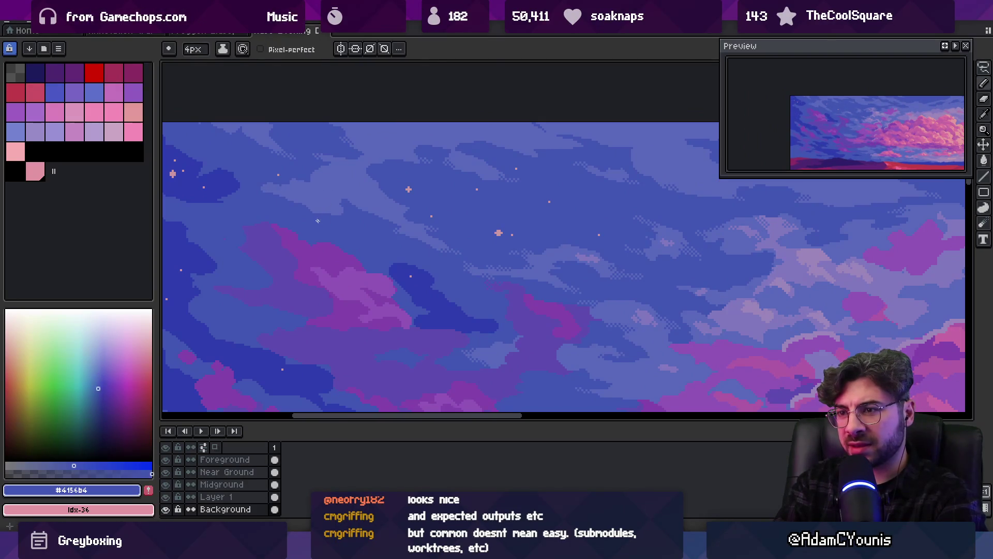
alt+click(277, 187)
alt+click(270, 191)
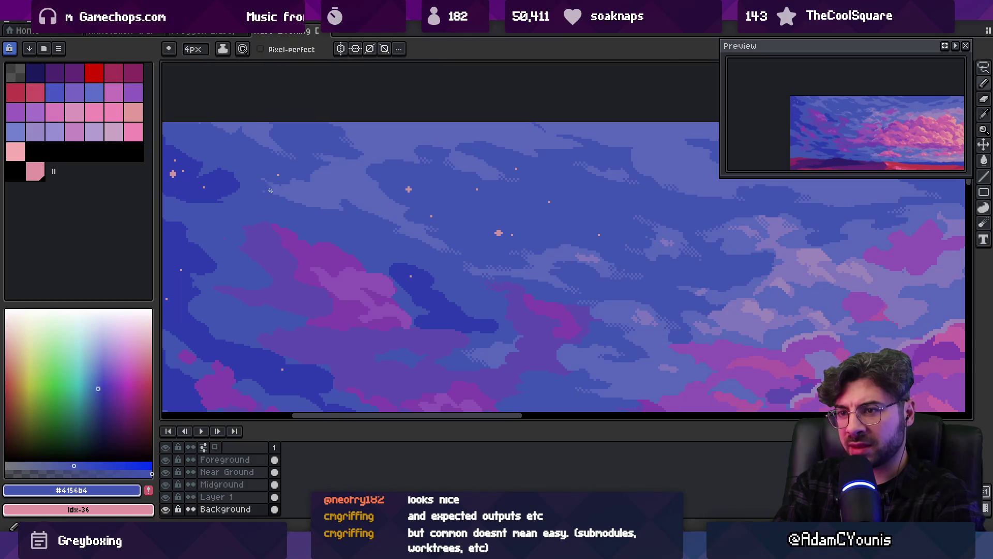
key(z)
scroll(317, 174, down, 5)
scroll(379, 190, up, 3)
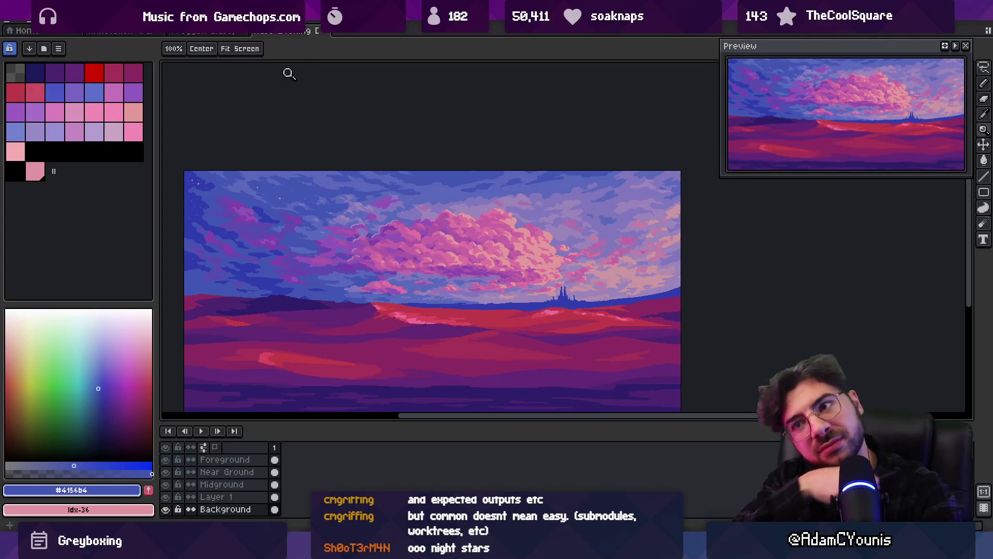
Extend the dark blue #2c3dad cloud band to the right and pick the sky mid-blue.
scroll(277, 217, up, 4)
key(b)
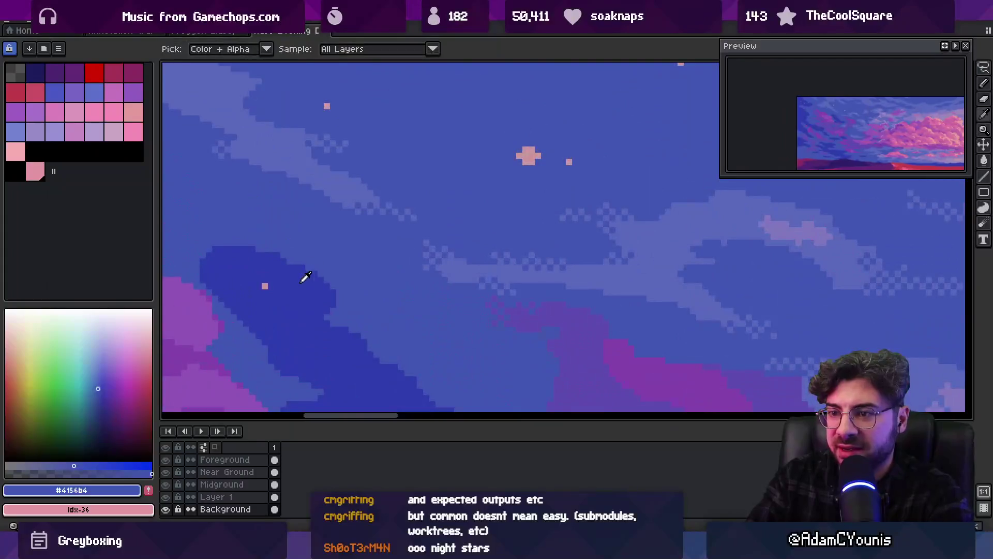
alt+click(304, 278)
mouse_move(342, 295)
mouse_down()
mouse_move(380, 305)
mouse_move(386, 208)
mouse_up()
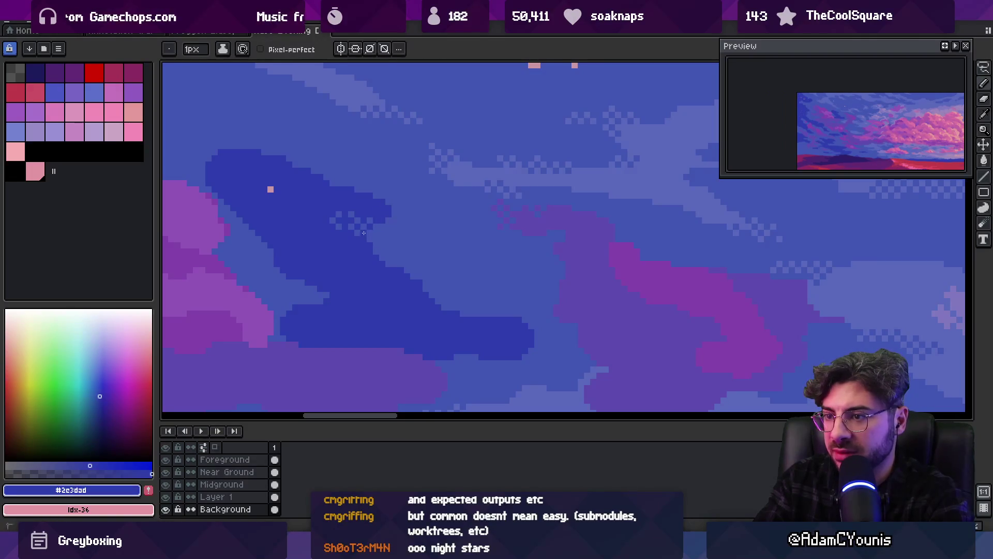
scroll(364, 233, down, 3)
scroll(386, 221, up, 2)
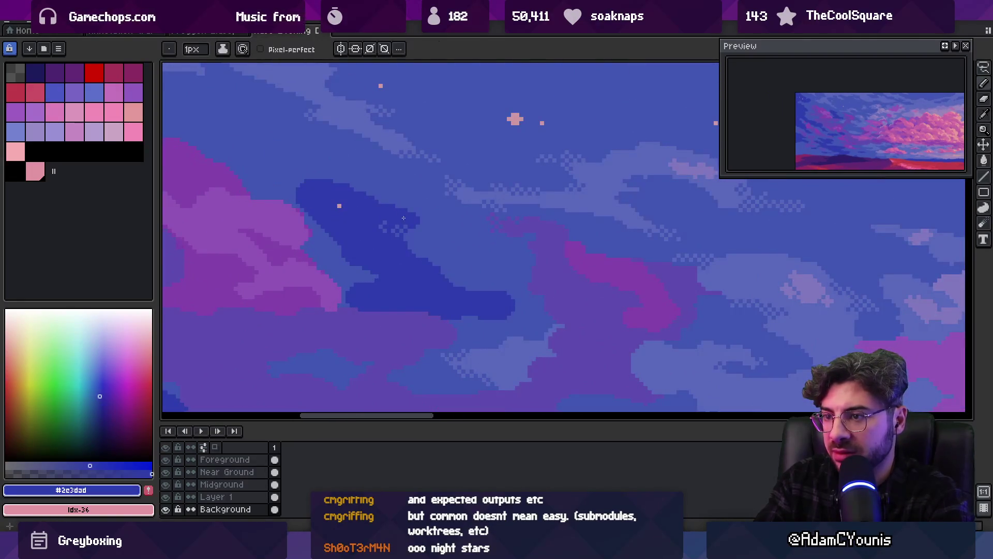
scroll(396, 216, up, 1)
alt+click(370, 213)
Select a small patch inside the dark cloud with the rectangular marquee, then deselect.
key(m)
mouse_move(368, 213)
mouse_down()
mouse_move(459, 264)
mouse_move(499, 264)
mouse_move(502, 287)
mouse_up()
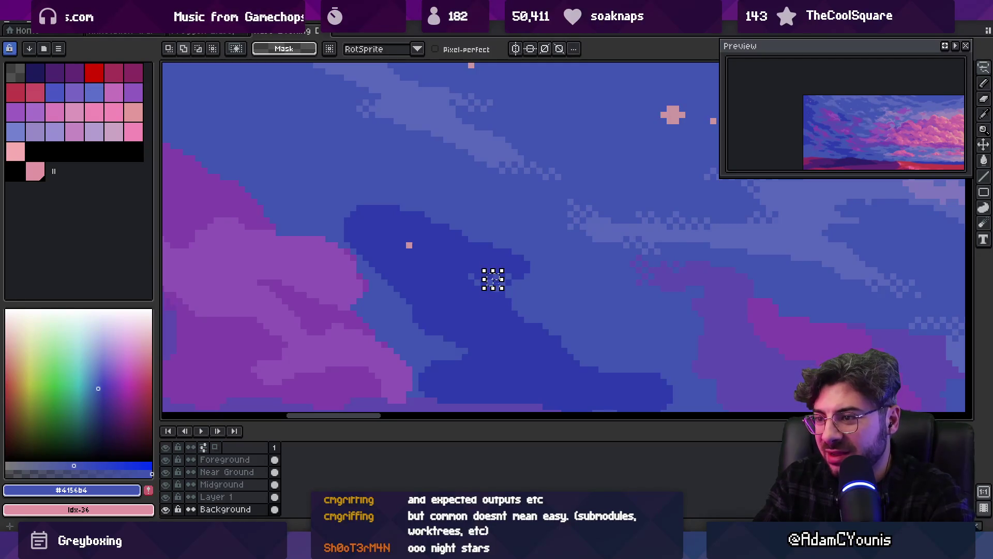
key(ctrl+d)
Zoom in and out repeatedly to survey the cloud edges in the upper-left sky.
key(b)
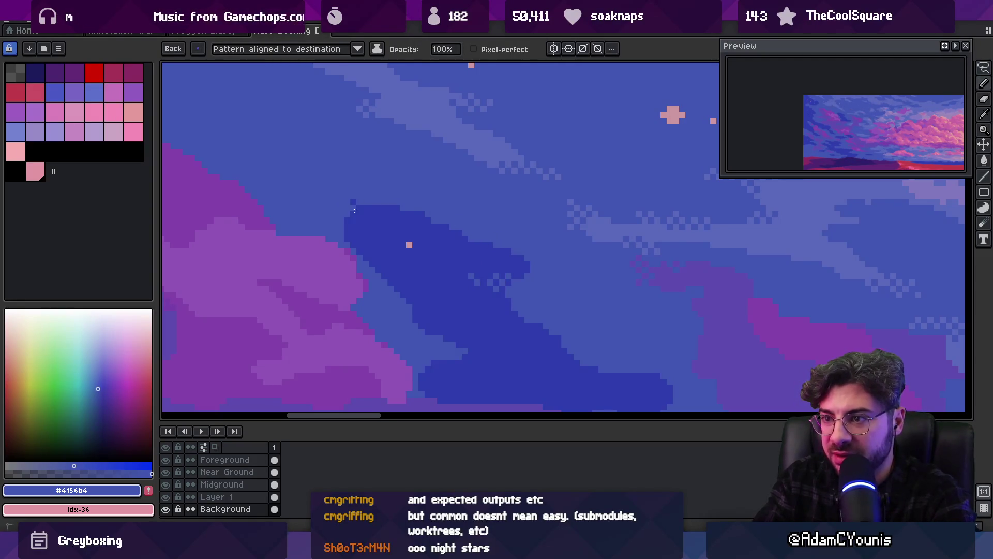
key(z)
scroll(428, 200, down, 3)
scroll(450, 224, up, 3)
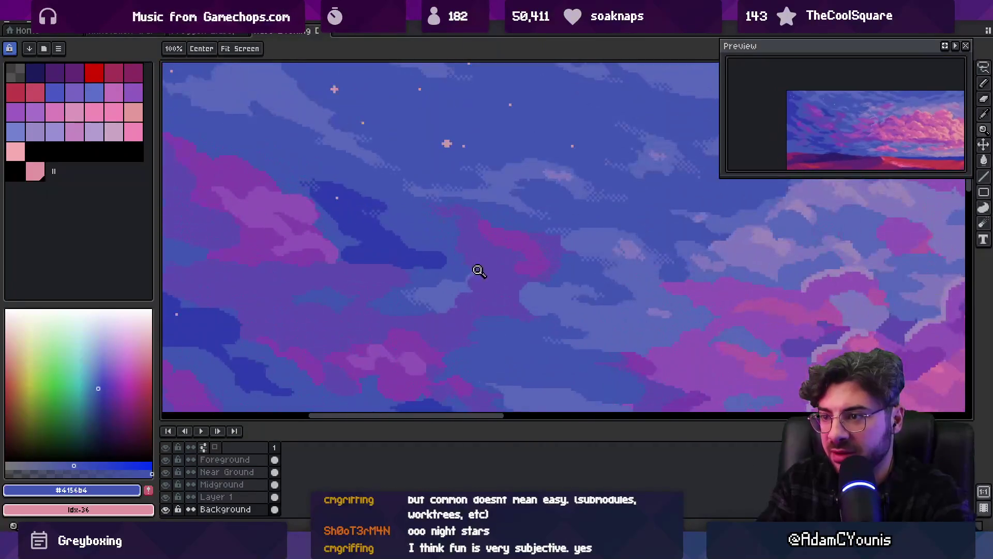
key(b)
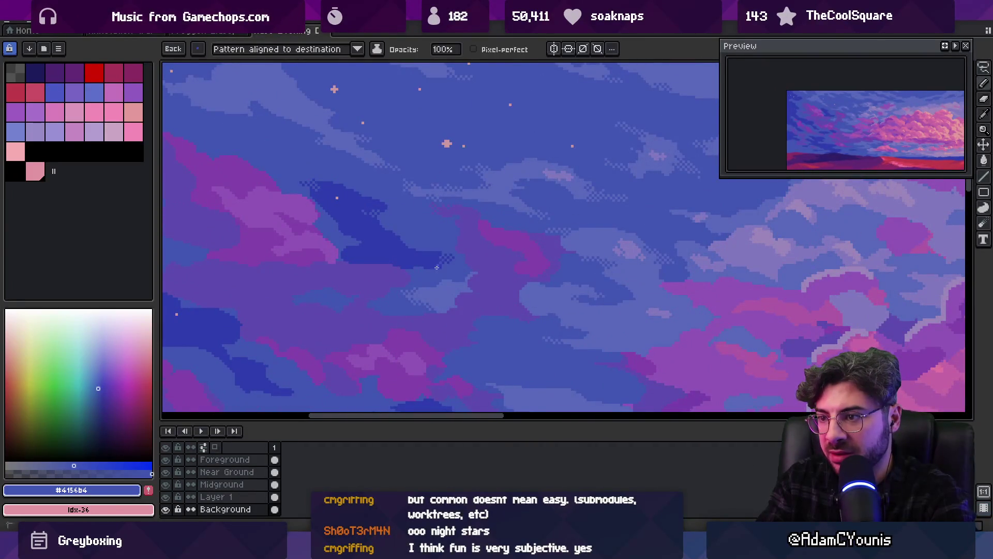
key(z)
scroll(442, 256, down, 3)
scroll(464, 229, up, 3)
key(b)
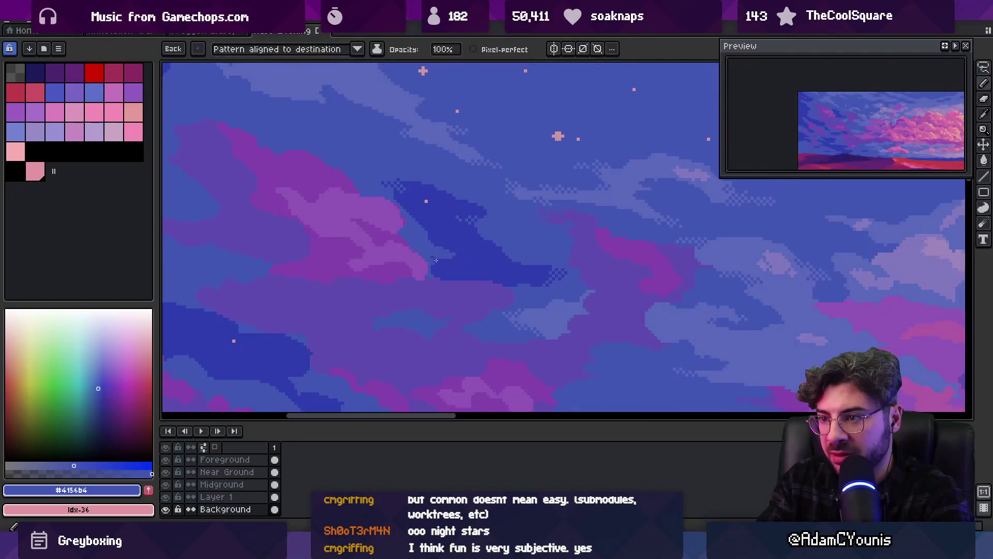
key(z)
scroll(480, 243, down, 3)
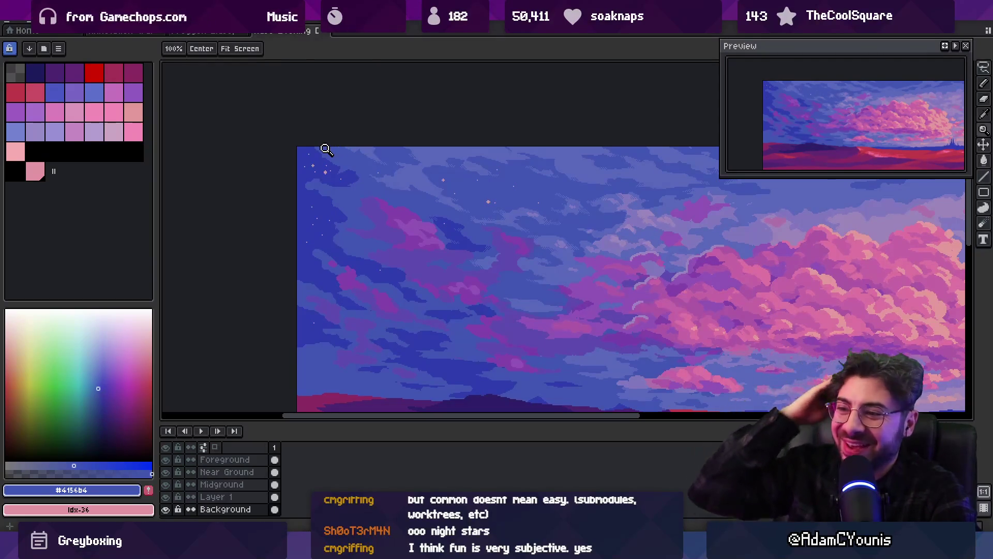
scroll(357, 177, up, 3)
key(b)
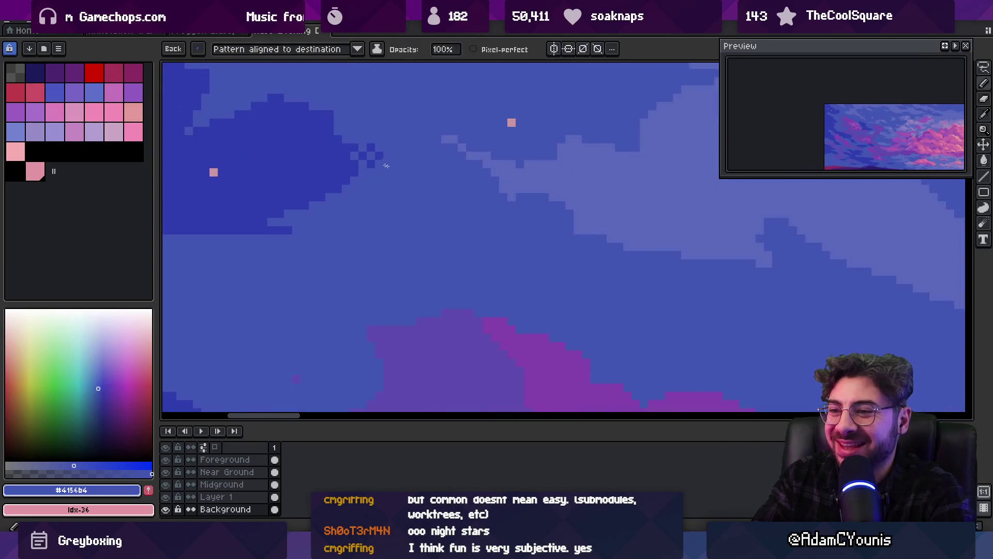
scroll(399, 148, down, 3)
scroll(402, 166, up, 3)
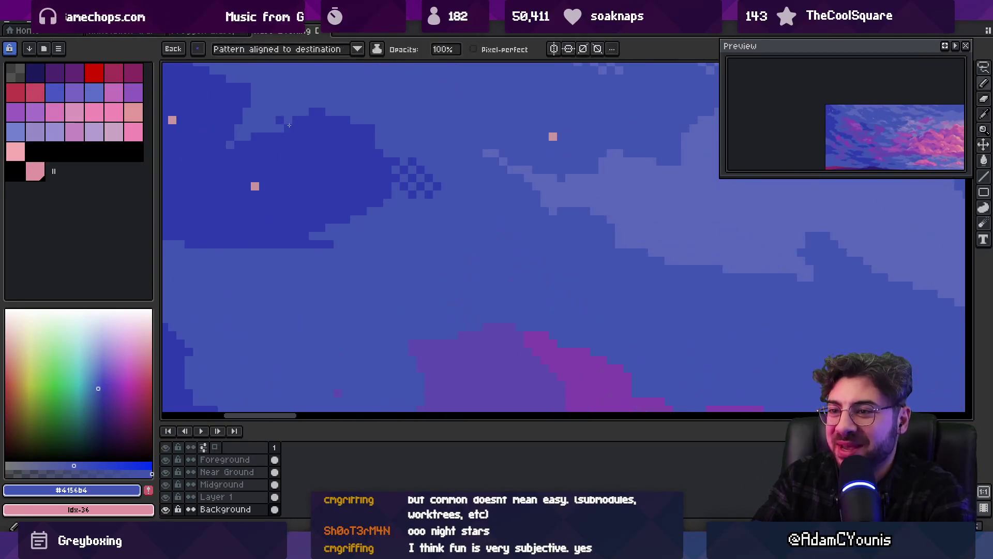
key(z)
scroll(284, 137, down, 3)
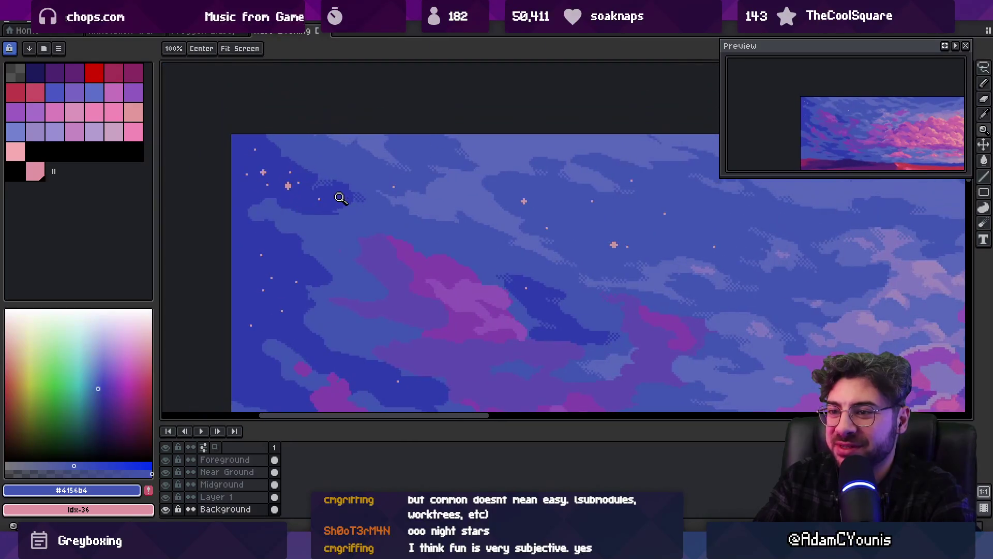
scroll(310, 197, up, 2)
key(b)
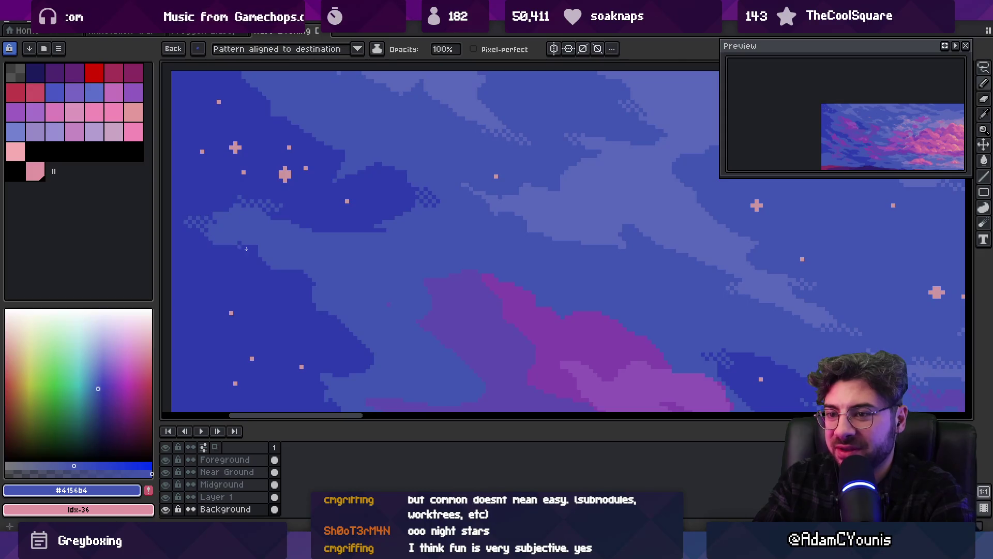
scroll(316, 248, down, 2)
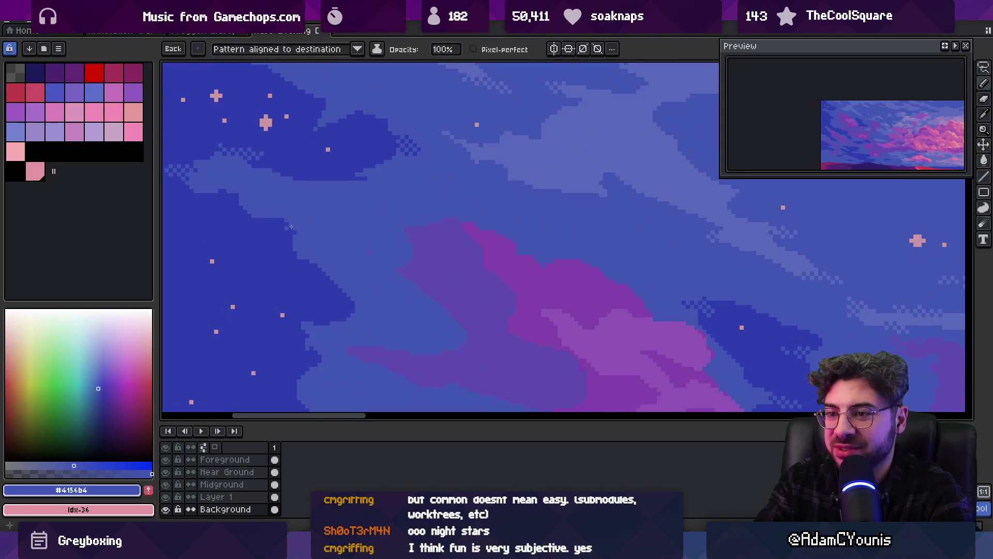
key(z)
click(322, 241)
Lay checker-dither pixels alternating dark blue #2e3dad and mid blue #415bb4 along the cloud edge.
key(b)
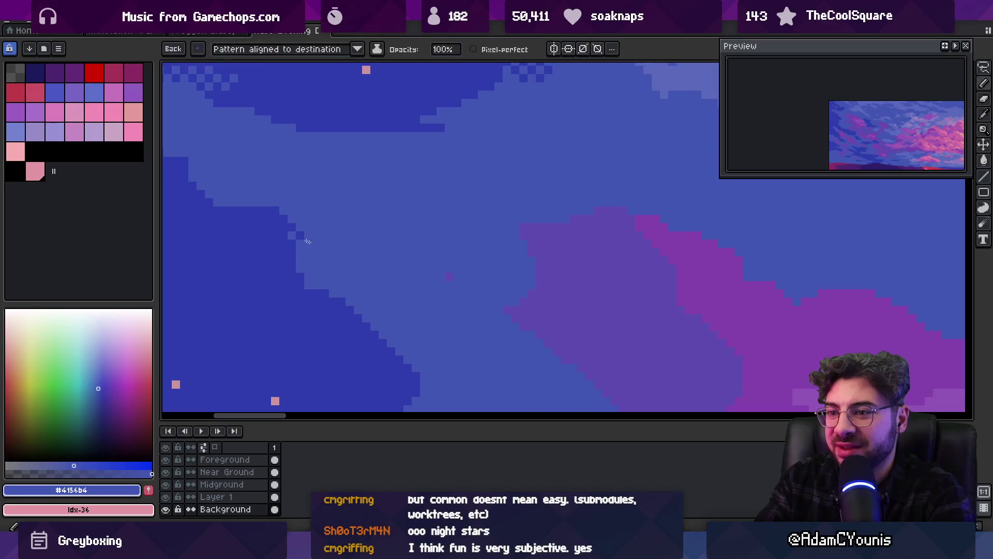
scroll(325, 248, down, 2)
scroll(383, 290, up, 1)
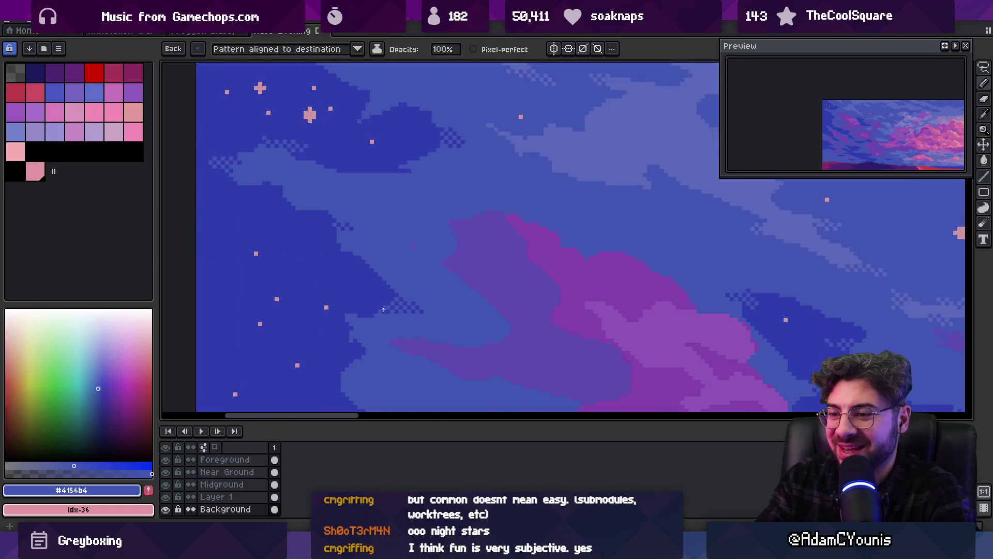
key(z)
scroll(393, 290, down, 2)
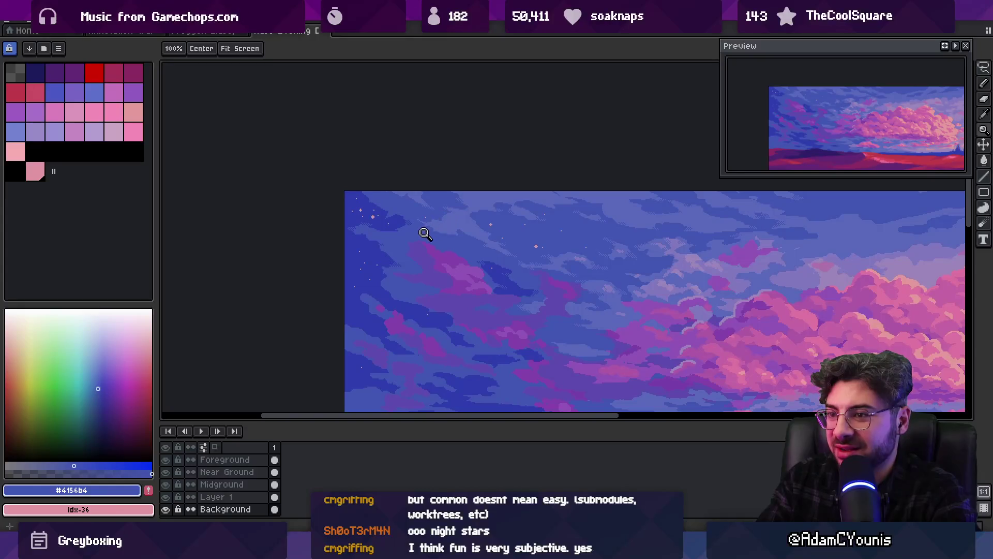
scroll(414, 241, down, 1)
scroll(409, 254, up, 4)
key(b)
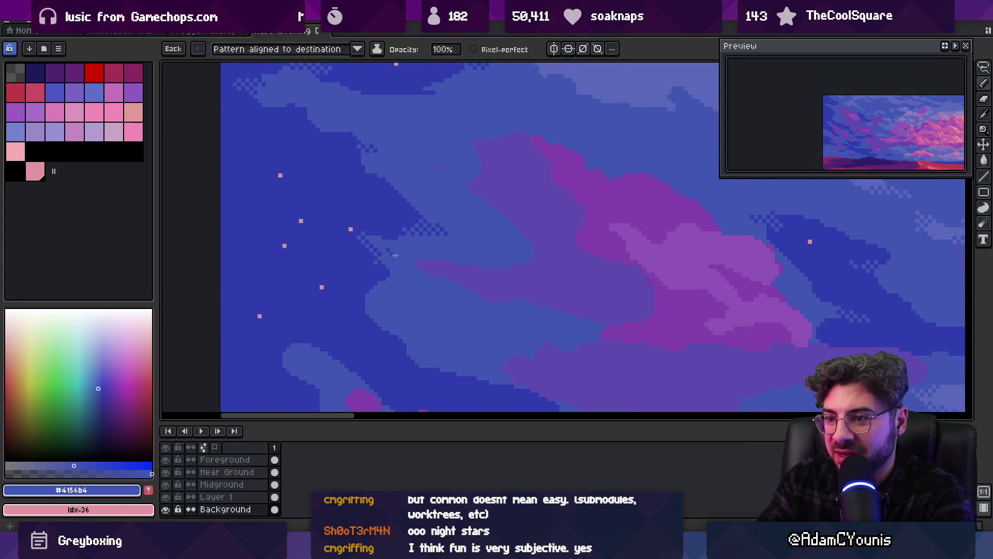
scroll(388, 249, left, 1)
scroll(377, 195, right, 5)
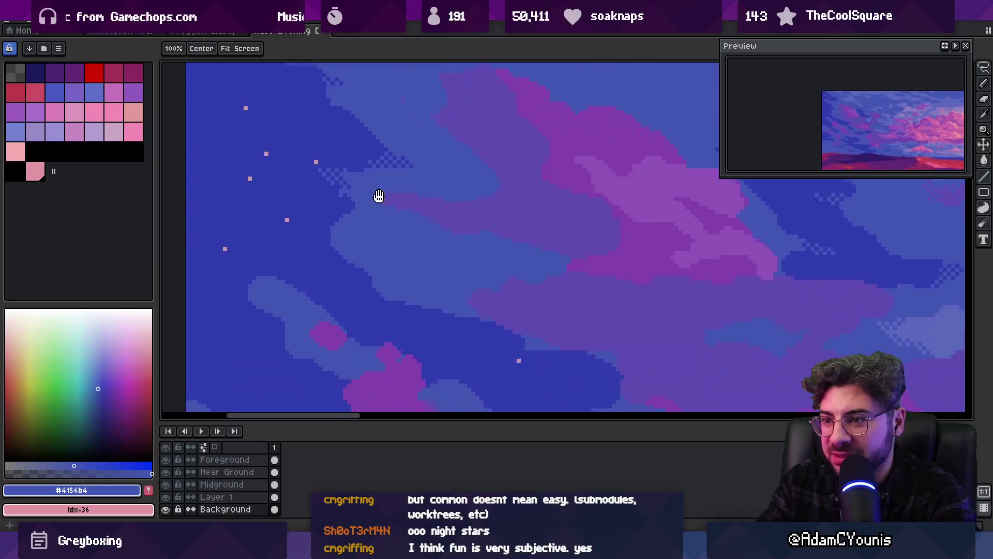
scroll(529, 309, down, 5)
scroll(399, 218, down, 3)
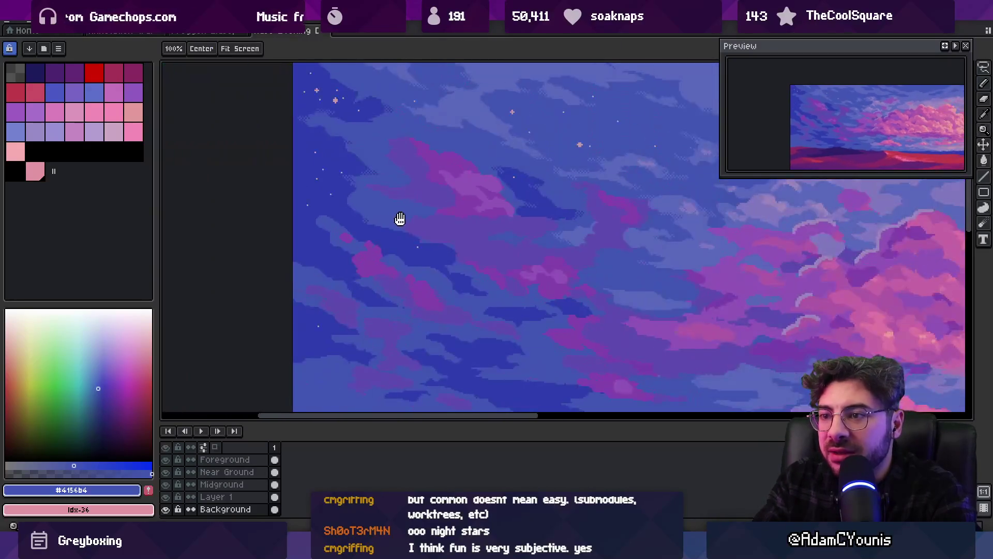
alt+click(268, 224)
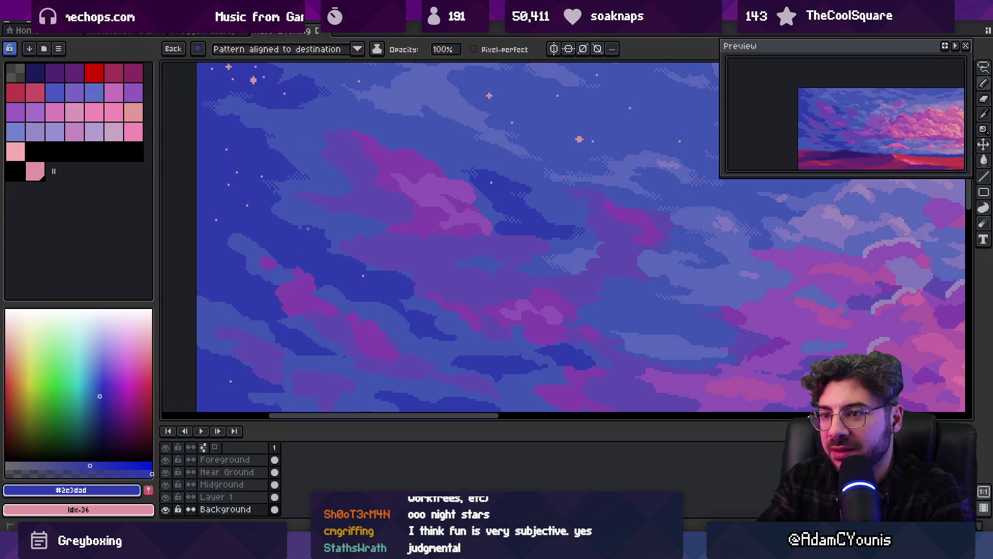
alt+click(299, 213)
alt+click(274, 221)
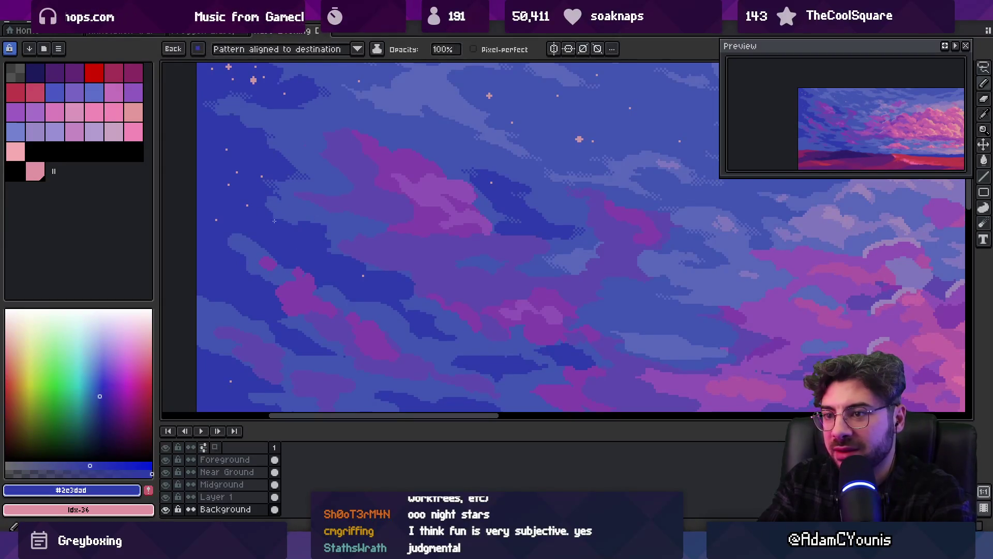
alt+click(312, 206)
Move to the upper-left sky and keep dithering #2e3dad against #415bb4 at the cloud edge.
key(z)
scroll(284, 195, down, 1)
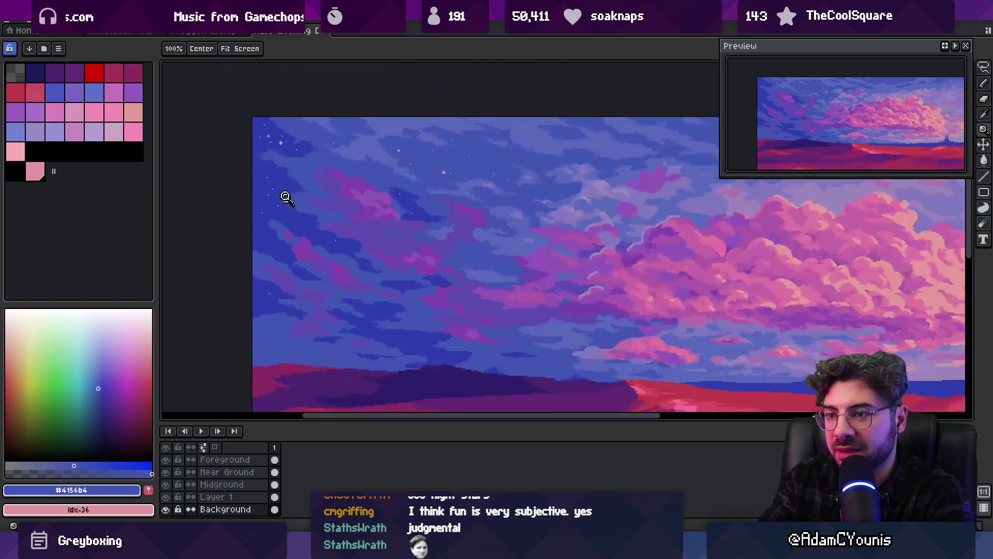
scroll(333, 187, down, 1)
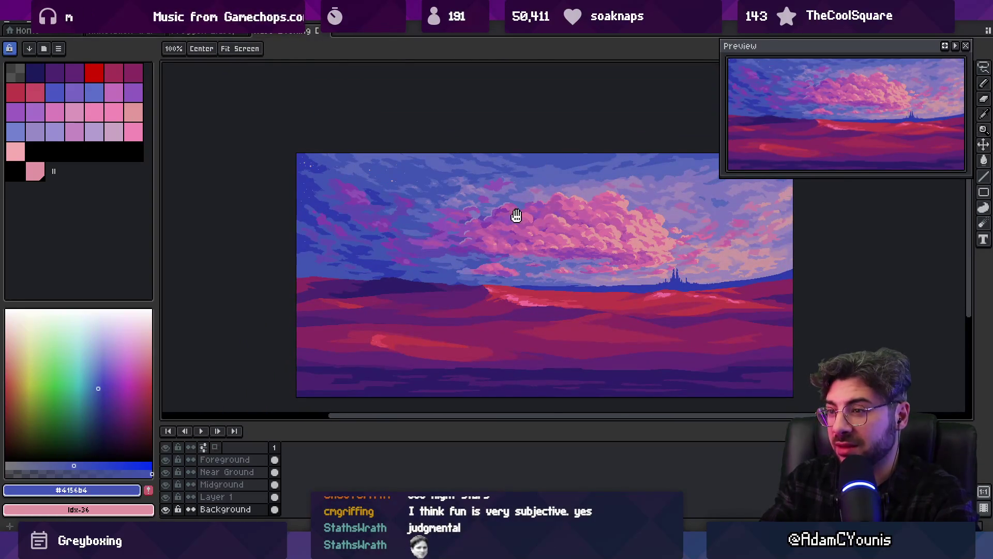
drag(516, 216, 516, 228)
scroll(348, 206, up, 3)
alt+click(338, 280)
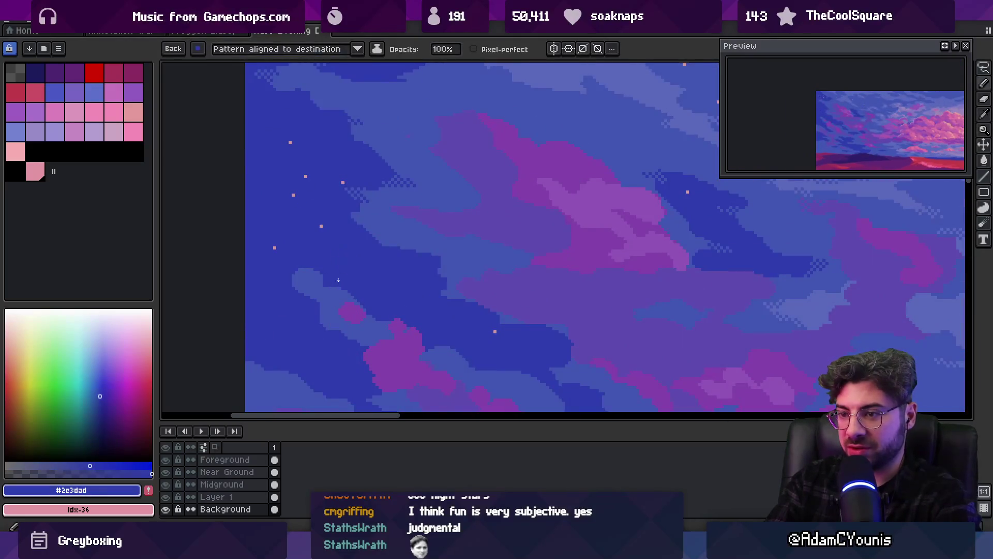
alt+click(310, 280)
alt+click(266, 277)
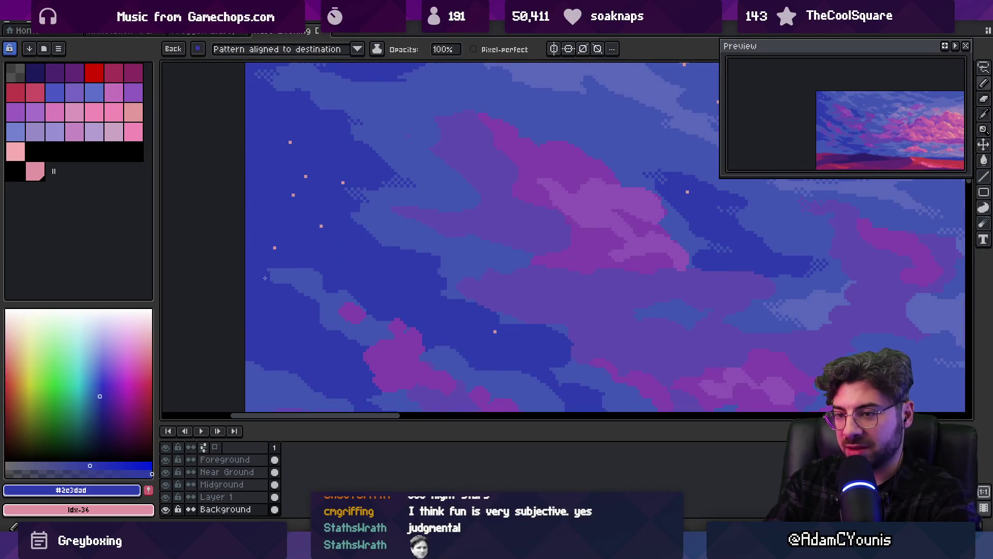
alt+click(317, 271)
alt+click(322, 266)
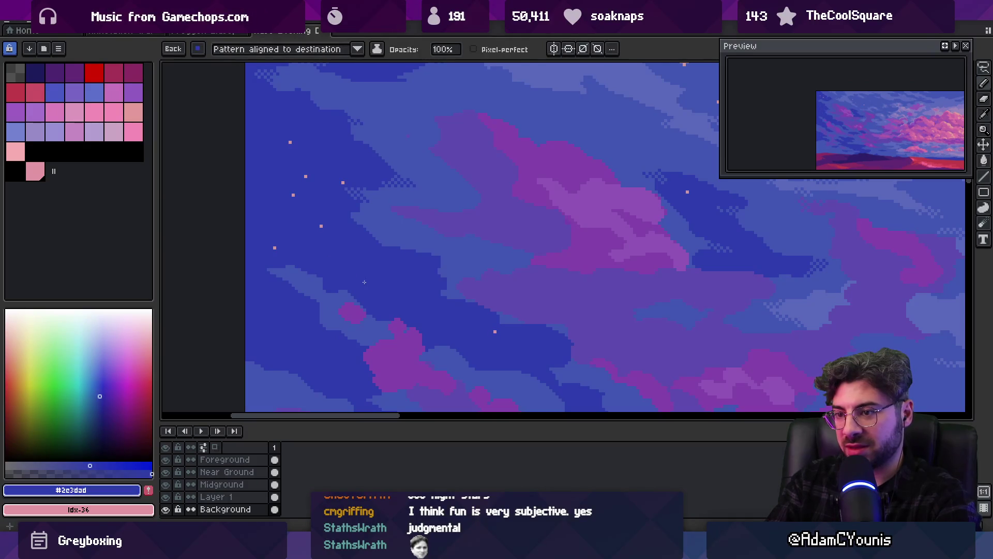
alt+click(352, 293)
Zoom out to check the whole artwork, then pick pale blue #5868bb from the sky.
key(z)
scroll(405, 298, down, 5)
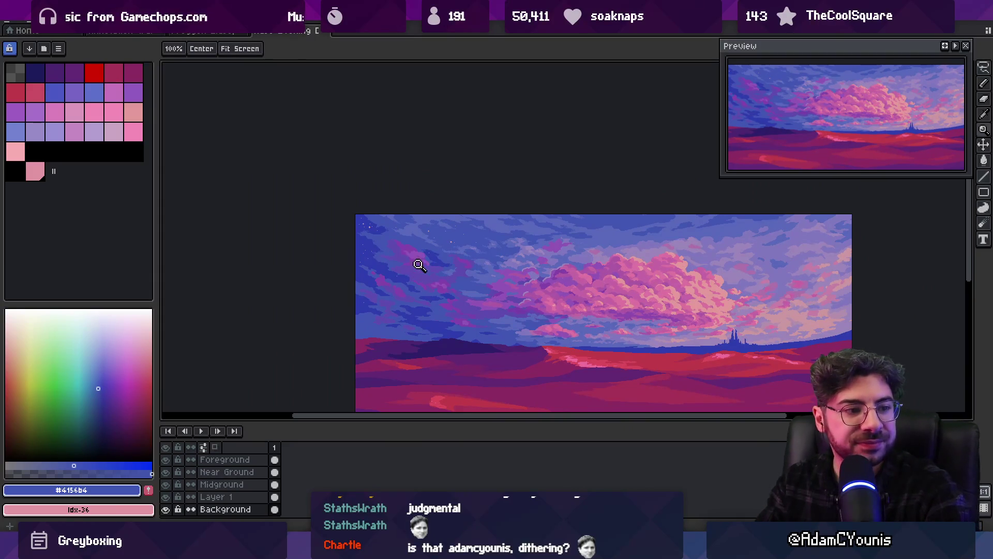
scroll(430, 245, up, 2)
scroll(434, 246, up, 4)
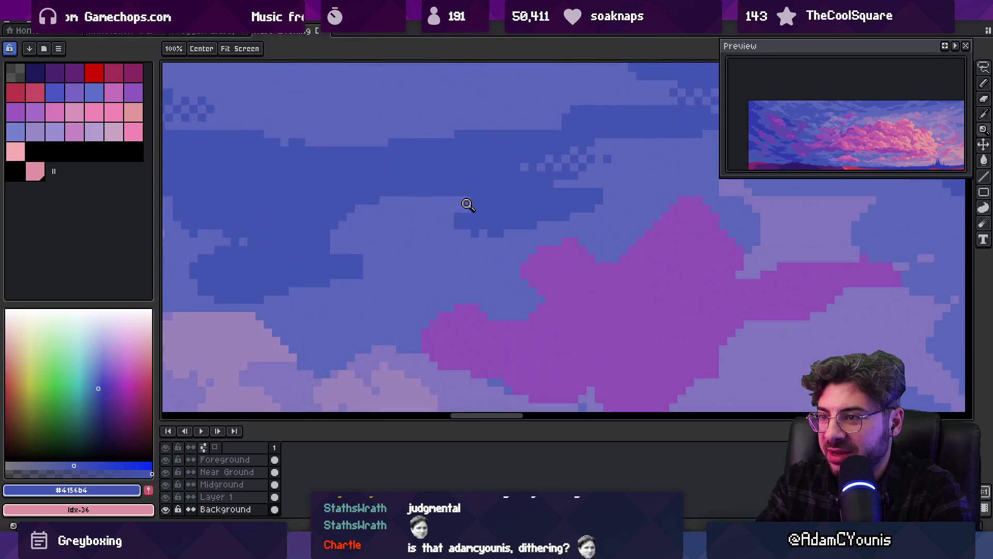
alt+click(467, 194)
key(b)
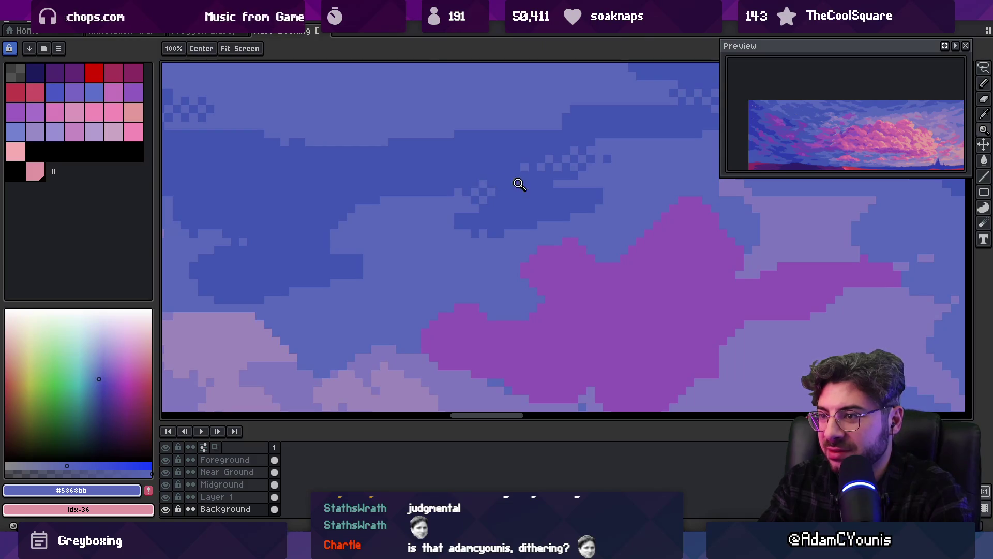
Zoom out to review the whole image before dithering the lavender clouds.
scroll(517, 184, down, 5)
scroll(510, 151, up, 5)
key(i)
key(b)
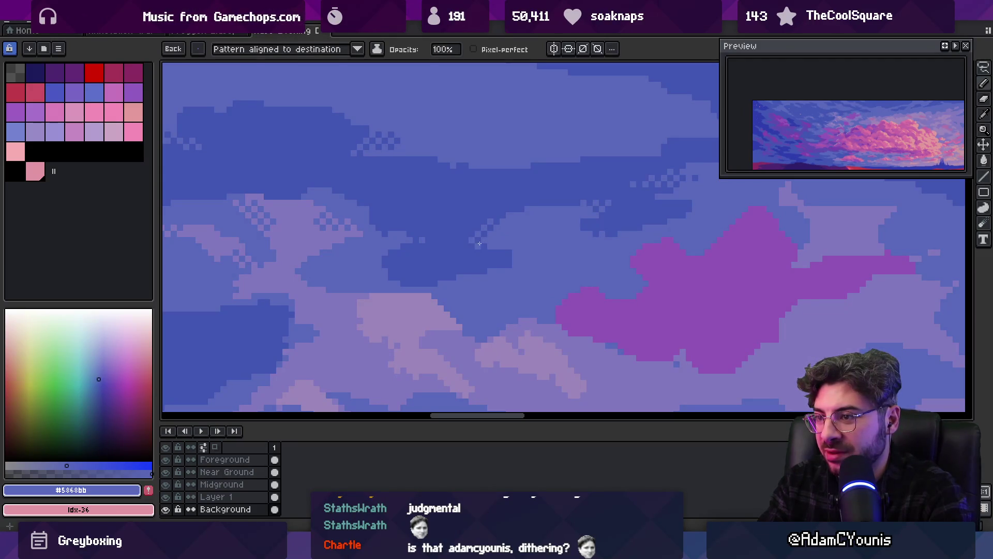
key(i)
scroll(517, 203, down, 5)
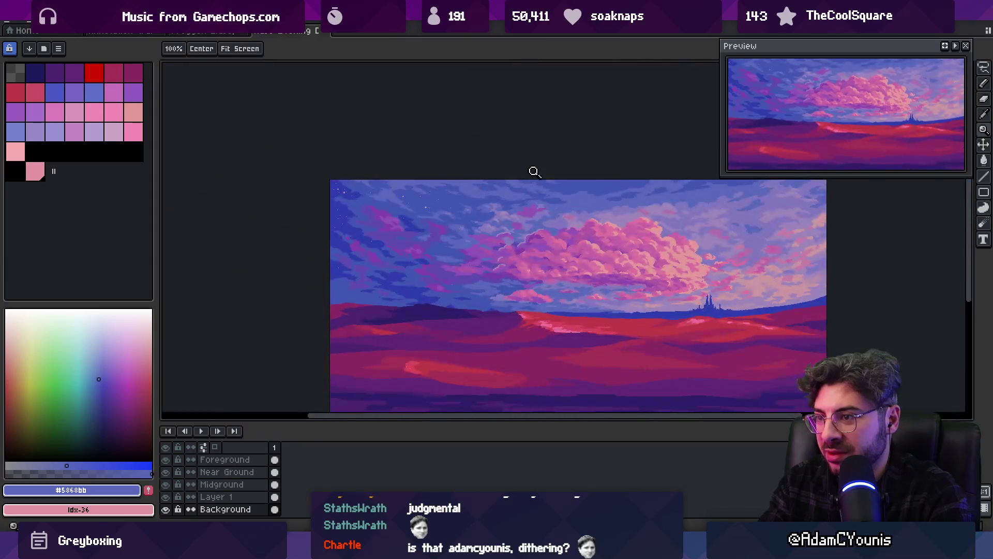
scroll(532, 171, up, 5)
key(b)
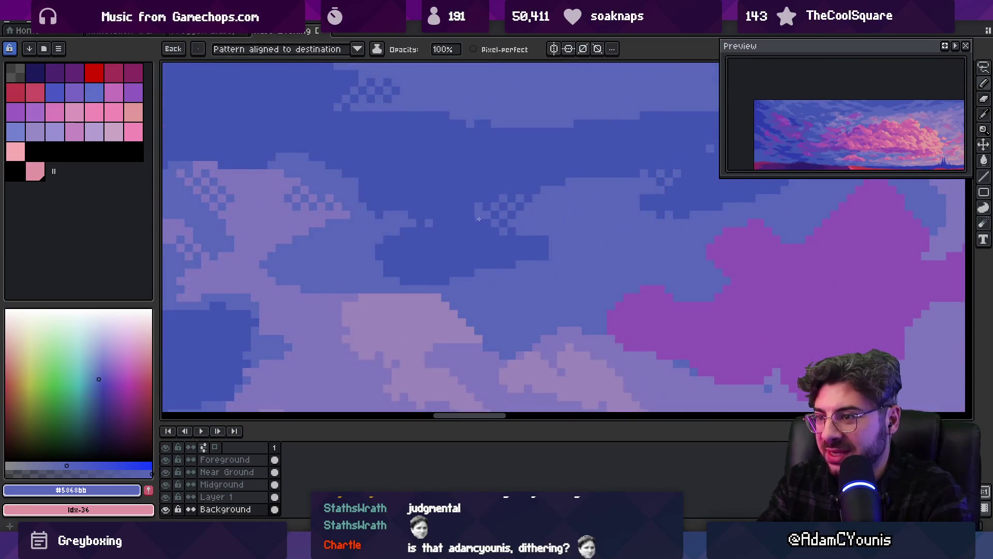
key(z)
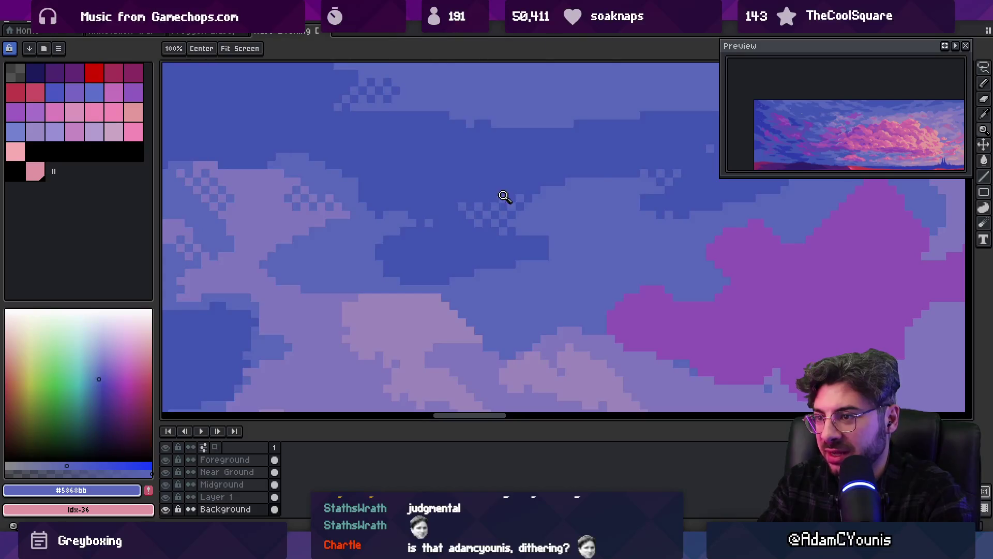
scroll(505, 200, down, 3)
scroll(517, 170, up, 5)
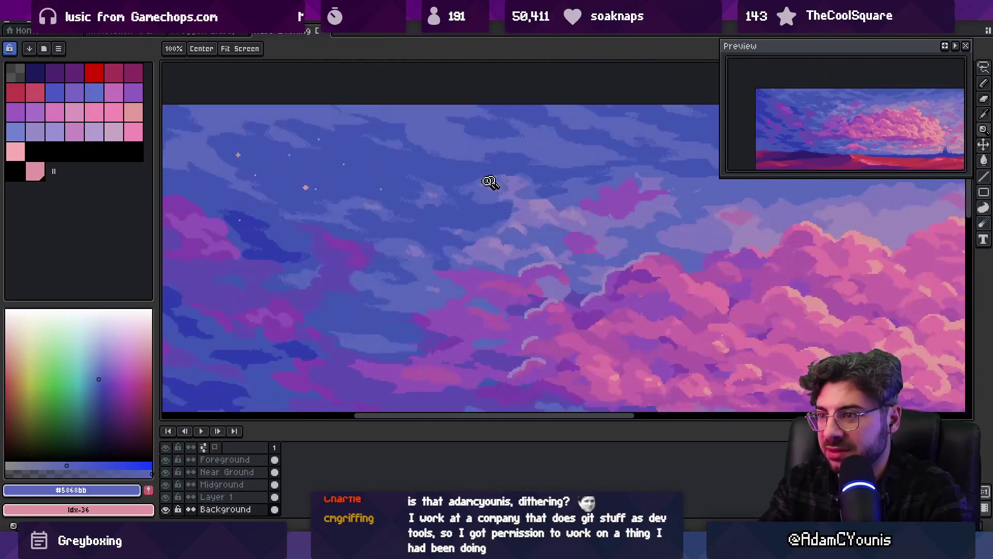
Dither the pale cloud edge, alternating mid blue #4156b4 and lighter blue #5868bb.
alt+click(493, 198)
key(b)
alt+click(477, 207)
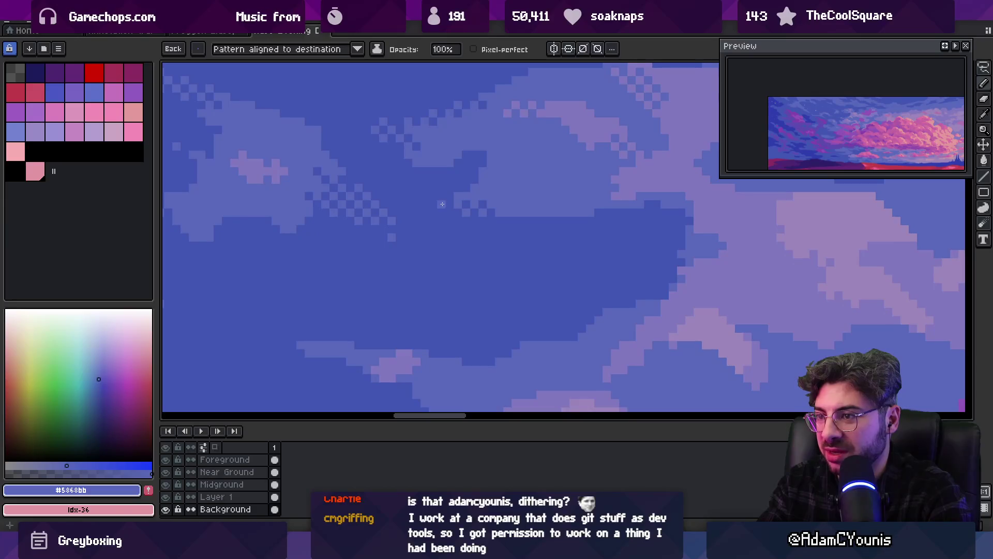
alt+click(460, 180)
key(z)
scroll(497, 182, down, 2)
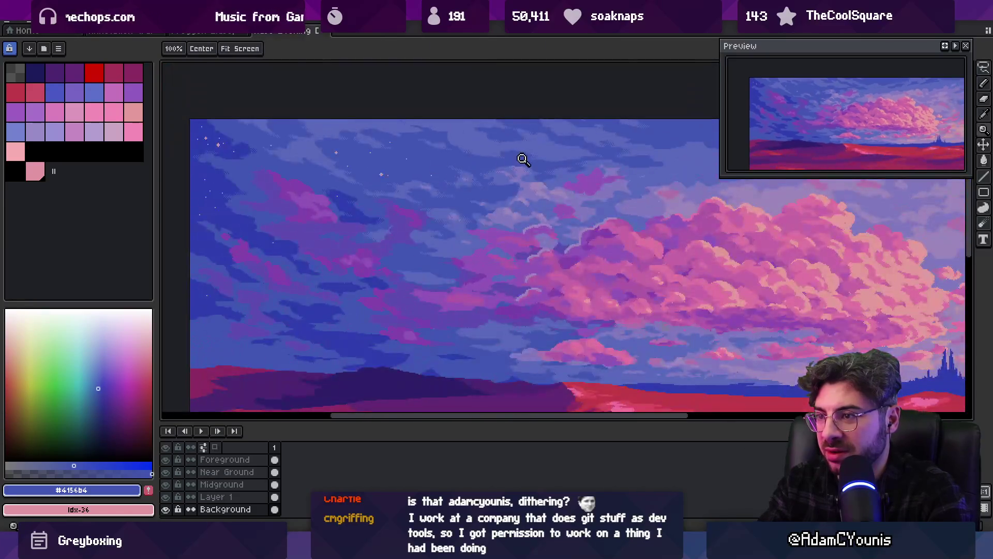
scroll(542, 150, up, 3)
key(b)
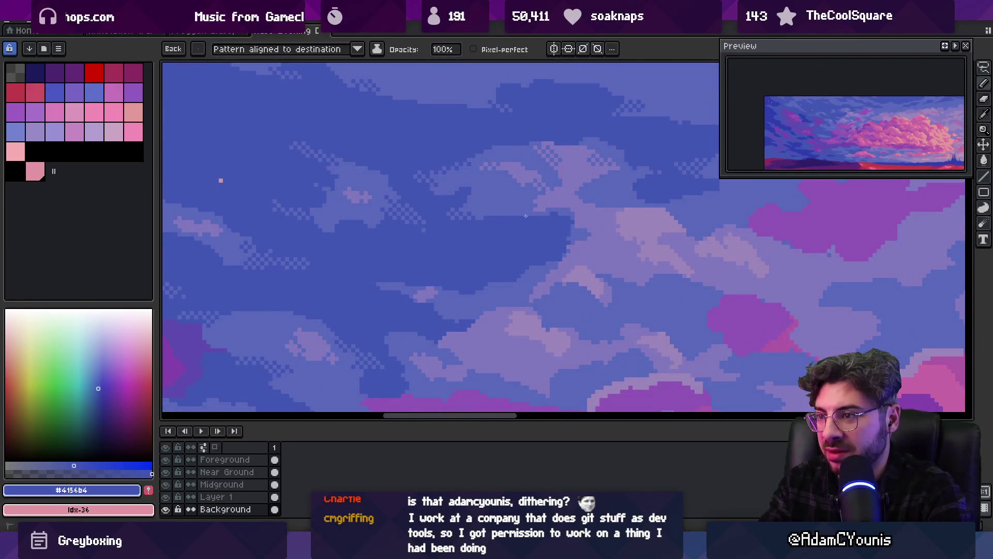
Extend the checker dither along more cloud wisps with #5868bb and #4156b4.
alt+click(491, 195)
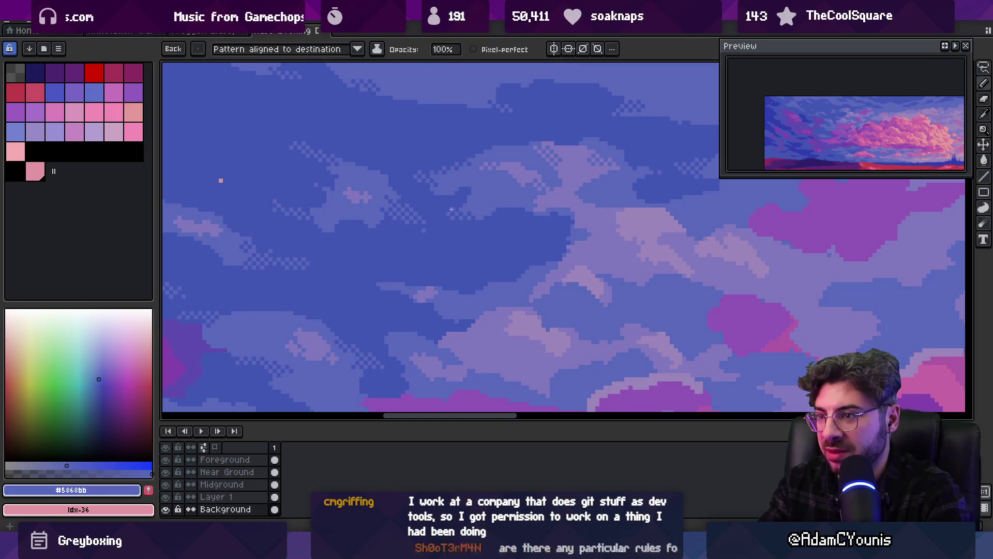
scroll(450, 181, up, 1)
alt+click(468, 147)
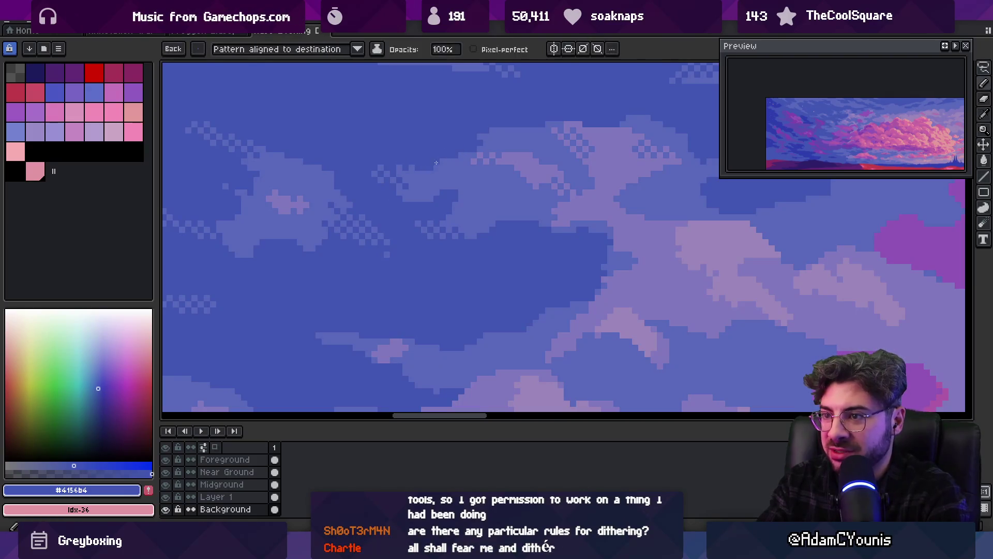
alt+click(437, 215)
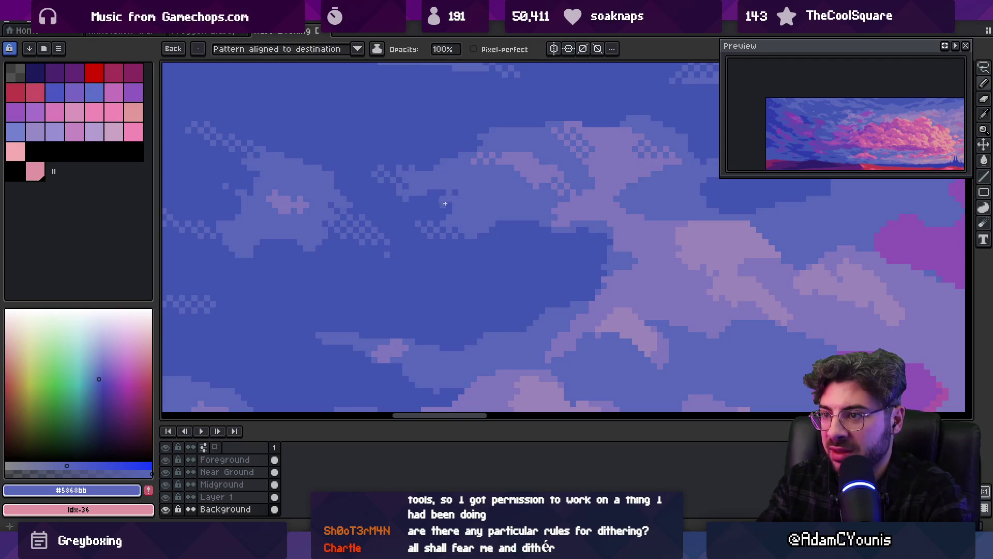
alt+click(445, 203)
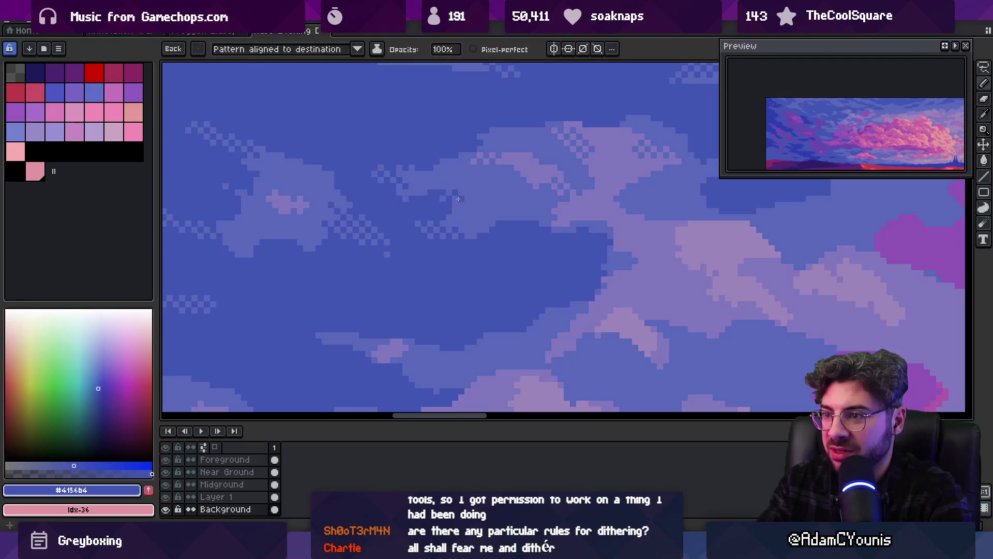
Bring the upper sky into view and dither it with #5866bb and #4154b4.
key(z)
scroll(450, 192, down, 3)
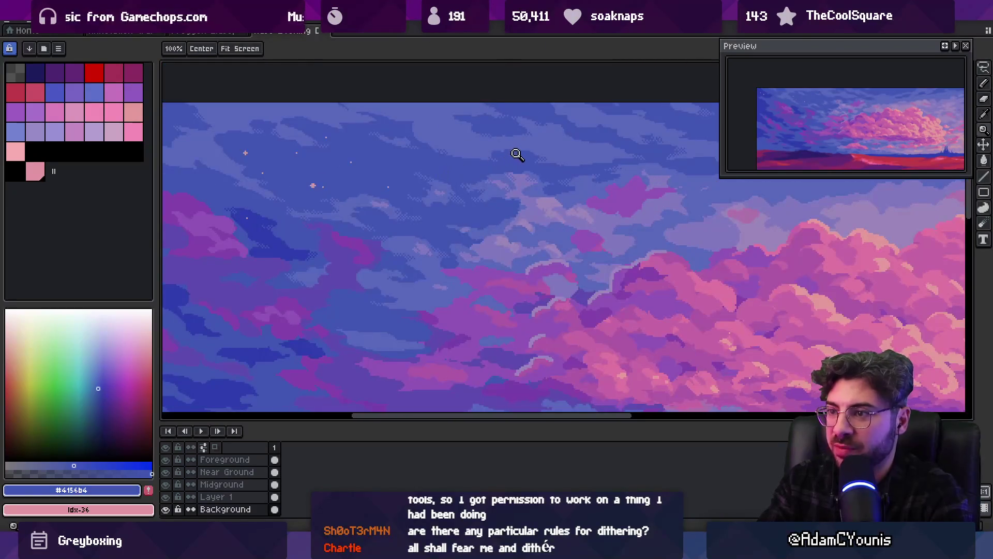
mouse_move(438, 198)
mouse_down()
mouse_move(438, 222)
mouse_move(430, 216)
mouse_up()
scroll(371, 161, up, 1)
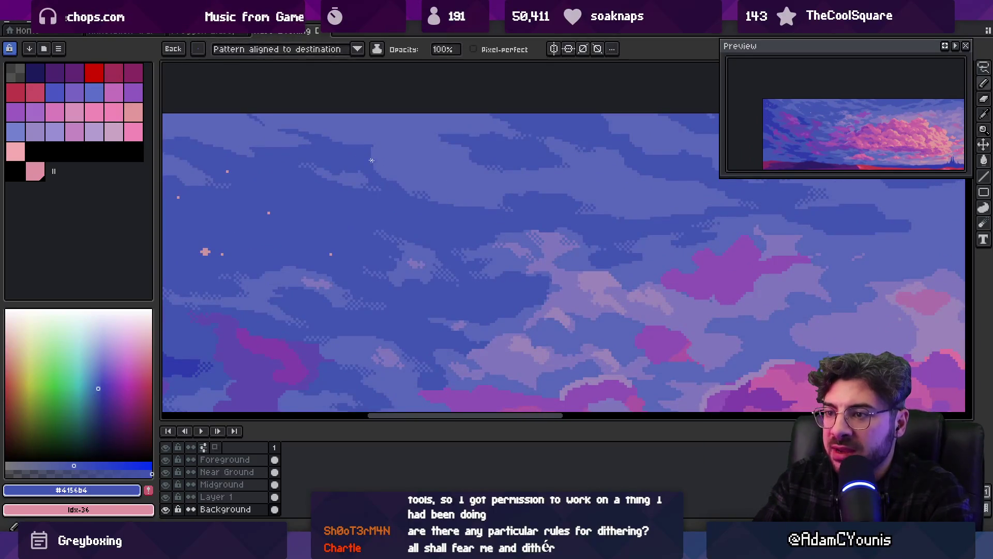
alt+click(396, 148)
alt+click(395, 153)
scroll(378, 160, up, 3)
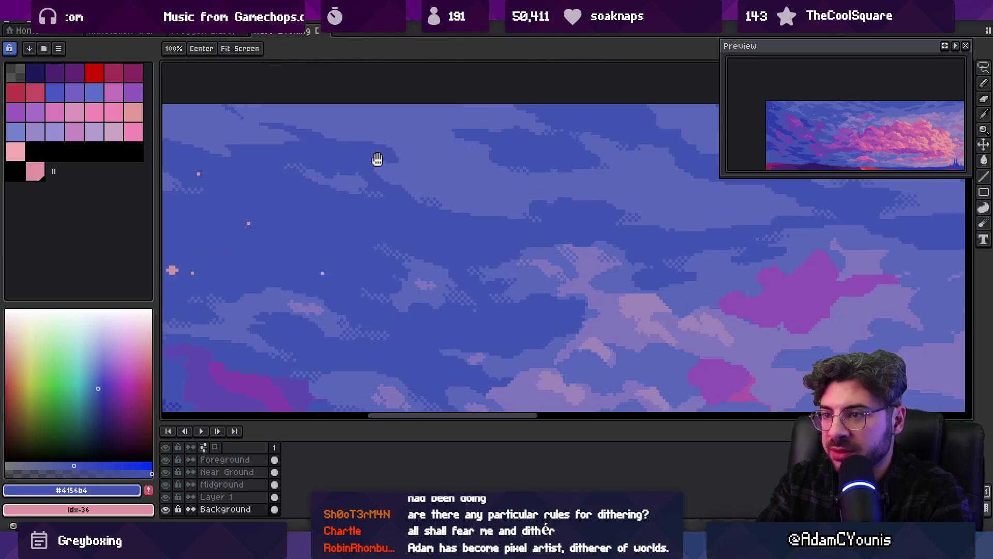
Redraw checker dither along the cloud edge and add light pixels to a lower patch.
alt+click(398, 197)
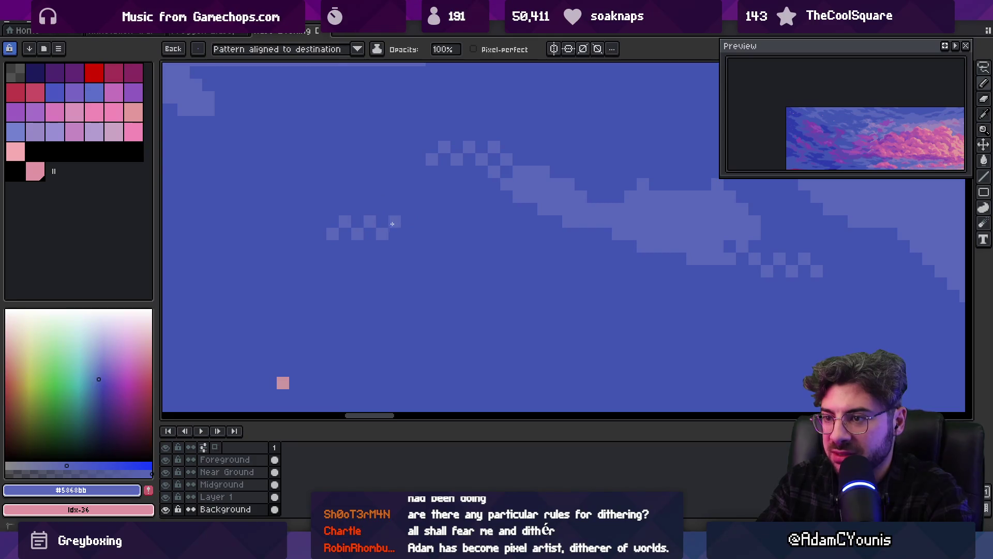
drag(413, 226, 405, 234)
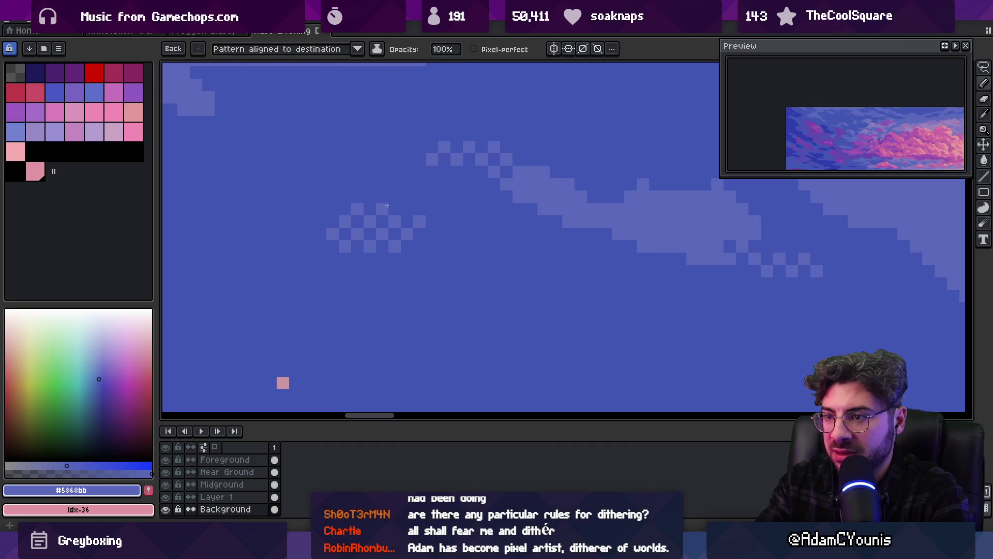
scroll(425, 214, down, 3)
scroll(448, 215, up, 3)
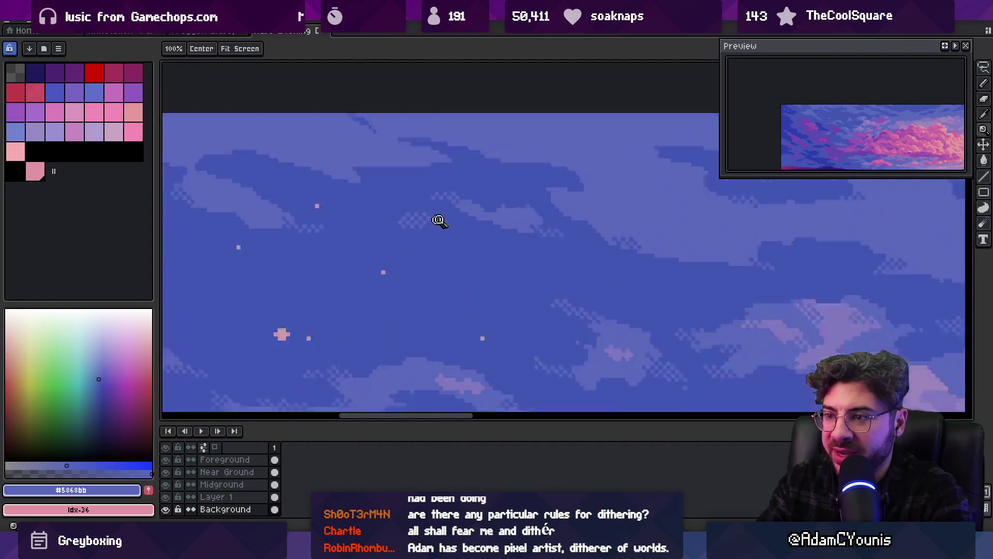
key(alt)
alt+click(406, 250)
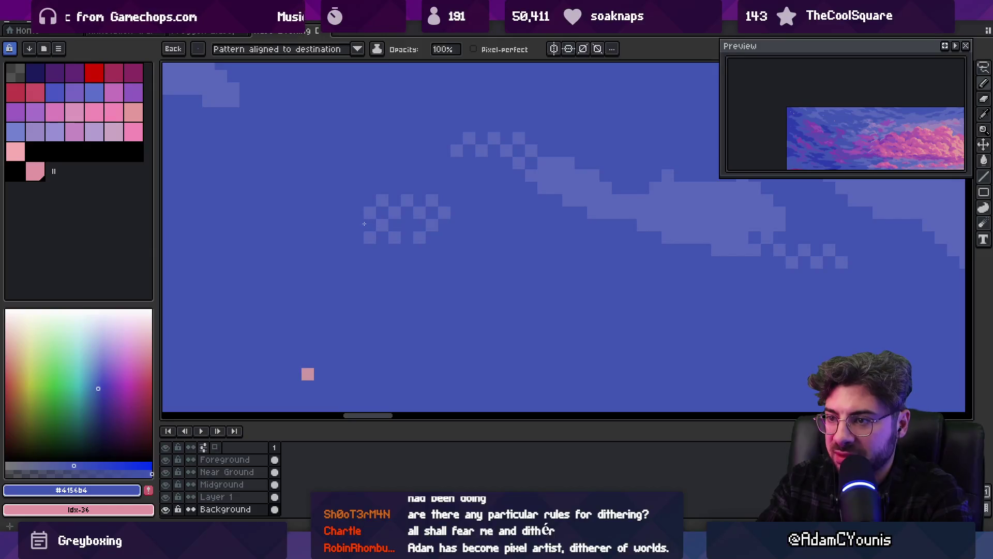
alt+click(432, 225)
click(457, 225)
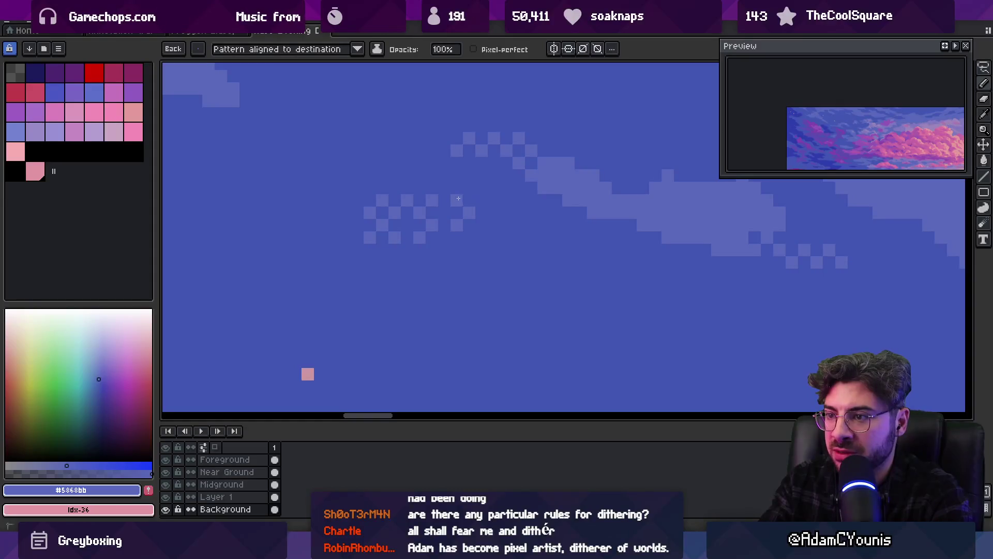
click(468, 237)
scroll(472, 215, down, 3)
scroll(483, 197, up, 4)
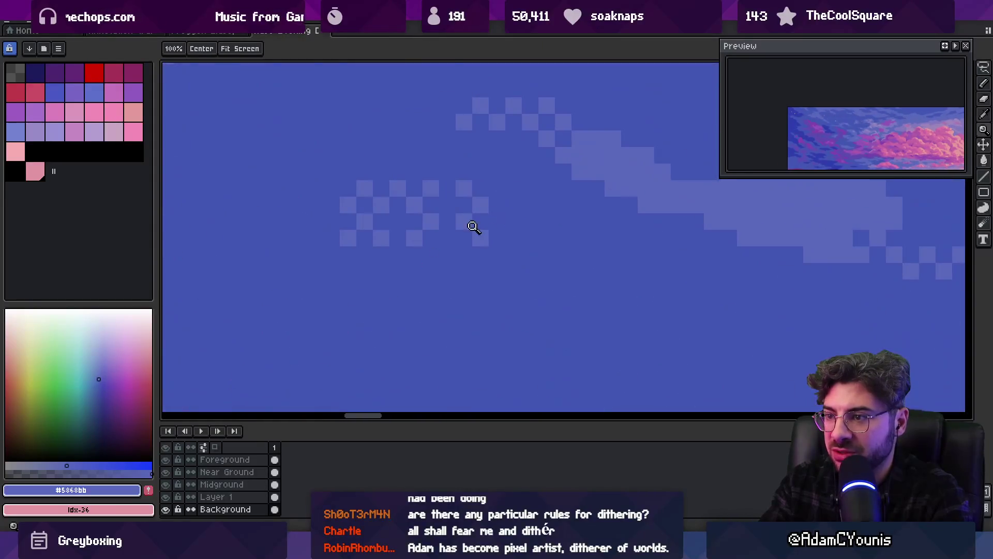
alt+click(371, 233)
Undo the stray lower dither patch and zoom out to check the scene.
key(ctrl+z)
key(ctrl+z)
key(ctrl+z)
key(ctrl+y)
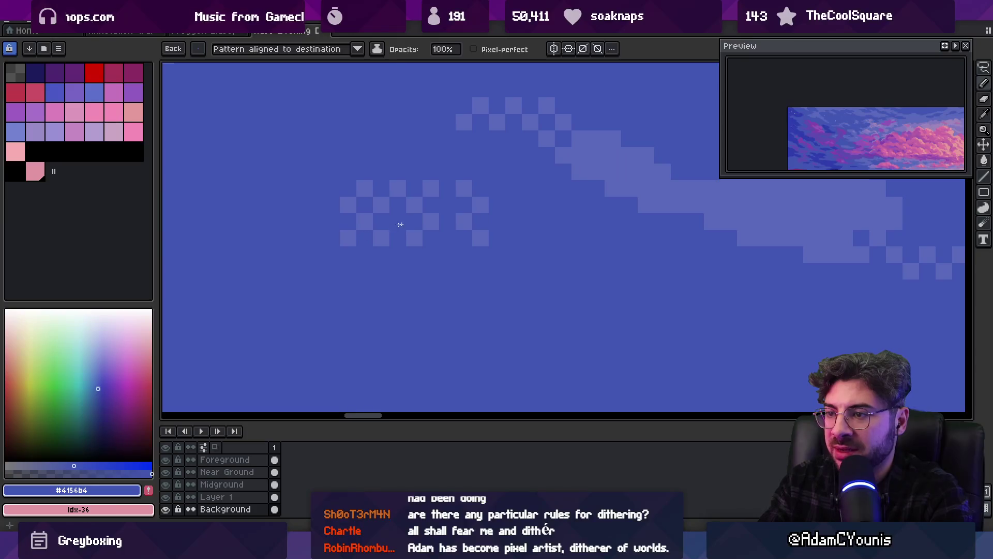
key(ctrl+z)
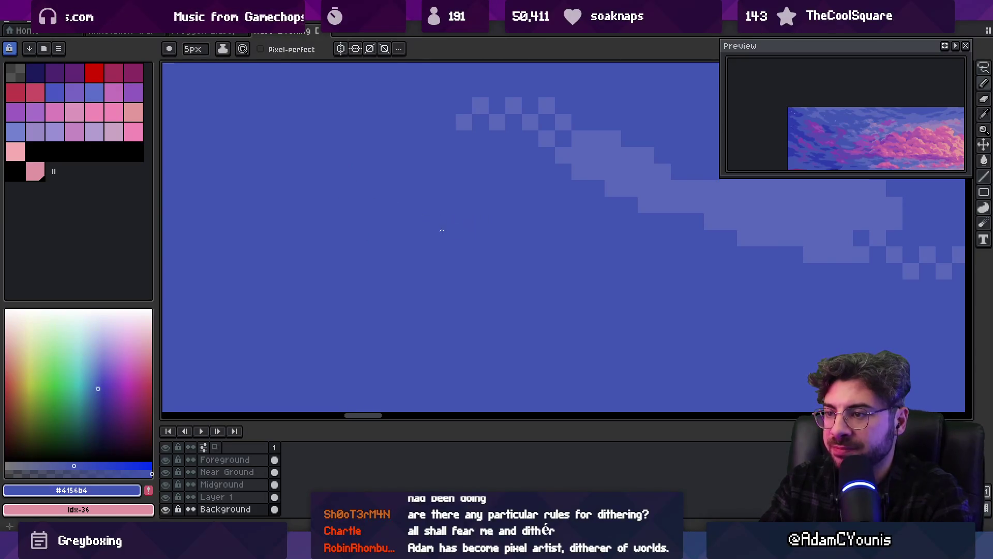
scroll(439, 226, down, 5)
scroll(461, 233, down, 2)
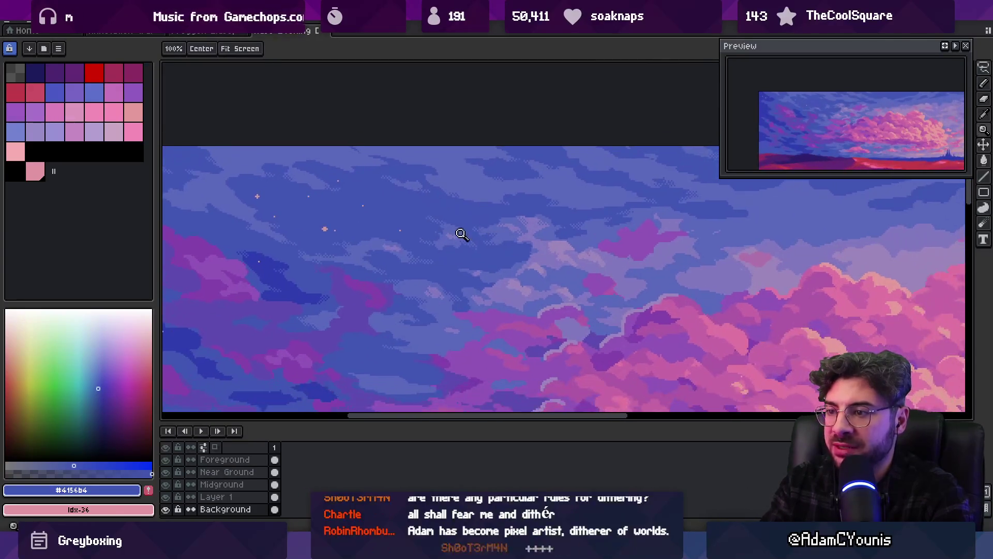
scroll(459, 200, up, 1)
scroll(445, 210, down, 3)
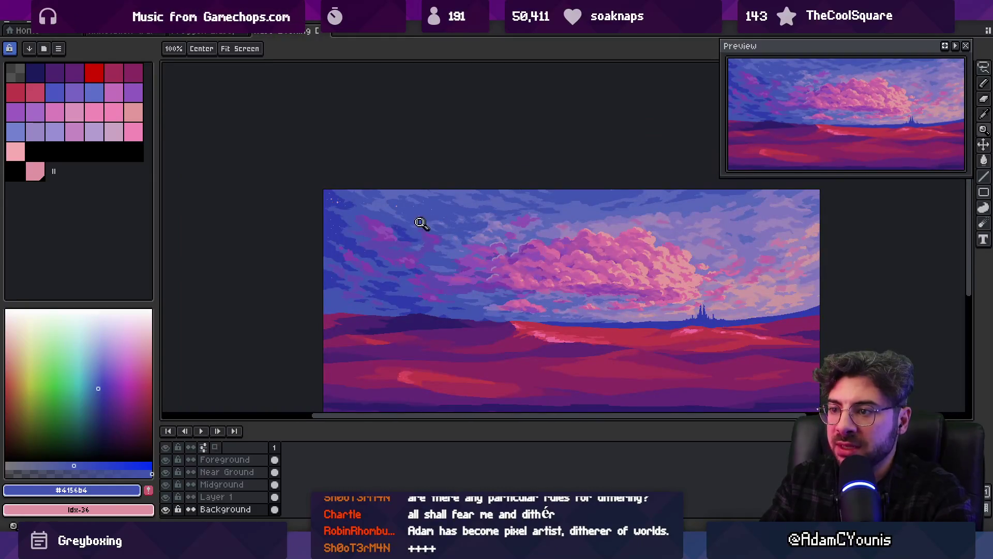
scroll(421, 223, up, 3)
key(m)
scroll(363, 213, down, 3)
key(z)
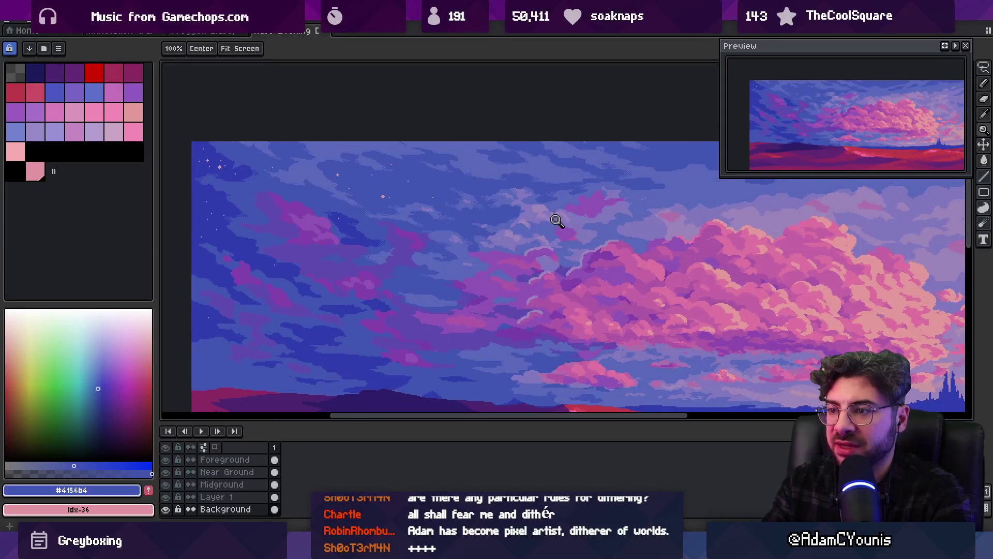
scroll(433, 218, up, 3)
key(m)
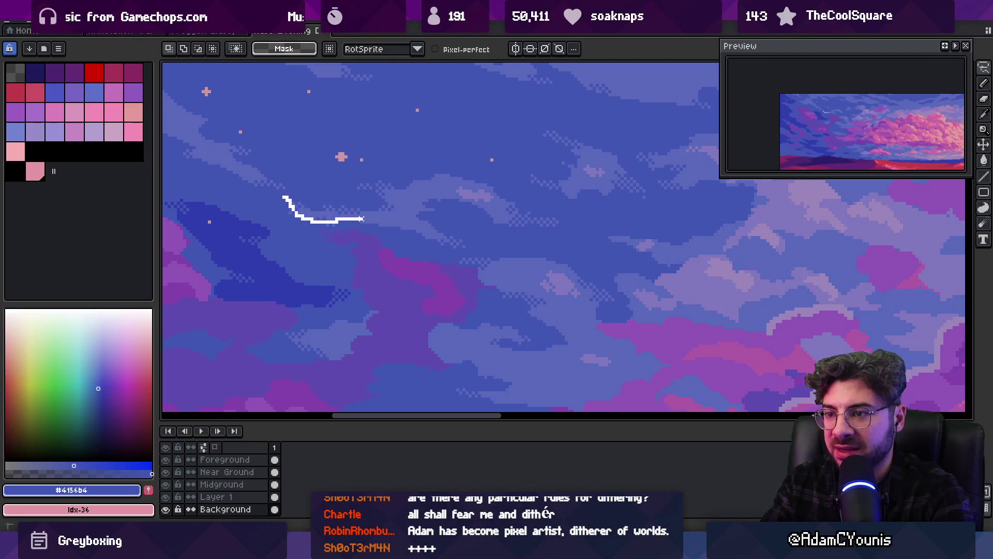
key(z)
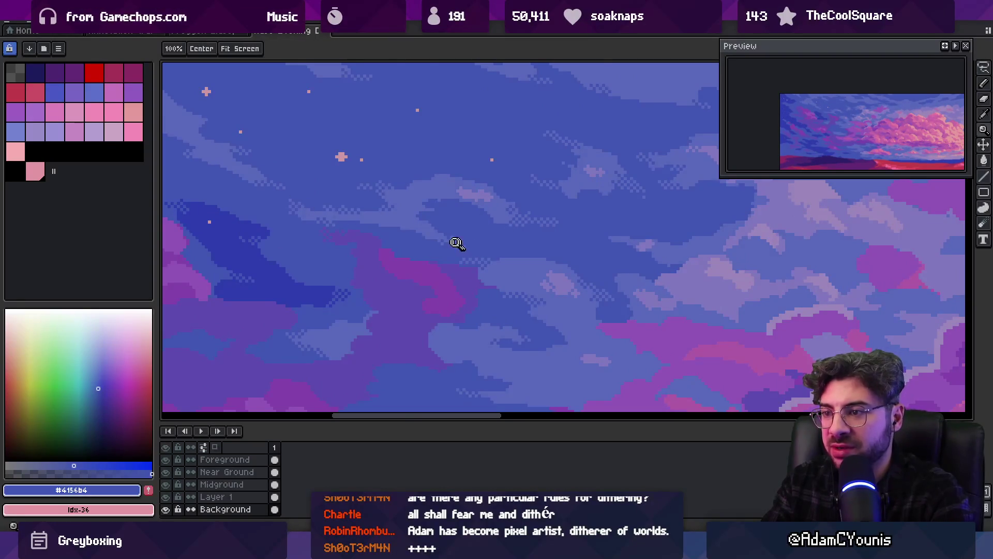
Lasso the checkered dither on the cloud edge and shift it one pixel left.
scroll(455, 243, up, 3)
key(q)
mouse_move(432, 194)
mouse_down()
mouse_move(409, 237)
mouse_move(496, 202)
mouse_move(476, 243)
mouse_move(458, 250)
mouse_up()
key(ctrl+d)
key(g)
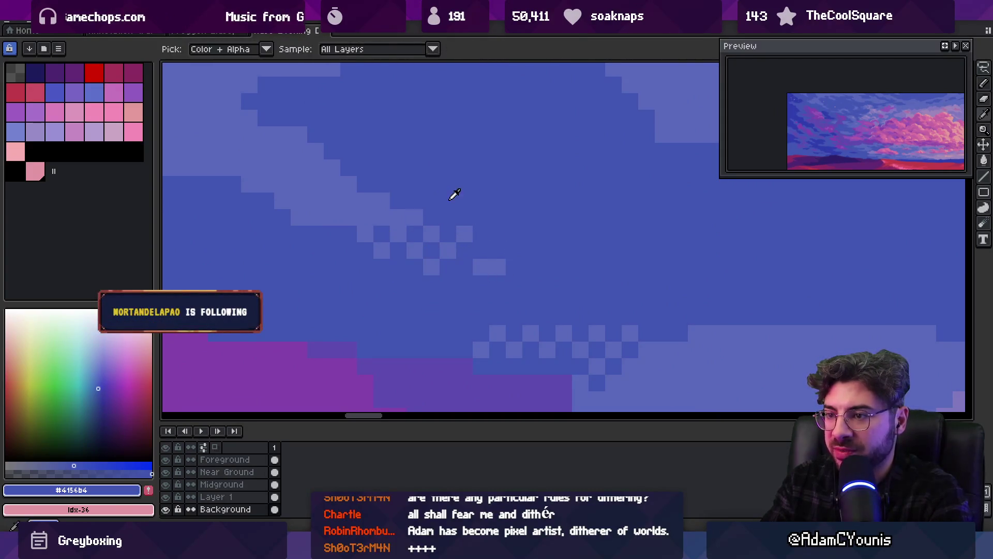
key(b)
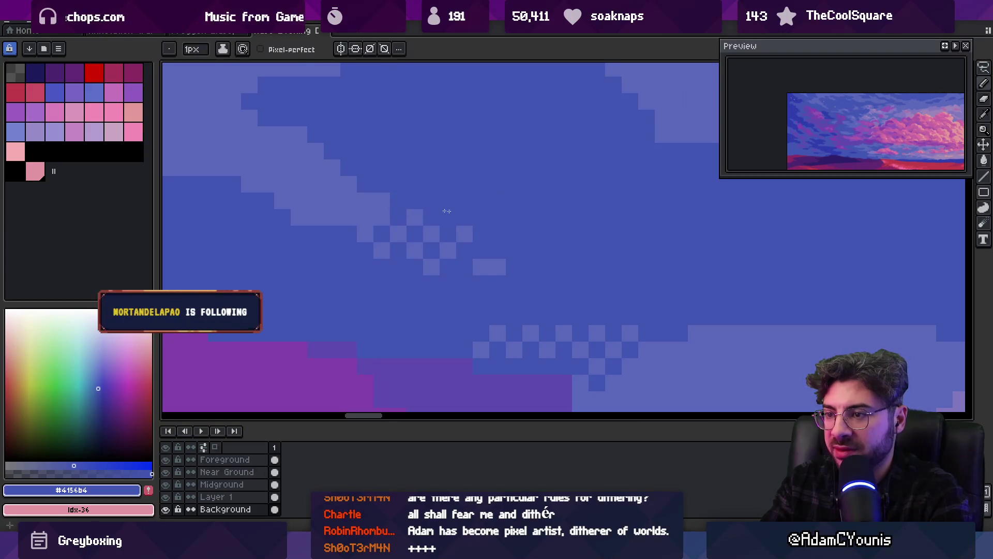
Retouch the shifted dither pixels using the lighter cloud blue and darker sky blue.
alt+click(487, 264)
click(465, 267)
alt+click(482, 258)
click(481, 266)
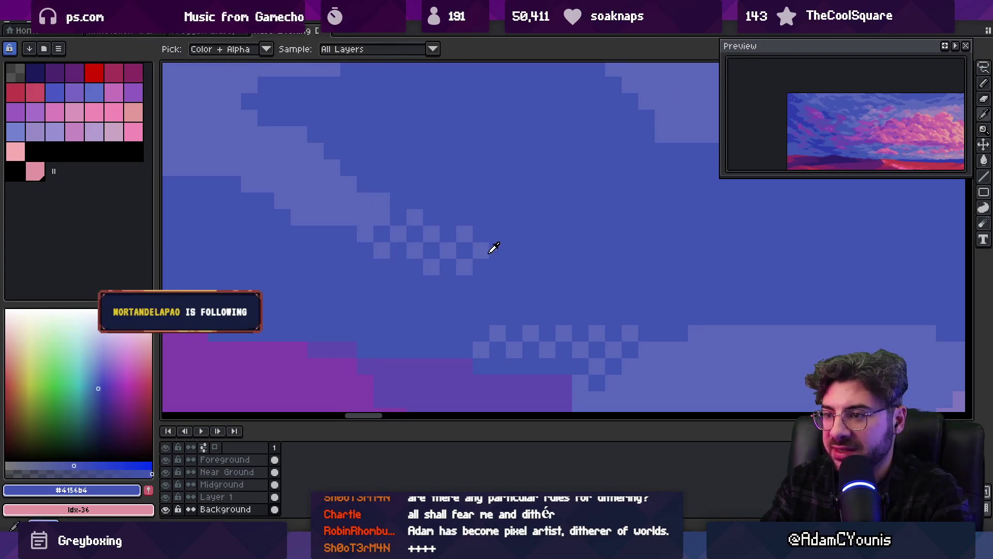
key(z)
scroll(512, 217, down, 5)
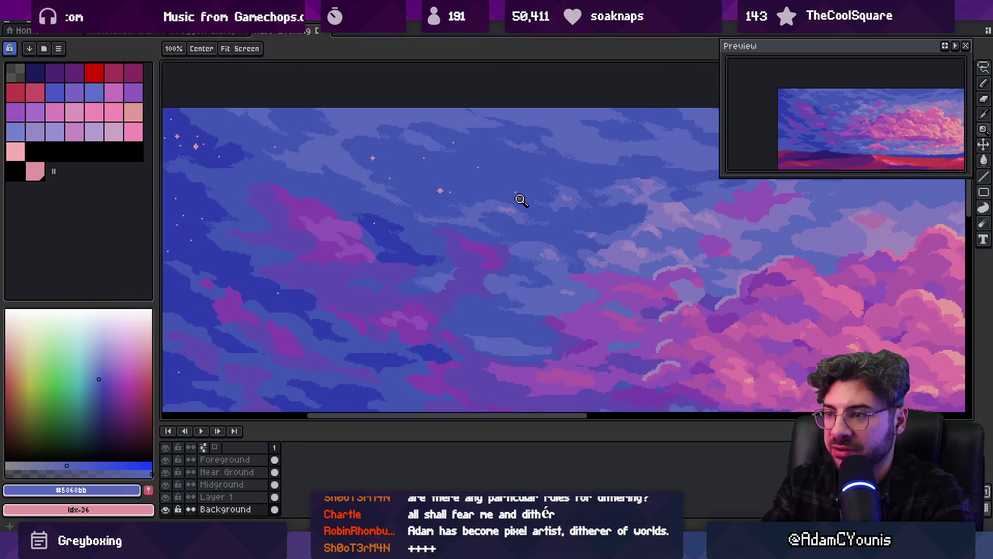
scroll(517, 212, down, 2)
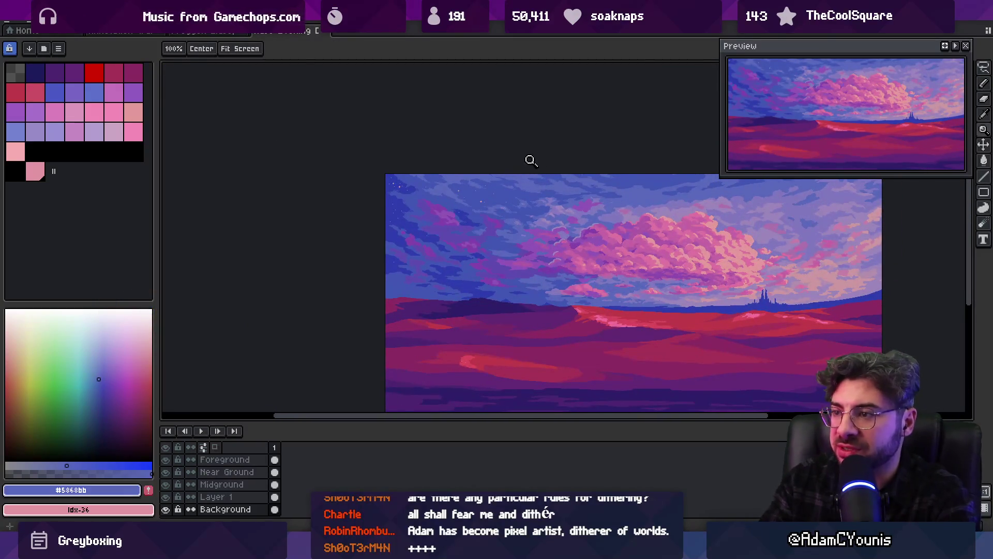
scroll(506, 227, up, 3)
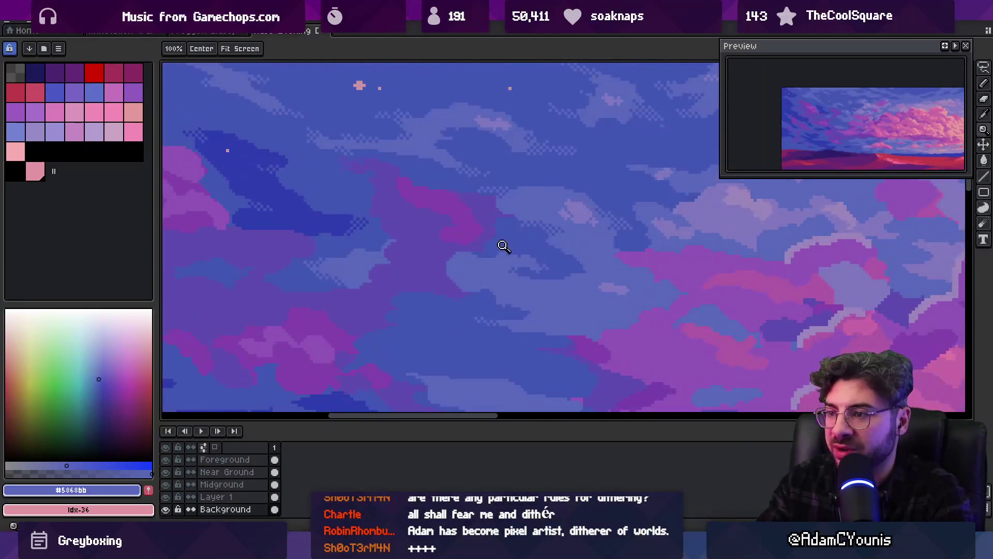
scroll(492, 243, down, 3)
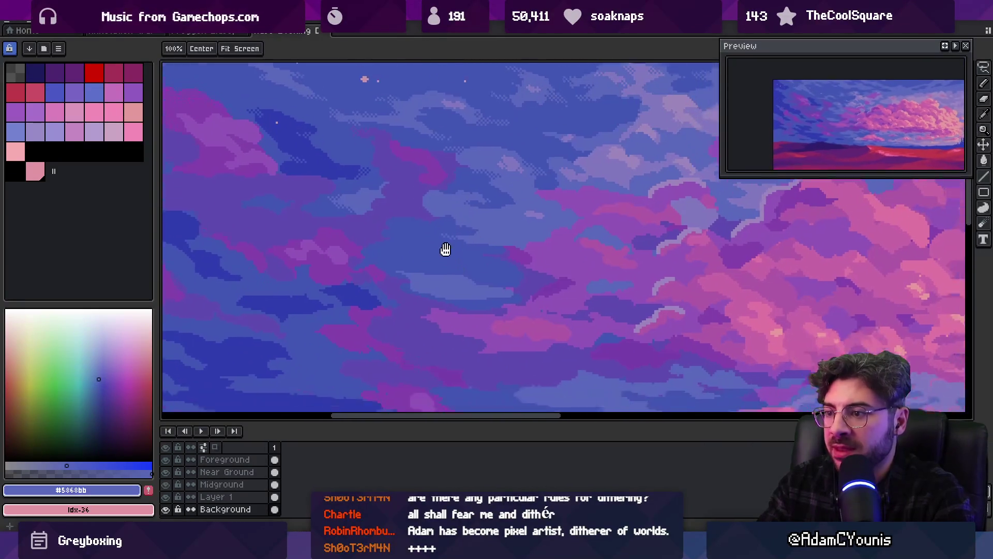
scroll(435, 247, up, 2)
alt+click(481, 215)
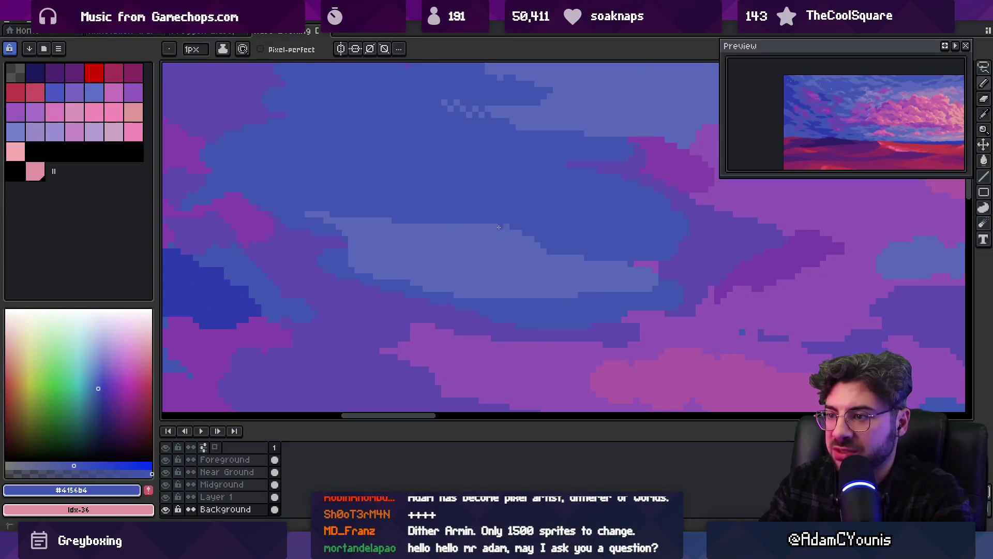
Paint alternating light cloud-blue and dark sky-blue checker pixels along the cloud's top edge.
scroll(487, 225, up, 2)
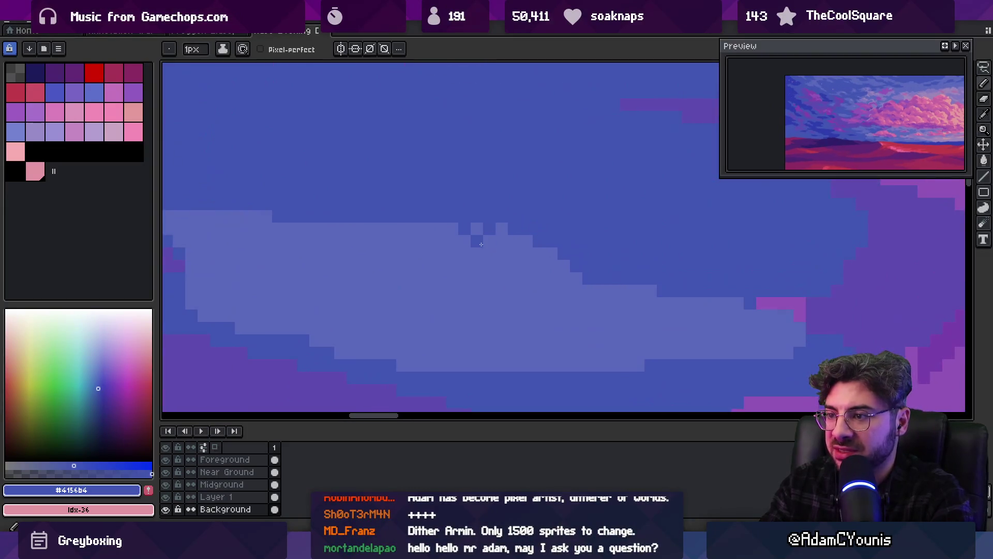
key(alt)
alt+click(528, 248)
click(526, 228)
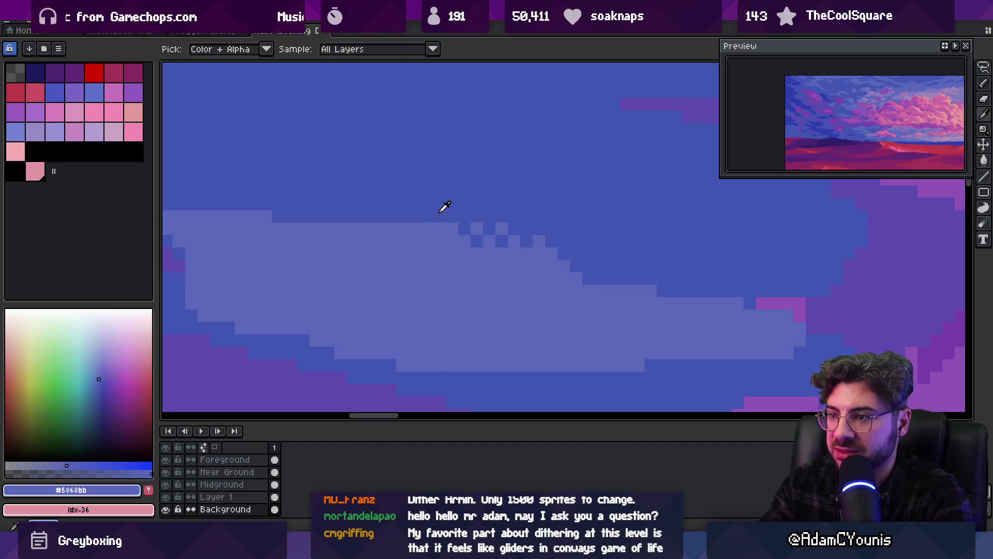
alt+click(443, 217)
click(439, 228)
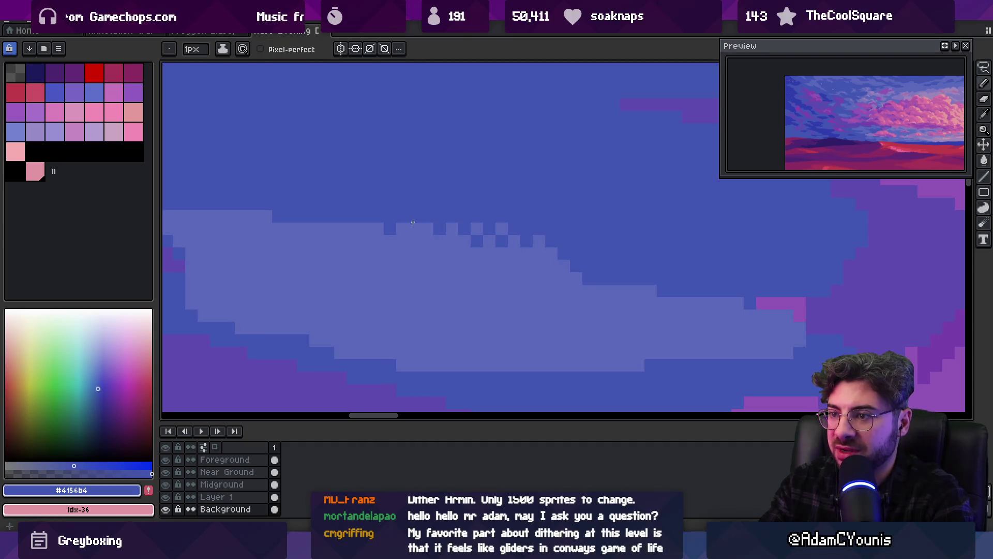
scroll(448, 184, down, 4)
scroll(523, 209, up, 3)
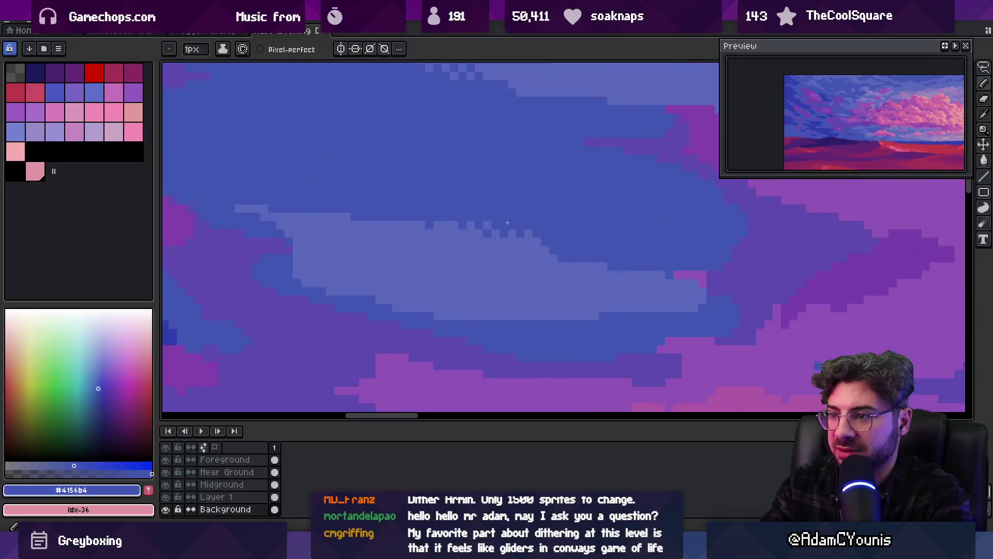
scroll(488, 193, down, 4)
scroll(497, 206, up, 5)
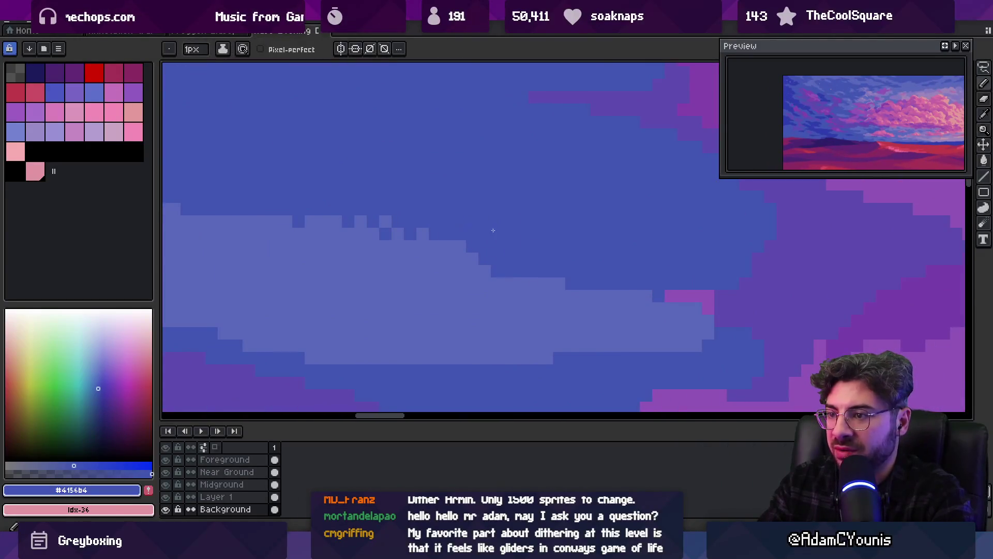
click(458, 249)
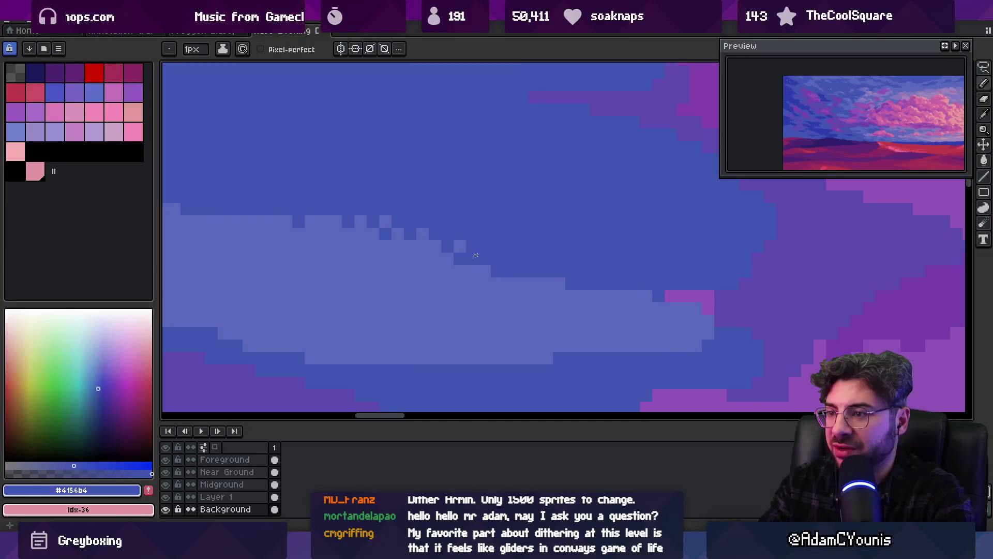
key(z)
click(476, 255)
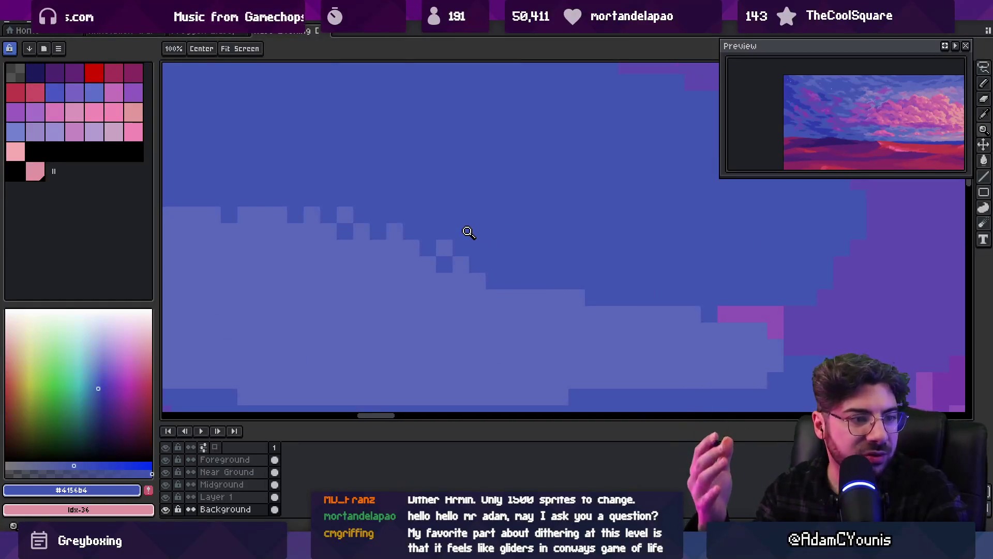
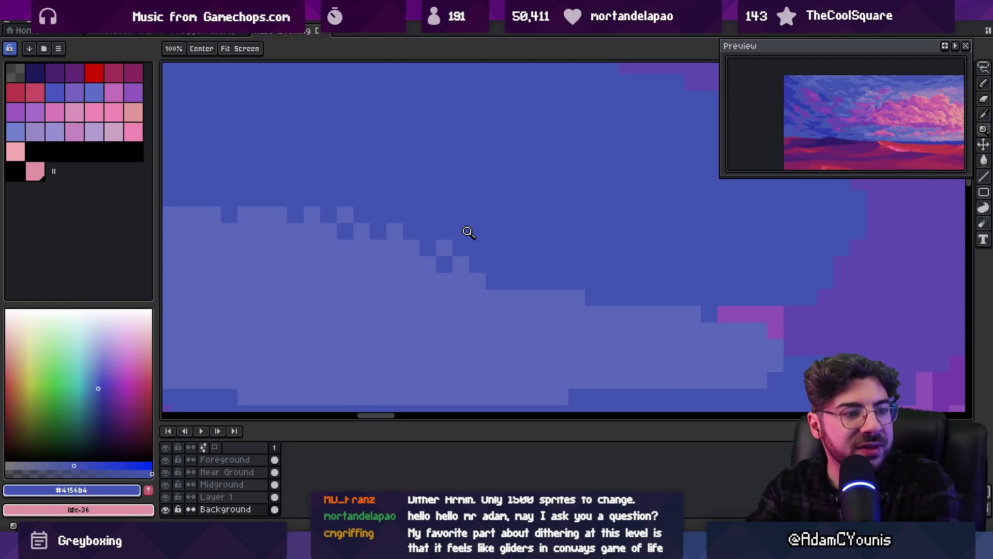
Sample the dark sky blue and place two dark-blue dither pixels on the cloud edge.
scroll(416, 176, down, 4)
scroll(483, 219, up, 5)
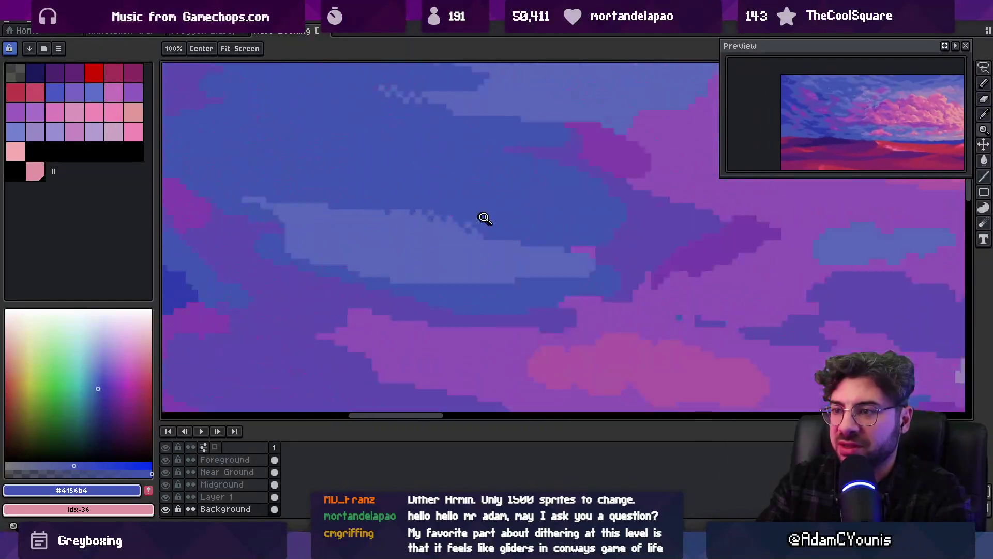
key(i)
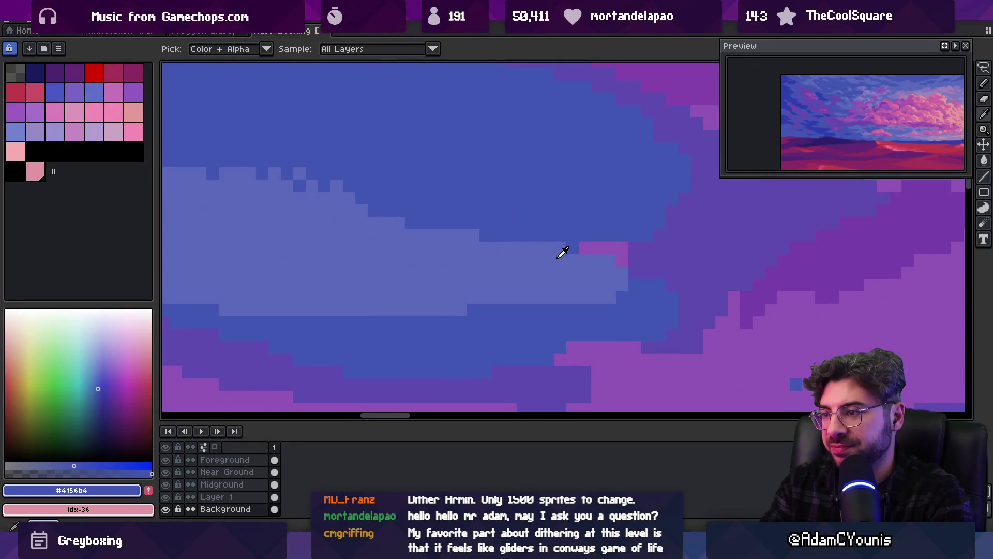
key(b)
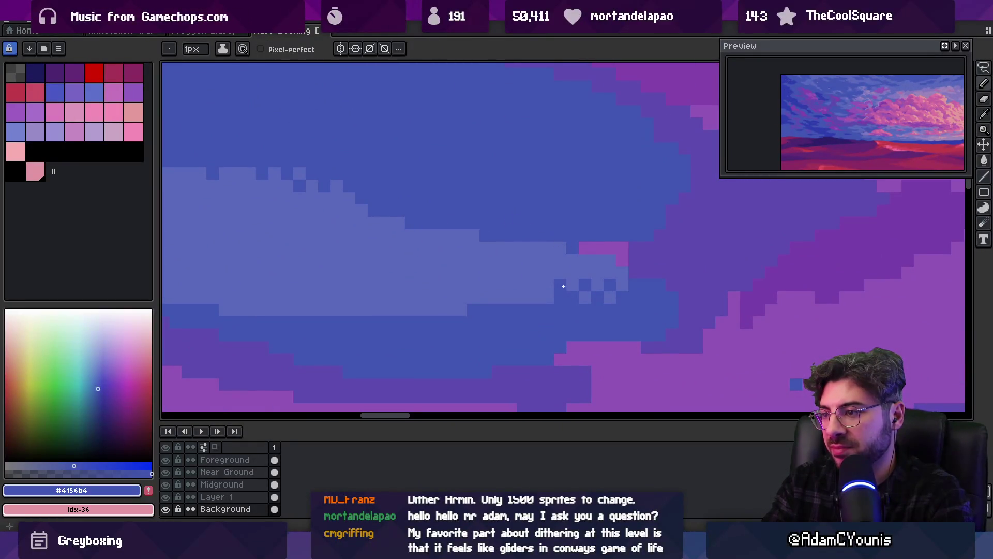
key(i)
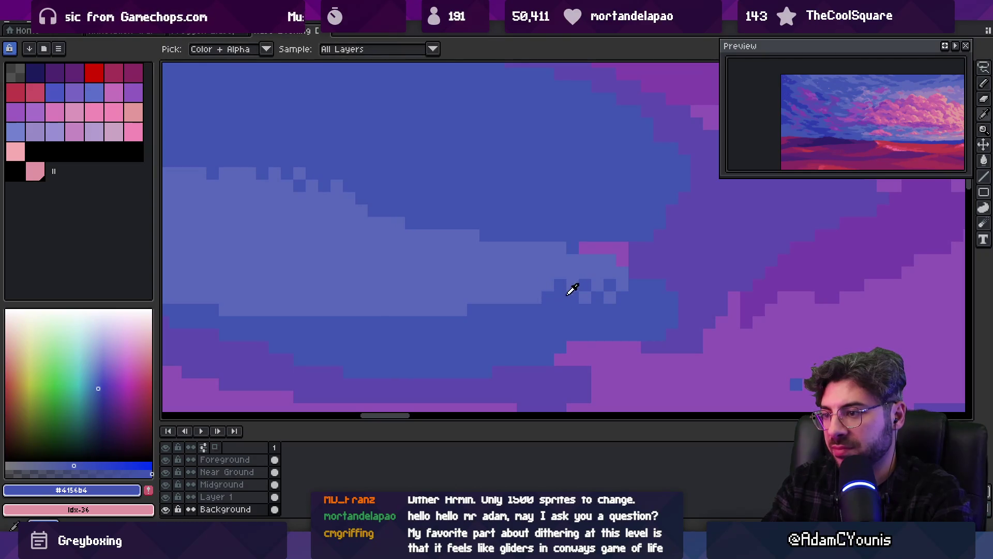
key(b)
click(548, 248)
click(522, 248)
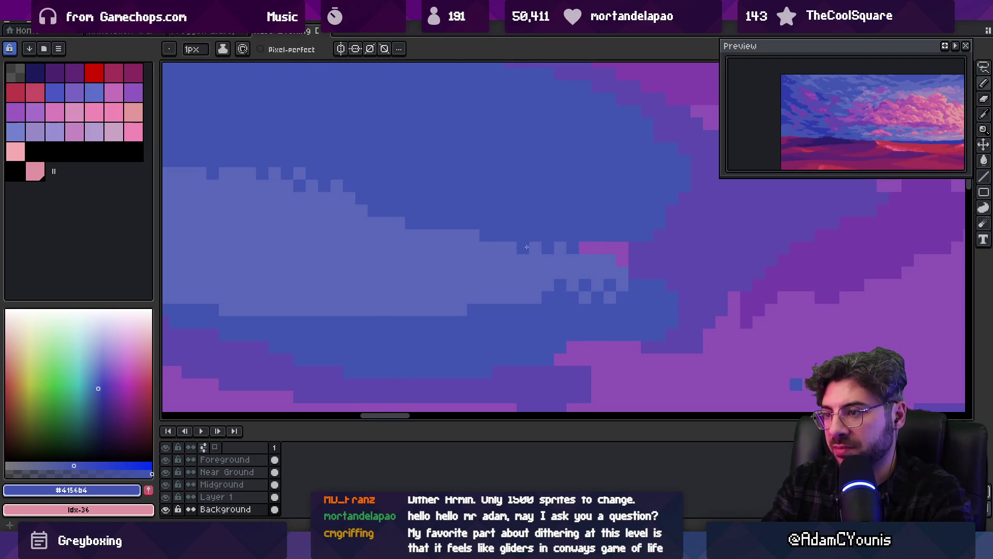
Zoom closer and checker-dither the cloud band edge with alternating #4156b4 and #5868bb pixels.
key(z)
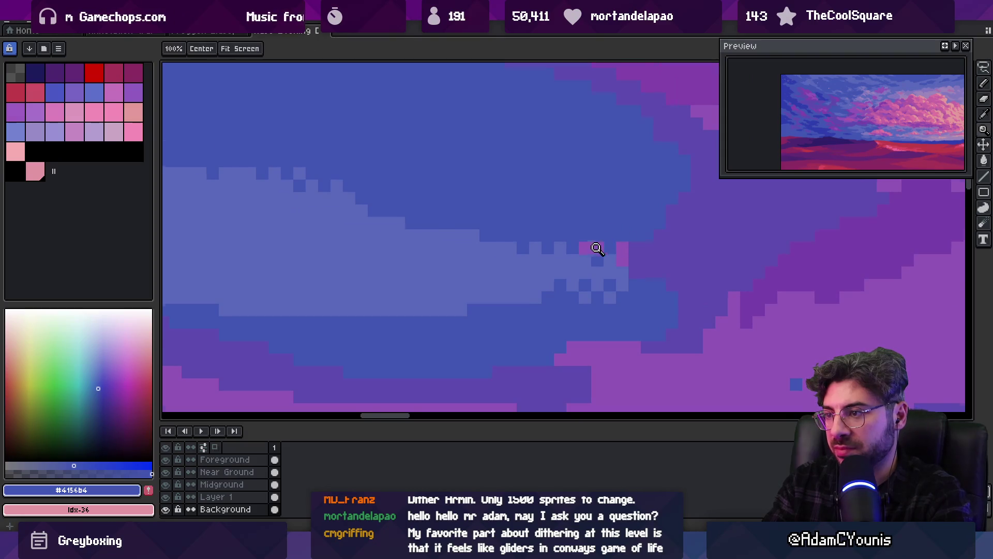
click(597, 249)
key(i)
key(b)
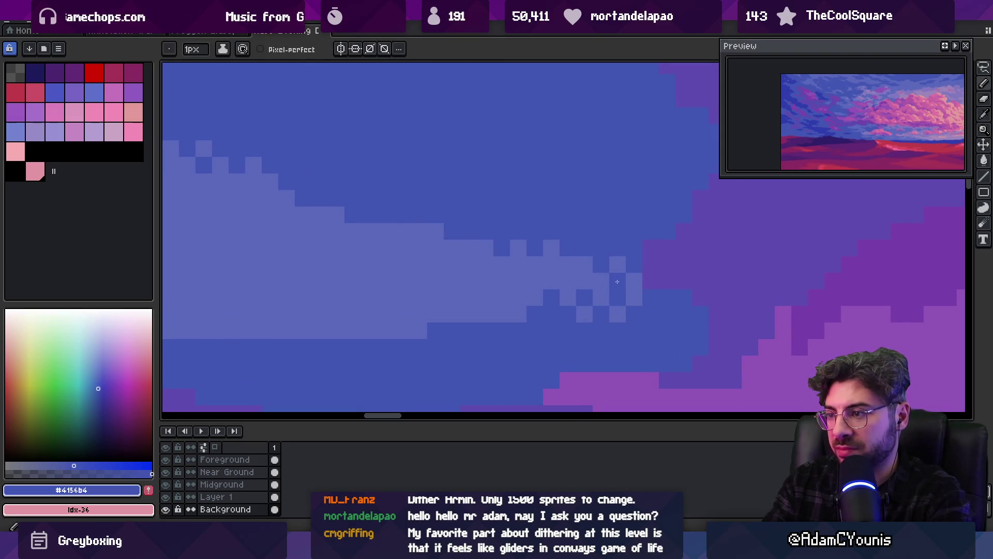
click(610, 264)
click(601, 281)
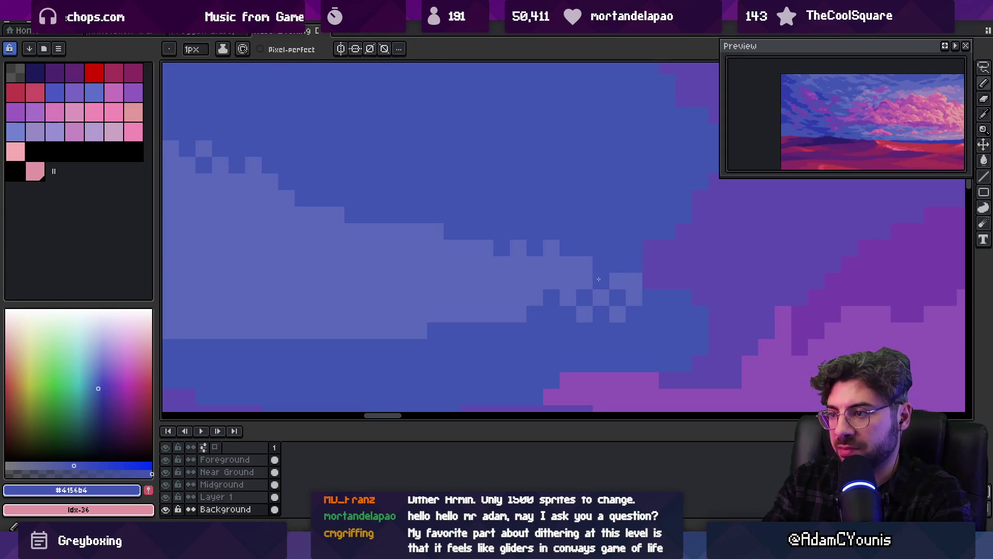
click(633, 281)
alt+click(618, 281)
click(667, 297)
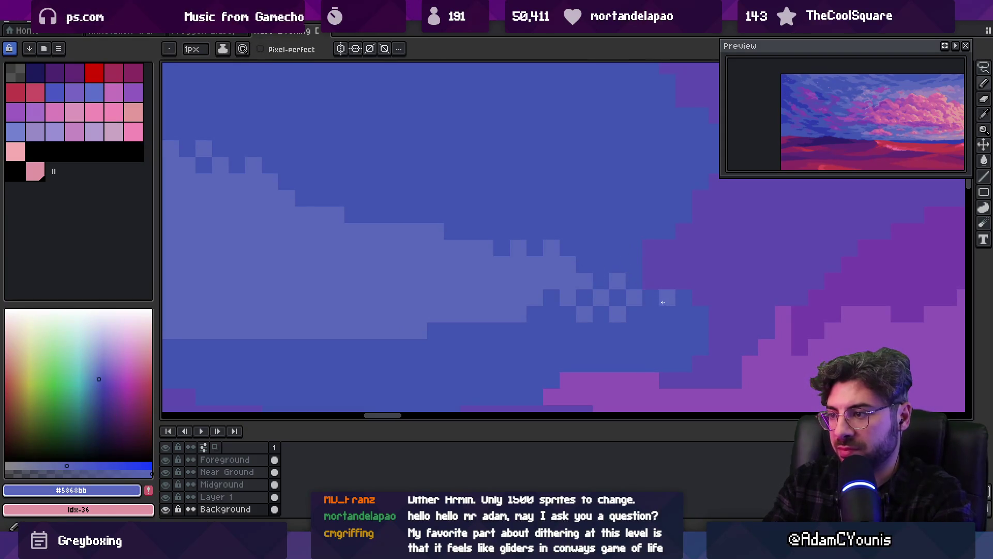
click(651, 314)
Zoom out and back in to review the dithered cloud band against the sky.
key(z)
scroll(581, 233, down, 3)
scroll(554, 273, up, 1)
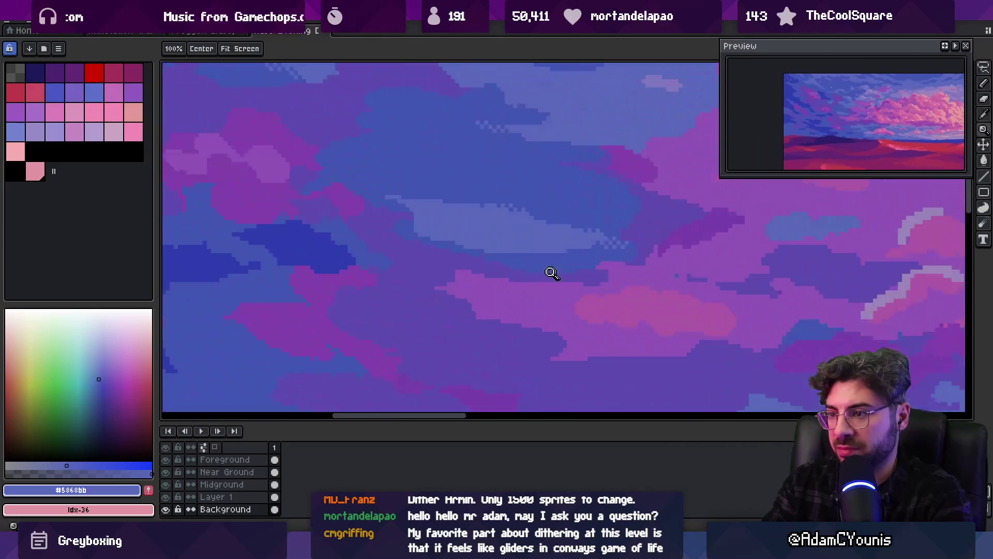
alt+click(532, 252)
key(b)
scroll(548, 254, up, 1)
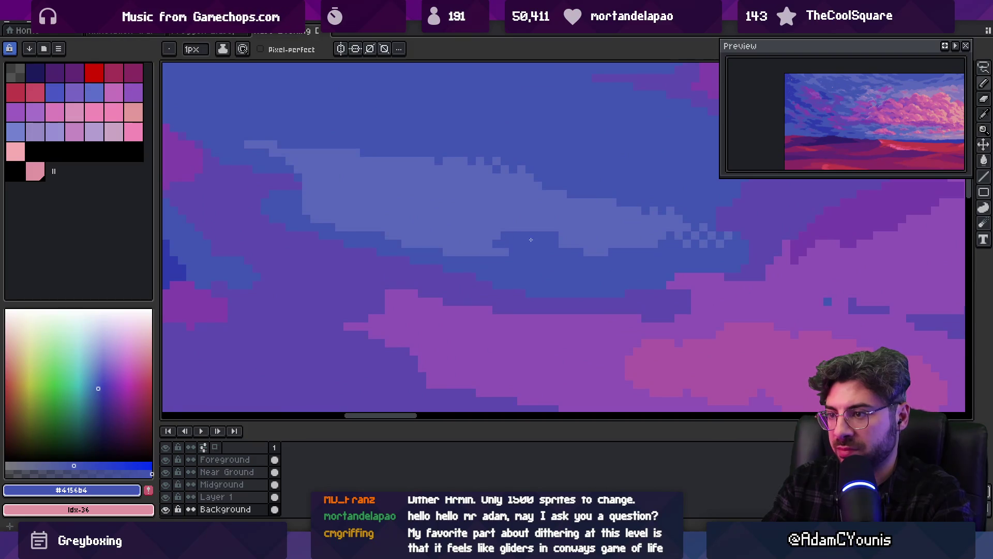
key(z)
scroll(564, 239, down, 2)
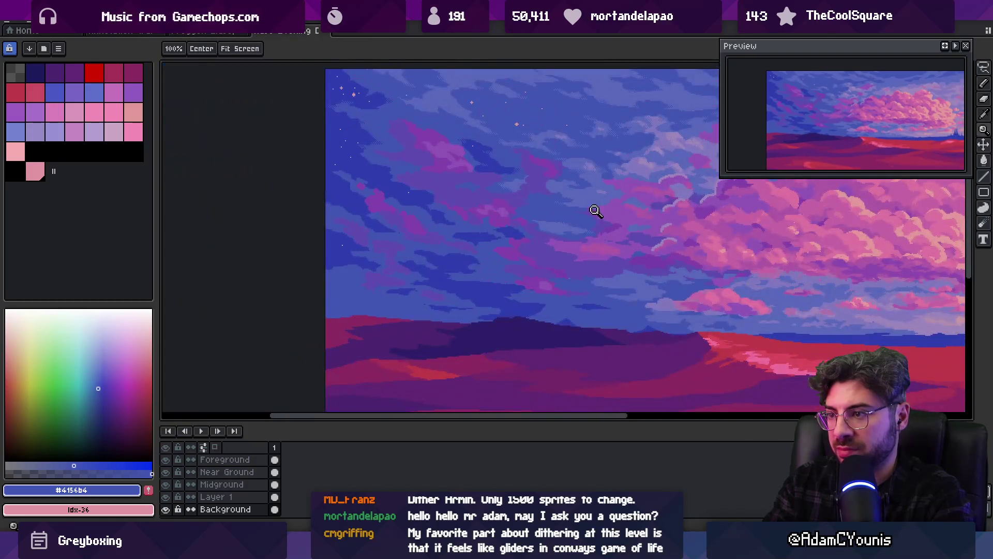
scroll(565, 239, up, 1)
scroll(565, 239, up, 1)
key(b)
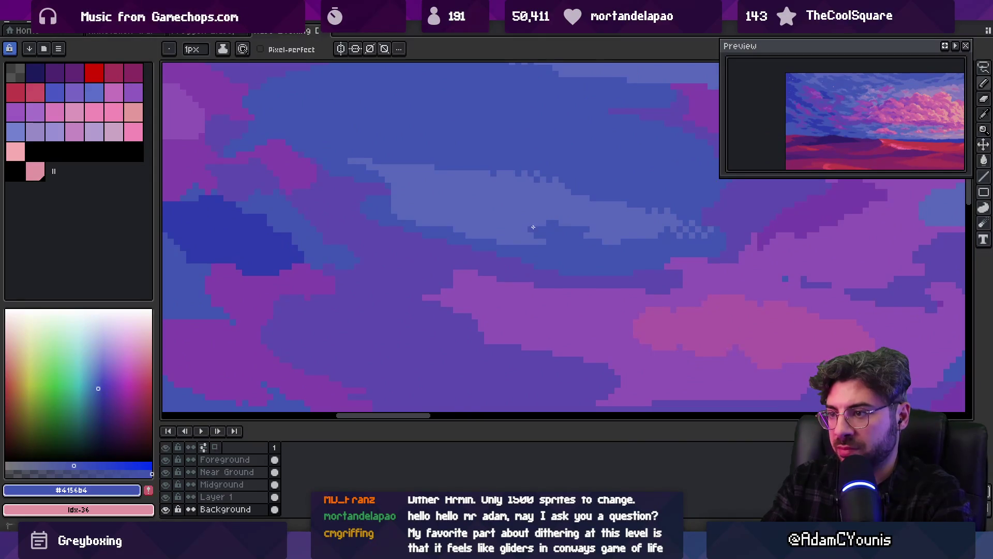
key(z)
scroll(522, 215, down, 3)
scroll(538, 208, up, 3)
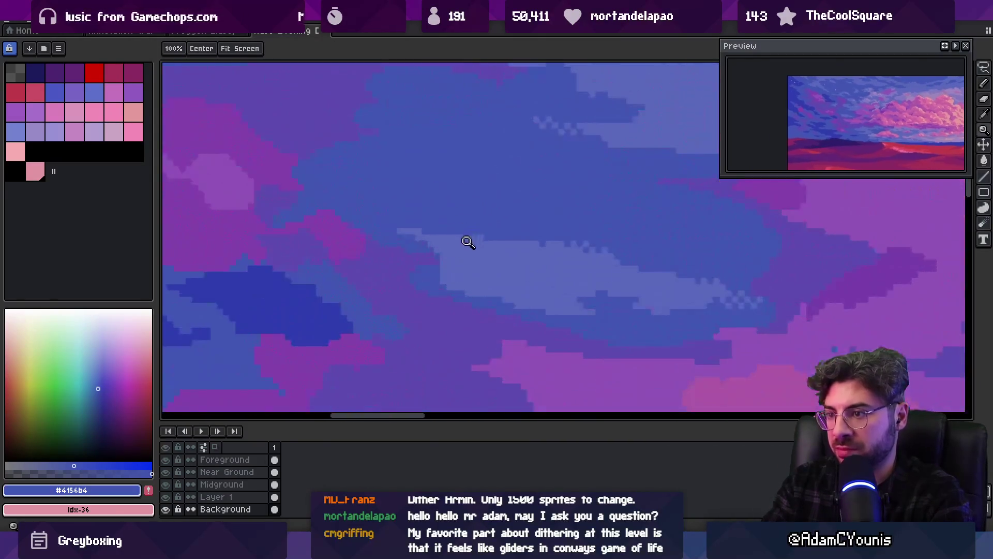
key(b)
Extend the dark and light blue checker dither along the cloud's upper-left edge.
alt+click(443, 231)
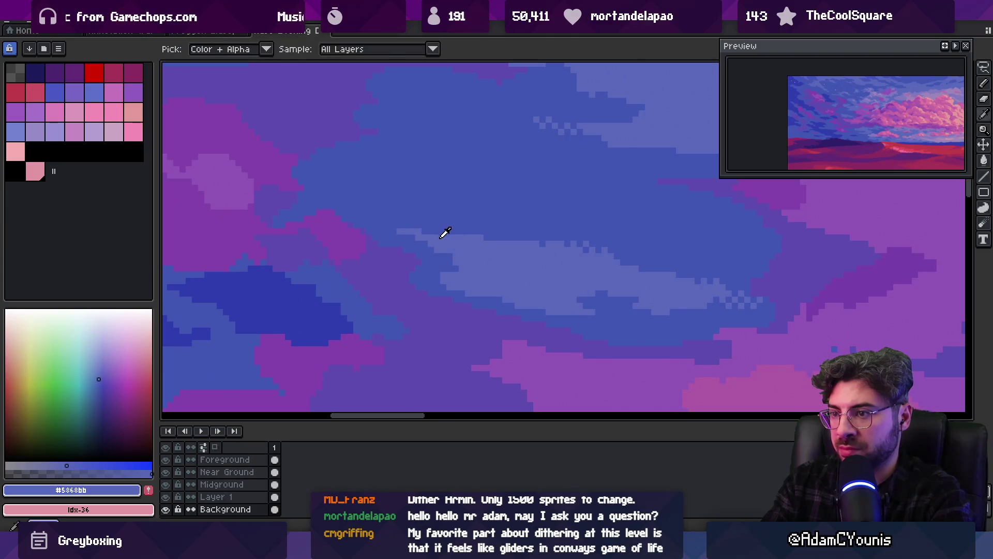
key(z)
scroll(417, 246, up, 1)
alt+click(415, 244)
alt+click(413, 226)
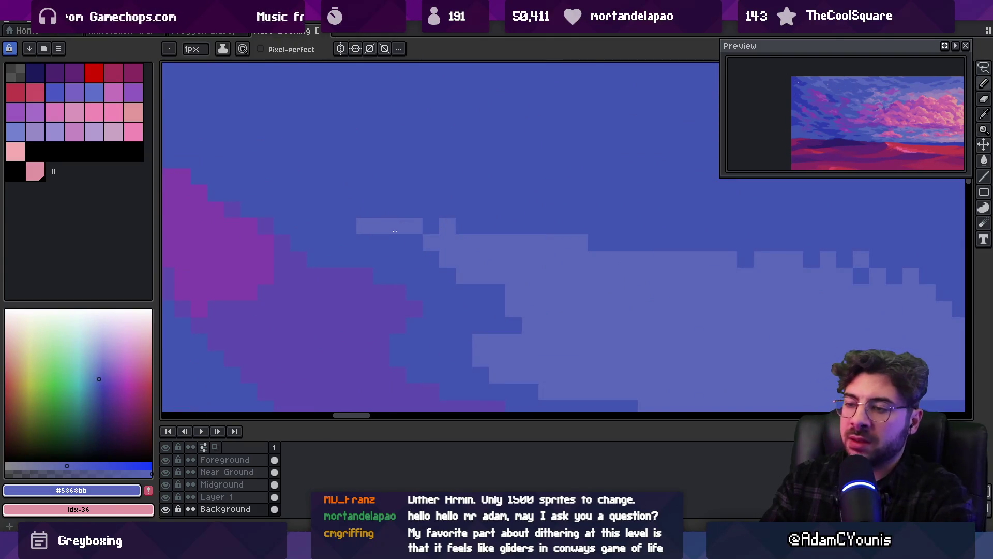
click(398, 242)
alt+click(381, 243)
click(397, 226)
click(365, 226)
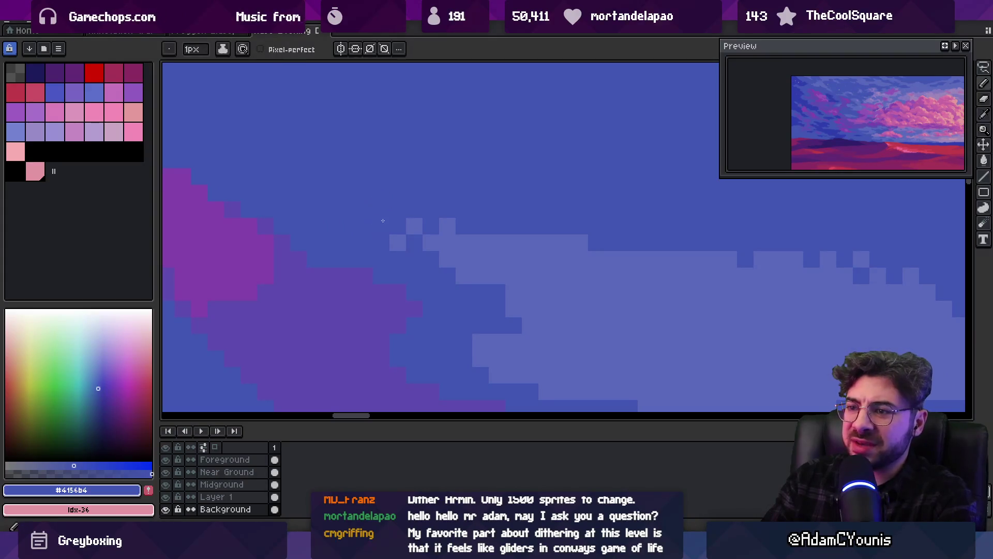
alt+click(382, 226)
click(348, 210)
key(z)
scroll(381, 171, down, 2)
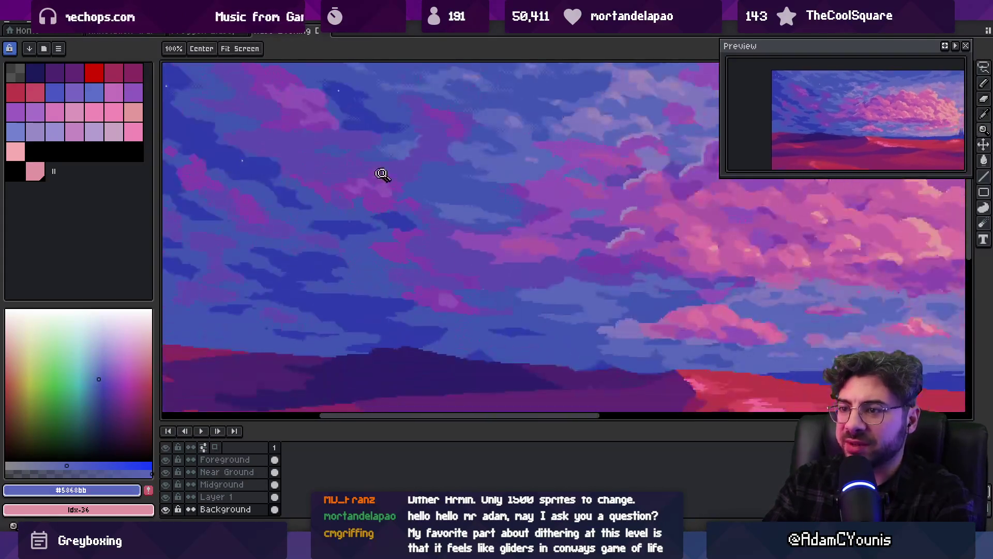
Zoom into the sky and alternate mid and dark blue pixels on the cloud patch.
scroll(370, 181, up, 2)
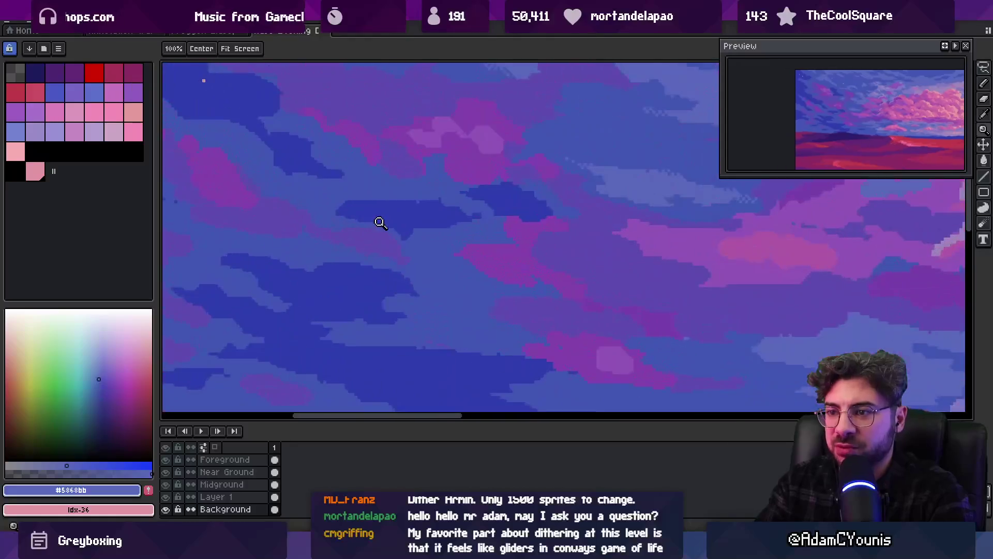
scroll(379, 222, up, 1)
scroll(393, 202, up, 1)
scroll(443, 166, down, 3)
scroll(446, 224, up, 2)
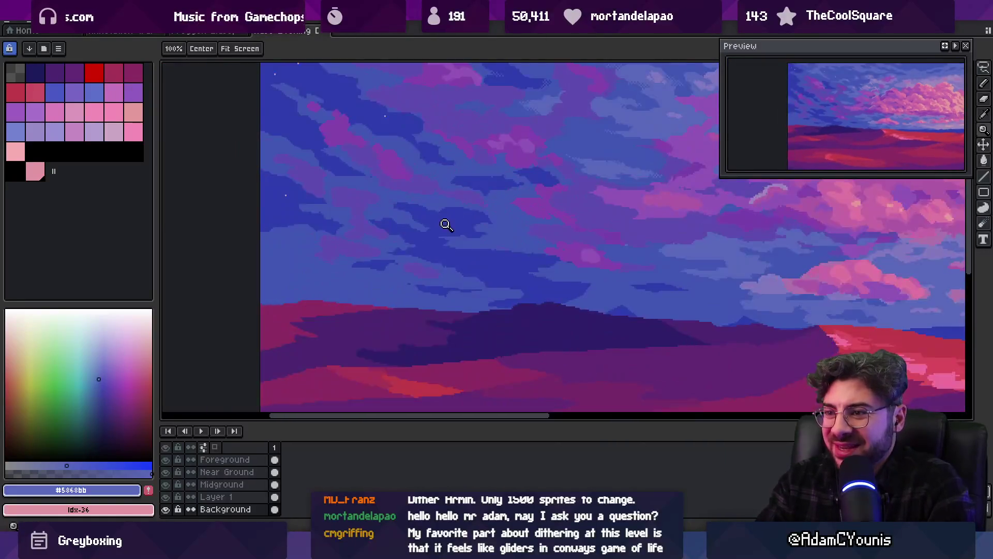
scroll(471, 233, up, 1)
scroll(448, 239, up, 1)
key(b)
alt+click(437, 234)
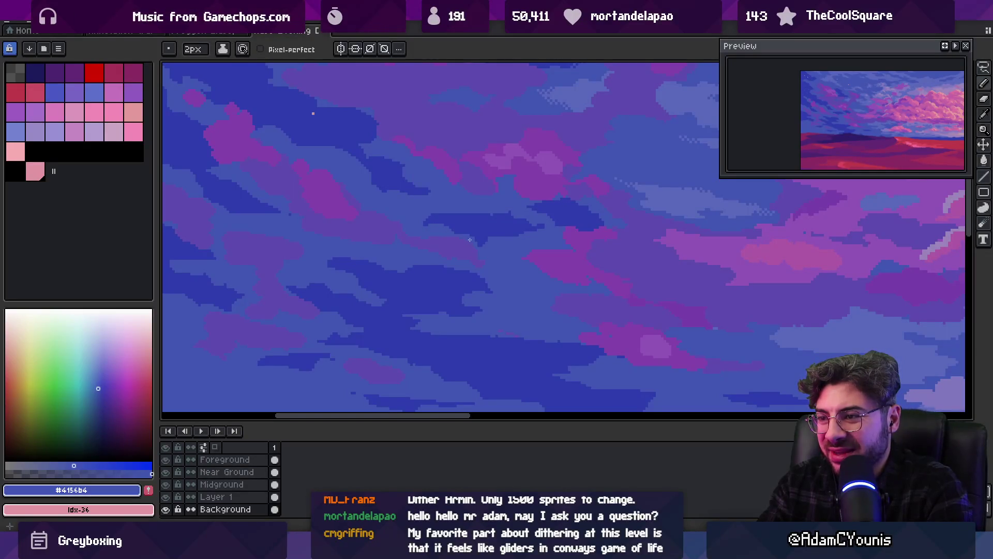
alt+click(441, 215)
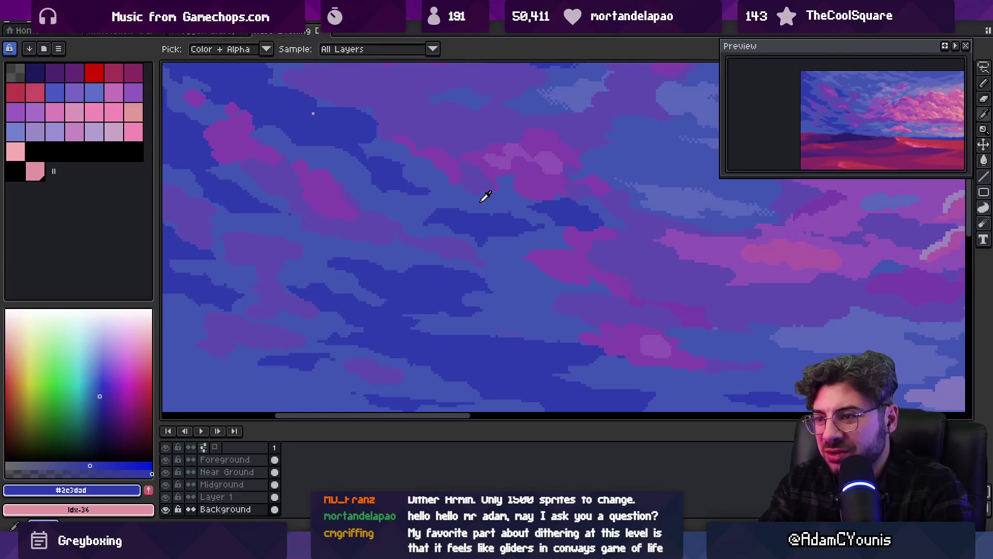
Continue alternating mid and dark blue pixels rightward along the cloud patch.
alt+click(450, 210)
alt+click(471, 214)
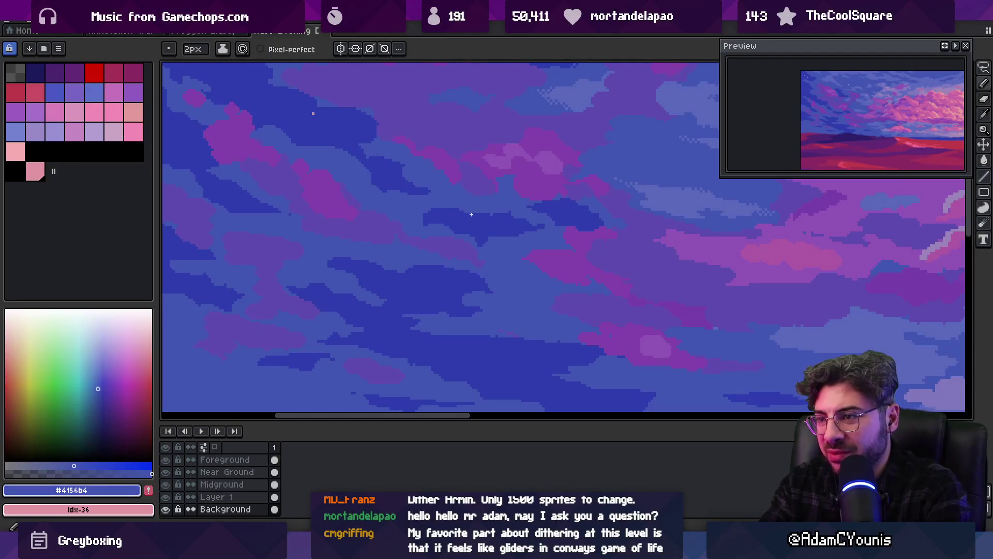
alt+click(494, 219)
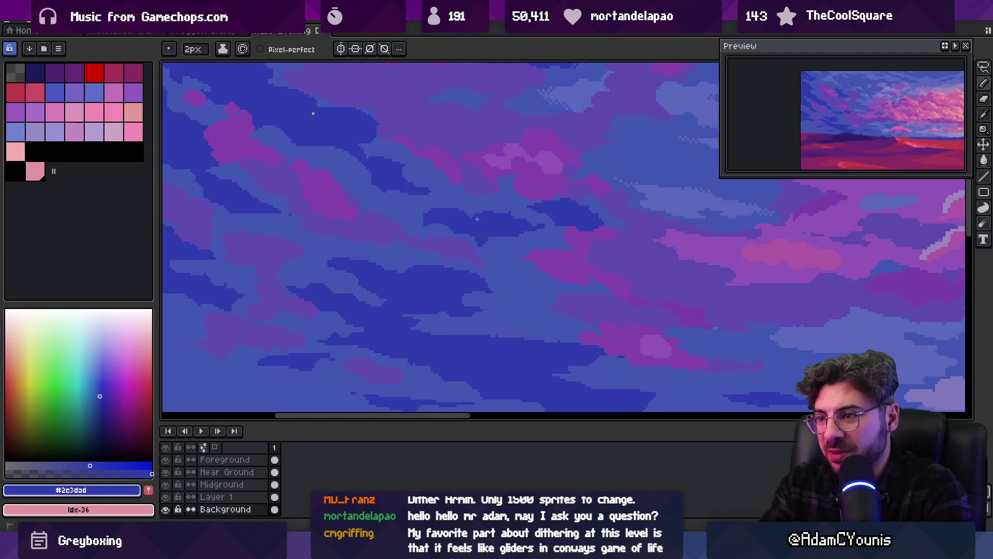
alt+click(511, 210)
alt+click(520, 216)
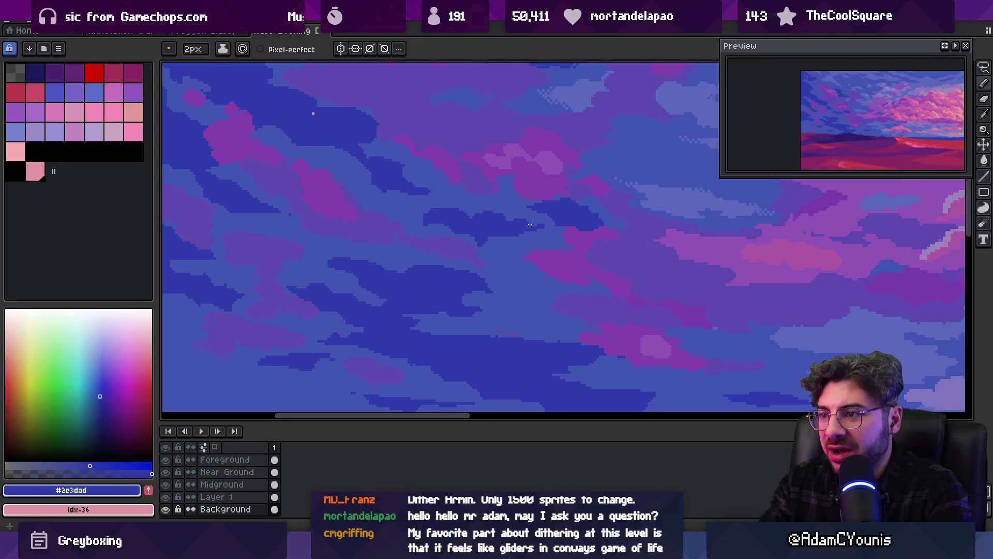
alt+click(533, 220)
scroll(547, 226, down, 3)
scroll(532, 224, up, 4)
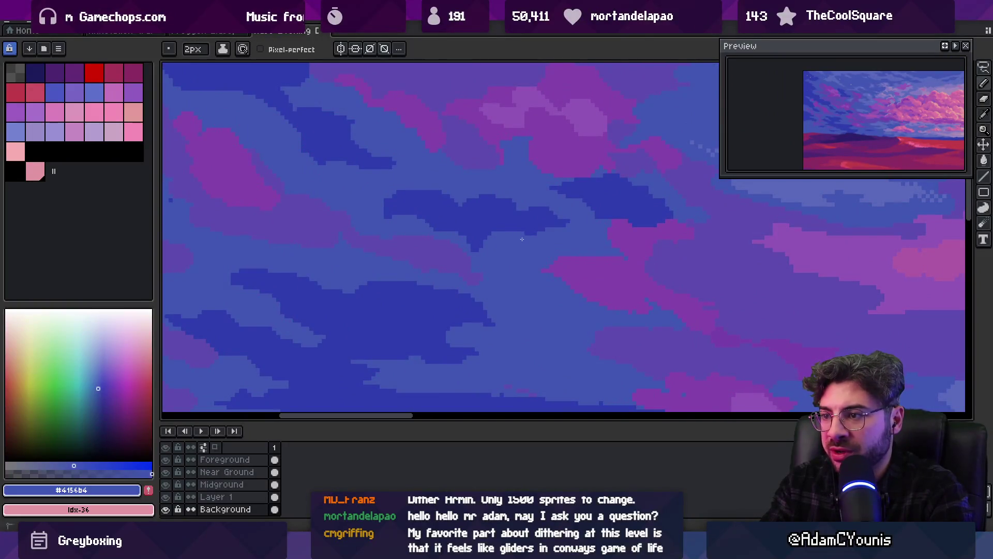
Touch up the lower cloud pixels with the darker cloud blue and mid sky blue.
key(z)
scroll(505, 231, down, 3)
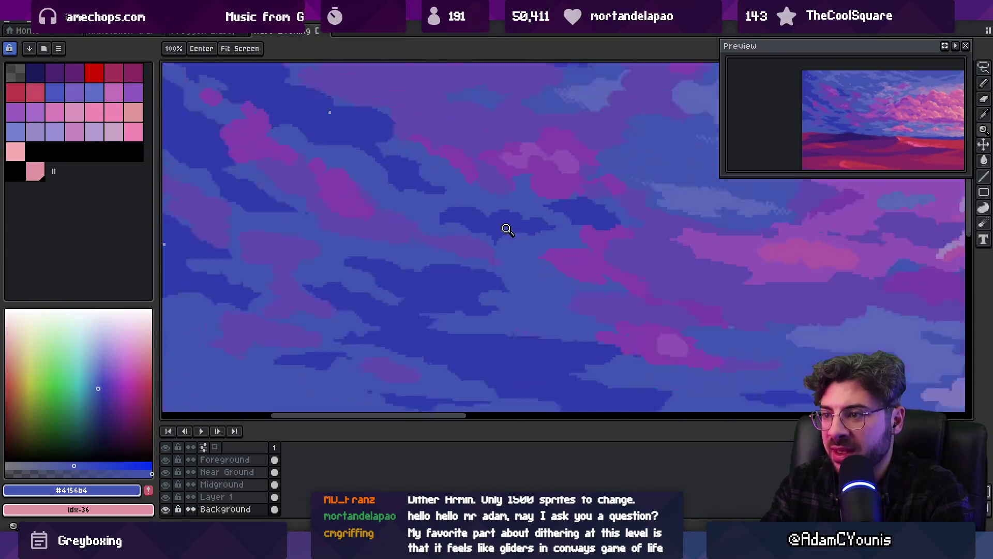
scroll(522, 227, up, 3)
key(b)
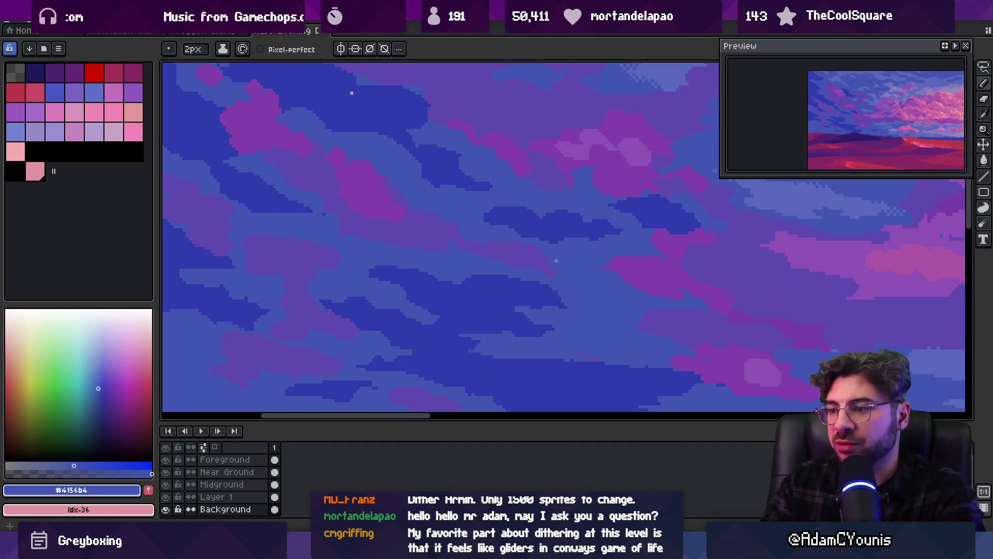
alt+click(517, 315)
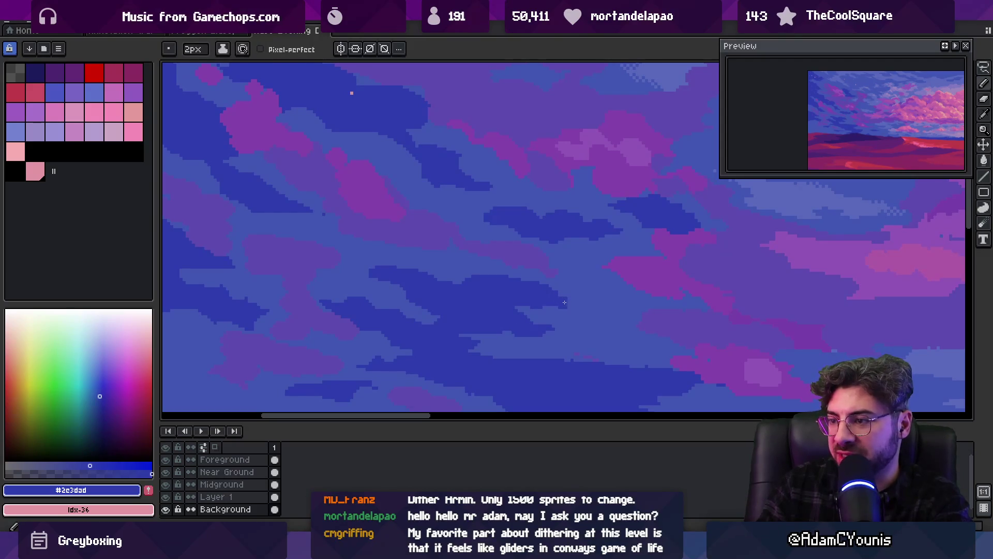
alt+click(519, 277)
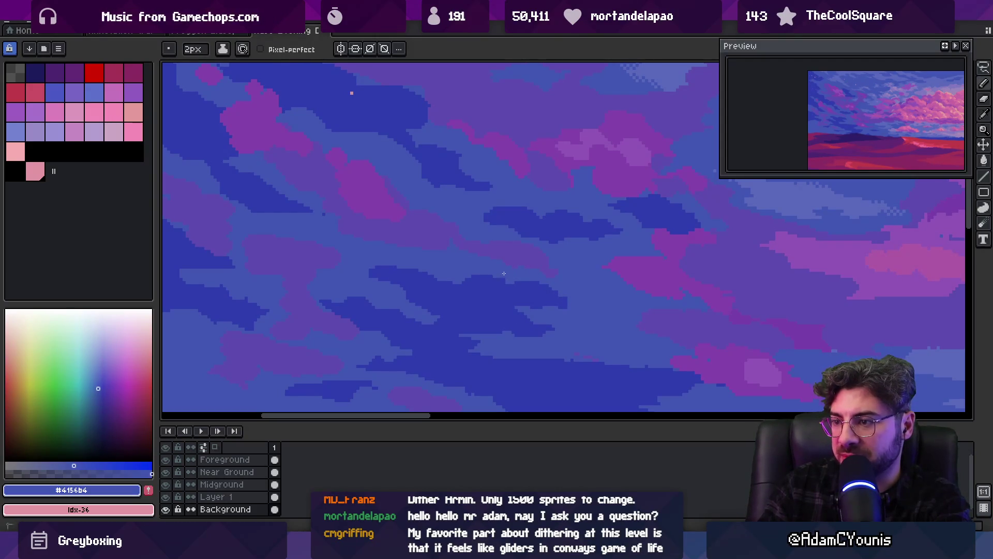
Zoom out and back in to look over the whole sunset scene.
key(z)
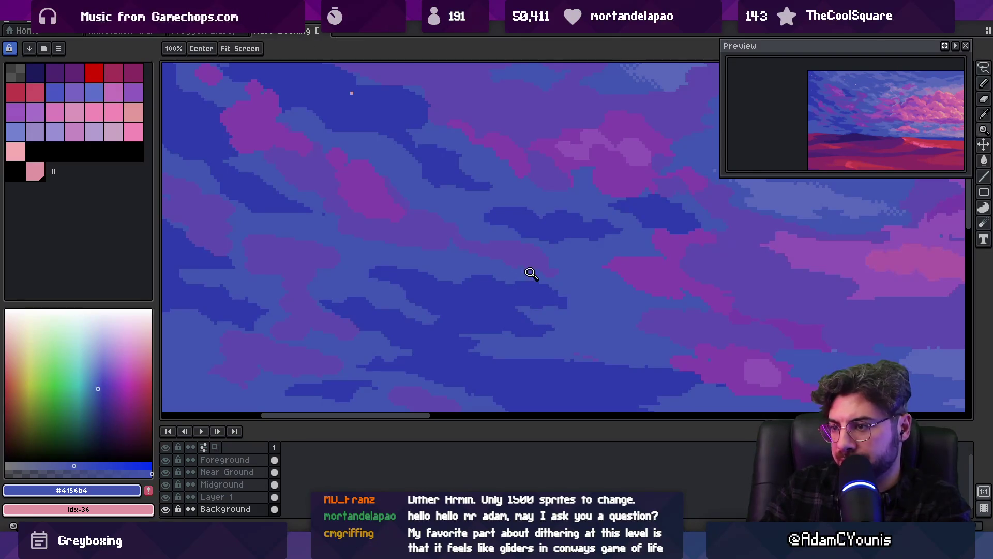
scroll(530, 275, down, 2)
scroll(538, 271, up, 1)
click(488, 279)
key(b)
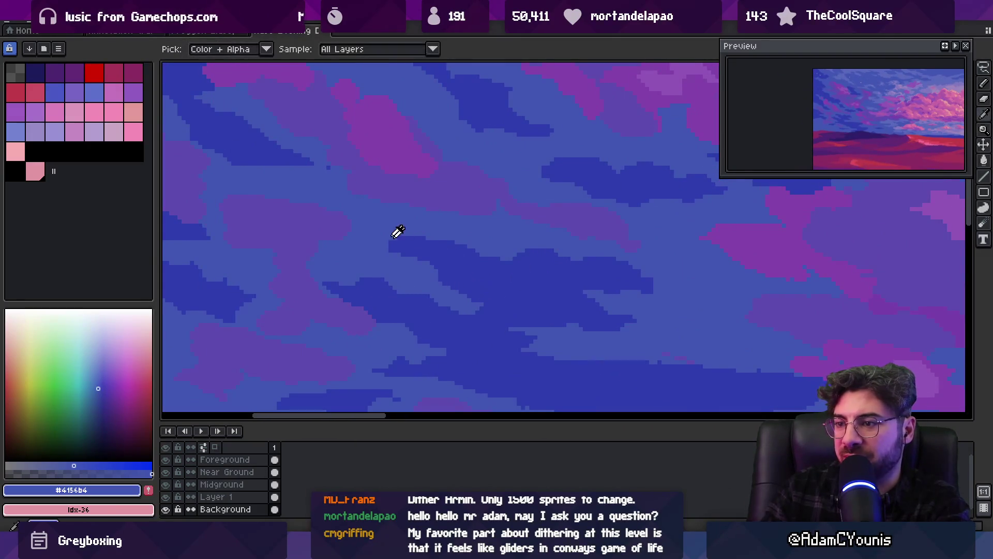
key(z)
scroll(428, 228, down, 3)
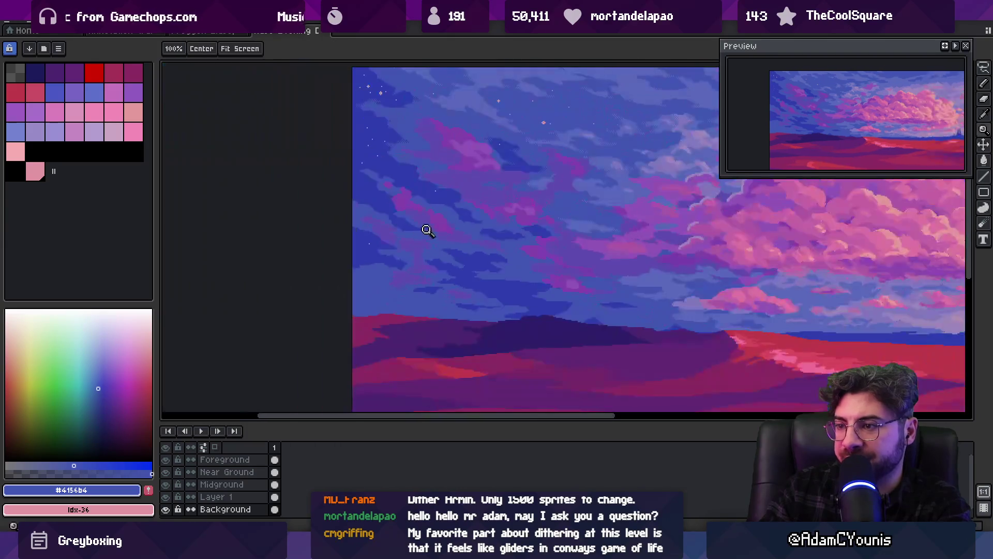
Zoom into the sky clouds and retouch pixels with dark #2c3dad and lighter #4156b4.
click(503, 258)
key(b)
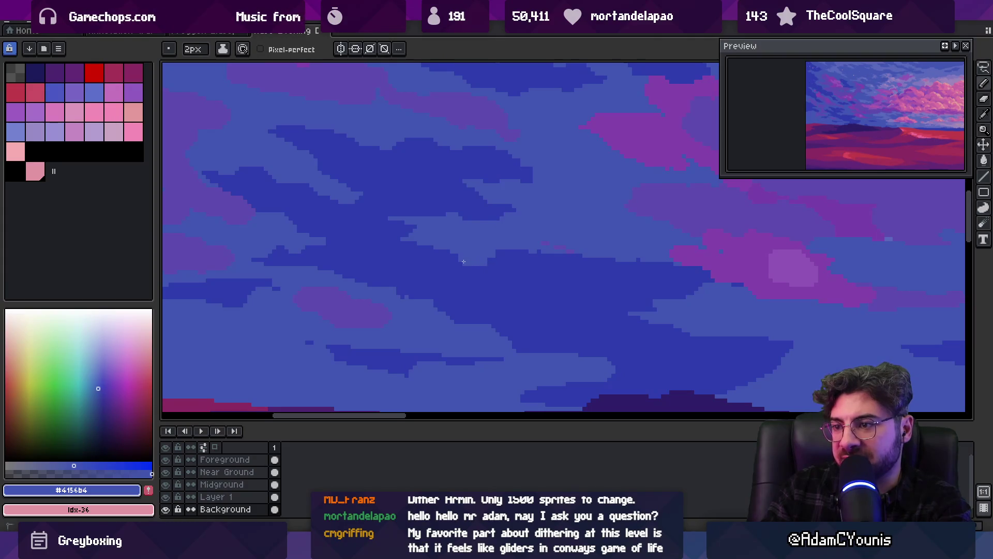
alt+click(498, 262)
alt+click(495, 256)
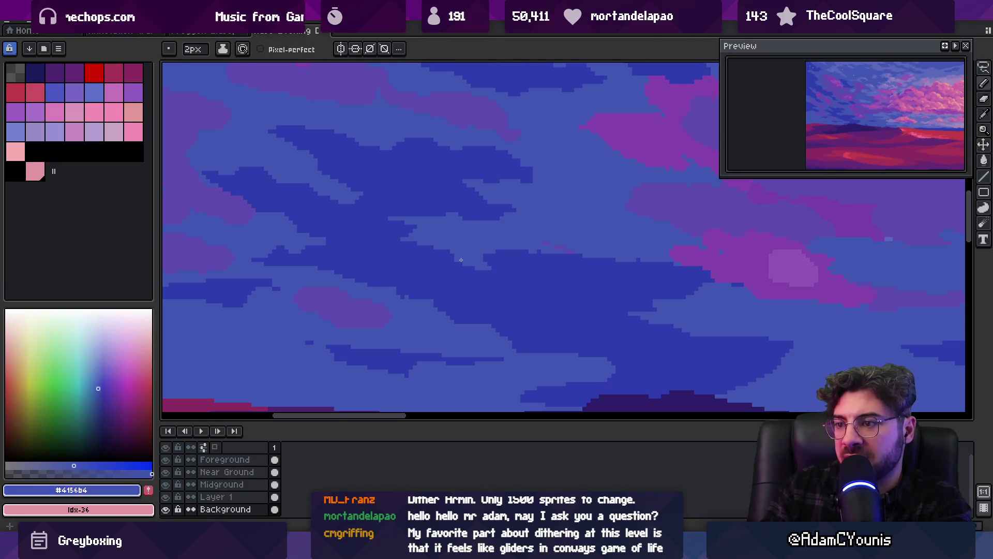
alt+click(458, 270)
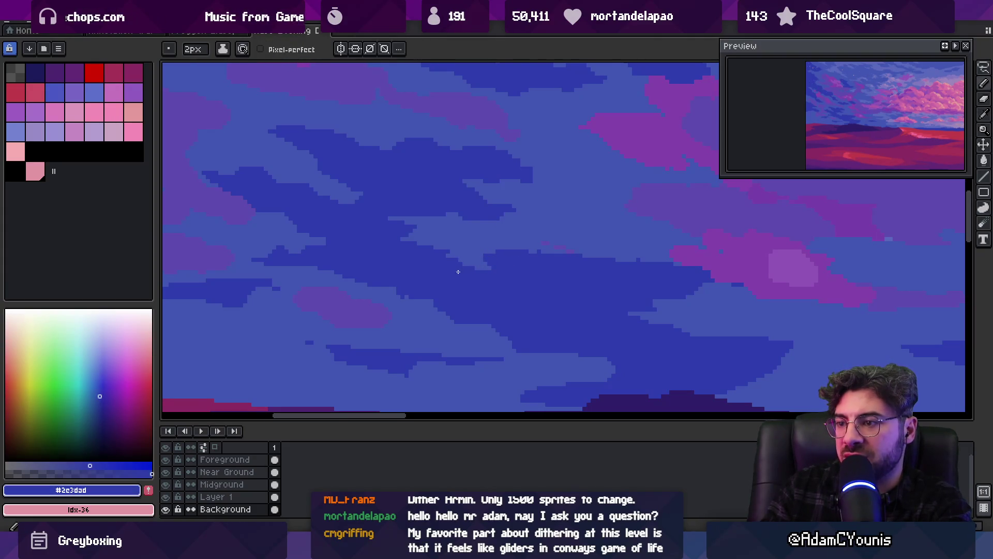
alt+click(490, 267)
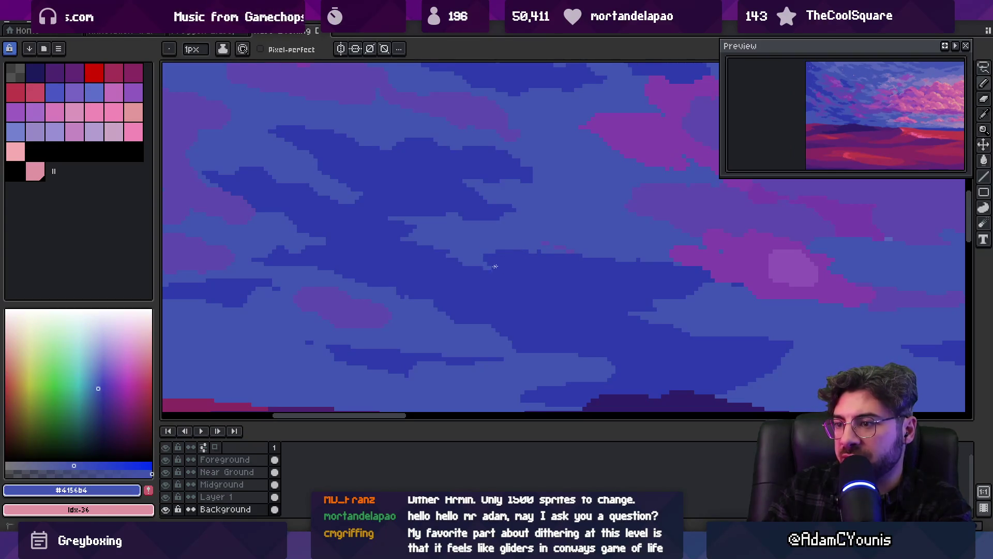
scroll(534, 263, down, 3)
scroll(543, 222, up, 3)
Paint dark blue over the pink specks with a 2px brush.
alt+click(535, 255)
key(plus)
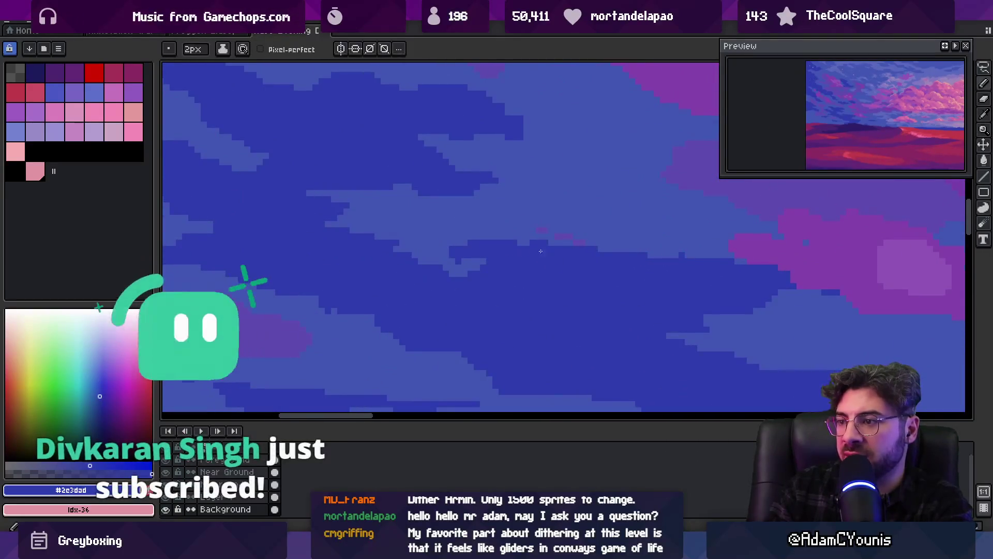
drag(538, 234, 567, 235)
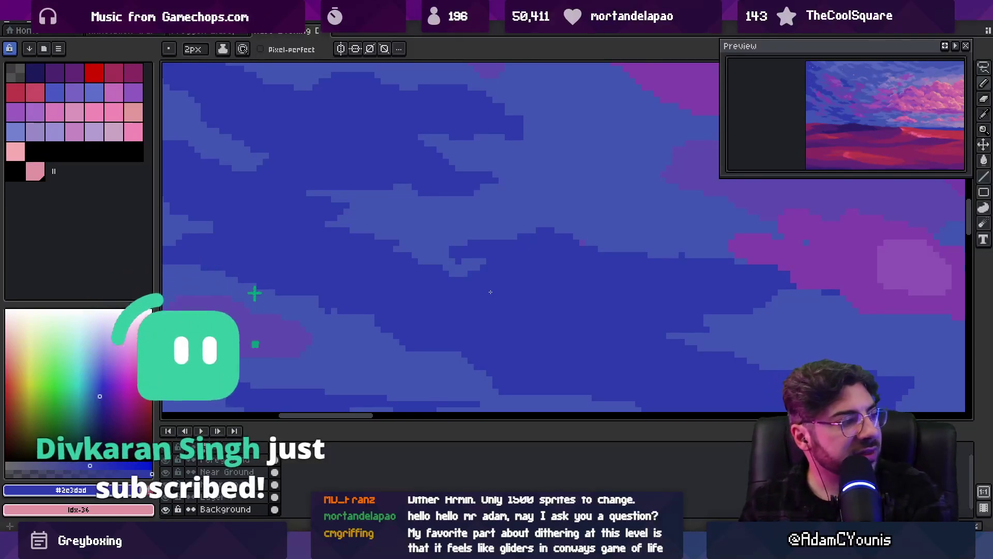
alt+click(596, 220)
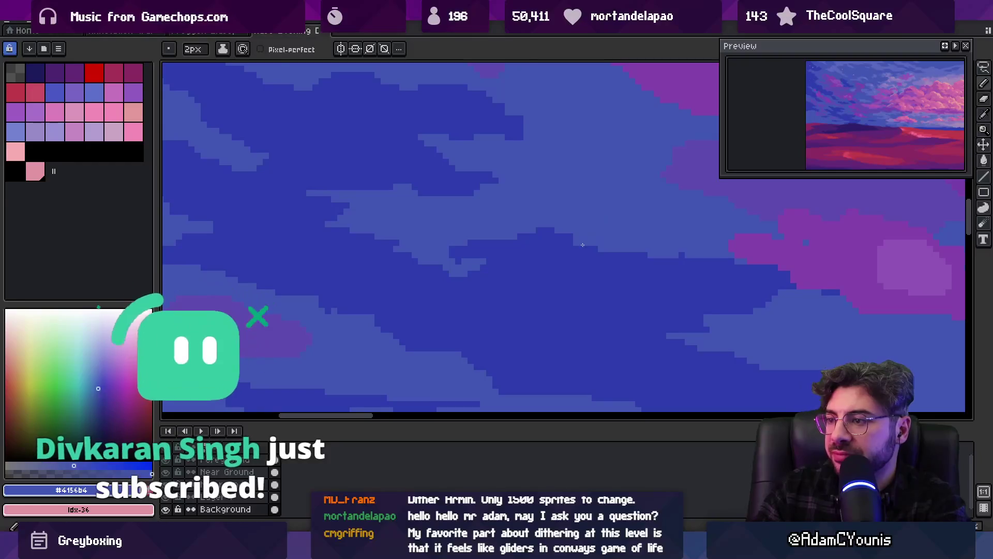
alt+click(503, 253)
Re-sample the lighter and darker sky blues, then zoom in above the dark hill.
key(z)
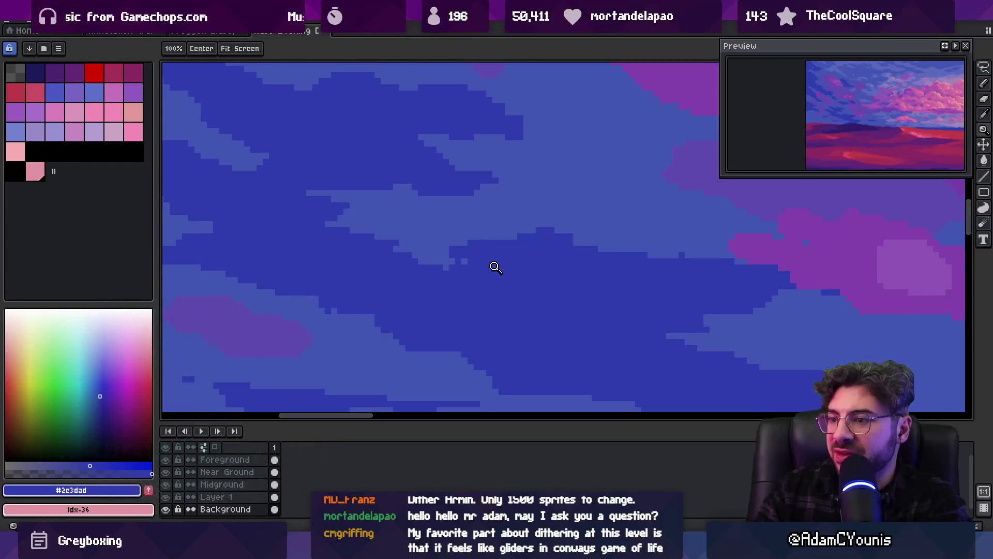
scroll(517, 261, down, 3)
scroll(526, 264, up, 3)
key(i)
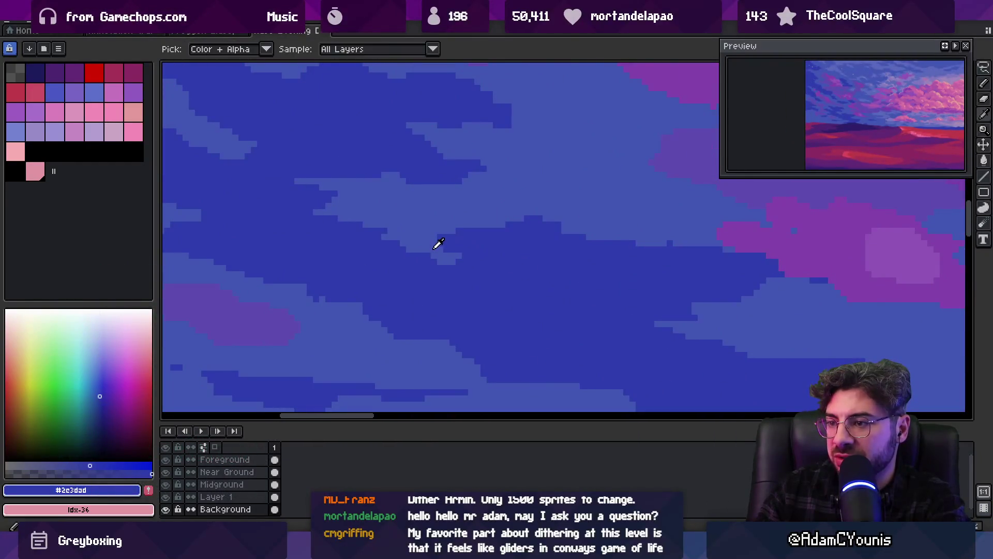
alt+click(436, 246)
alt+click(469, 249)
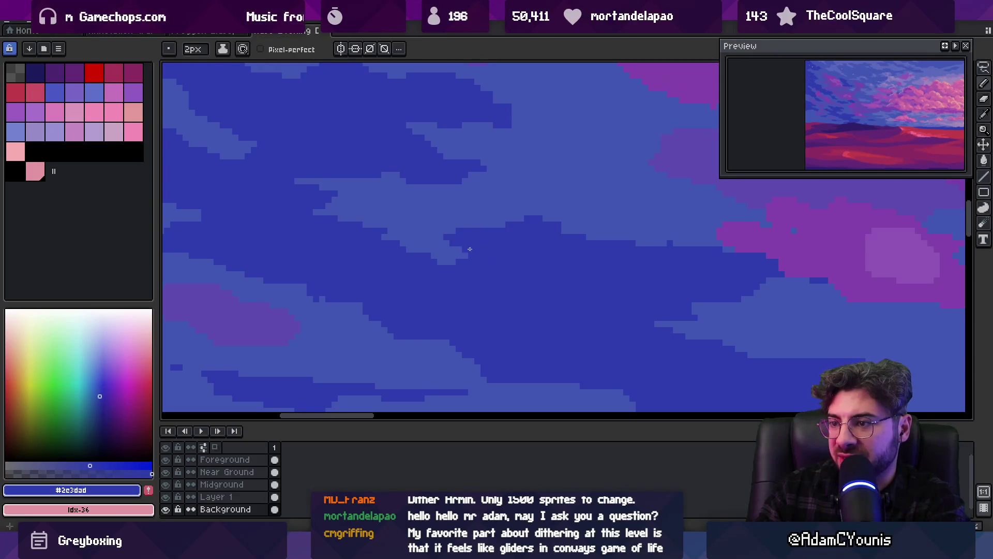
key(z)
scroll(474, 228, down, 3)
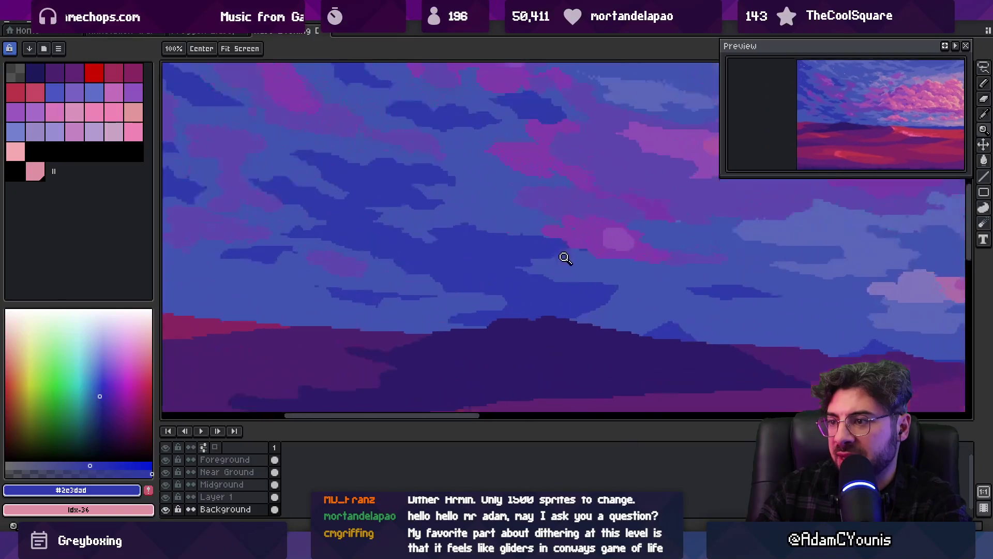
scroll(548, 253, up, 3)
alt+click(545, 262)
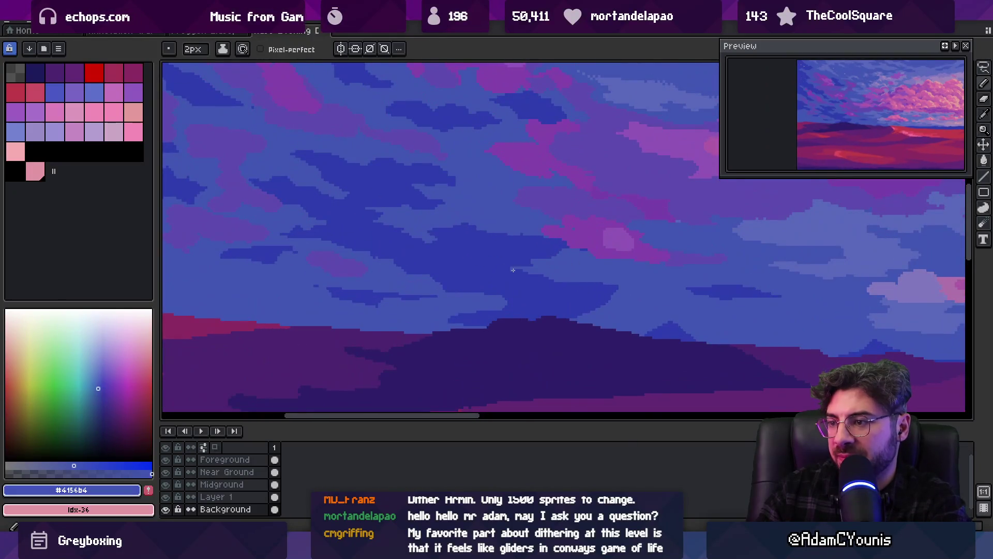
Alternate dark and lighter blue on the sky just above the dark hill.
alt+click(508, 306)
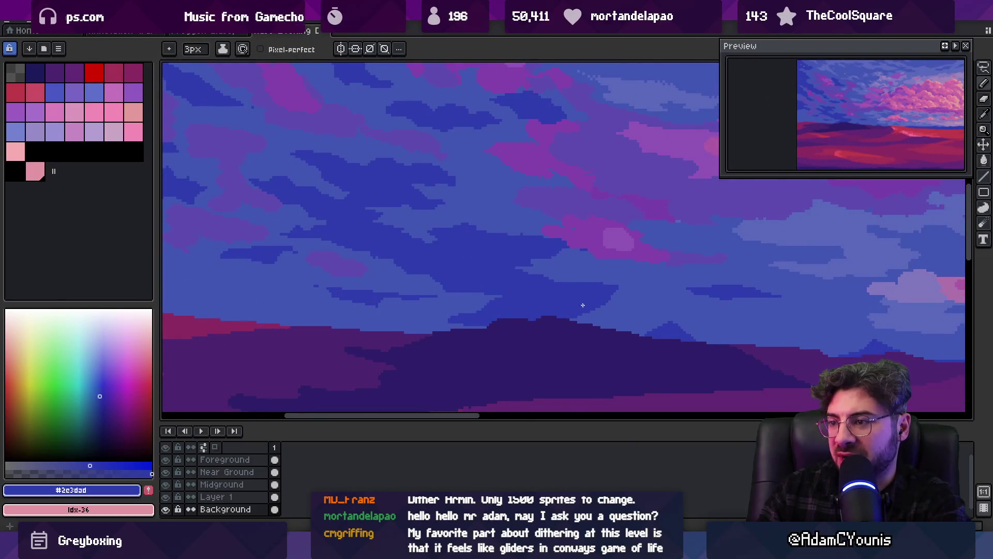
alt+click(575, 283)
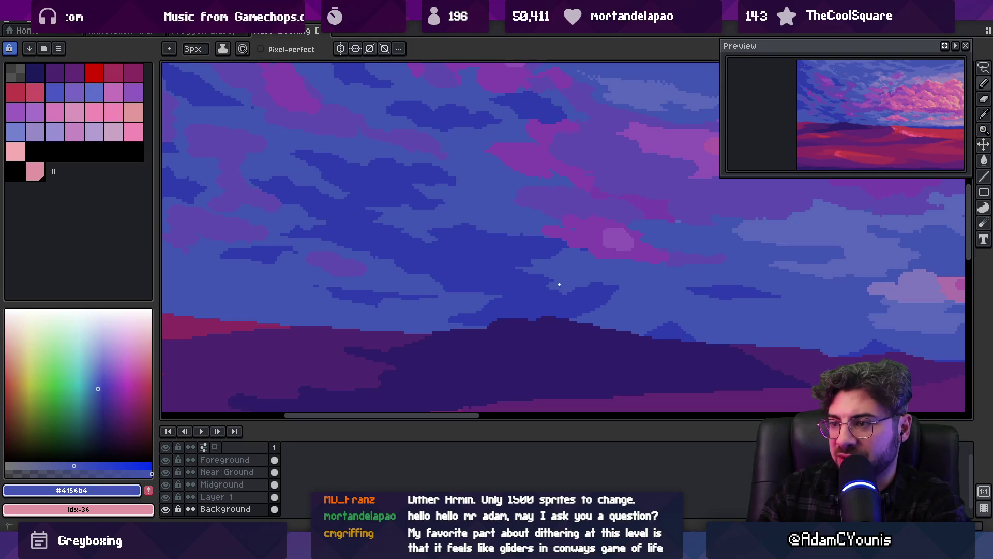
alt+click(549, 293)
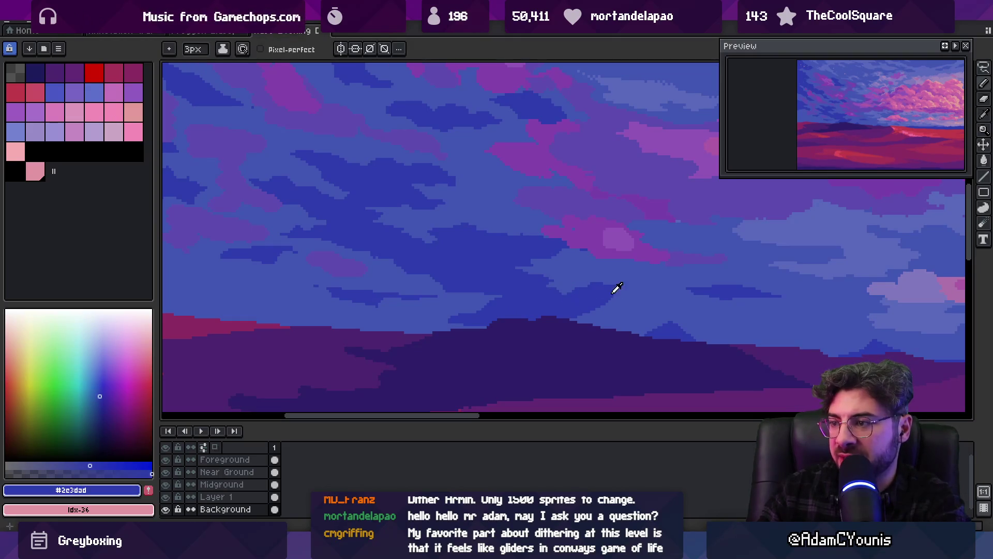
scroll(595, 269, down, 4)
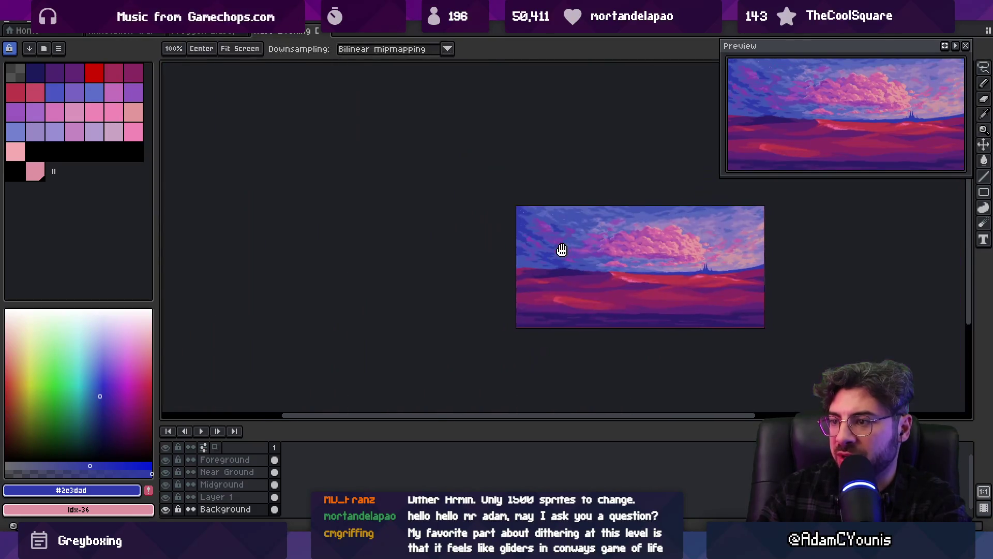
drag(561, 250, 548, 249)
scroll(559, 254, up, 5)
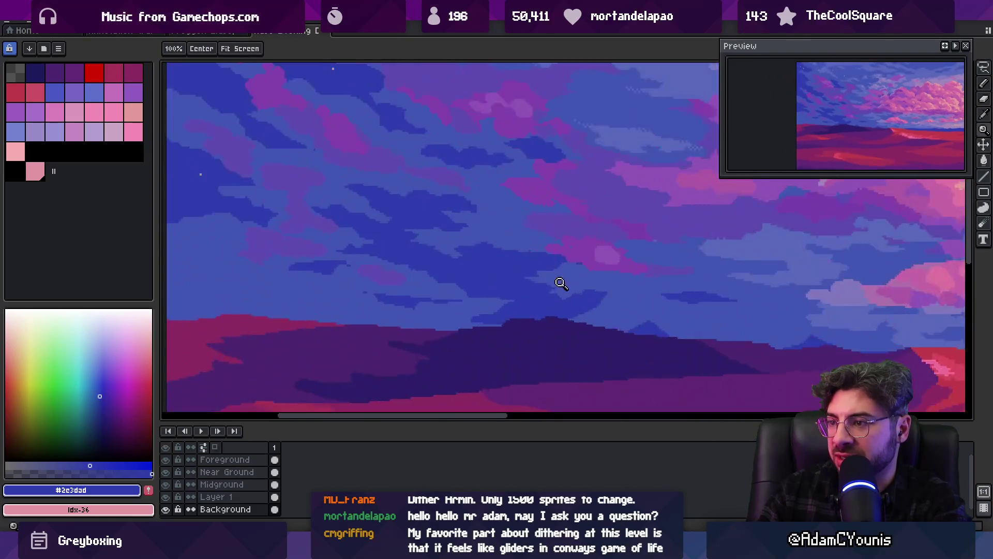
key(b)
Paint lighter and dark blue pixels along the lower cloud band across the hills.
alt+click(489, 312)
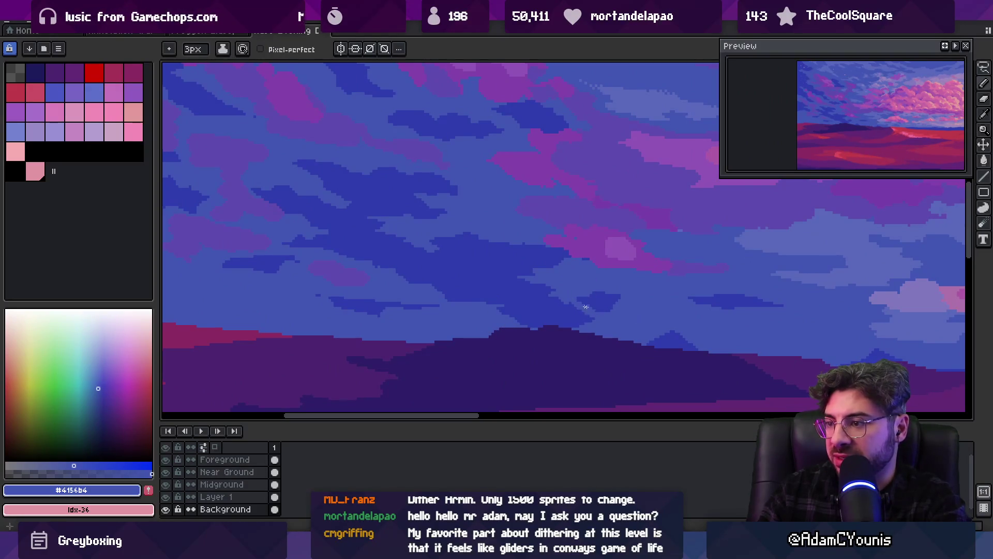
alt+click(625, 301)
scroll(560, 282, down, 4)
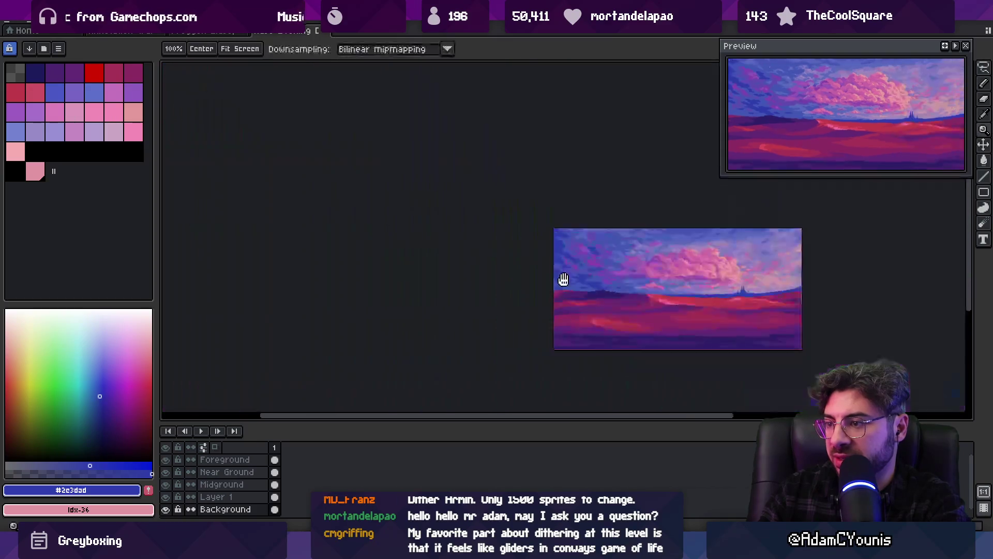
scroll(581, 271, up, 4)
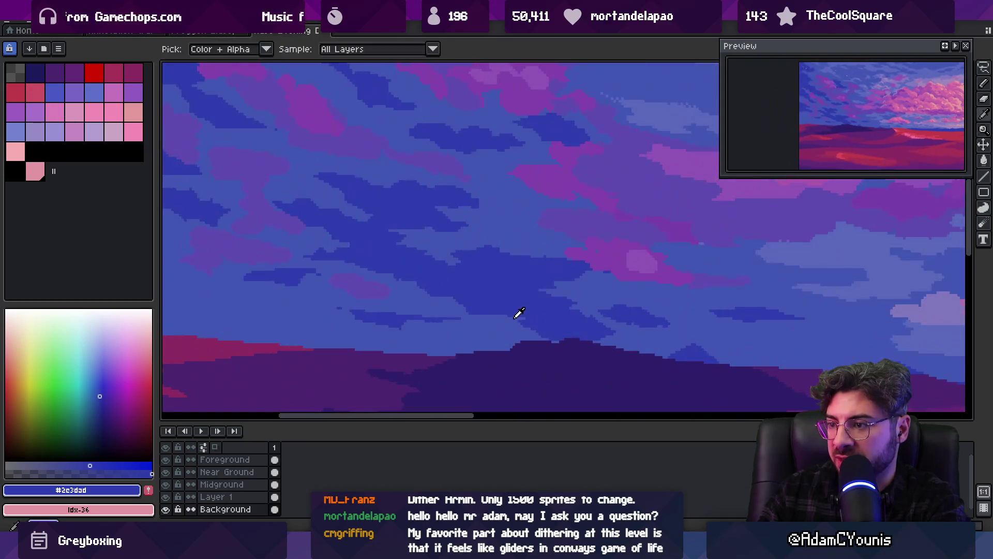
alt+click(519, 313)
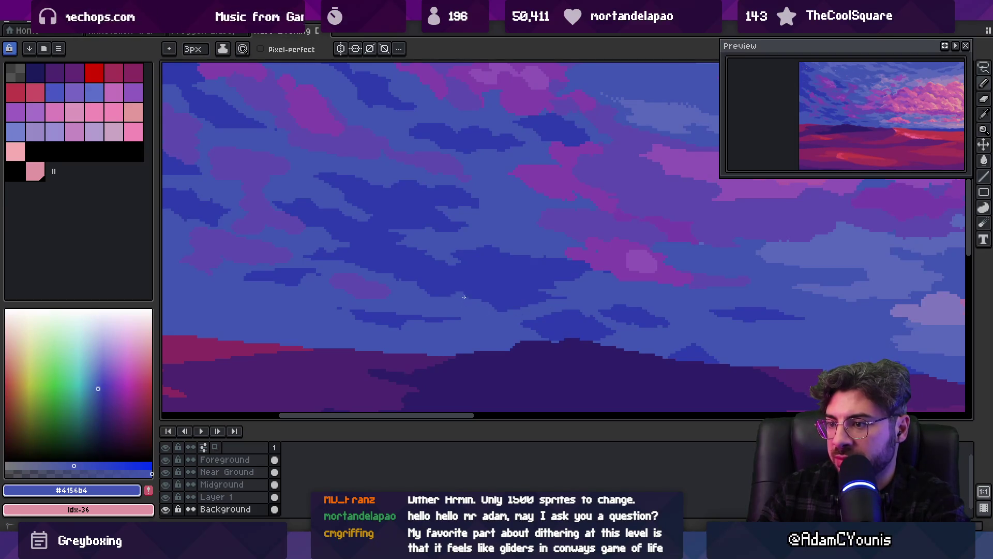
alt+click(367, 314)
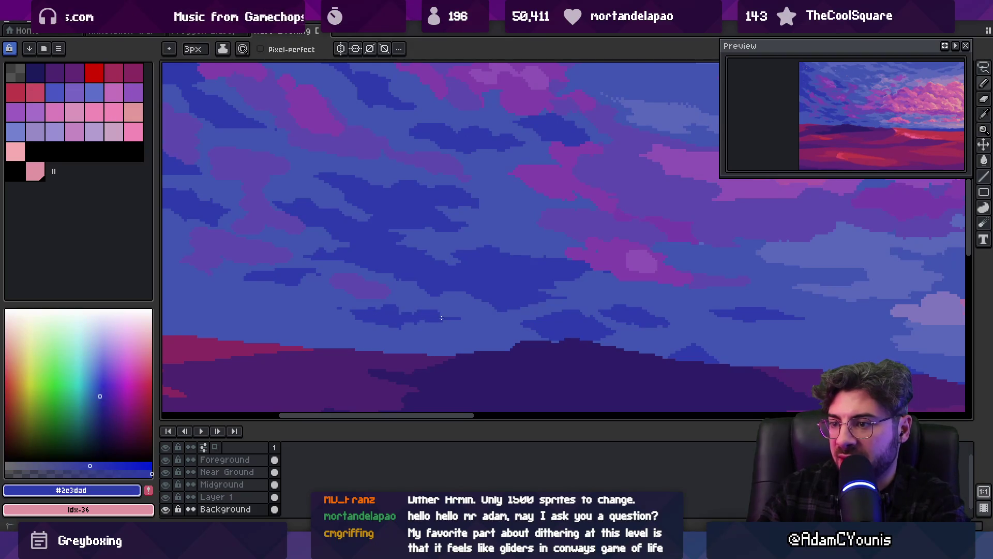
alt+click(462, 314)
Zoom into the upper-left sky and retouch its cloud pixels with lighter and dark blue.
key(z)
scroll(488, 264, down, 3)
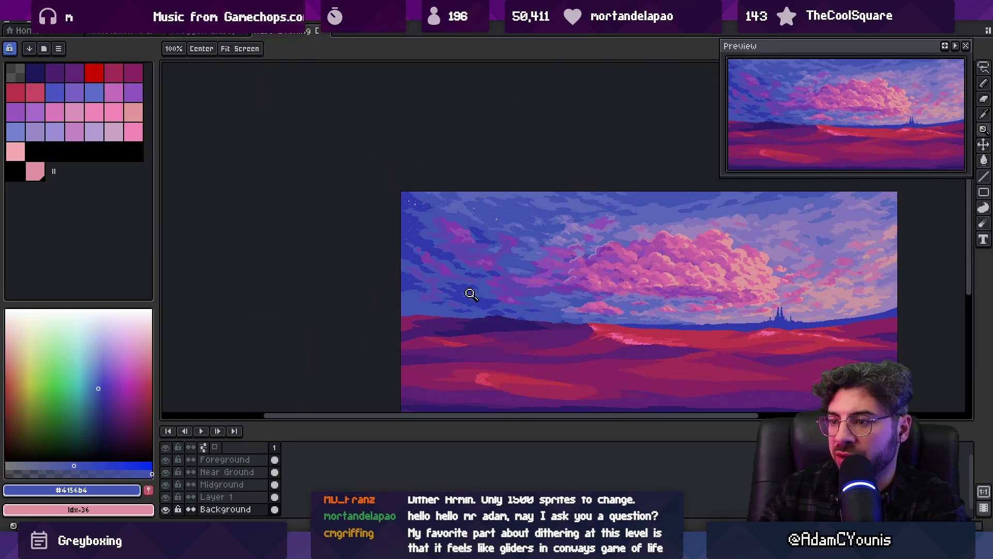
scroll(466, 295, up, 4)
alt+click(335, 246)
key(b)
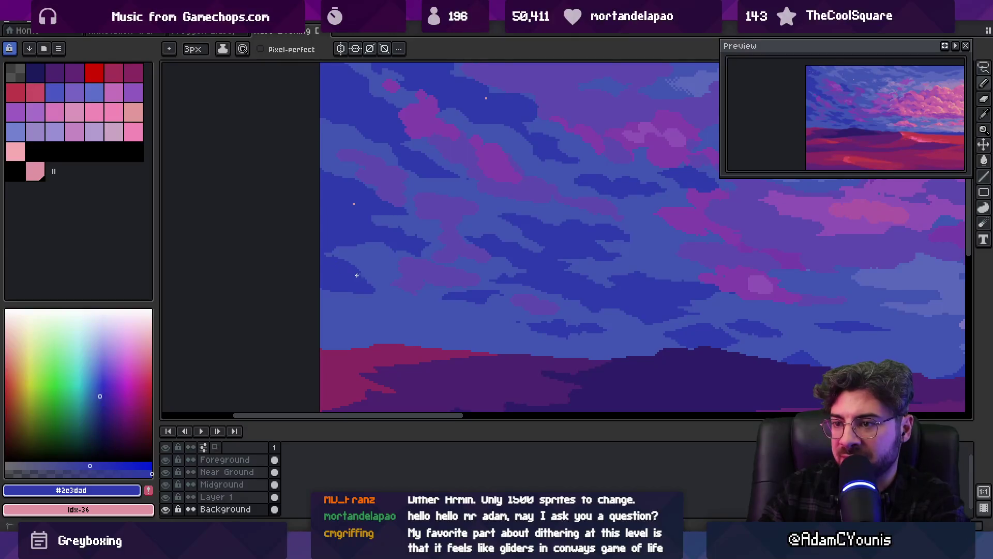
alt+click(376, 298)
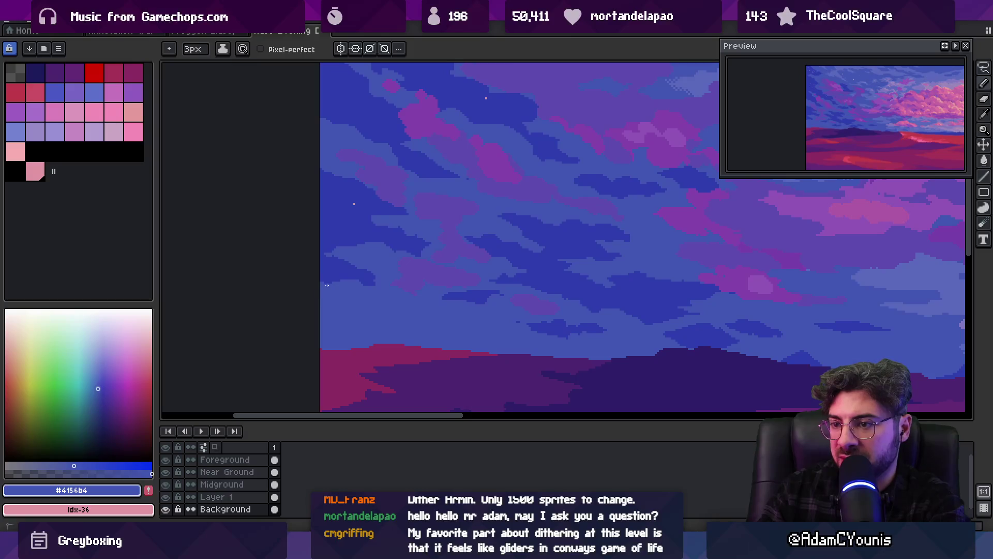
scroll(346, 270, up, 1)
alt+click(376, 286)
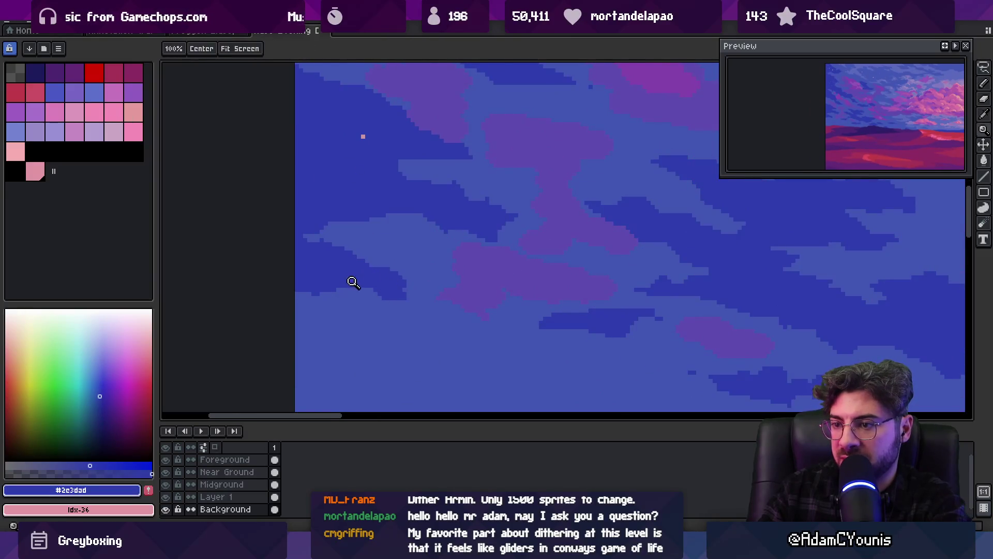
scroll(350, 282, up, 2)
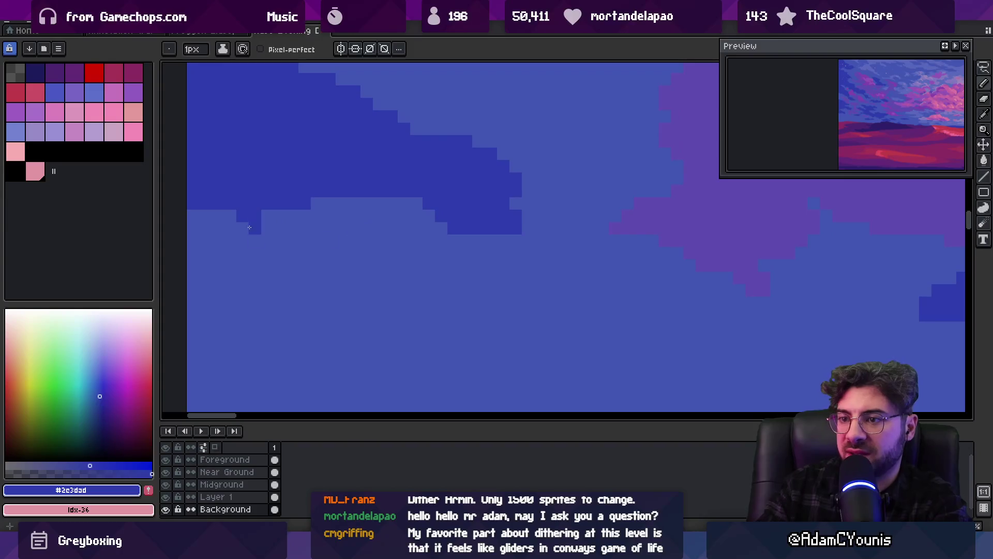
click(379, 302)
key(ctrl+z)
key(m)
mouse_move(250, 149)
mouse_down()
mouse_move(261, 173)
mouse_move(475, 273)
mouse_up()
key(b)
click(402, 201)
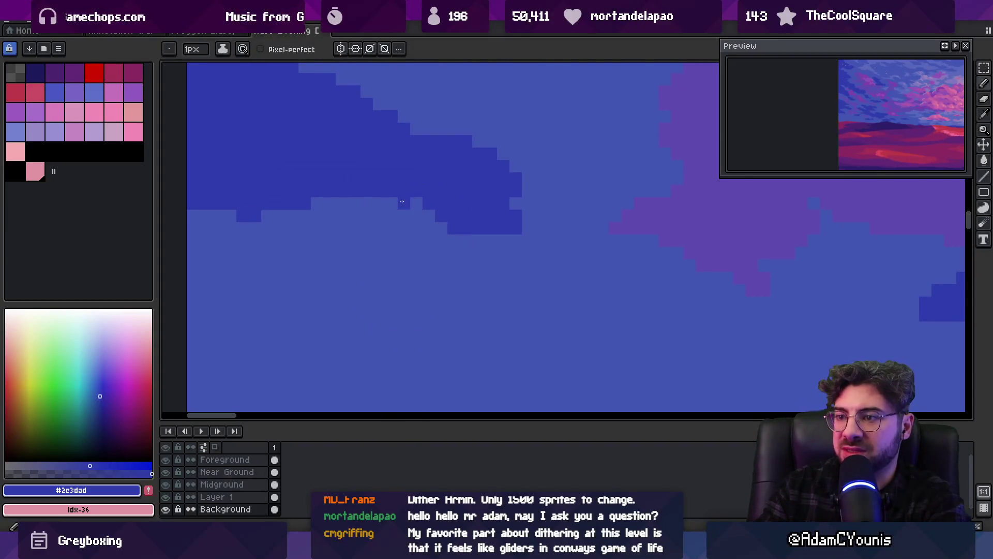
key(ctrl+z)
key(i)
scroll(426, 260, down, 2)
scroll(395, 288, up, 2)
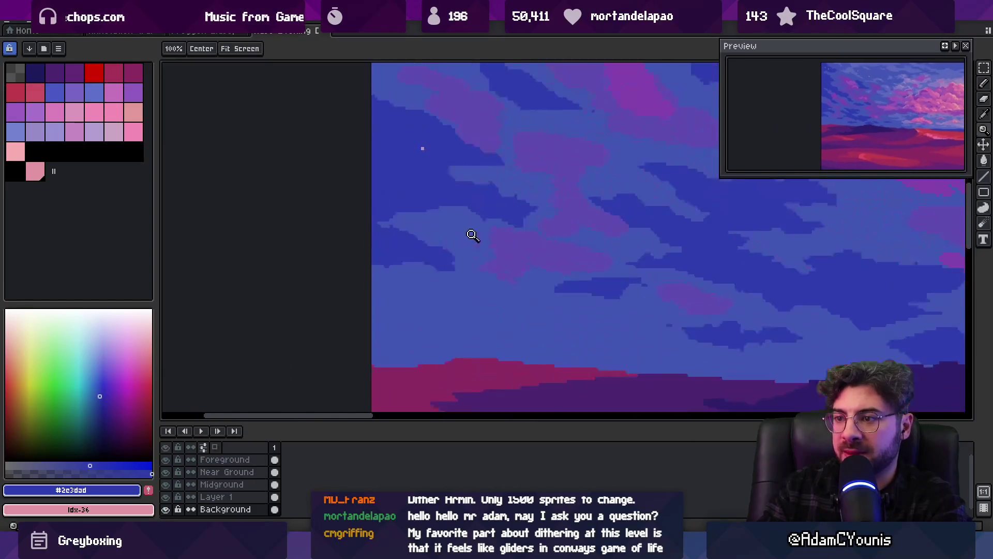
click(405, 283)
key(b)
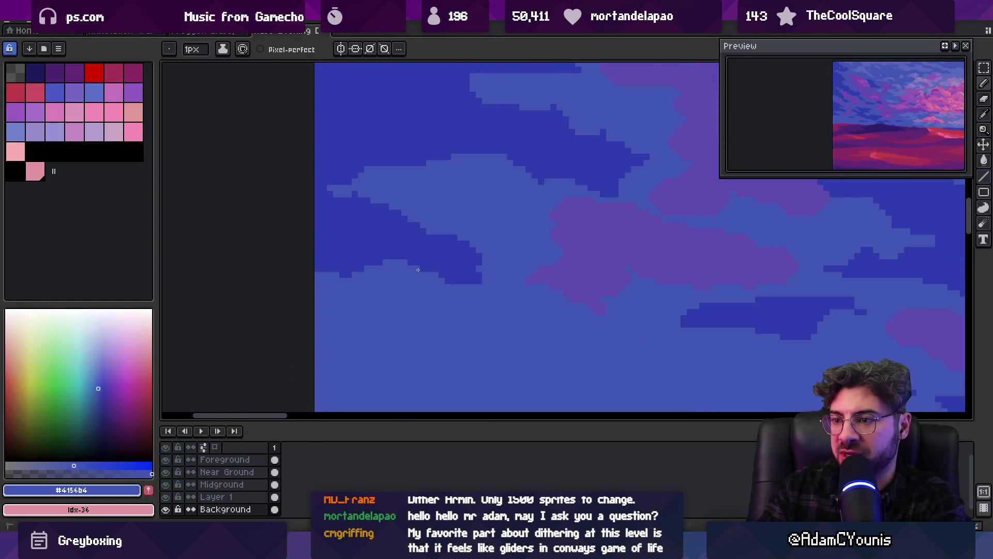
scroll(408, 284, down, 2)
scroll(436, 266, up, 2)
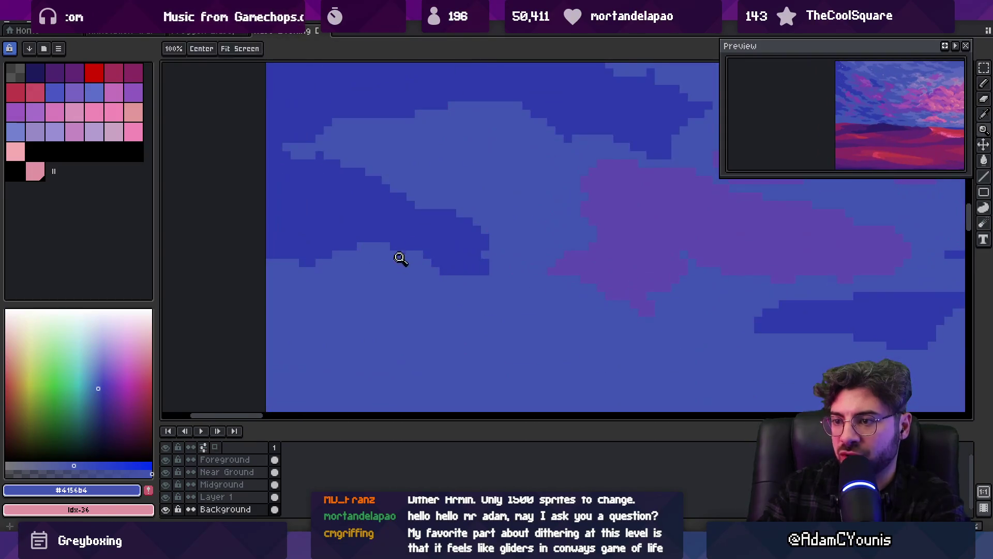
key(e)
key(i)
click(429, 258)
key(b)
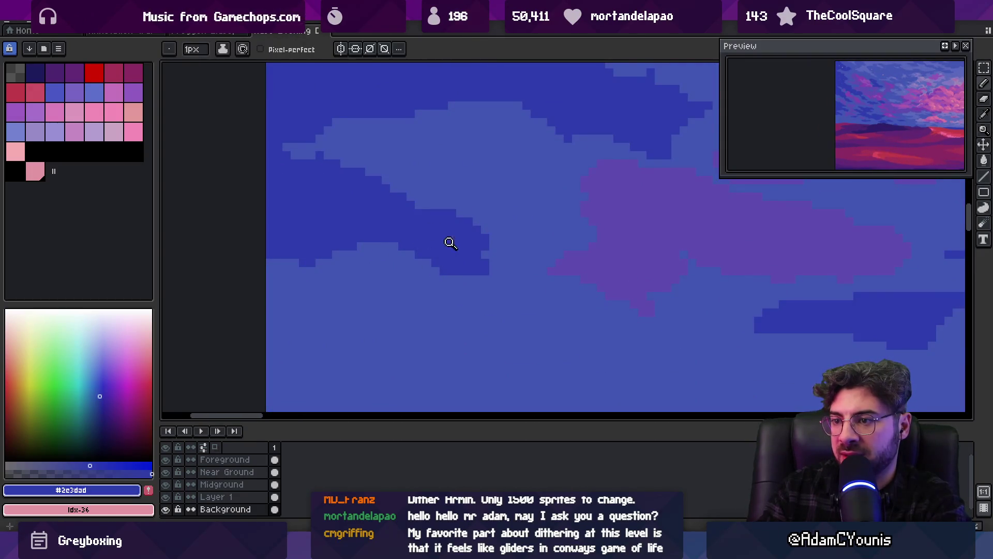
key(z)
scroll(450, 244, down, 2)
scroll(484, 235, up, 2)
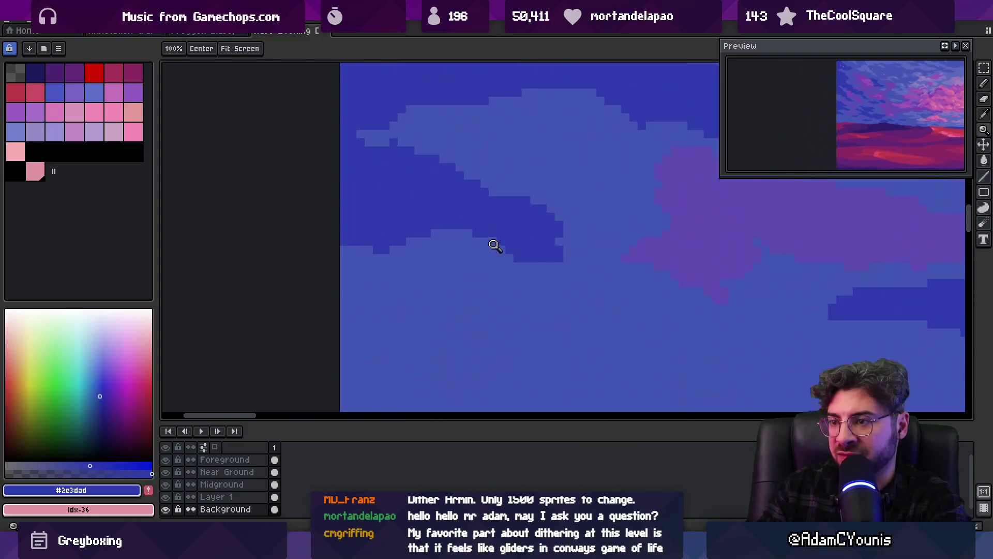
key(b)
alt+click(411, 244)
key(z)
key(b)
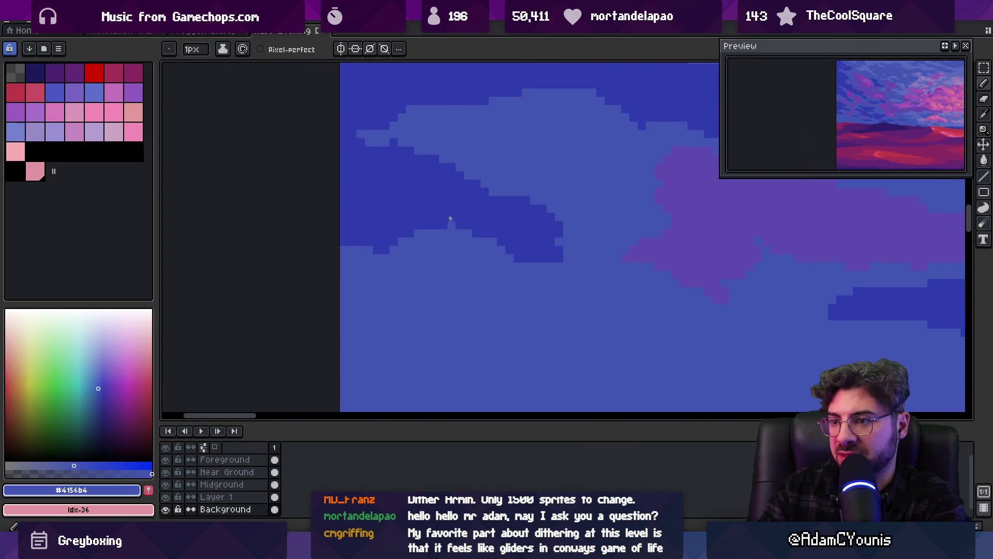
key(z)
scroll(445, 220, down, 2)
scroll(414, 238, up, 3)
key(b)
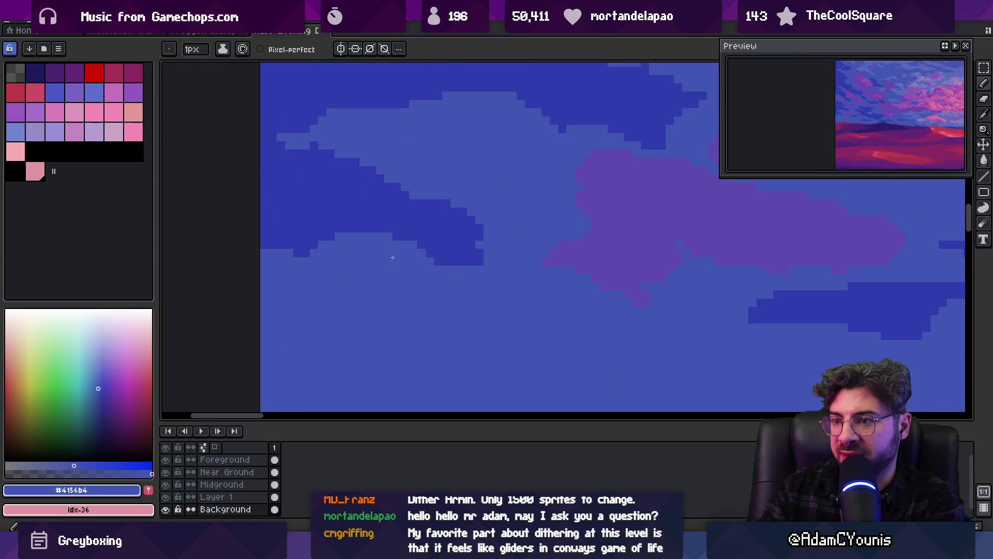
key(z)
scroll(440, 274, down, 4)
scroll(422, 264, up, 3)
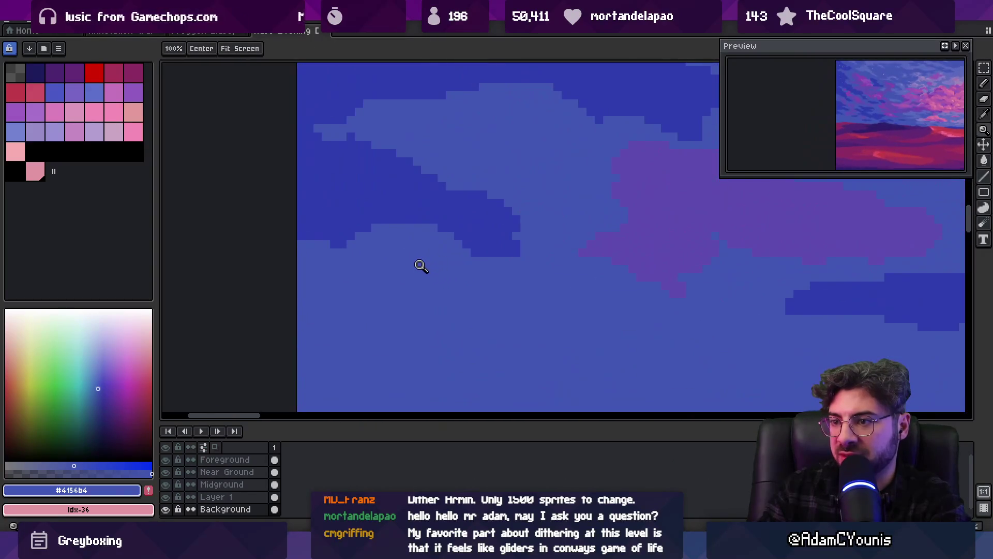
key(b)
alt+click(335, 251)
key(z)
scroll(367, 235, down, 3)
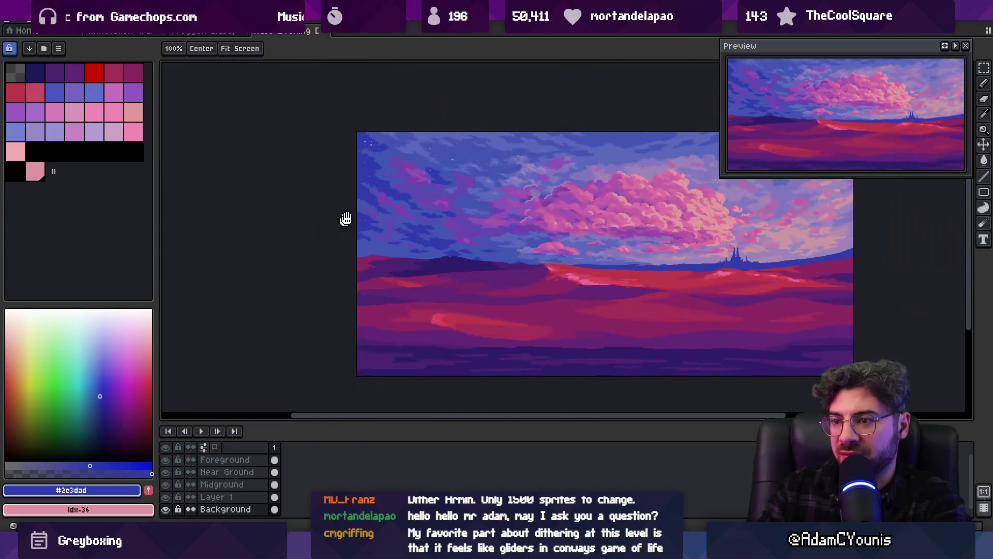
scroll(344, 217, up, 2)
scroll(344, 243, up, 3)
key(b)
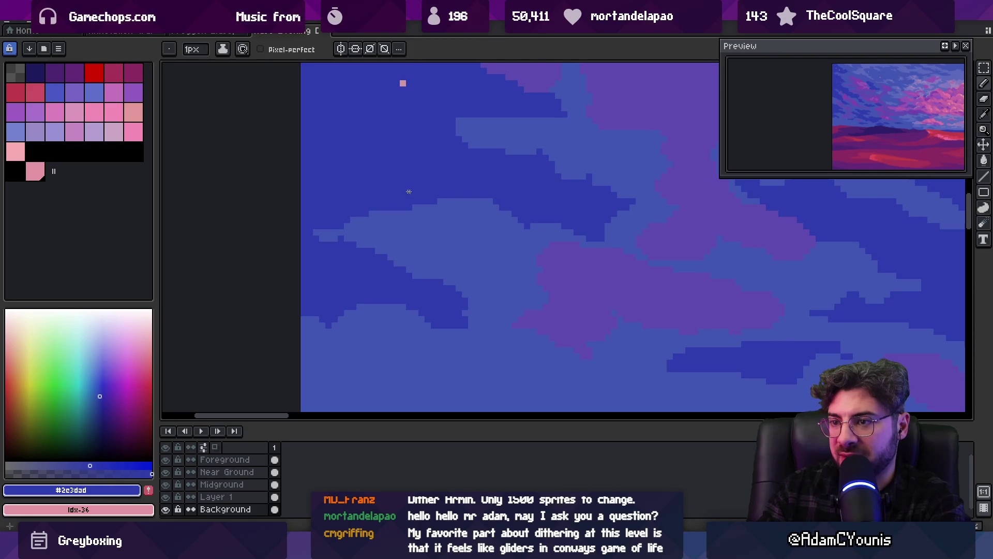
alt+click(329, 233)
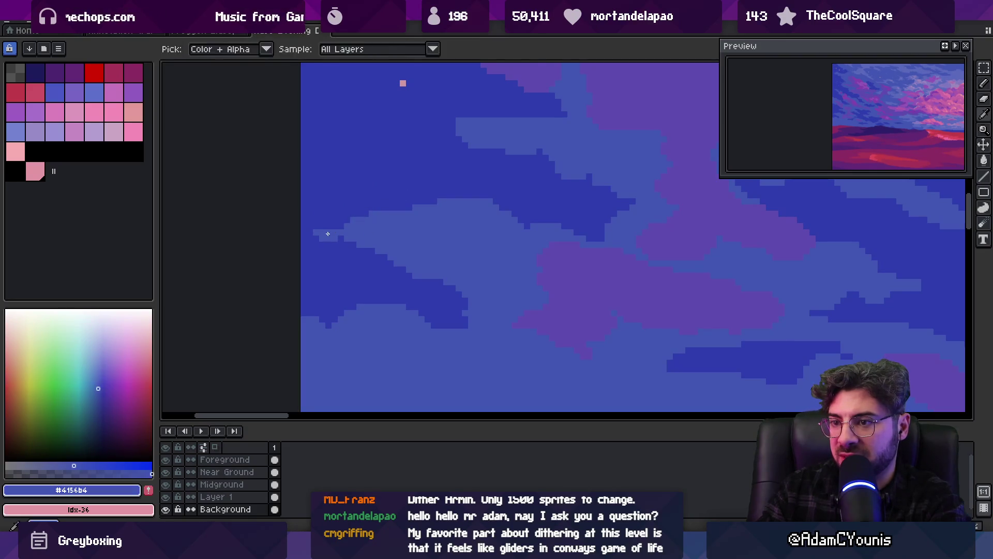
key(z)
scroll(342, 200, down, 3)
scroll(410, 204, up, 3)
key(b)
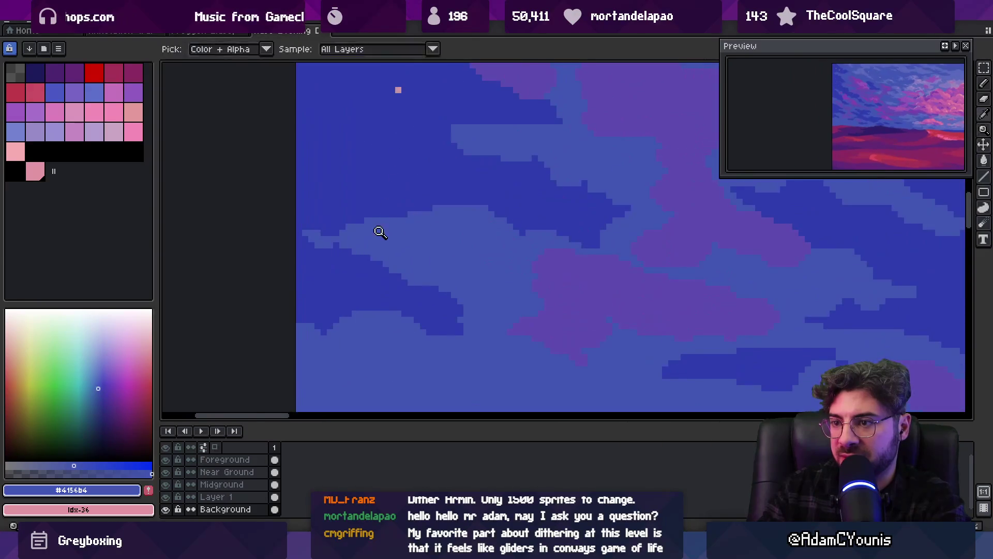
key(z)
scroll(351, 212, down, 3)
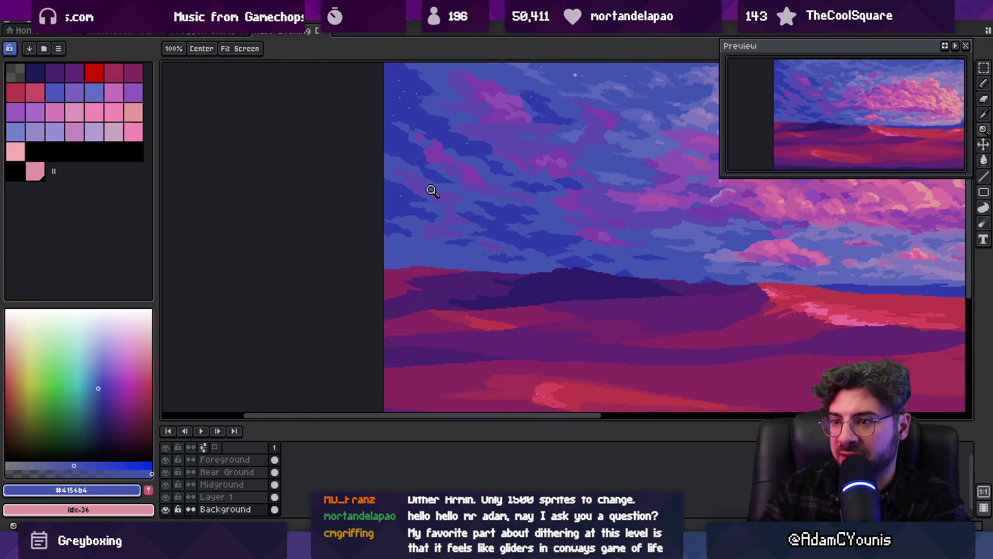
scroll(432, 191, up, 1)
scroll(419, 196, up, 1)
scroll(342, 171, up, 1)
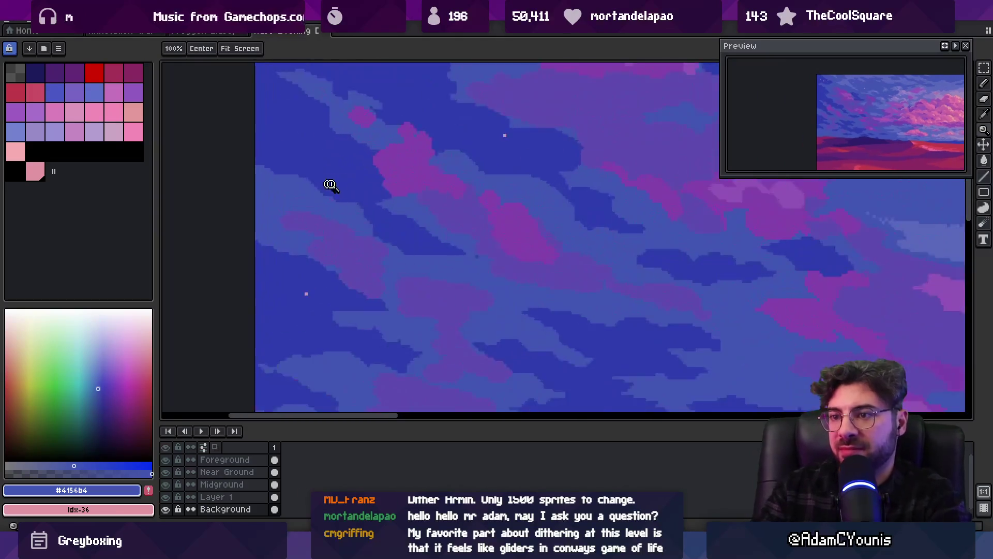
scroll(330, 185, up, 2)
key(b)
alt+click(319, 202)
alt+click(321, 211)
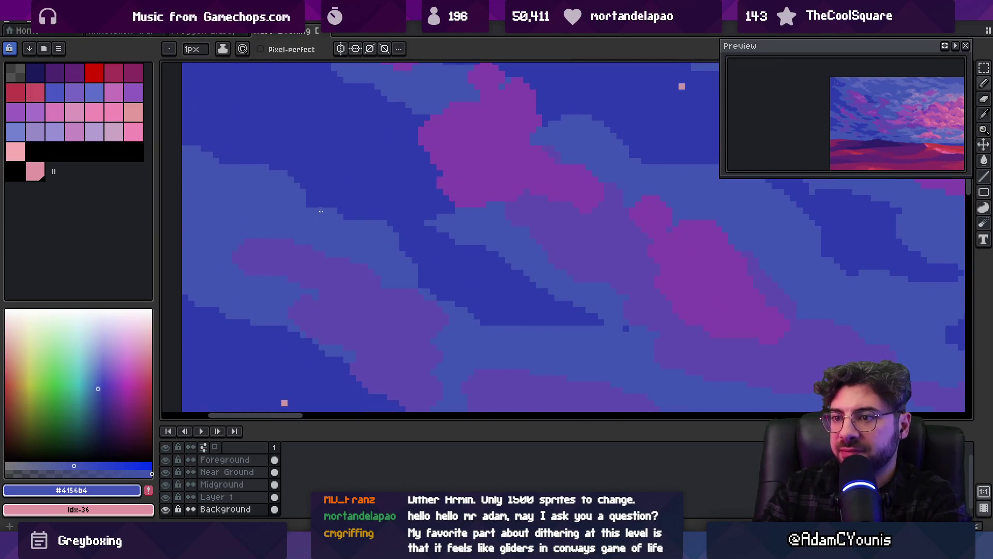
key(z)
scroll(321, 196, down, 3)
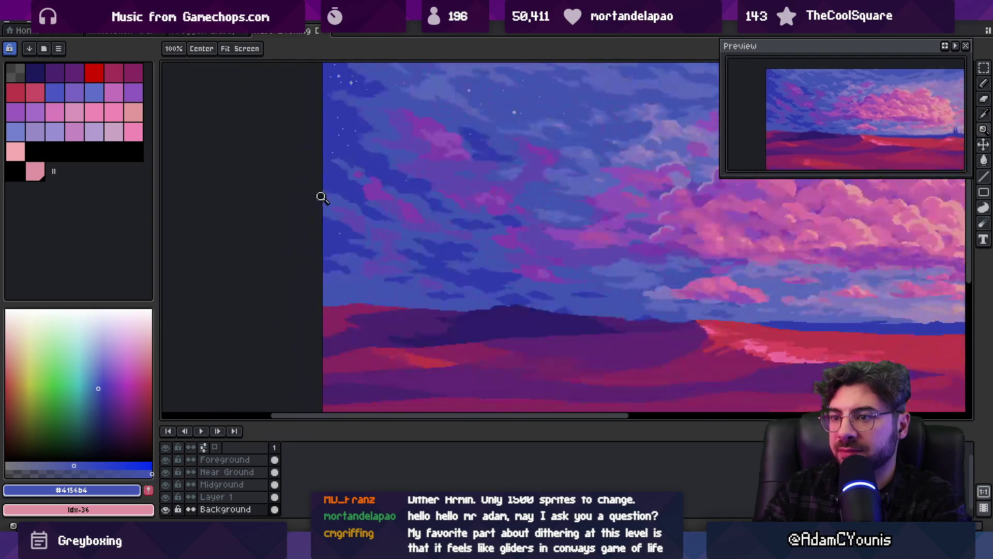
drag(402, 171, 368, 219)
scroll(399, 201, up, 1)
scroll(385, 171, up, 3)
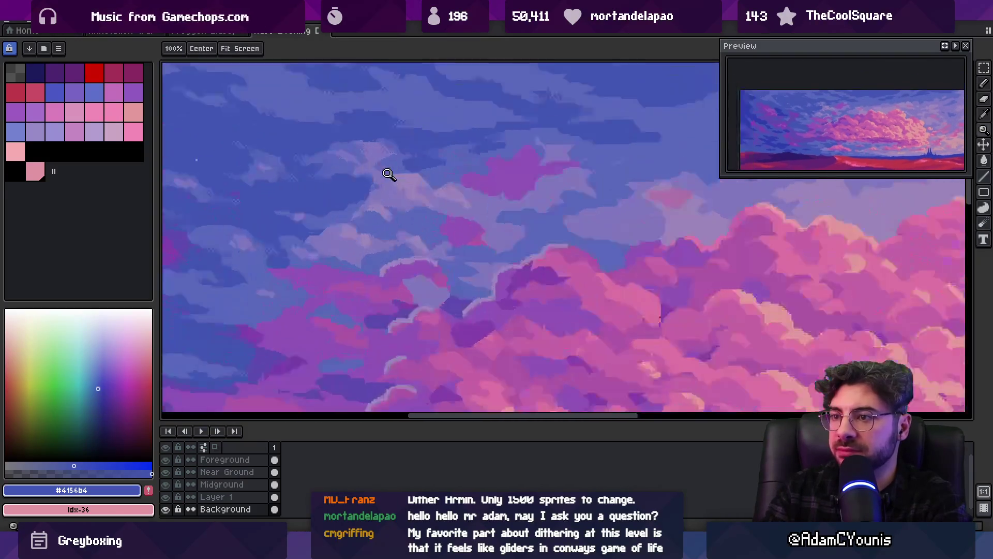
alt+click(437, 167)
alt+click(409, 161)
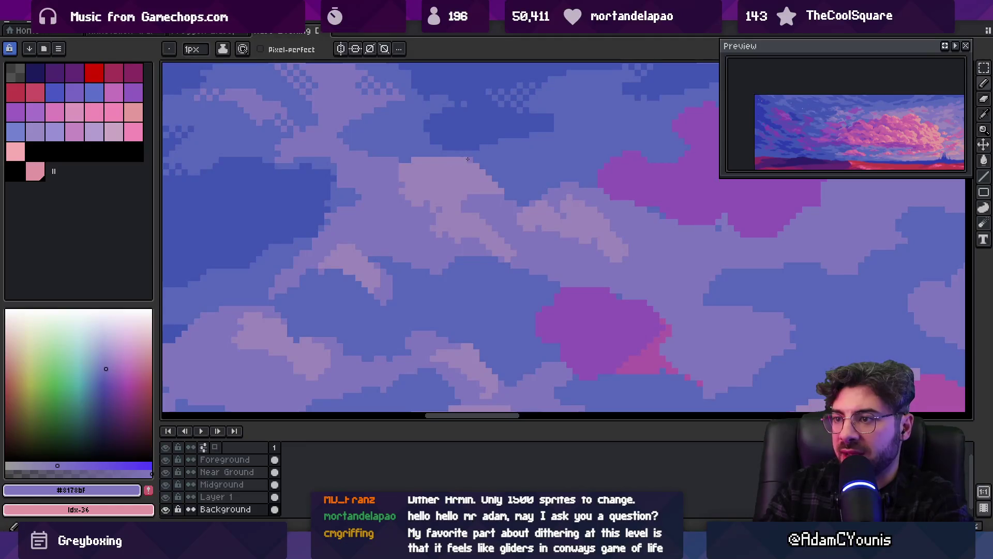
scroll(464, 165, down, 2)
scroll(410, 188, up, 1)
scroll(410, 189, up, 2)
alt+click(351, 195)
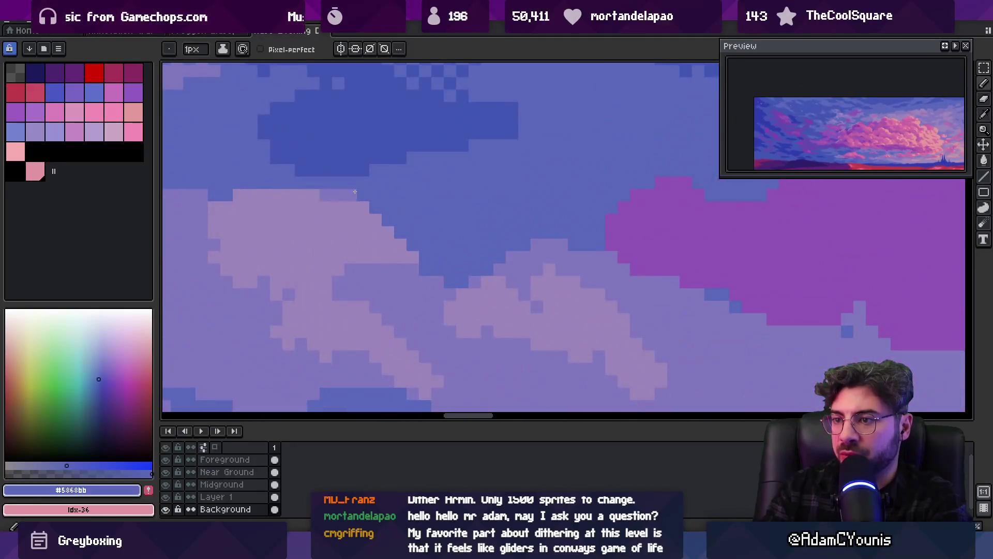
scroll(342, 197, down, 2)
scroll(413, 158, down, 3)
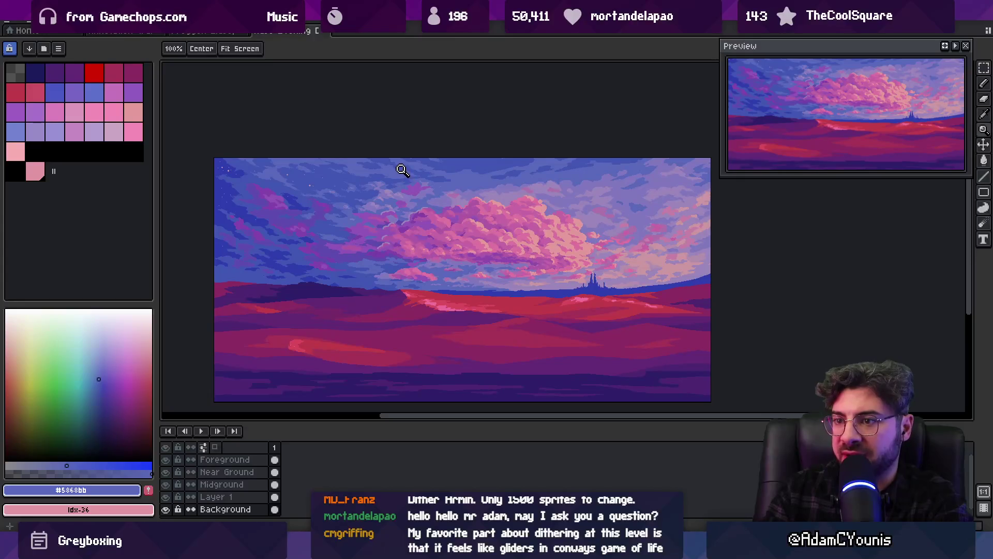
scroll(261, 237, up, 3)
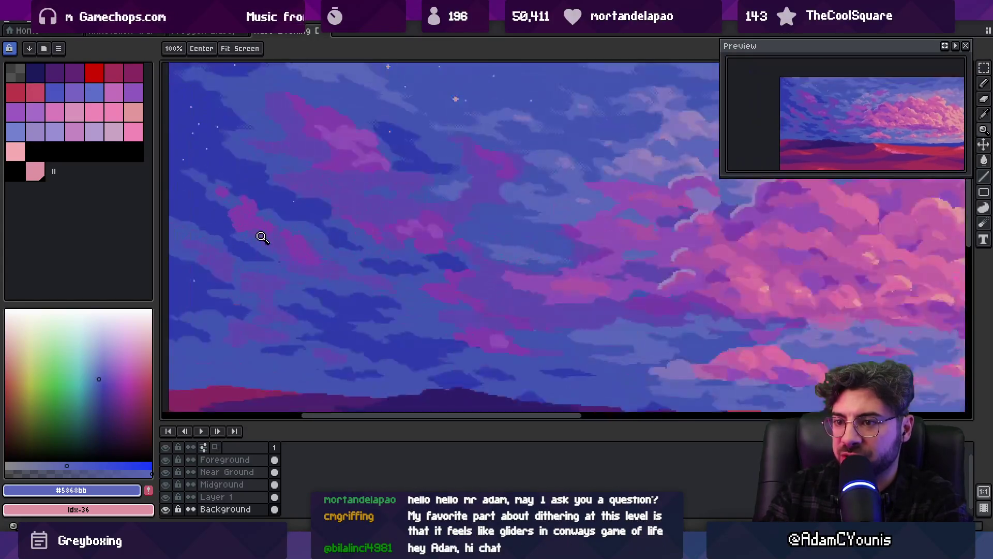
Alternate mid sky blue, muted purple and magenta cloud colours on the central cloud patches.
scroll(361, 269, up, 3)
alt+click(370, 293)
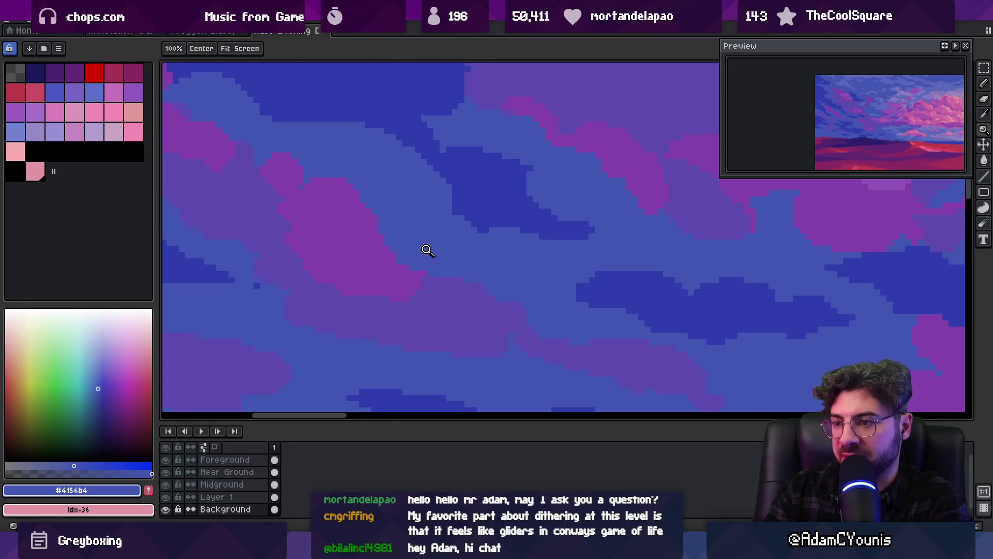
scroll(428, 251, down, 5)
scroll(444, 243, up, 3)
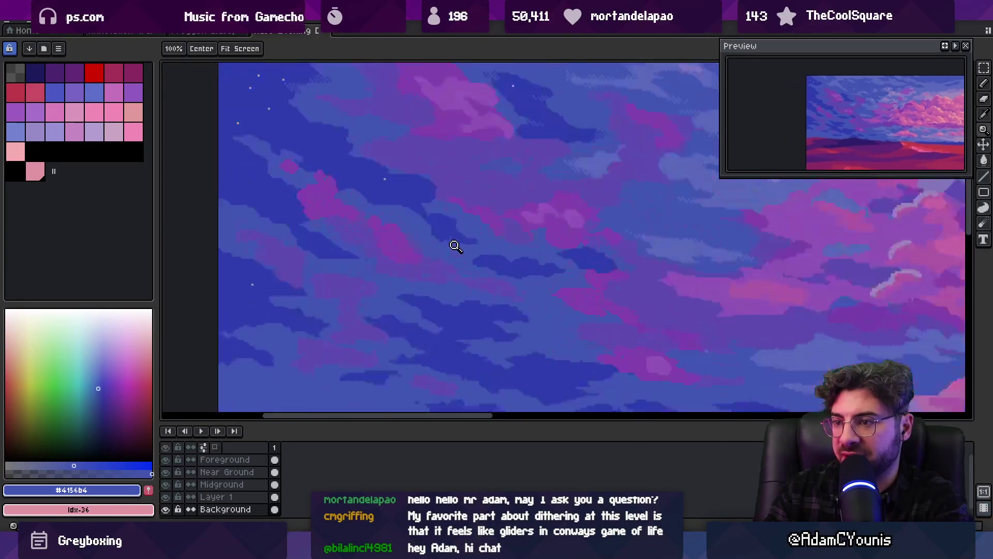
alt+click(395, 247)
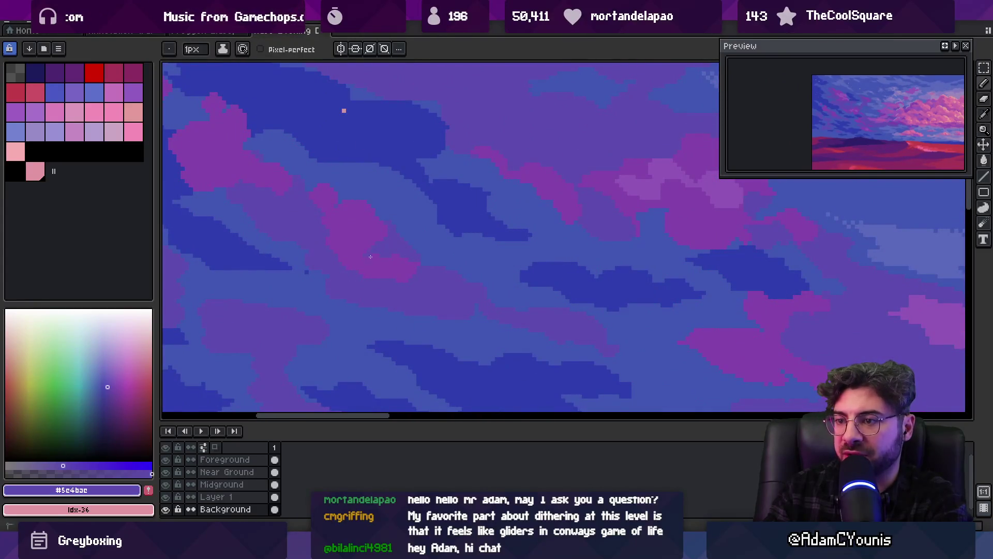
alt+click(384, 253)
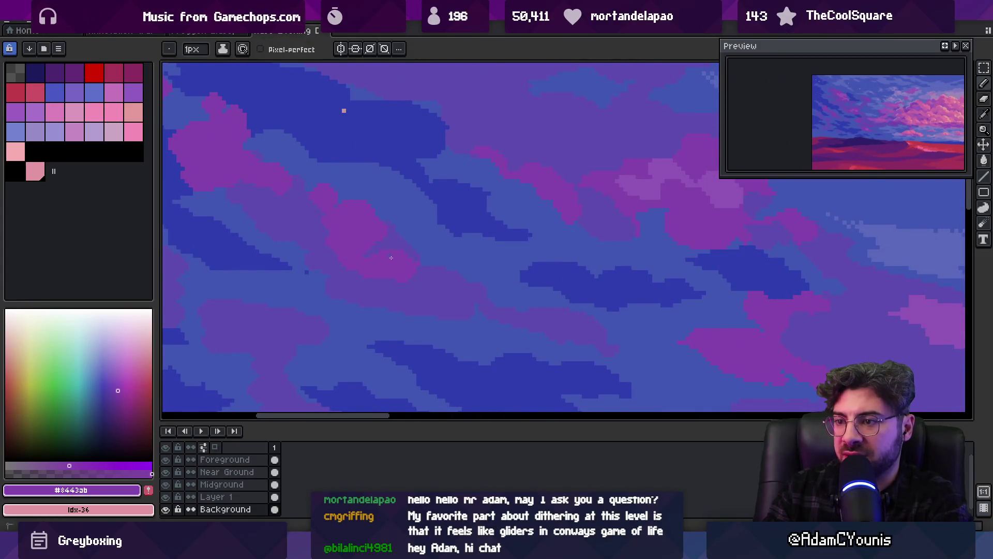
alt+click(392, 235)
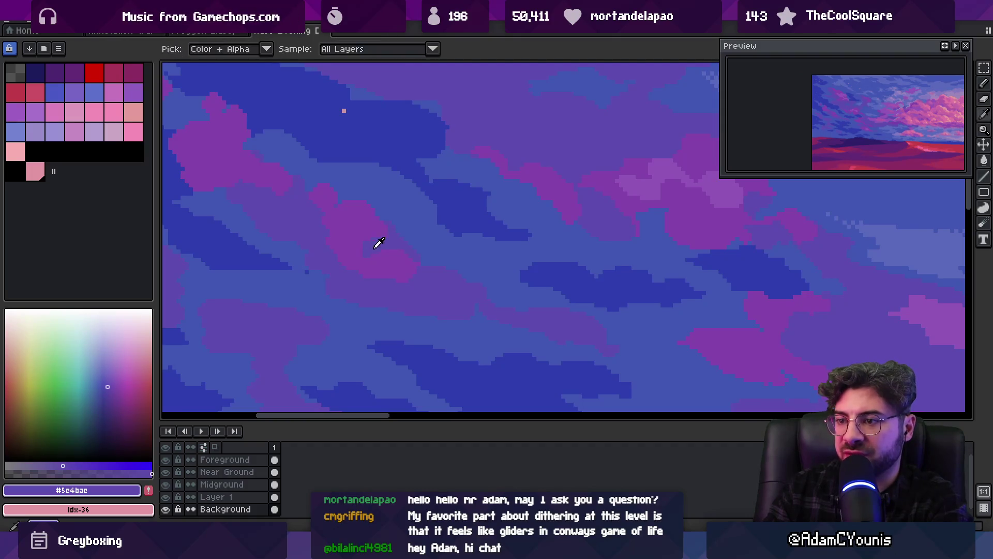
alt+click(379, 241)
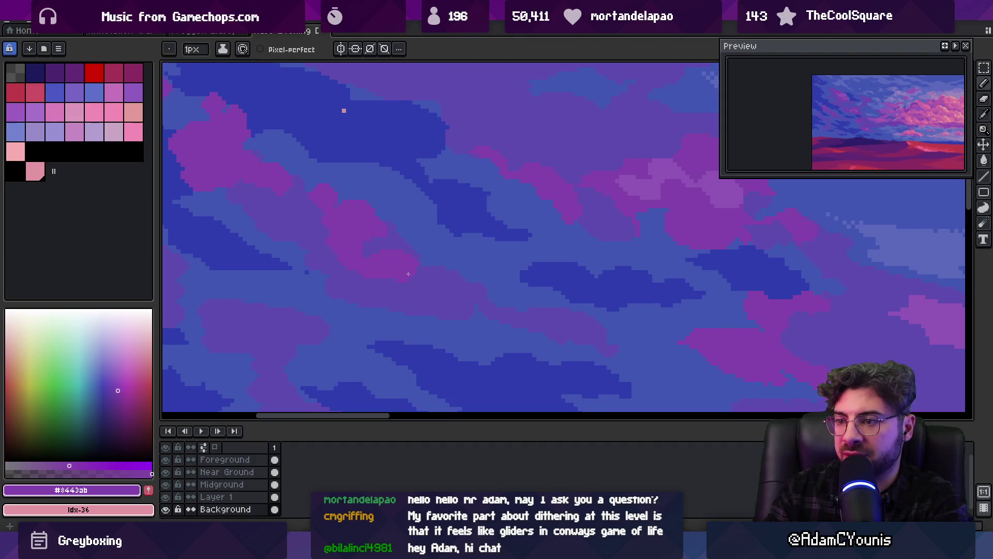
alt+click(389, 289)
alt+click(403, 259)
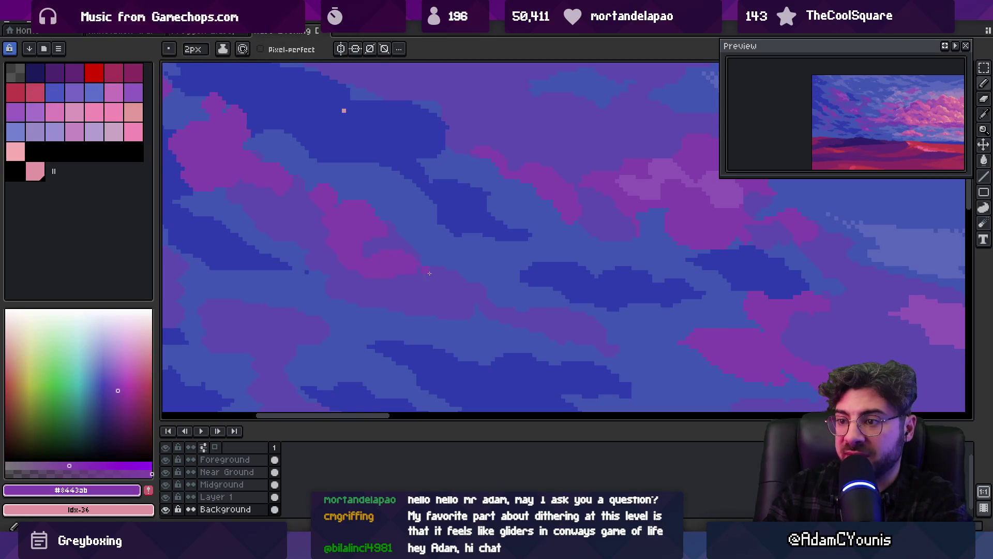
alt+click(437, 287)
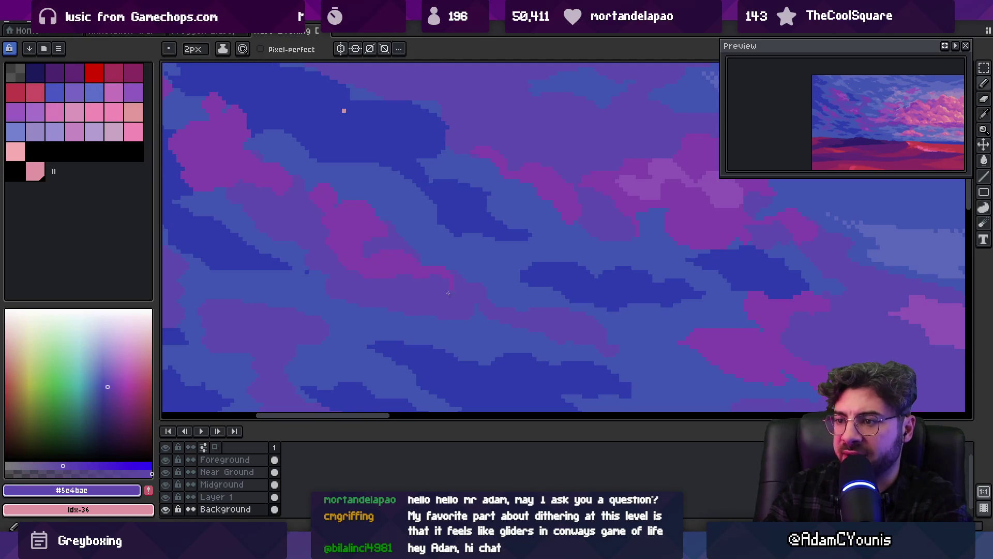
Zoom out to check the image, then work blue sky and magenta cloud pixels further right.
alt+click(448, 292)
scroll(448, 292, down, 2)
scroll(472, 246, up, 2)
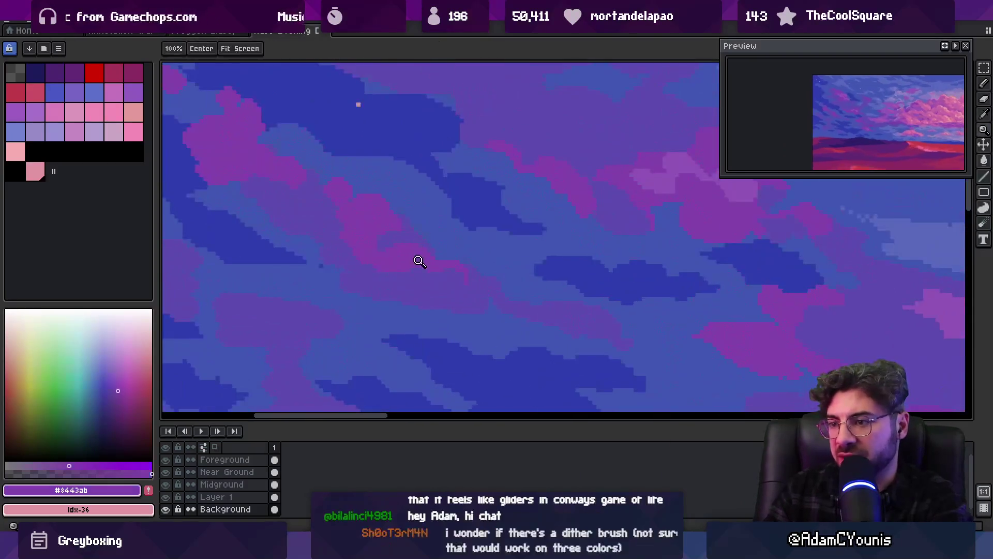
key(b)
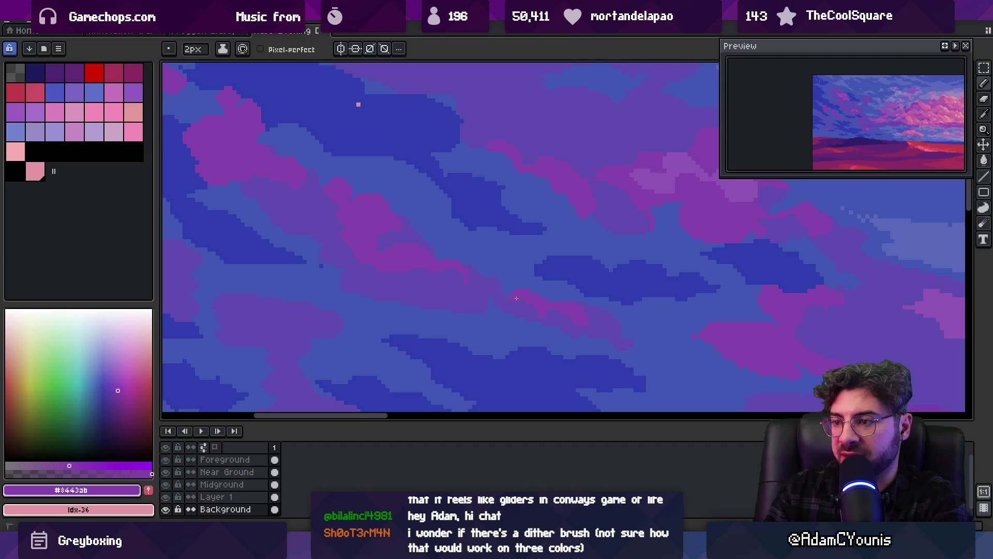
alt+click(550, 300)
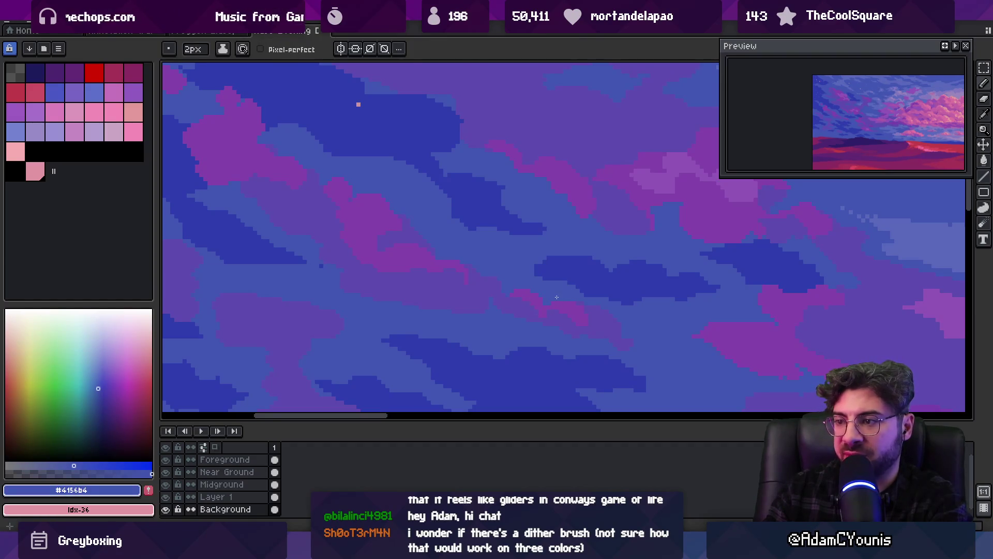
key(z)
scroll(483, 272, down, 3)
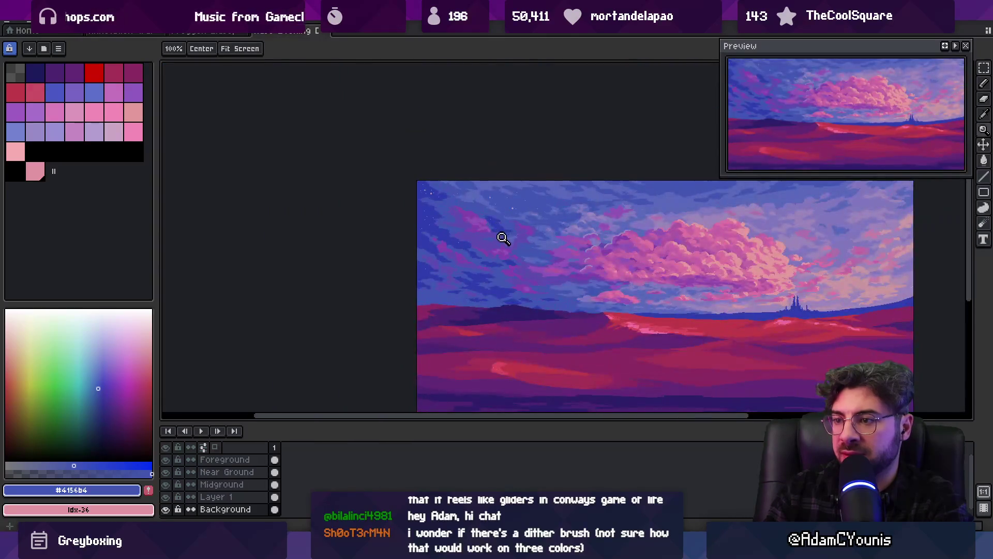
scroll(483, 265, up, 3)
key(b)
alt+click(463, 269)
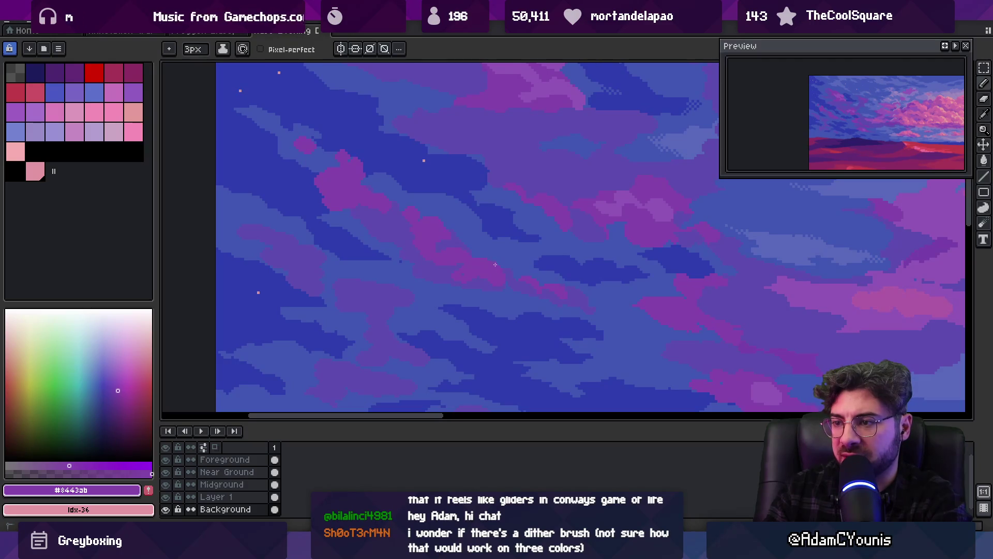
alt+click(478, 281)
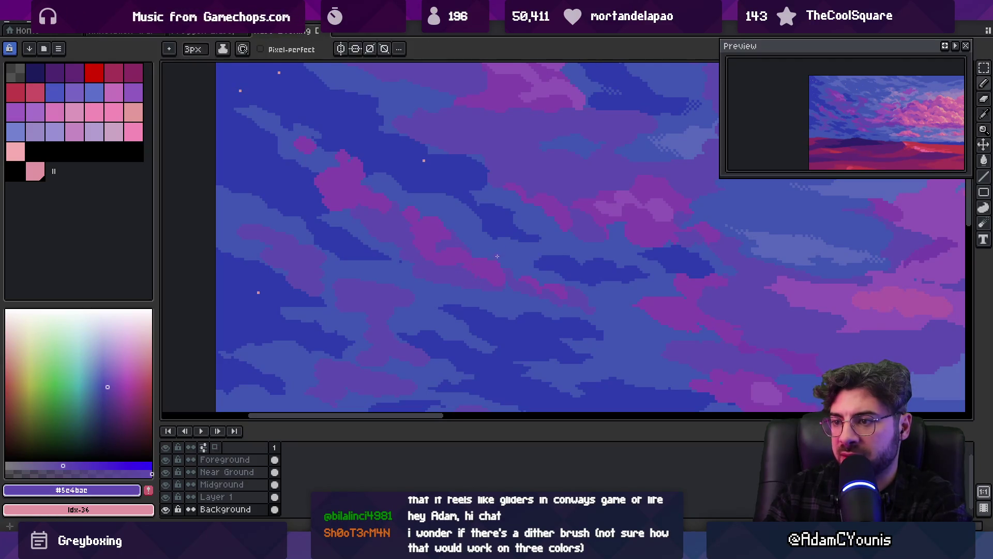
Pan and zoom across the sky, returning to the 3px pencil for more cloud shaping.
key(i)
scroll(491, 243, down, 3)
scroll(499, 250, up, 4)
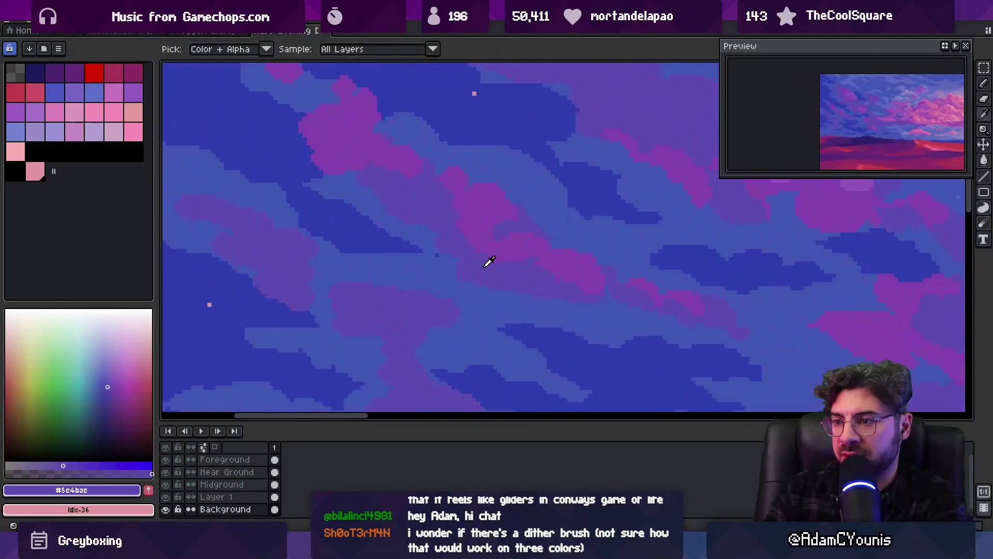
key(b)
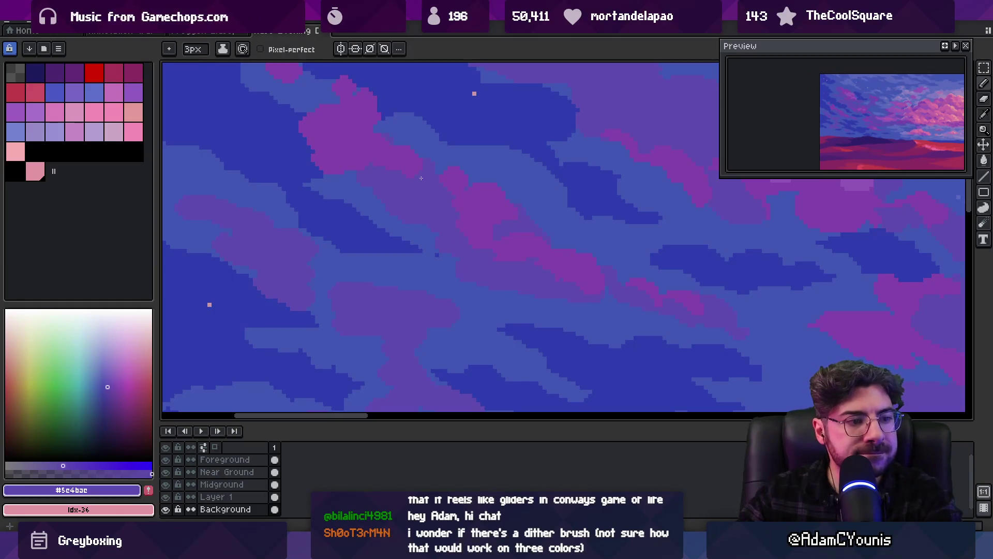
key(z)
scroll(437, 226, up, 2)
scroll(437, 226, right, 3)
scroll(393, 217, up, 3)
scroll(393, 217, left, 1)
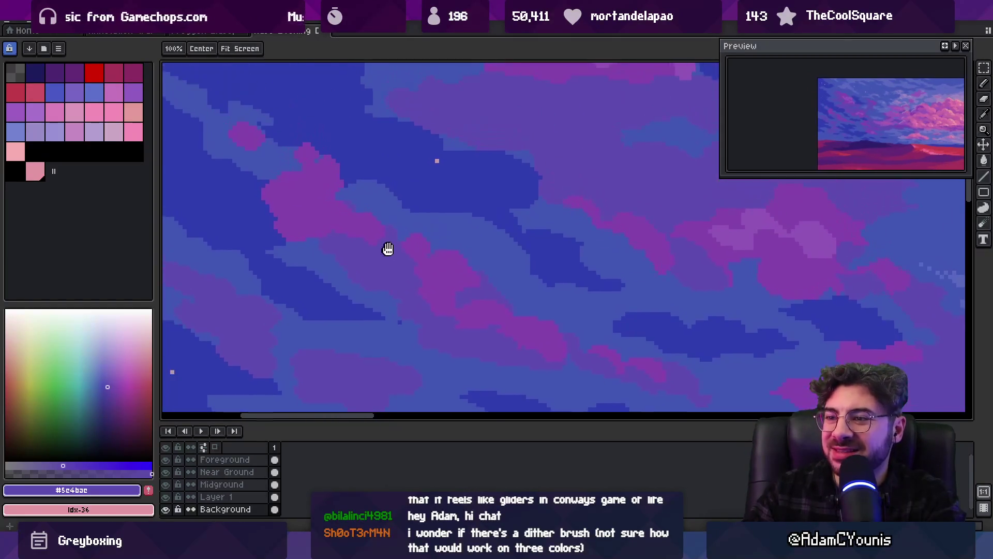
key(b)
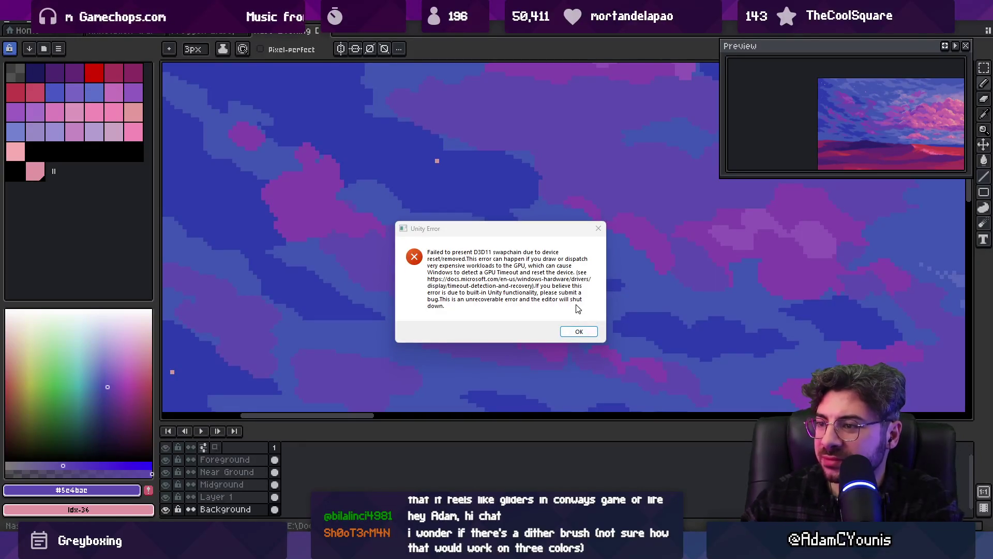
Dismiss the Unity crash error and relaunch the Insignia project from Unity Hub.
click(575, 332)
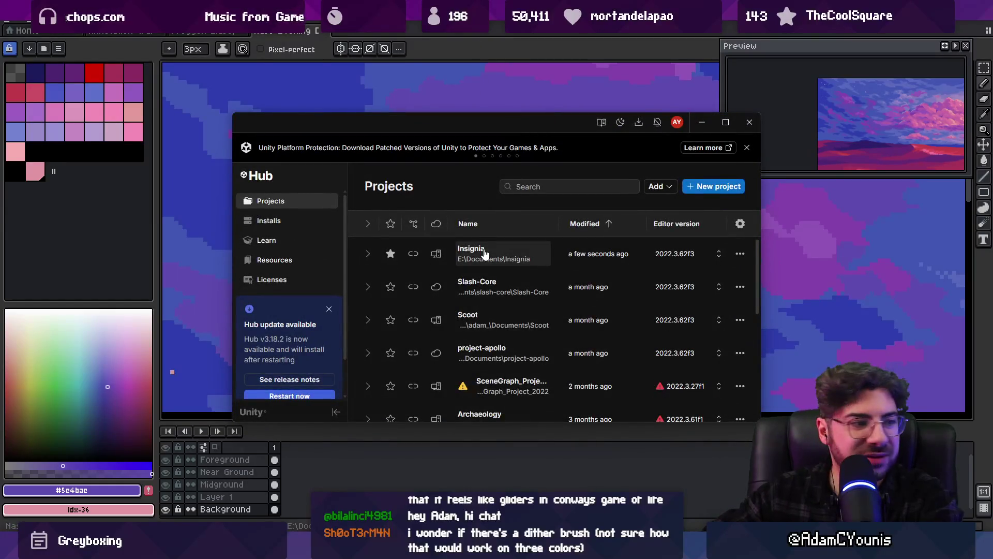
click(485, 253)
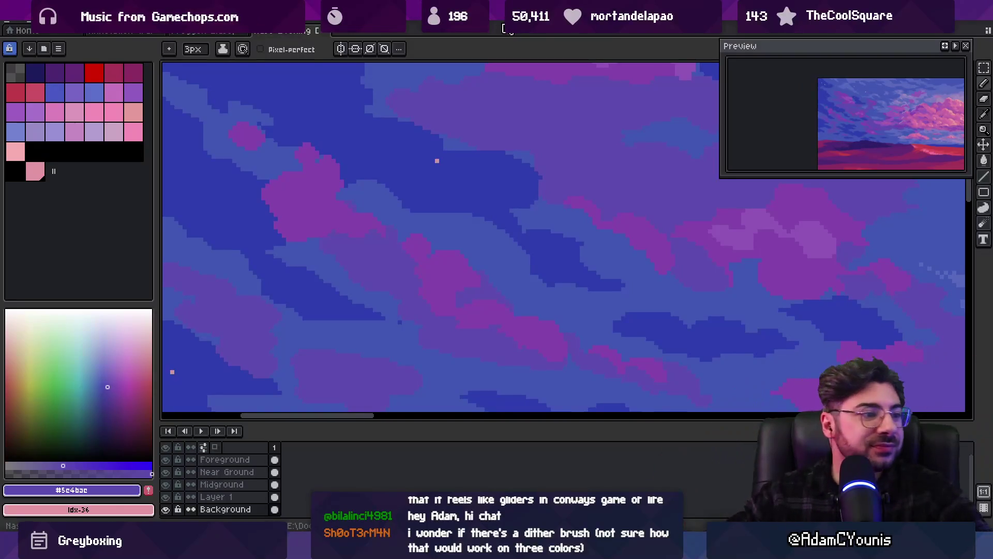
Zoom in on the upper-left cloud patch and pick its purple cloud colour.
key(z)
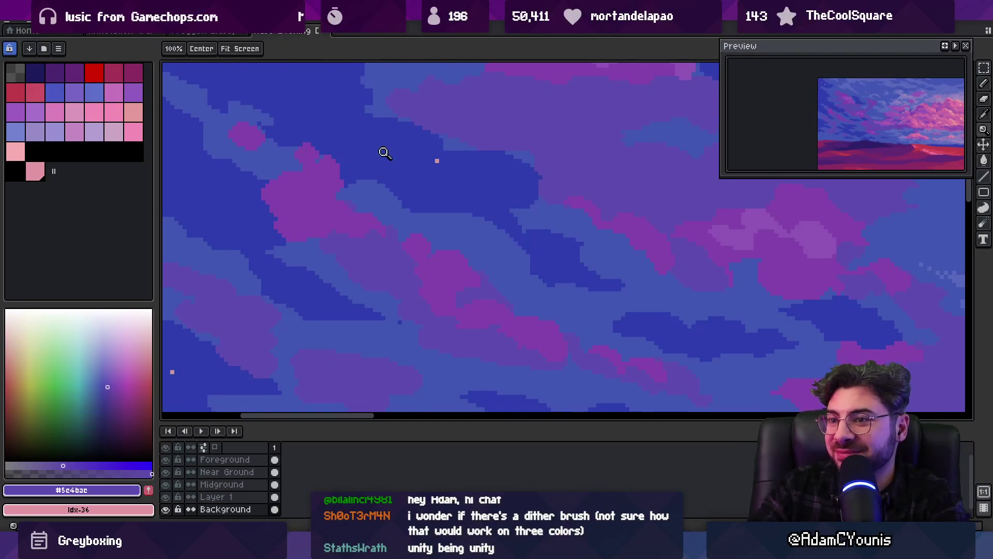
right_click(364, 245)
click(363, 246)
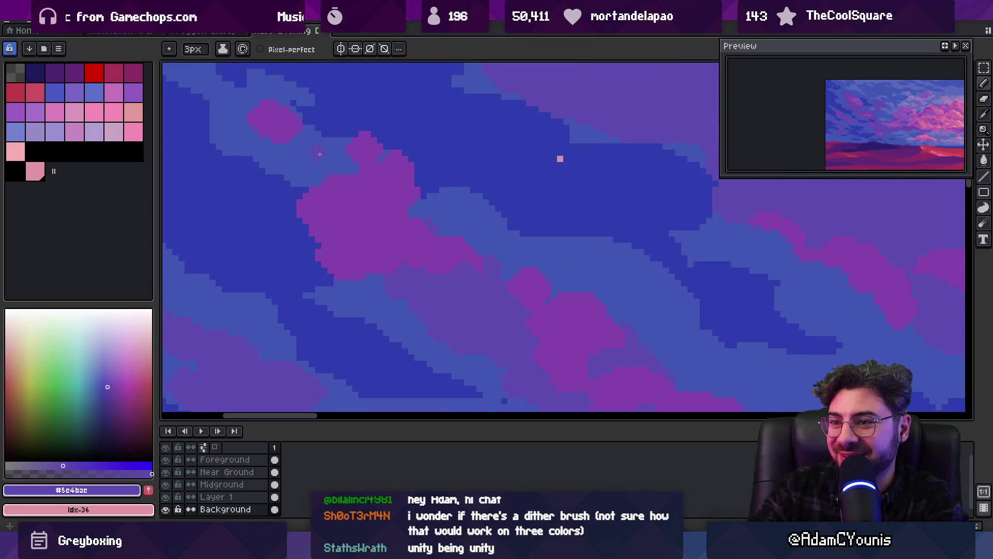
alt+click(362, 150)
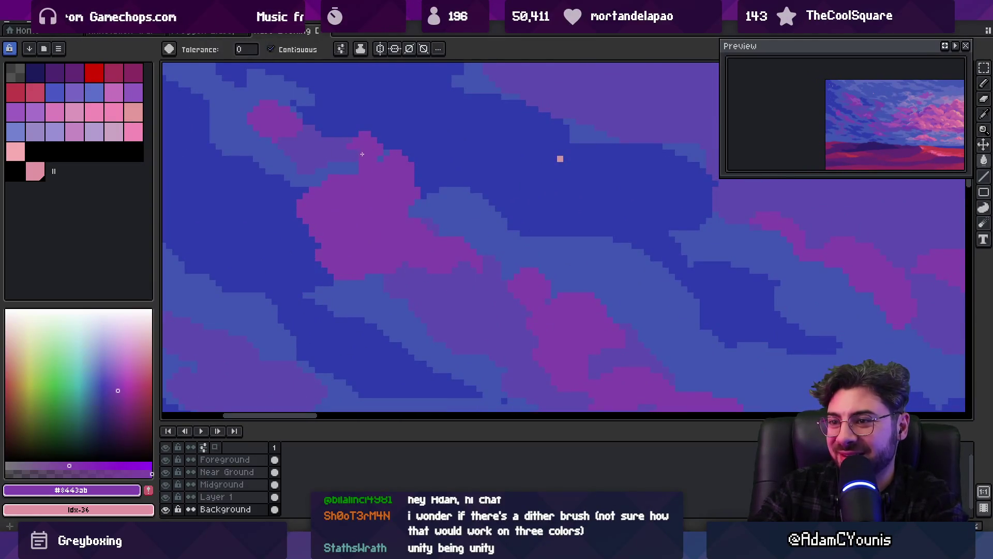
key(alt+Tab)
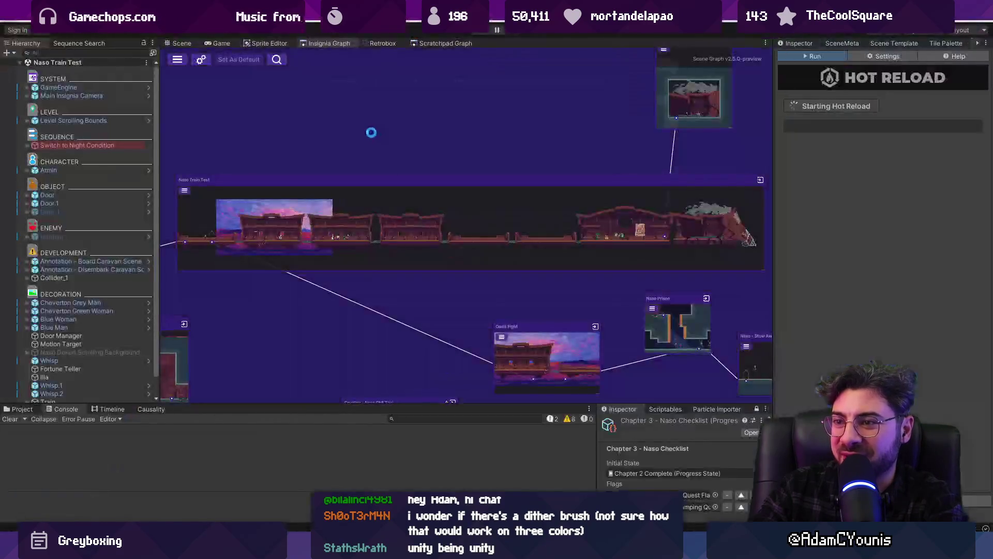
key(alt+Tab)
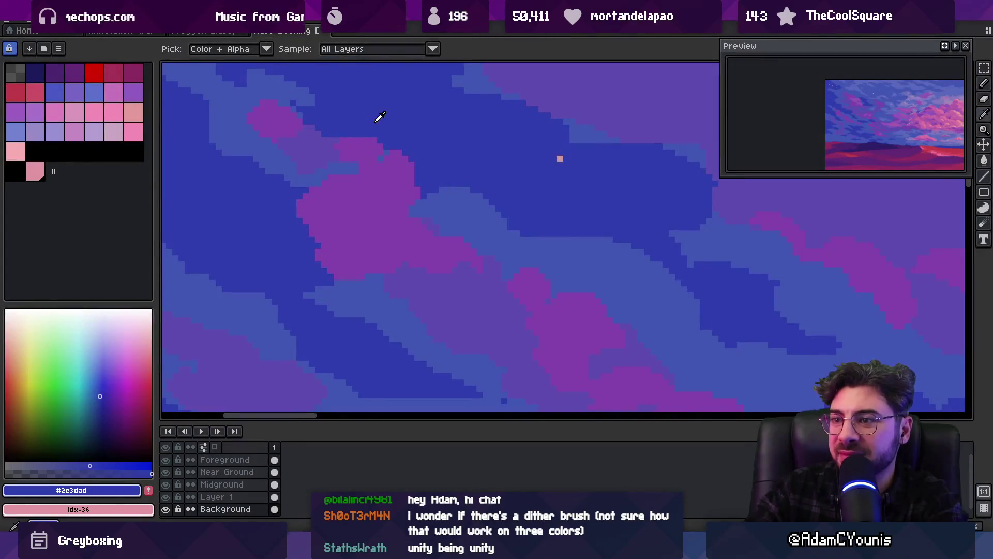
Sample the purple cloud, dark blue and mid blue-purple sky colours from the canvas.
alt+click(380, 157)
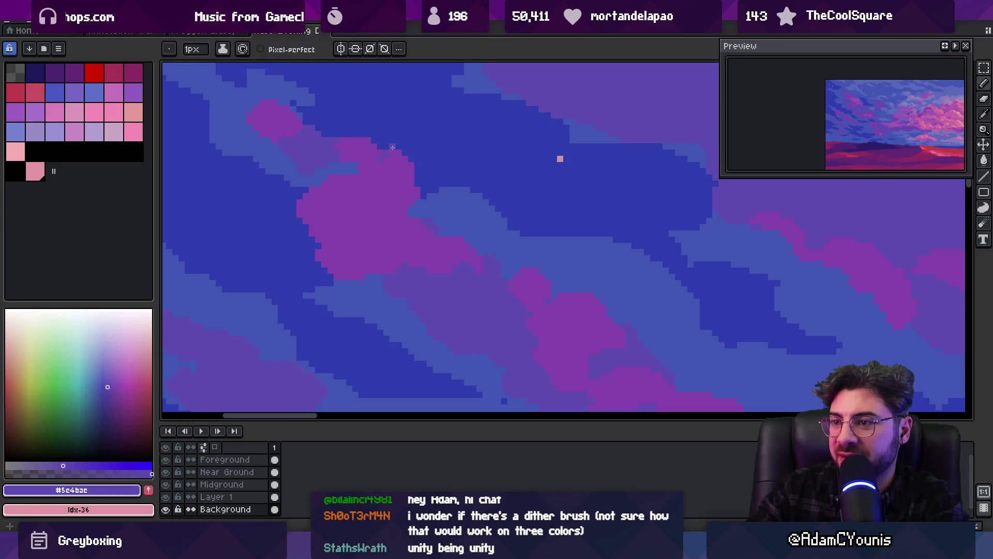
scroll(395, 134, down, 3)
scroll(402, 132, up, 4)
alt+click(390, 130)
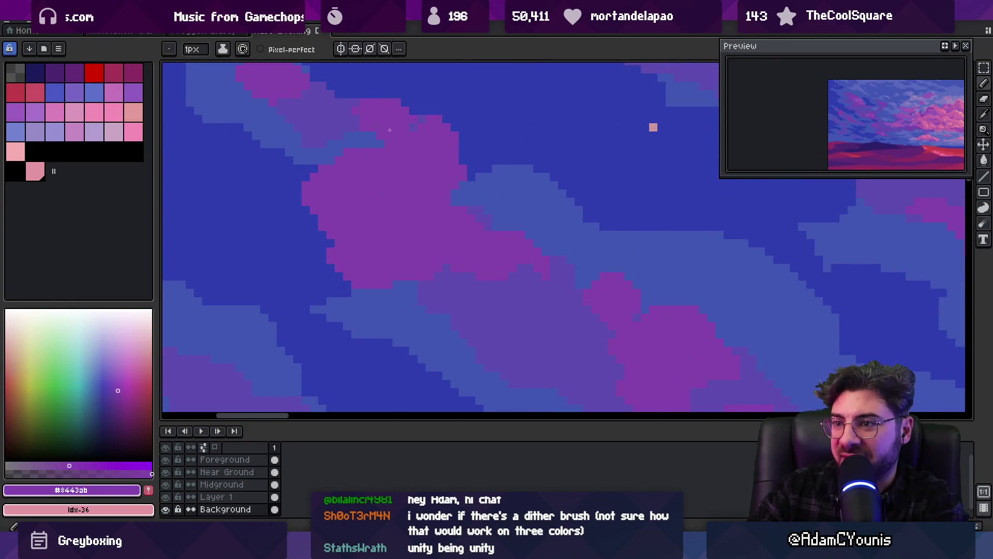
scroll(383, 140, down, 3)
scroll(377, 166, up, 2)
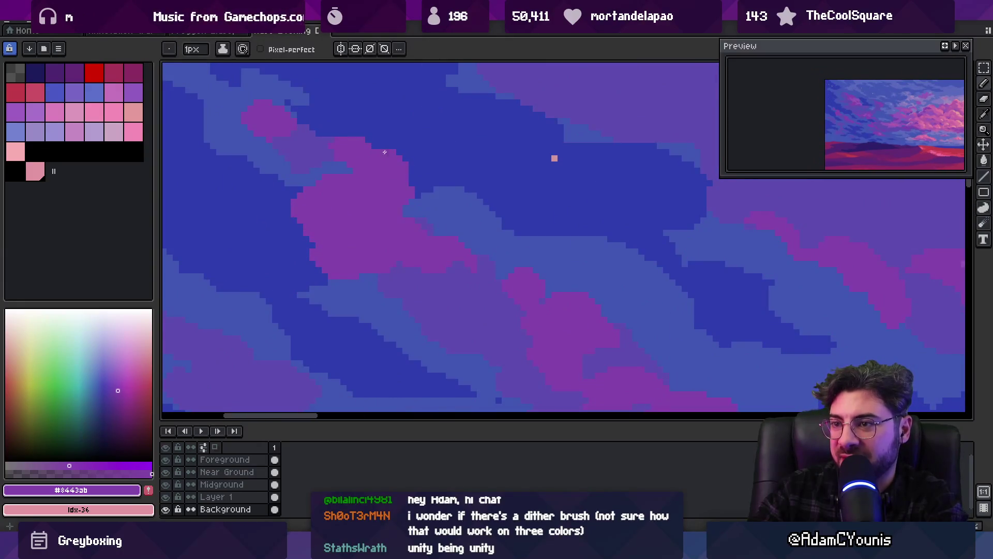
alt+click(387, 140)
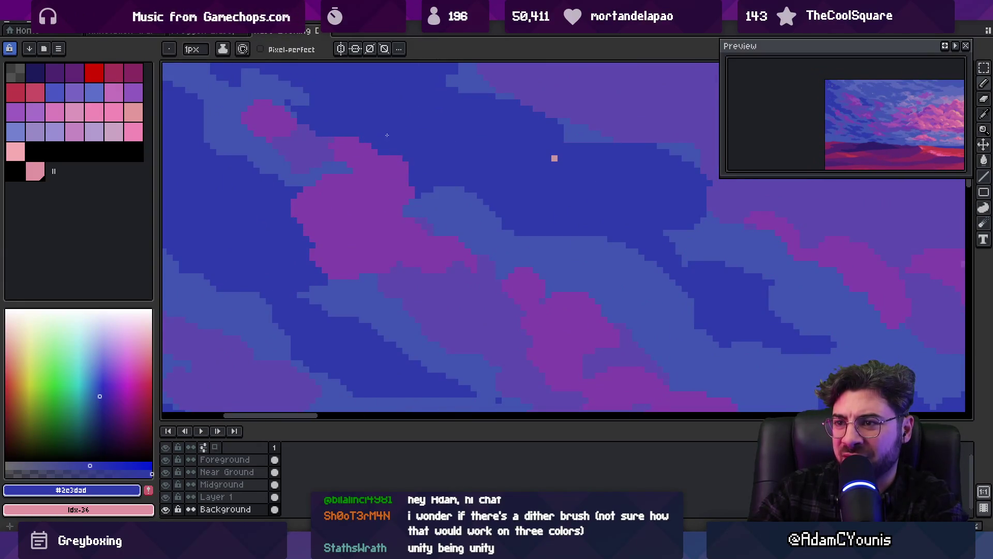
scroll(387, 135, down, 3)
scroll(412, 116, up, 3)
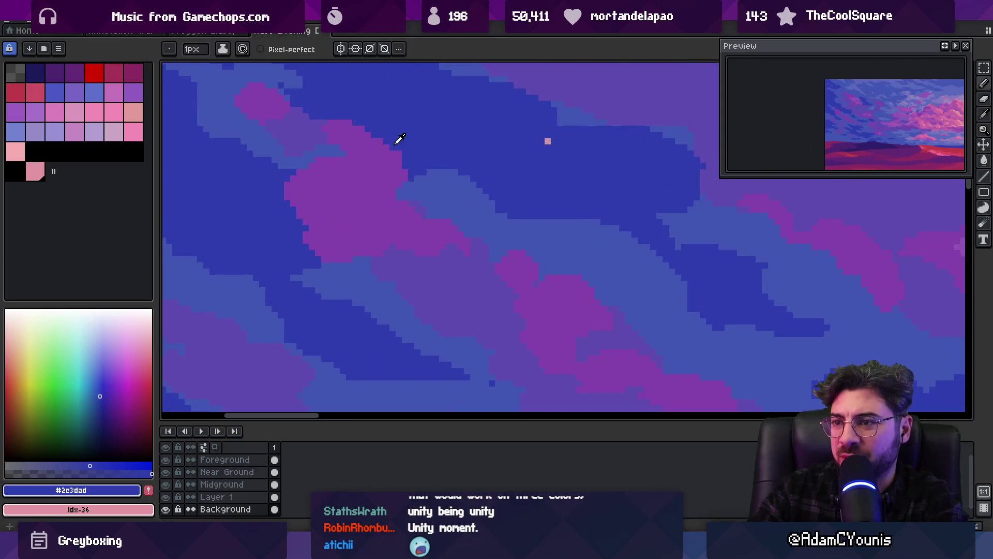
alt+click(393, 150)
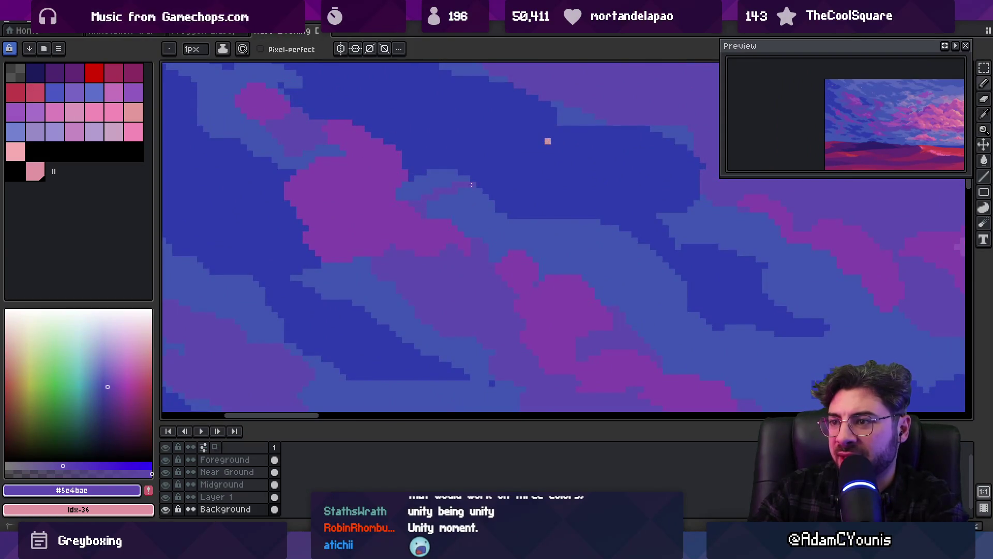
Flood-fill the left part of the small pink cloud with the sky colour.
key(z)
scroll(450, 170, down, 3)
scroll(455, 175, up, 2)
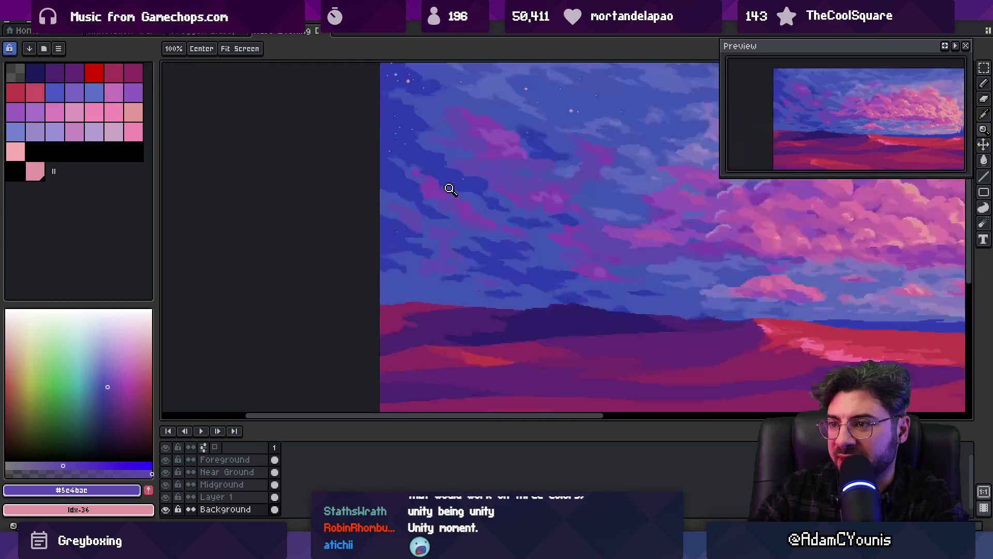
scroll(450, 189, up, 2)
key(b)
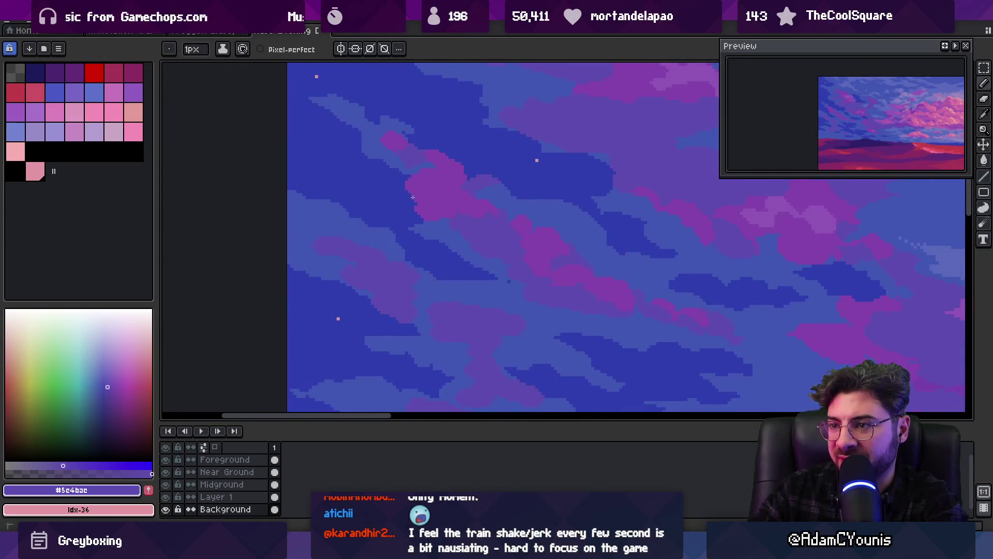
key(z)
scroll(455, 176, down, 3)
scroll(480, 181, up, 4)
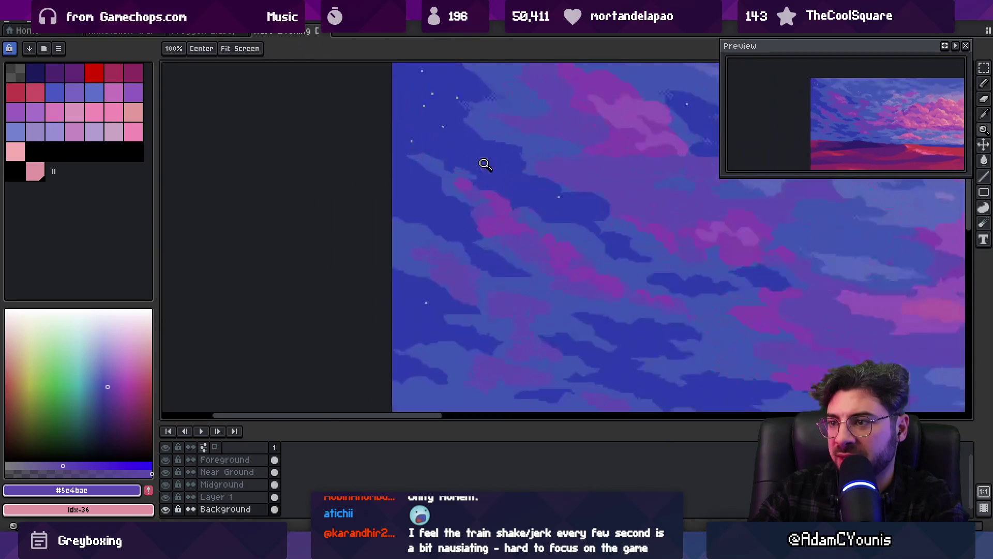
key(g)
click(465, 203)
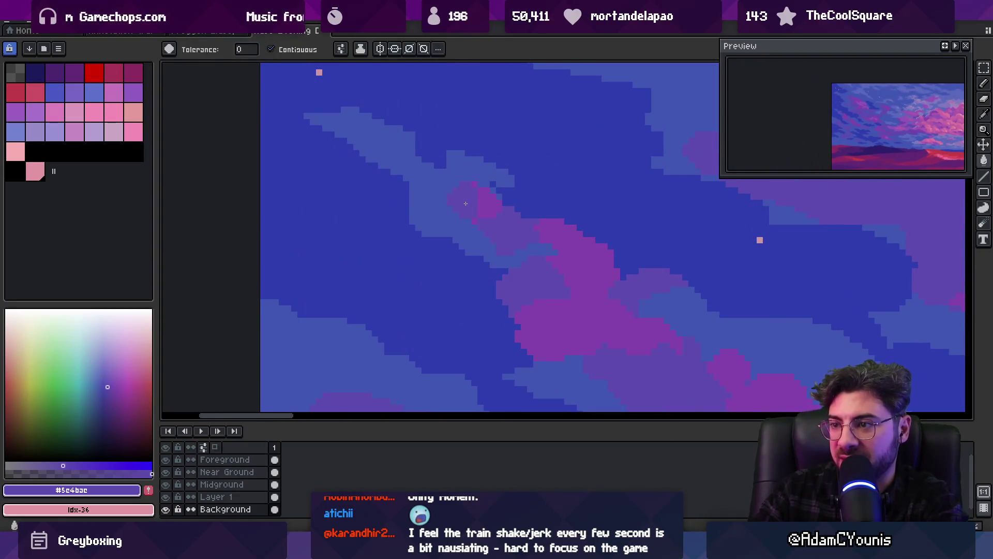
key(b)
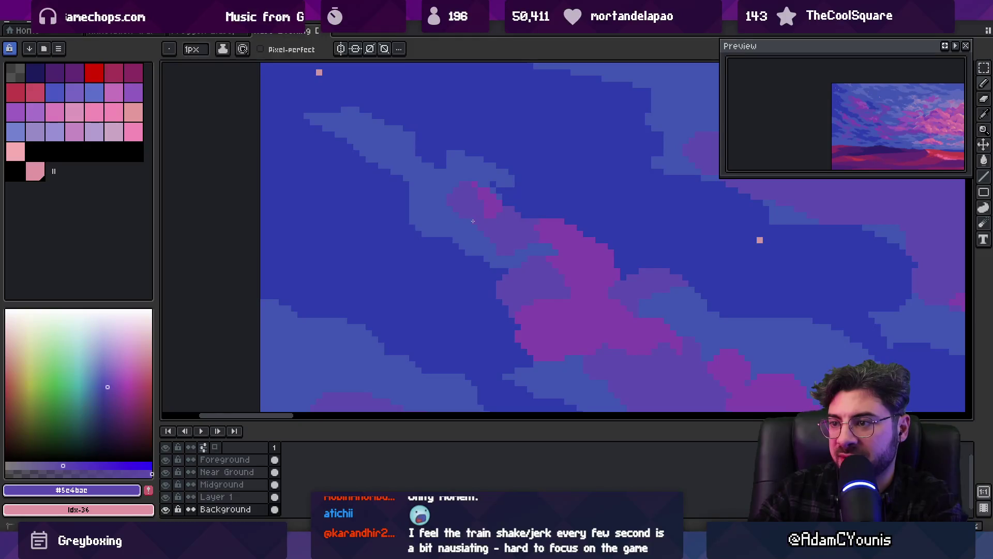
Paint light-blue cloud pixels along the upper-left cloud edge with the 1px pencil.
alt+click(407, 238)
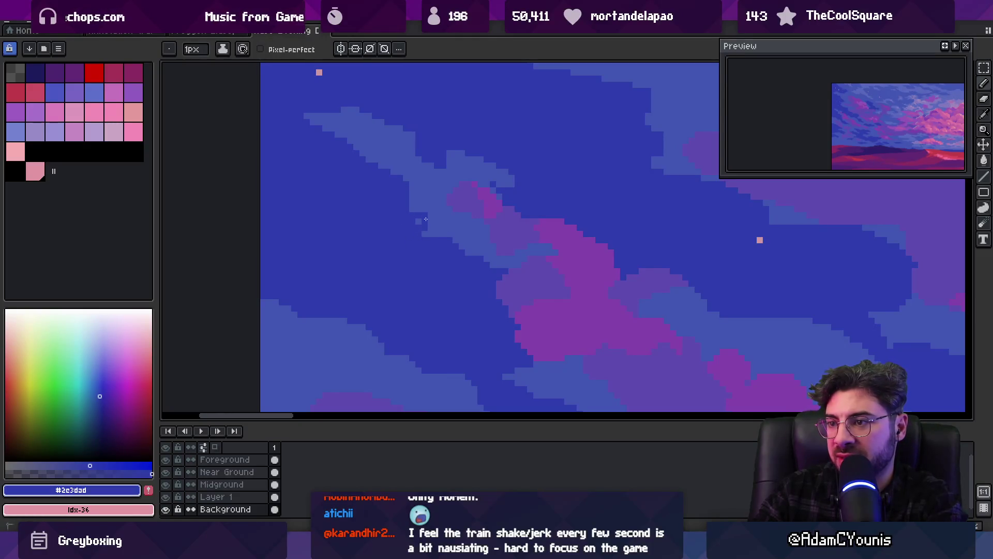
key(z)
scroll(404, 199, down, 2)
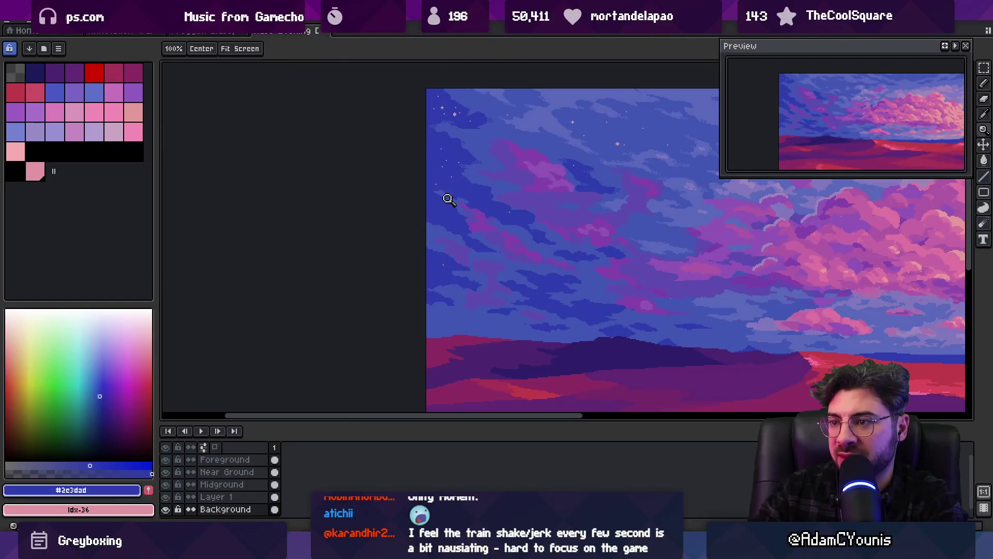
scroll(448, 200, up, 2)
alt+click(435, 211)
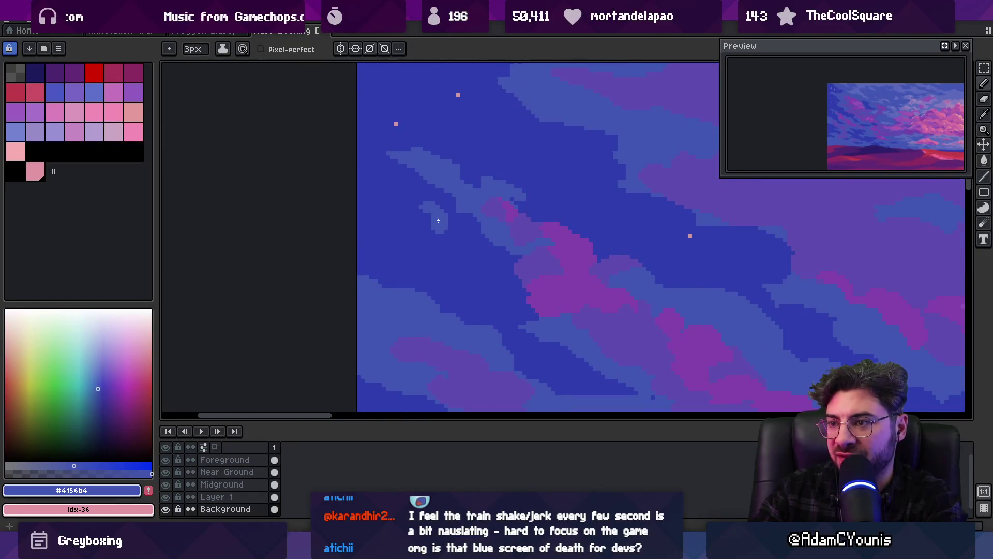
alt+click(412, 211)
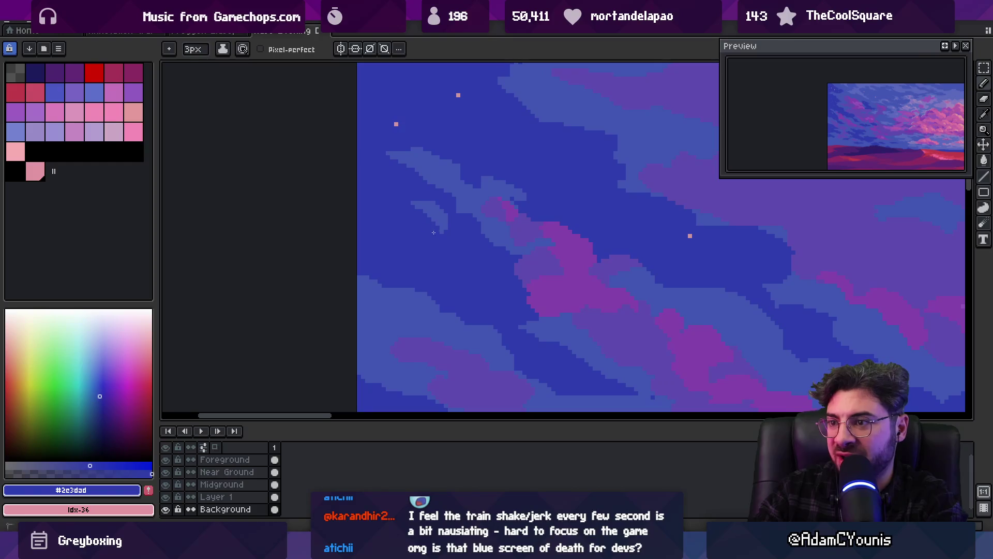
alt+click(435, 221)
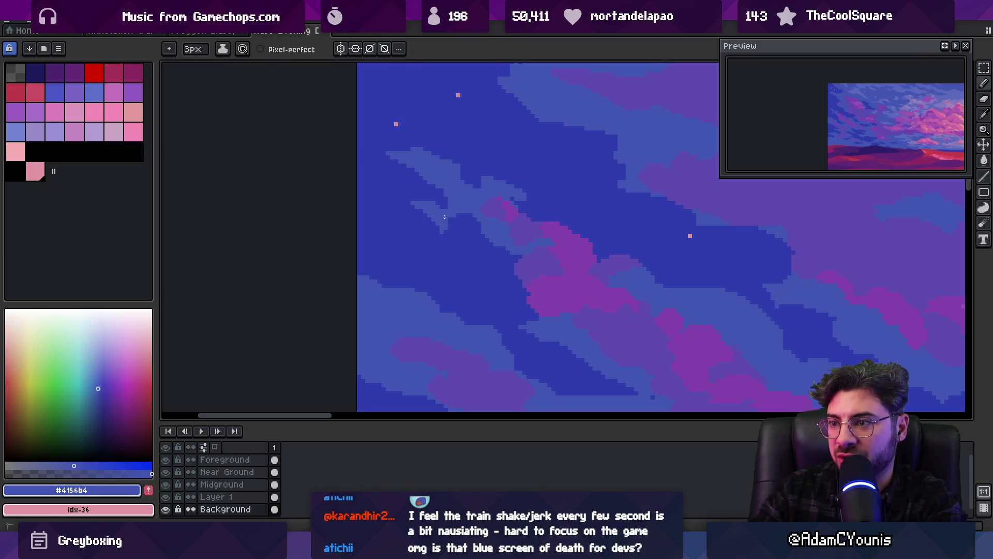
click(444, 238)
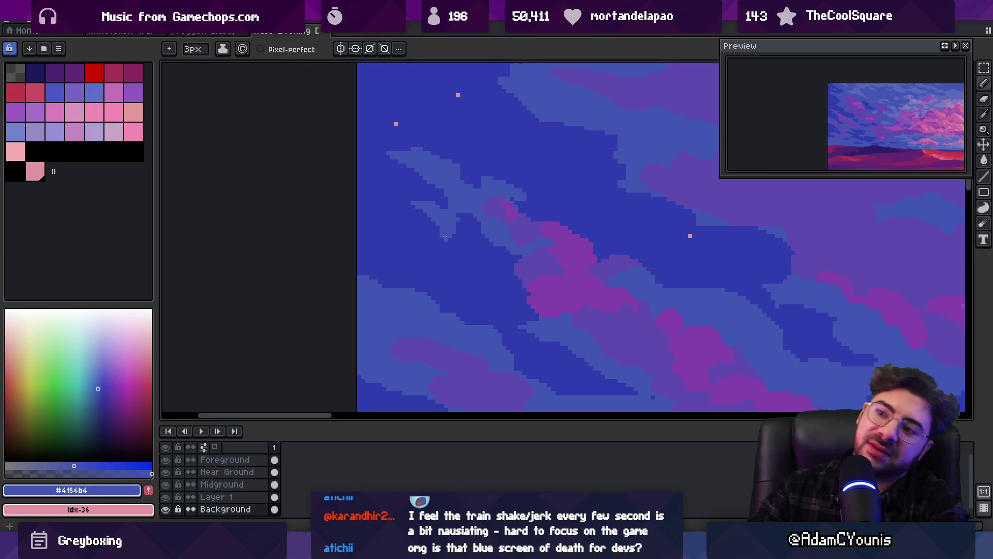
click(458, 232)
alt+click(446, 237)
scroll(439, 223, down, 6)
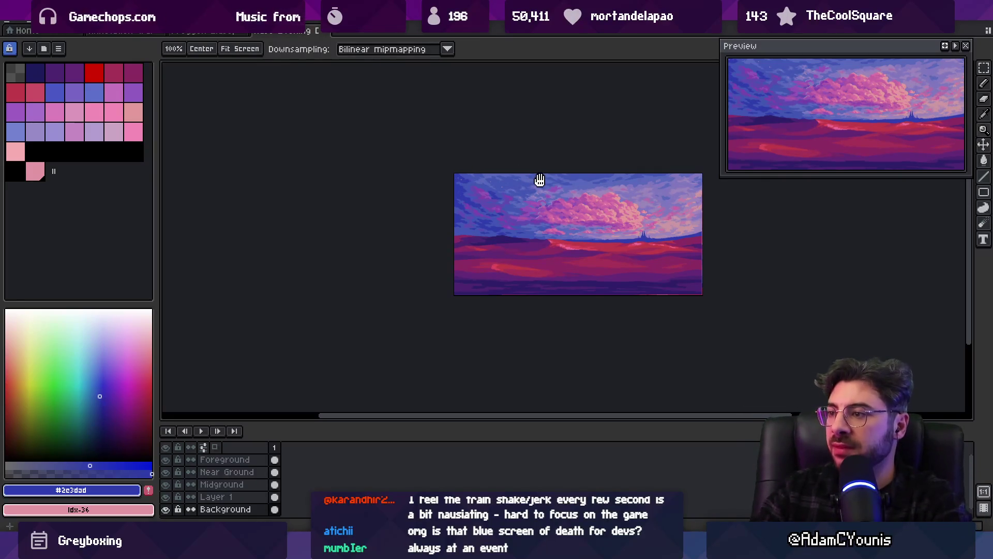
drag(537, 179, 510, 184)
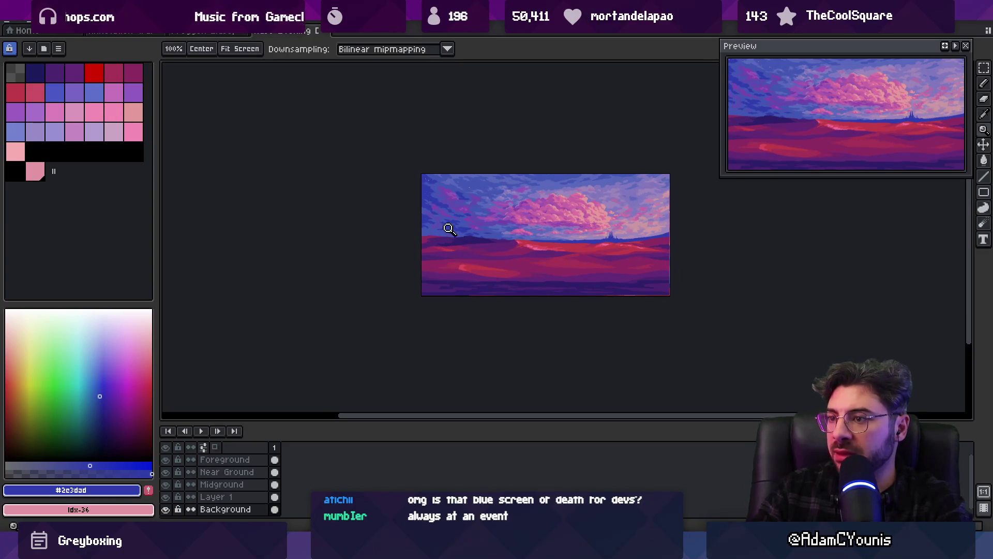
click(445, 226)
drag(451, 207, 403, 222)
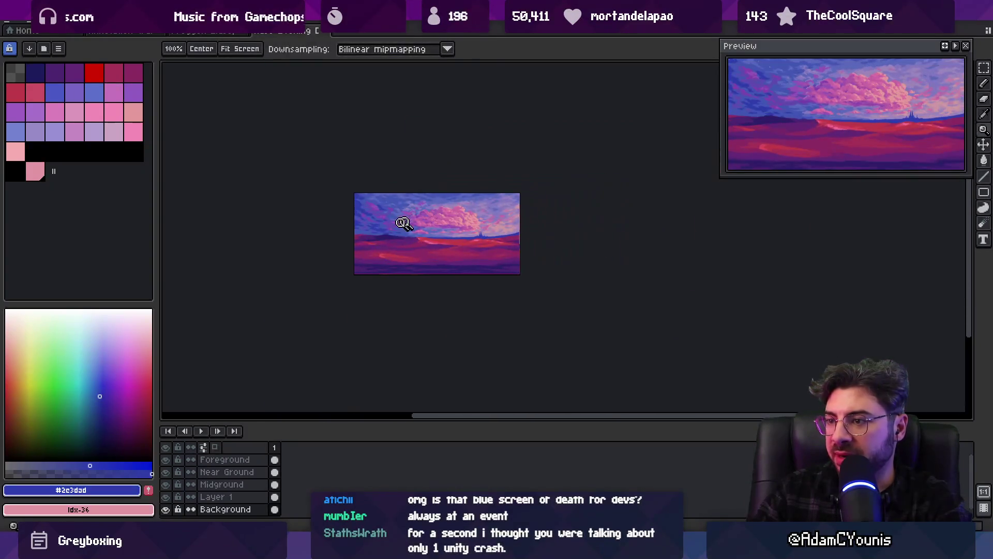
scroll(417, 217, up, 3)
scroll(441, 264, up, 1)
alt+click(451, 267)
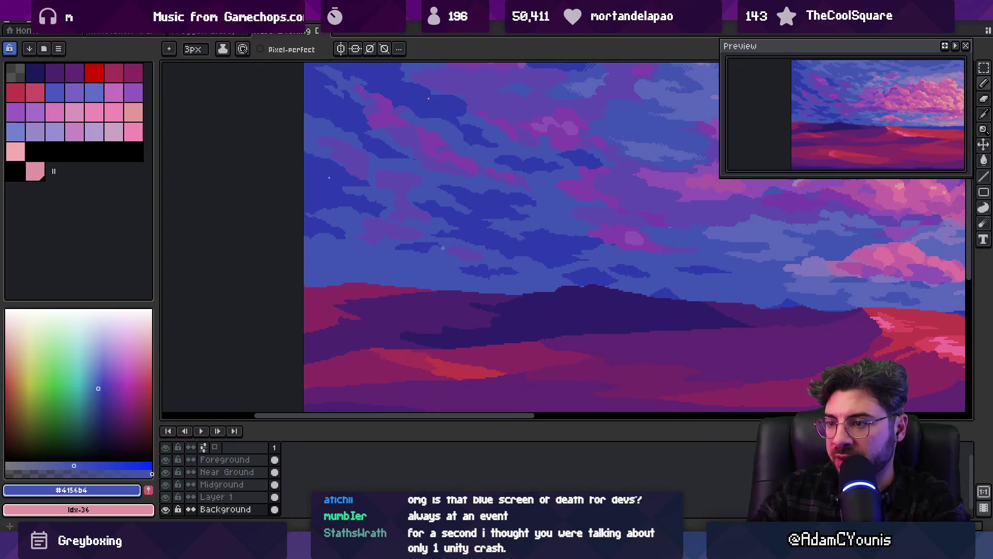
scroll(445, 264, up, 2)
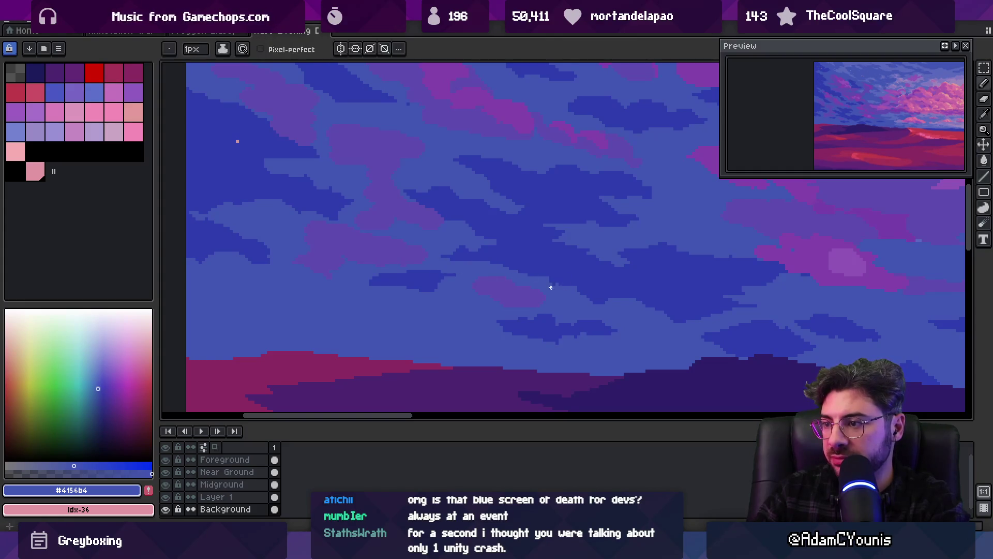
drag(522, 277, 585, 344)
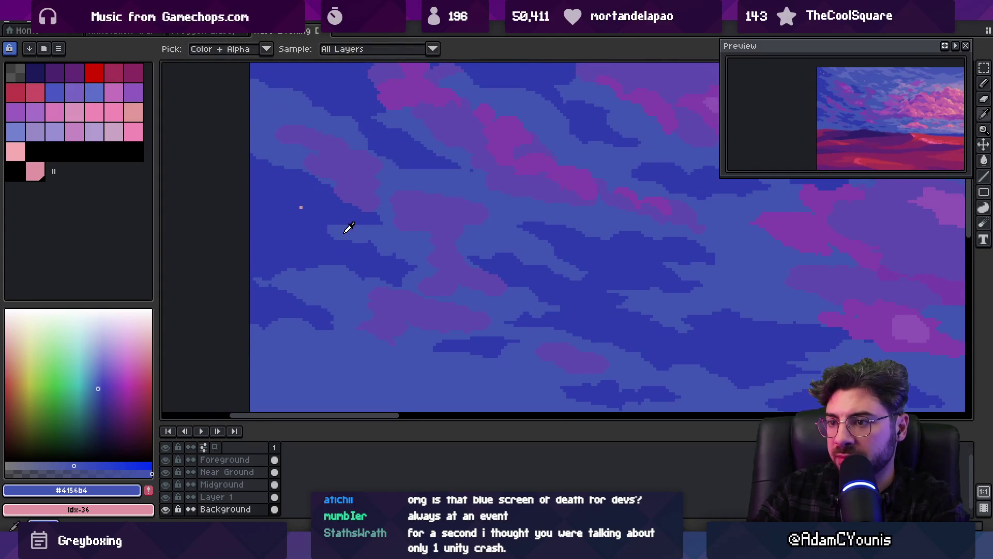
key(alt)
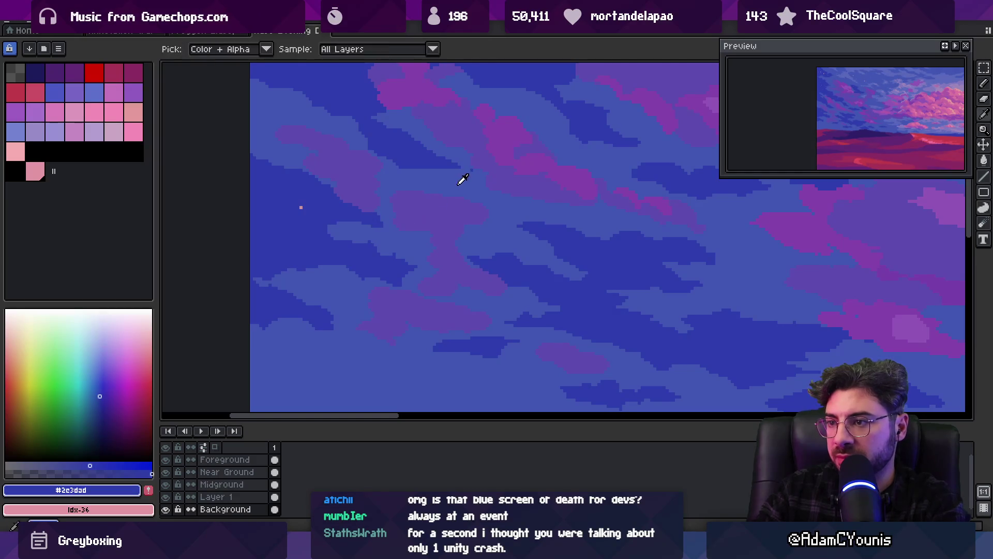
key(ctrl)
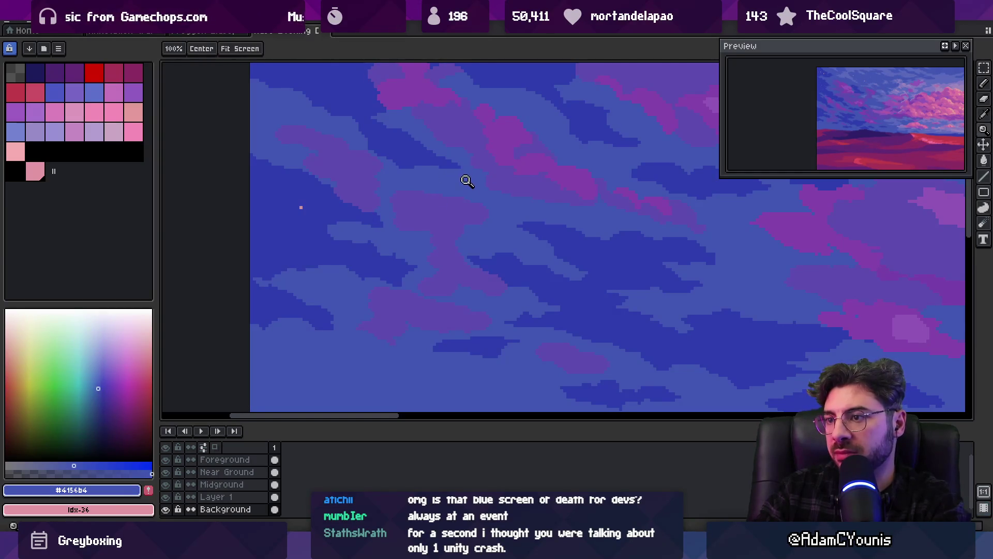
scroll(434, 165, down, 3)
scroll(417, 248, down, 1)
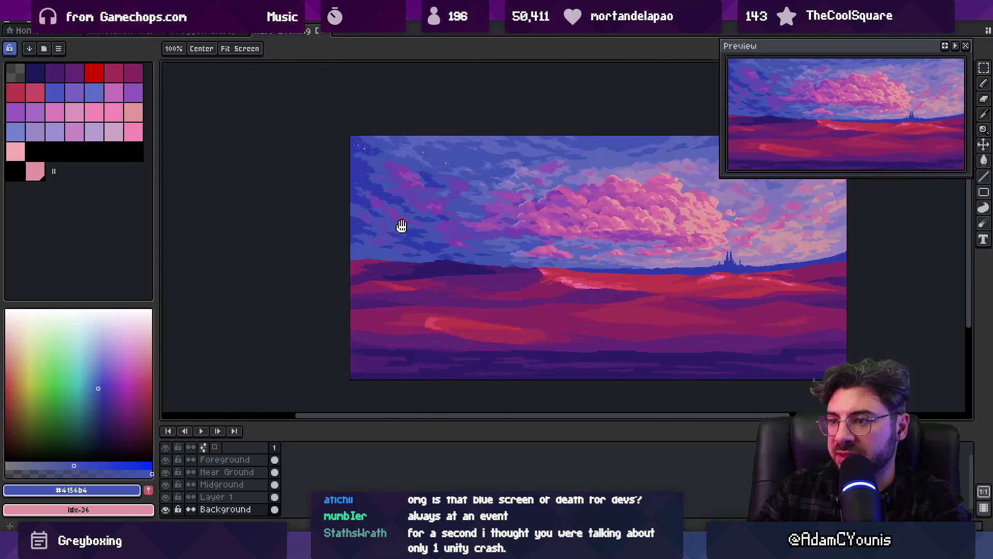
scroll(532, 271, up, 3)
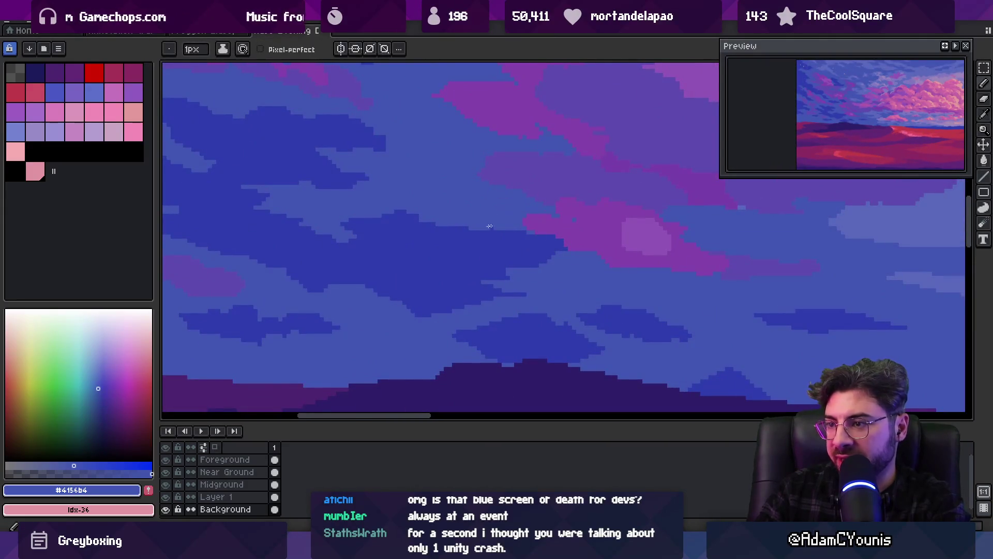
scroll(497, 223, down, 1)
scroll(483, 237, up, 1)
alt+click(435, 272)
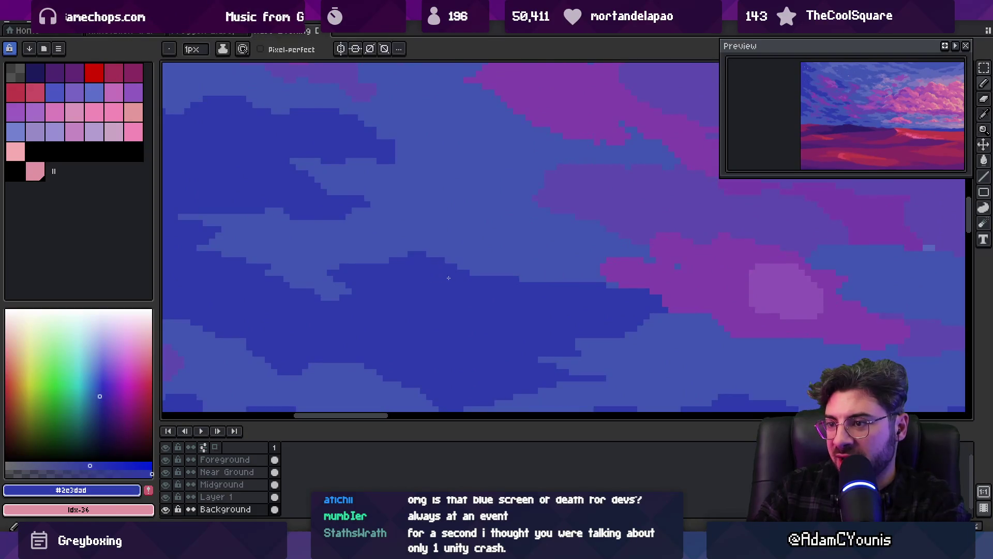
key(z)
scroll(476, 251, down, 1)
alt+click(471, 262)
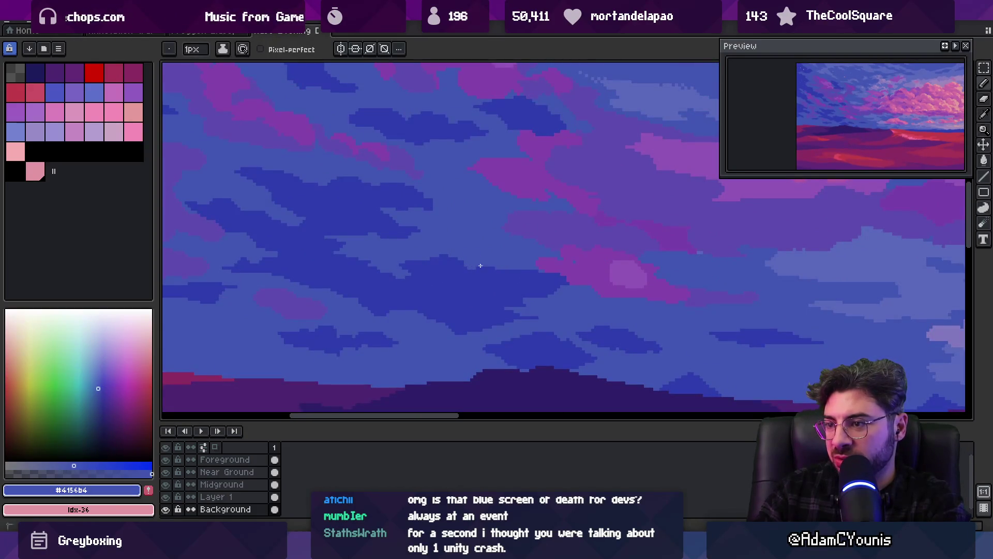
key(space)
scroll(516, 257, down, 5)
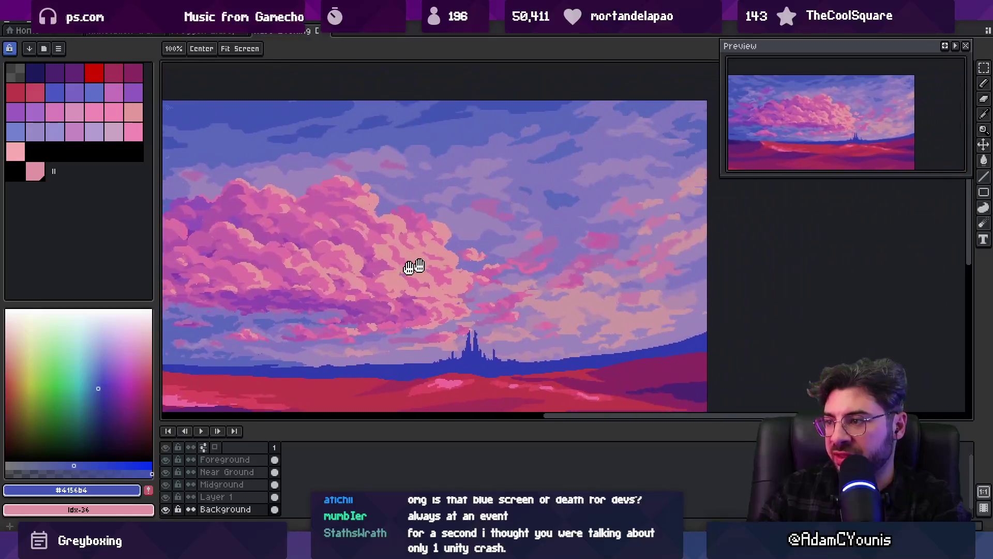
scroll(414, 266, up, 1)
scroll(569, 209, down, 2)
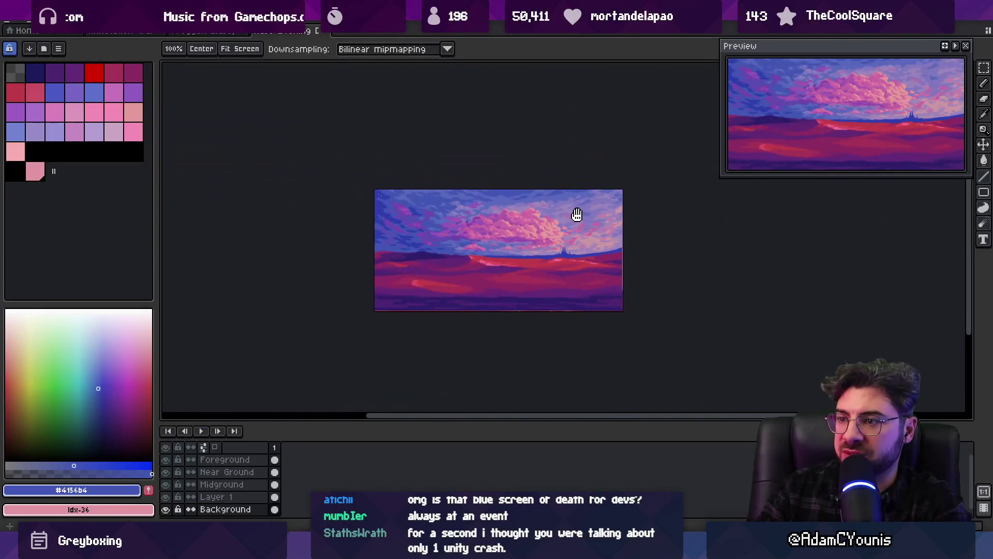
scroll(574, 215, up, 1)
scroll(536, 219, up, 1)
key(m)
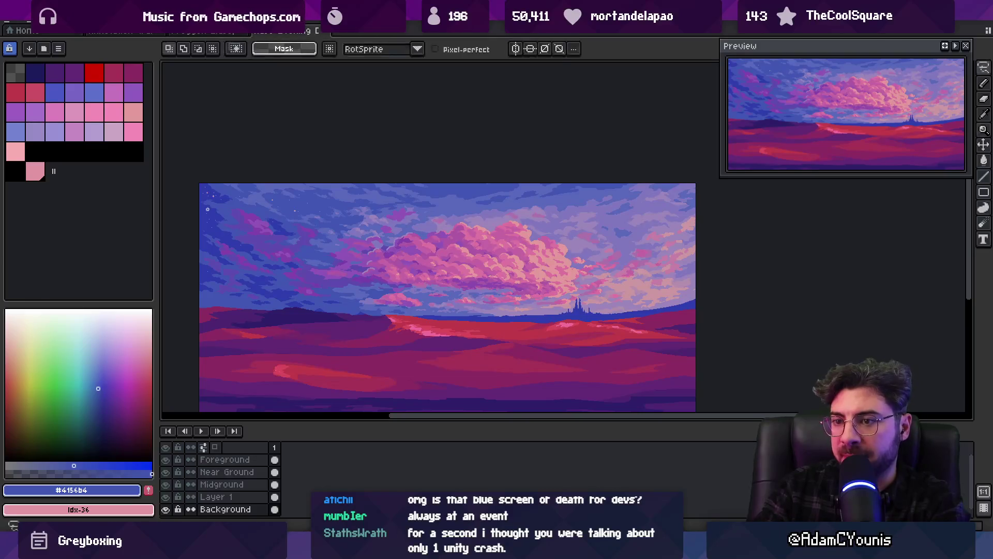
Clear the leftover upper-left selection and undo the stray pencil stroke.
click(194, 244)
scroll(693, 202, up, 1)
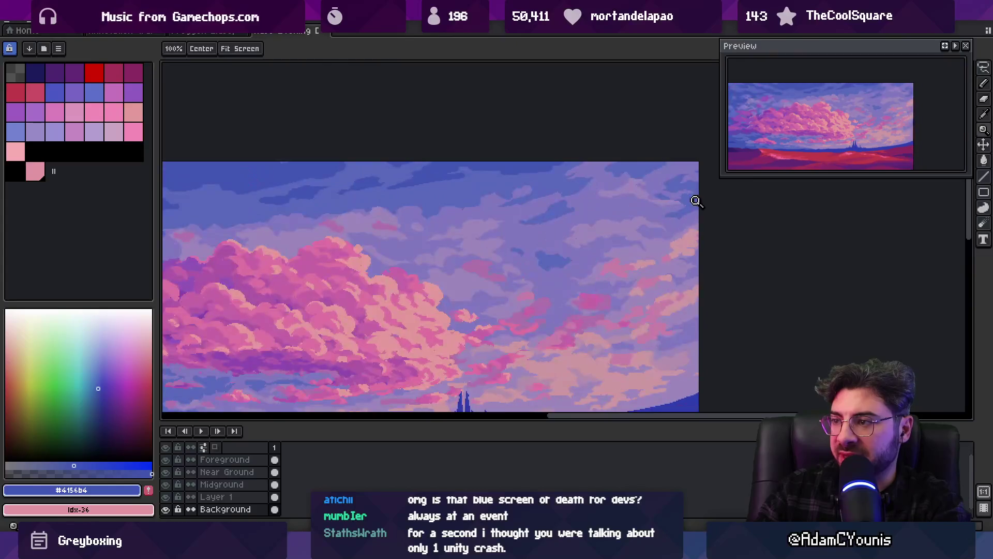
scroll(697, 203, down, 3)
scroll(695, 204, up, 4)
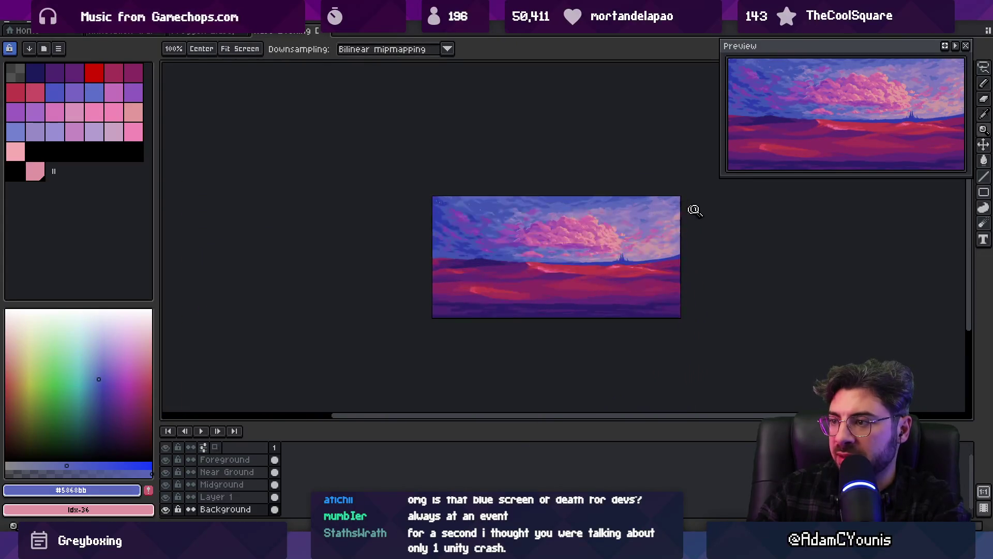
key(b)
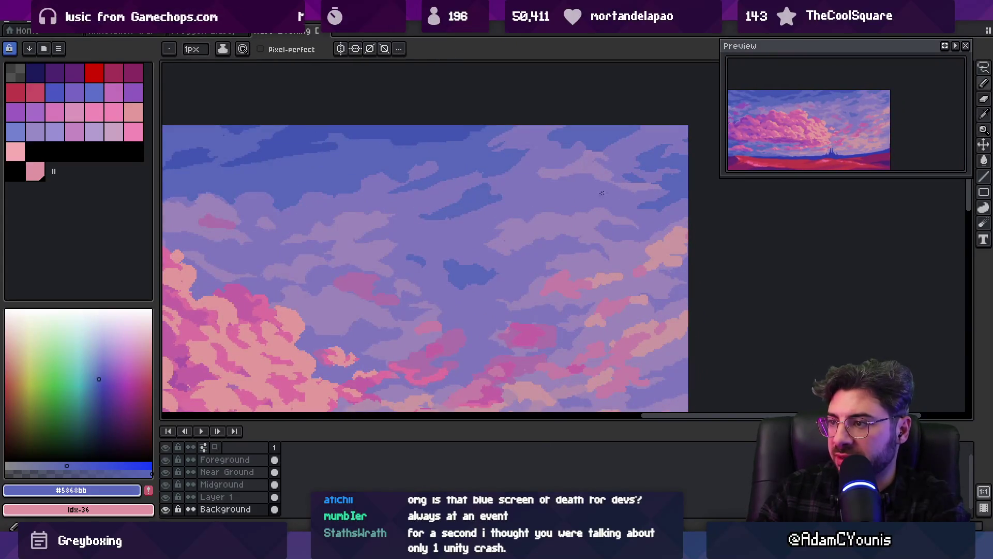
key(z)
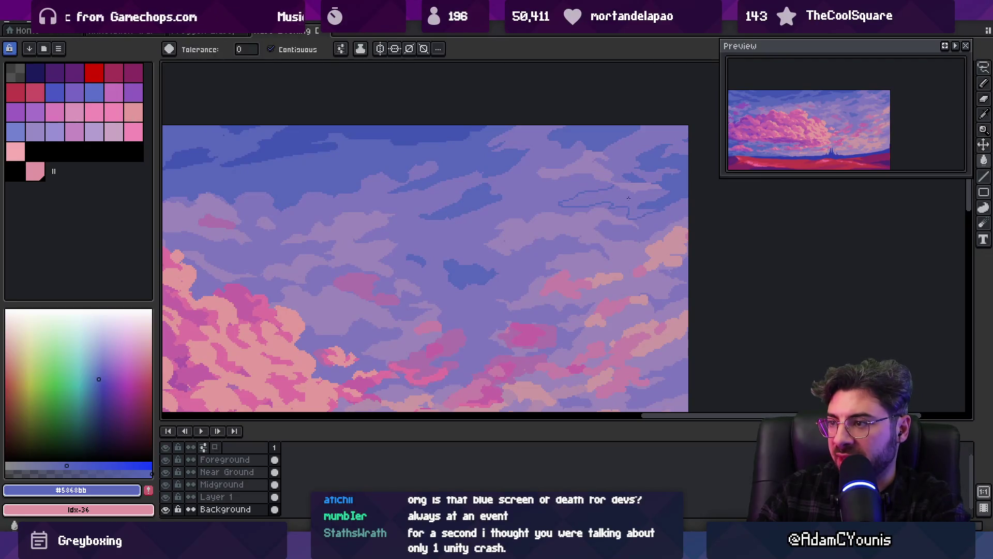
key(ctrl+z)
scroll(641, 196, down, 3)
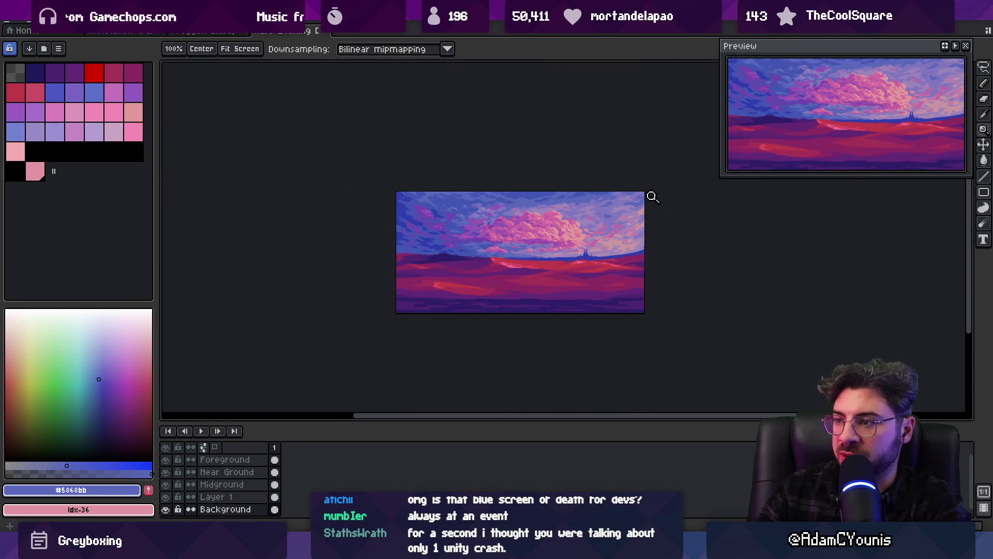
scroll(619, 206, up, 3)
Sample the sky to make pale lavender #9b85ba the drawing colour, then nudge the layer with Move.
key(b)
alt+click(614, 210)
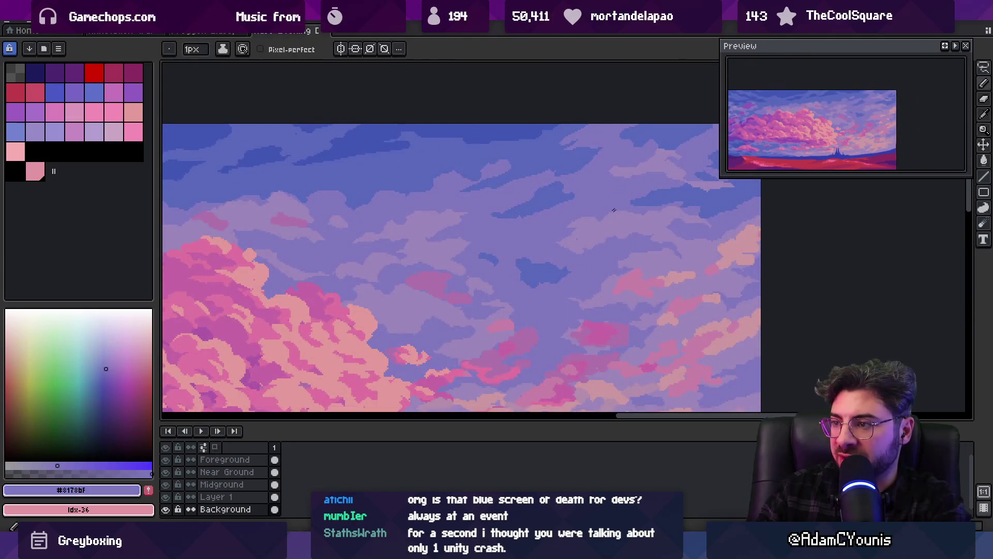
key(z)
scroll(597, 202, down, 4)
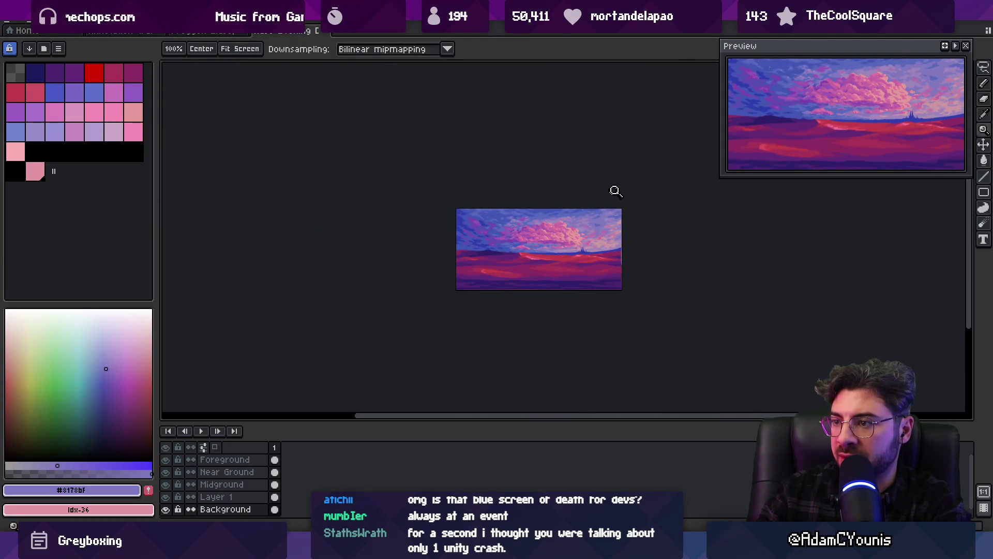
scroll(608, 207, up, 3)
key(b)
alt+click(576, 235)
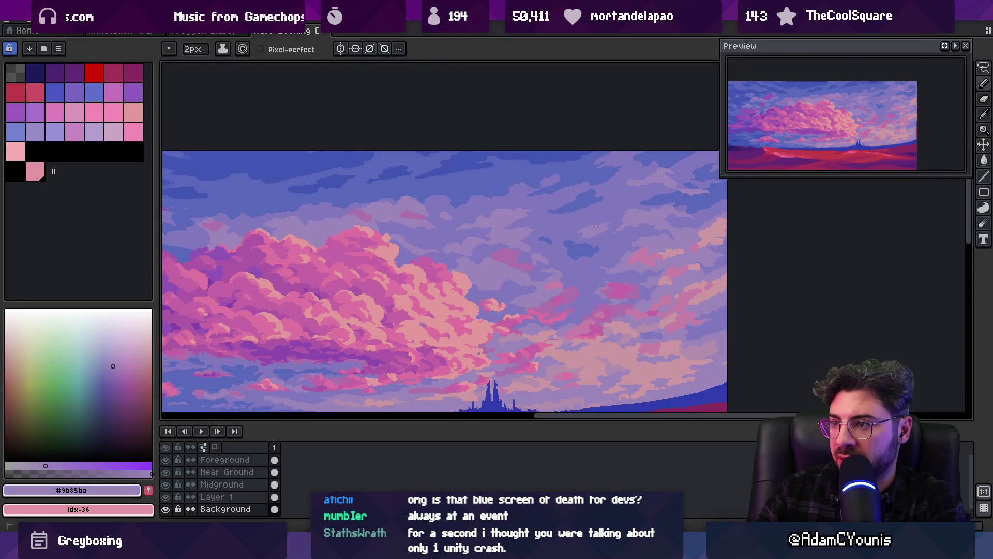
scroll(582, 235, up, 2)
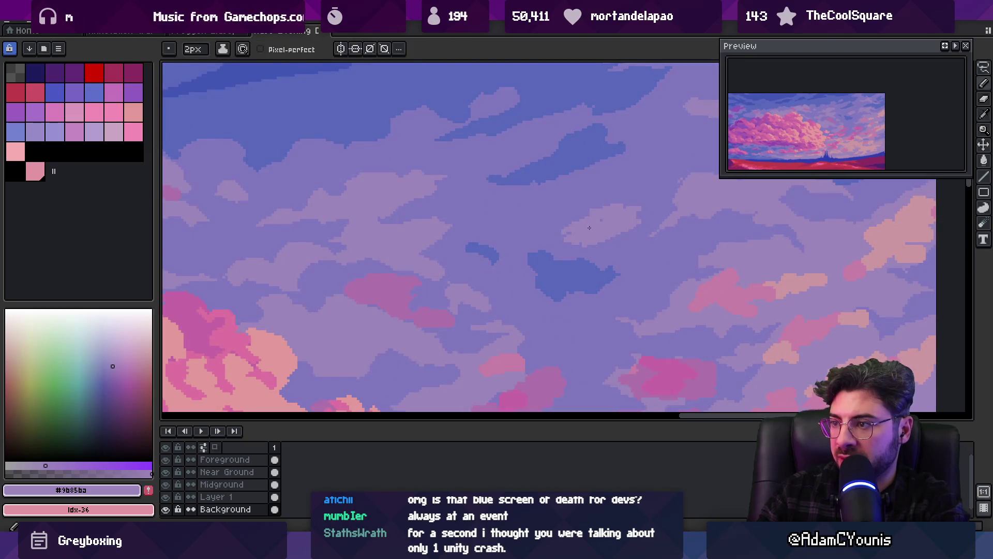
alt+click(555, 232)
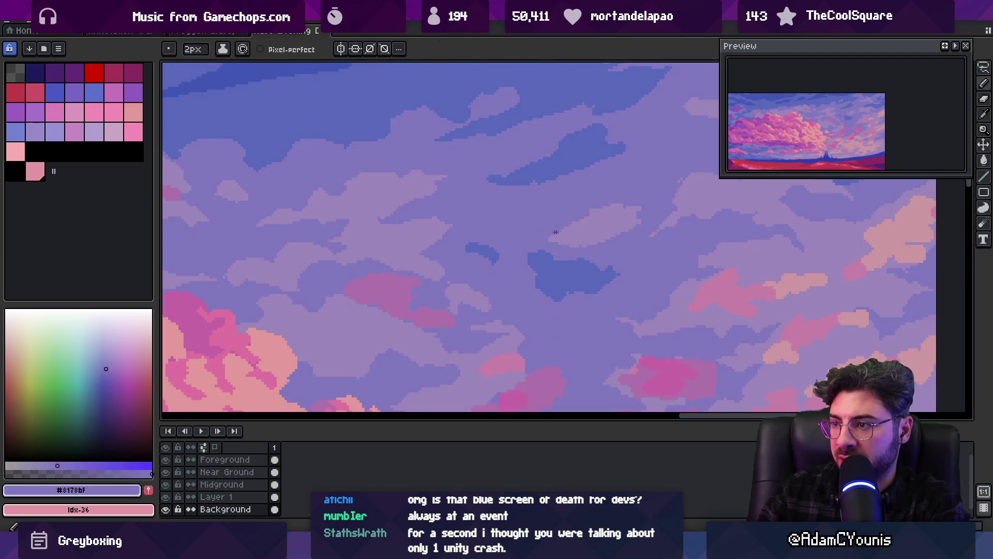
alt+click(600, 211)
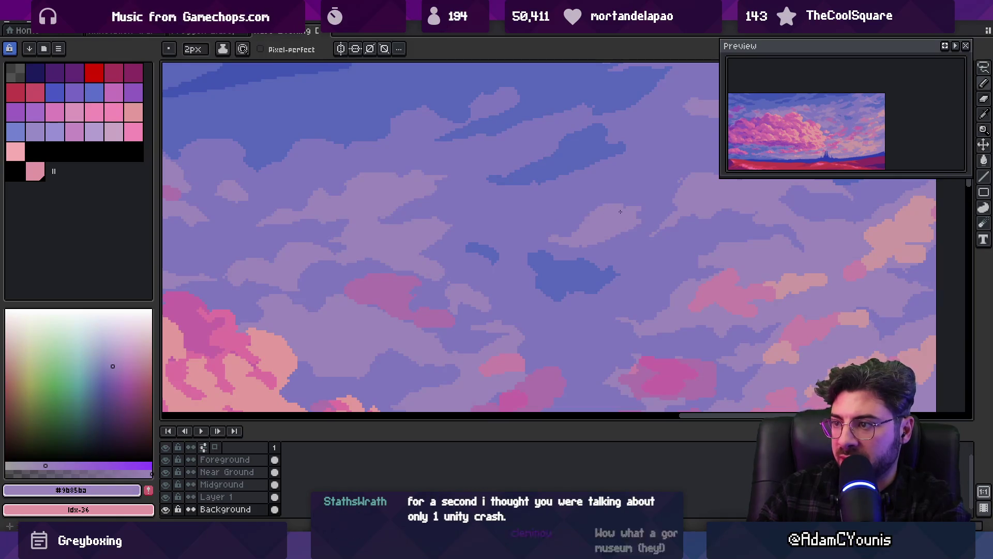
key(z)
scroll(609, 208, down, 5)
scroll(578, 222, up, 1)
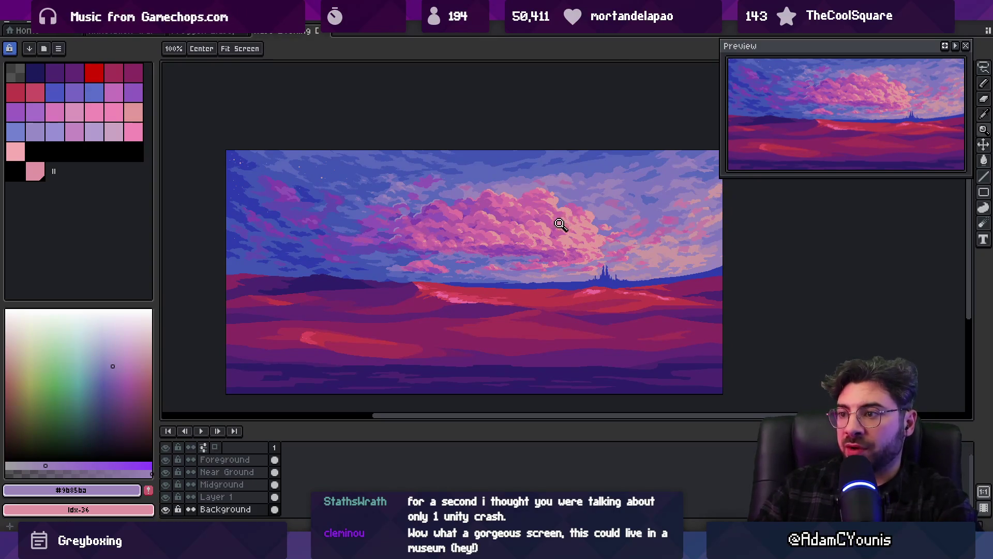
key(v)
mouse_move(505, 228)
mouse_down()
mouse_move(480, 229)
mouse_move(504, 230)
mouse_up()
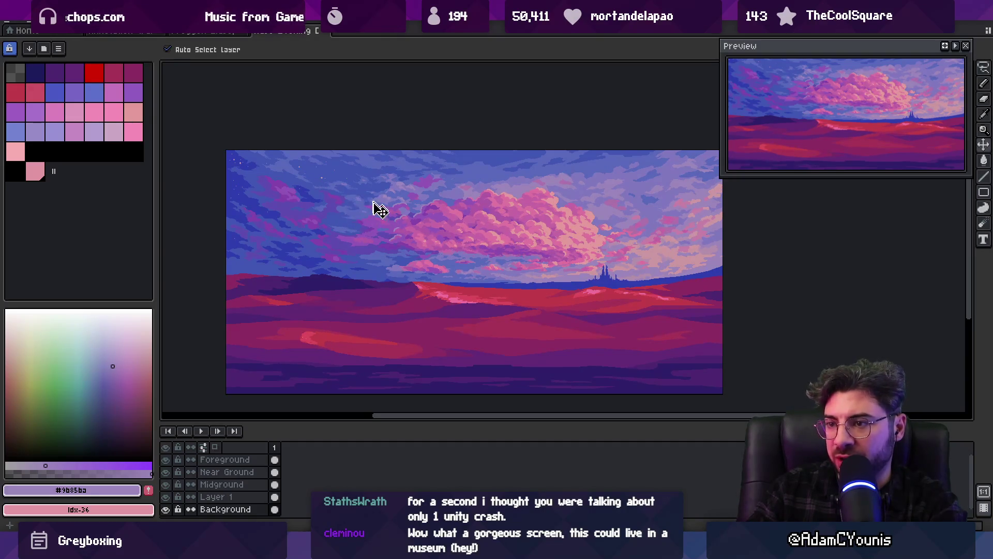
Try a freehand selection around the big pink cloud, then drop it.
key(m)
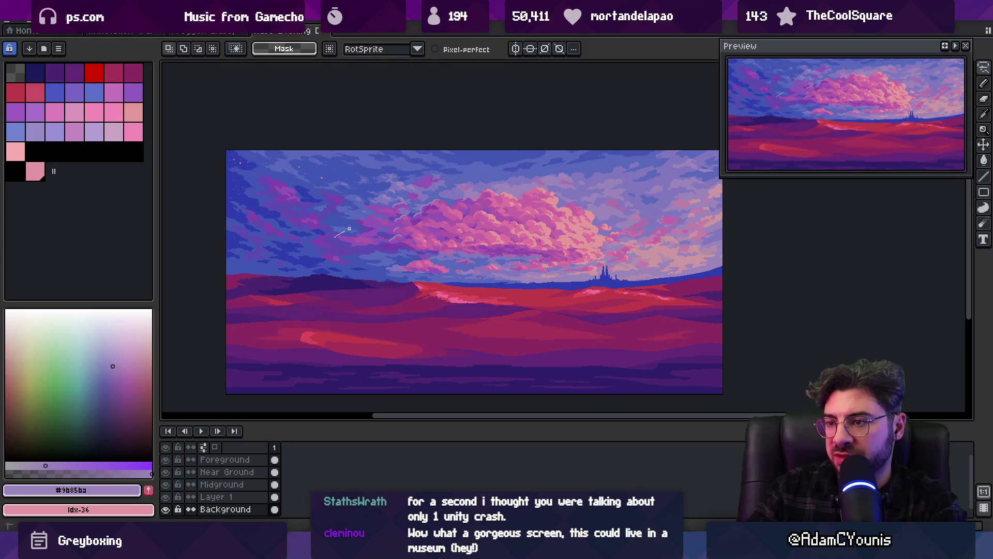
mouse_move(349, 228)
mouse_down()
mouse_move(584, 213)
mouse_move(462, 253)
mouse_move(341, 236)
mouse_up()
key(space)
scroll(498, 211, down, 2)
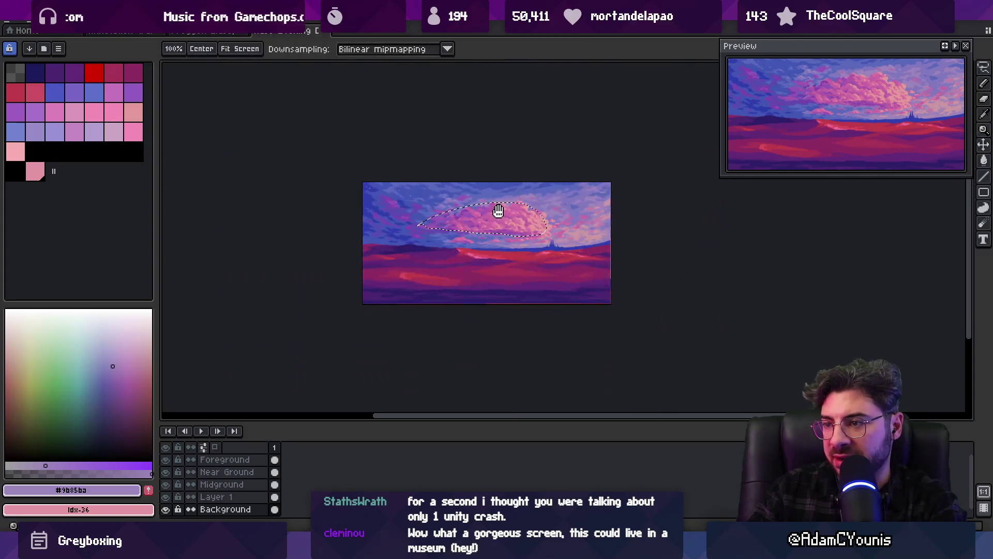
drag(498, 211, 473, 210)
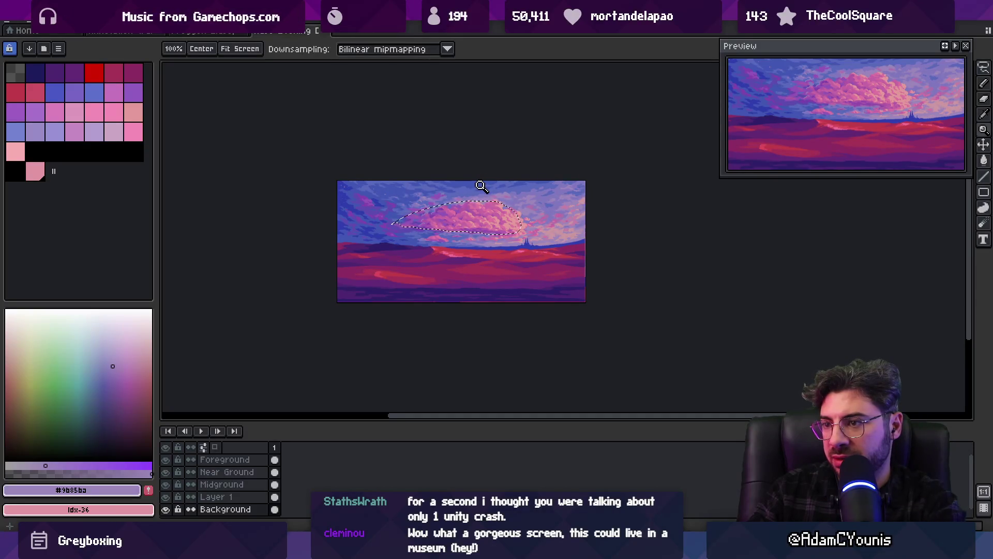
key(ctrl+d)
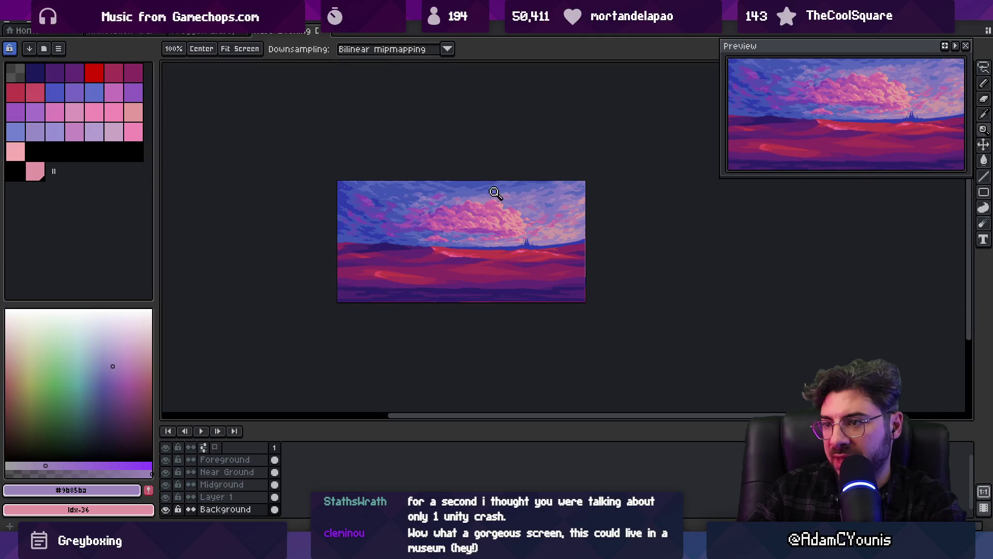
Lasso the cloud bank with surrounding sky and drag it about 36 px left.
key(q)
mouse_move(389, 229)
mouse_down()
mouse_move(517, 215)
mouse_move(388, 229)
mouse_move(444, 237)
mouse_up()
key(Return)
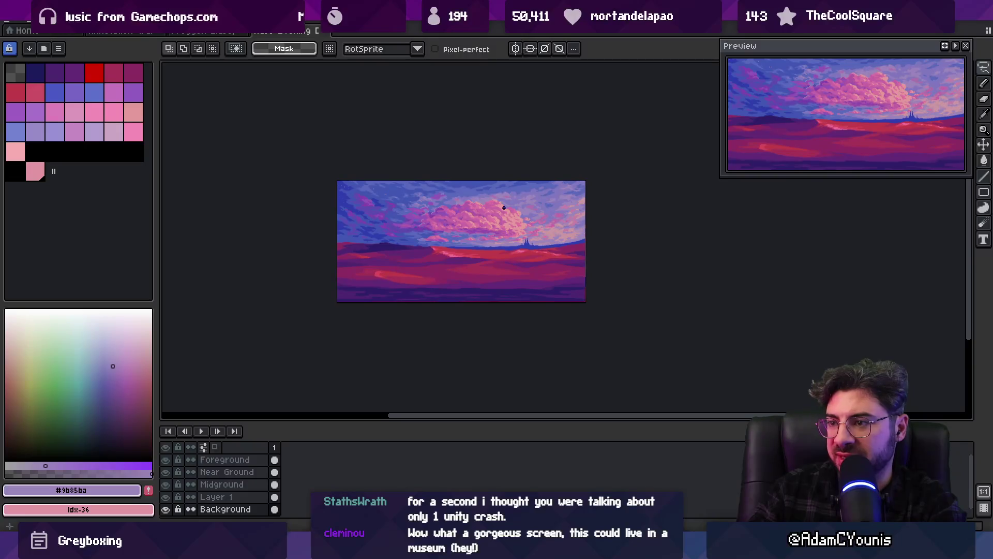
mouse_move(491, 194)
mouse_down()
mouse_move(503, 219)
mouse_move(483, 222)
mouse_up()
key(Return)
key(z)
click(482, 221)
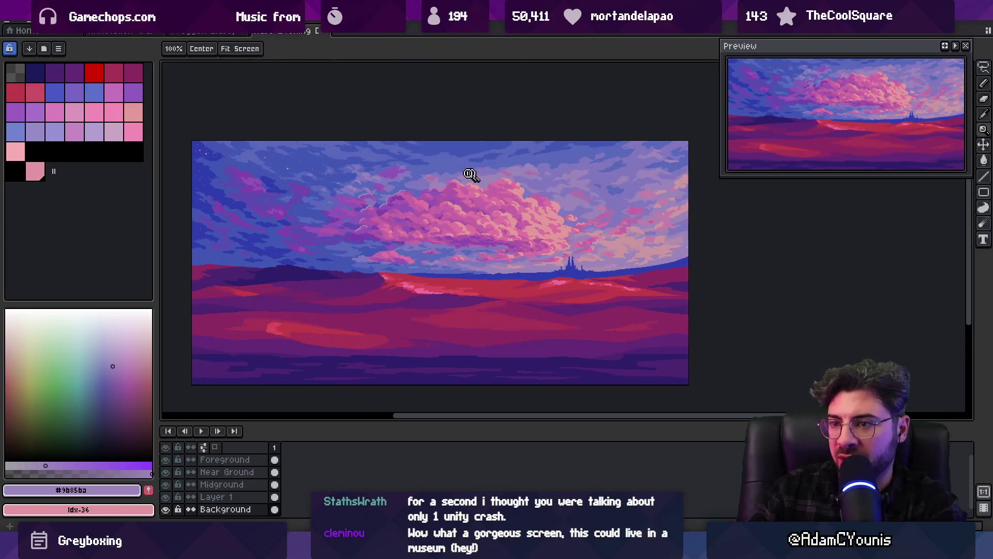
key(q)
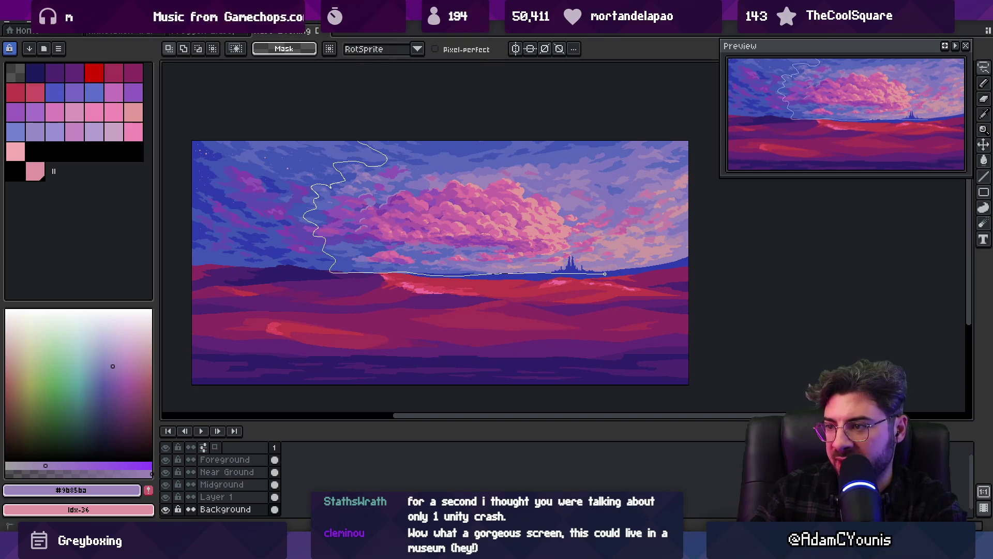
drag(562, 200, 536, 196)
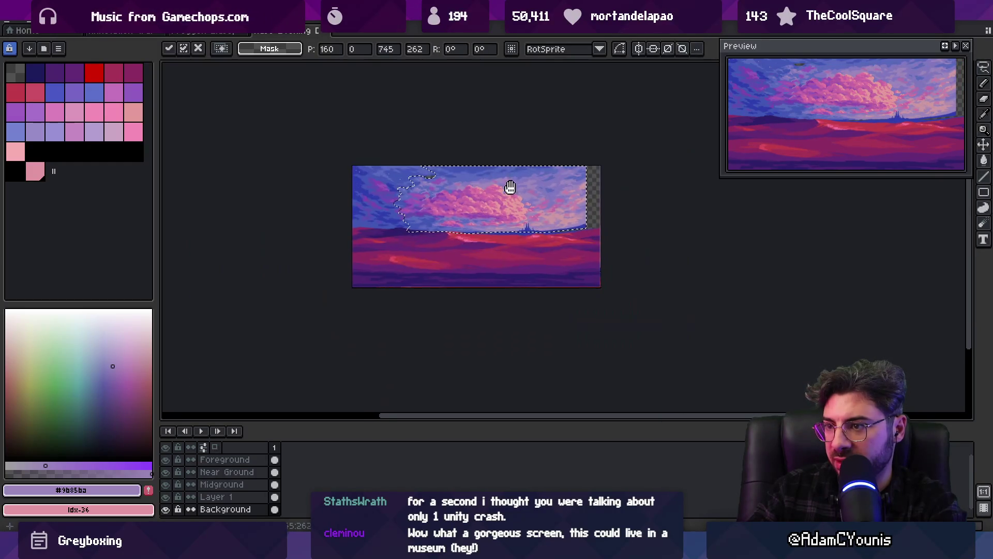
scroll(516, 191, down, 1)
key(Escape)
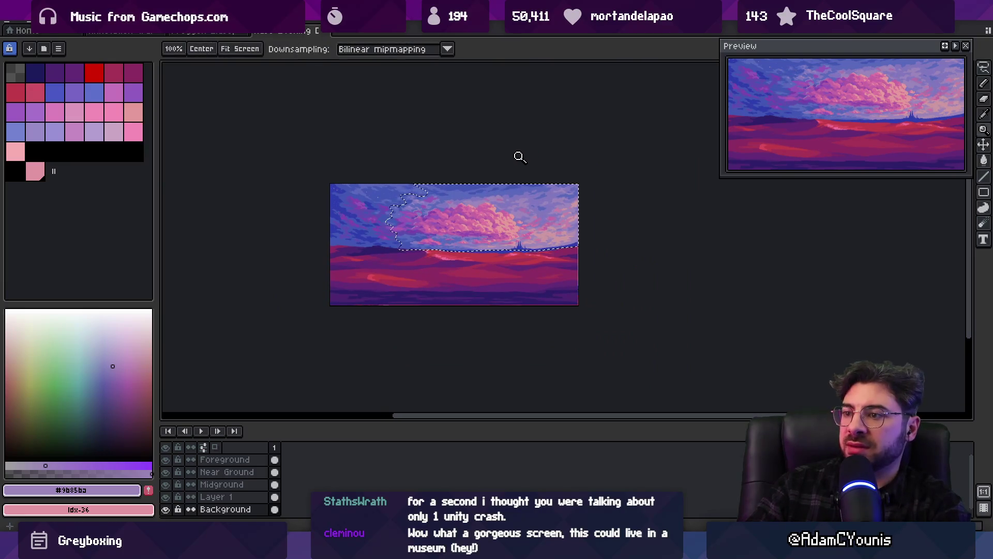
Turn on vertical symmetry for the pencil and choose black as the colour.
key(b)
click(342, 49)
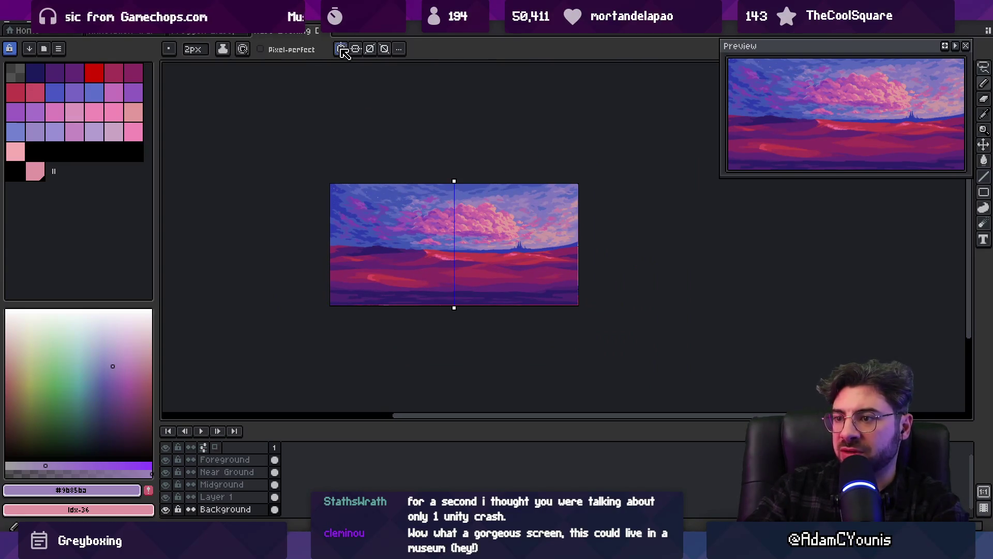
alt+click(547, 222)
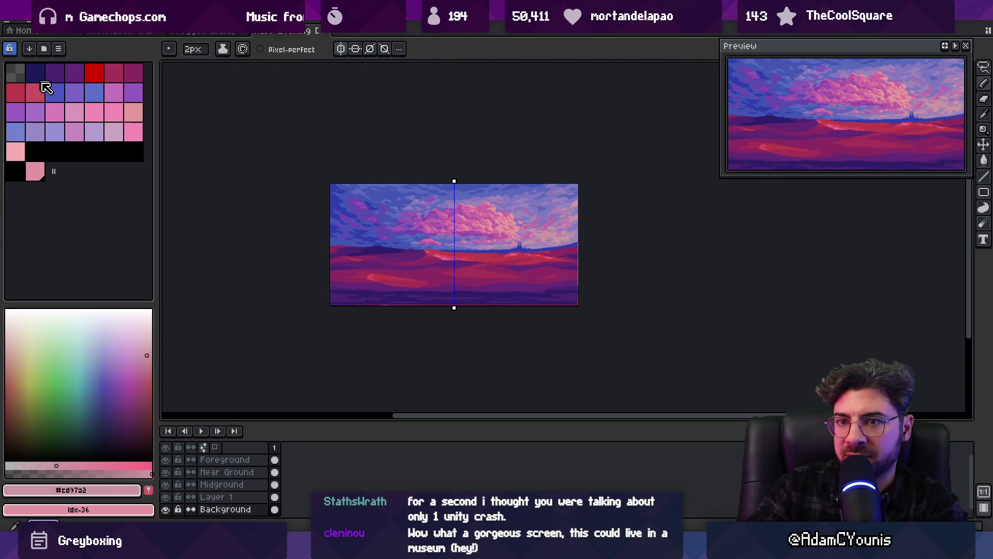
click(92, 150)
Sketch five mirrored guide curves across sky and clouds, then undo them.
drag(464, 248, 575, 232)
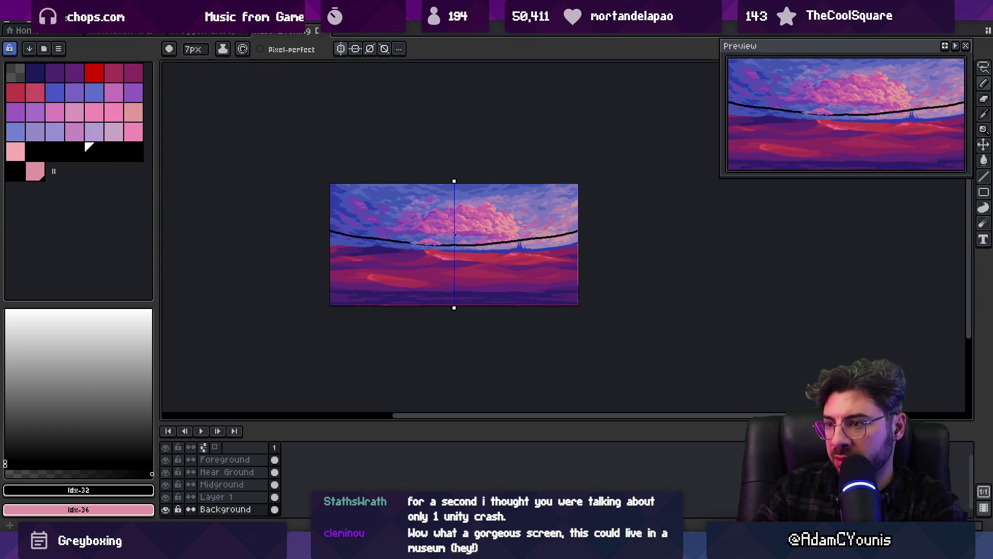
drag(461, 231, 528, 222)
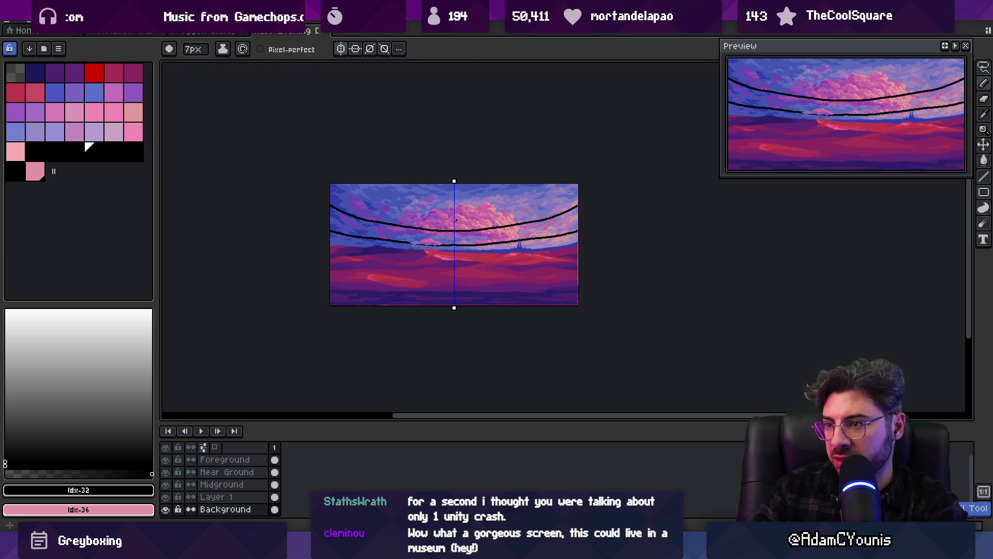
mouse_move(456, 221)
mouse_down()
mouse_move(535, 198)
mouse_move(564, 176)
mouse_up()
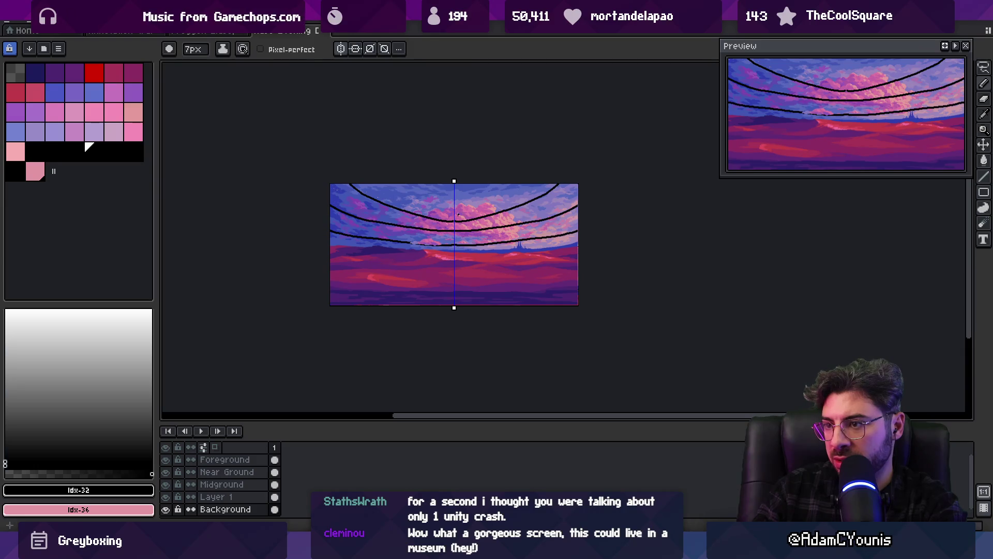
drag(455, 205, 521, 184)
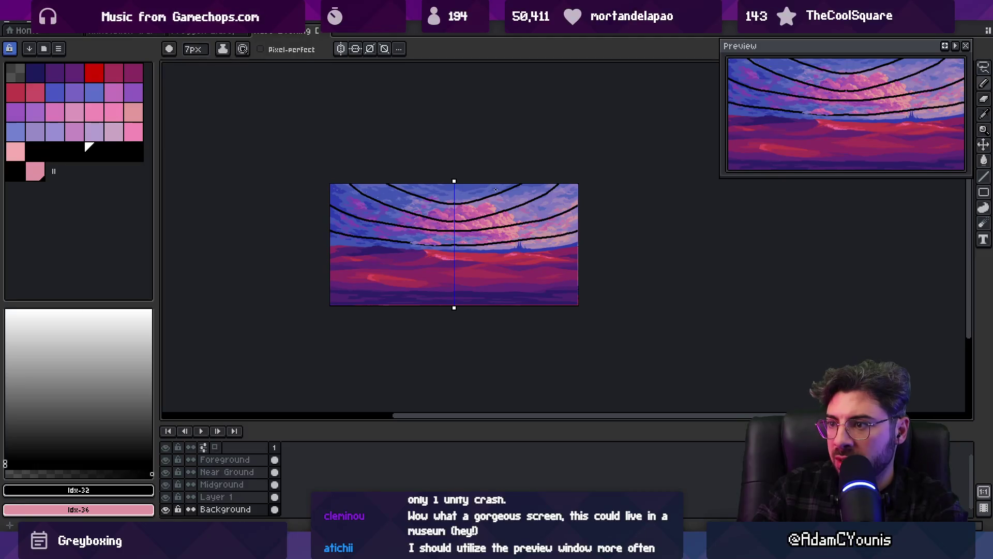
drag(471, 250, 580, 236)
key(ctrl+z)
key(ctrl+z)
key(ctrl+z)
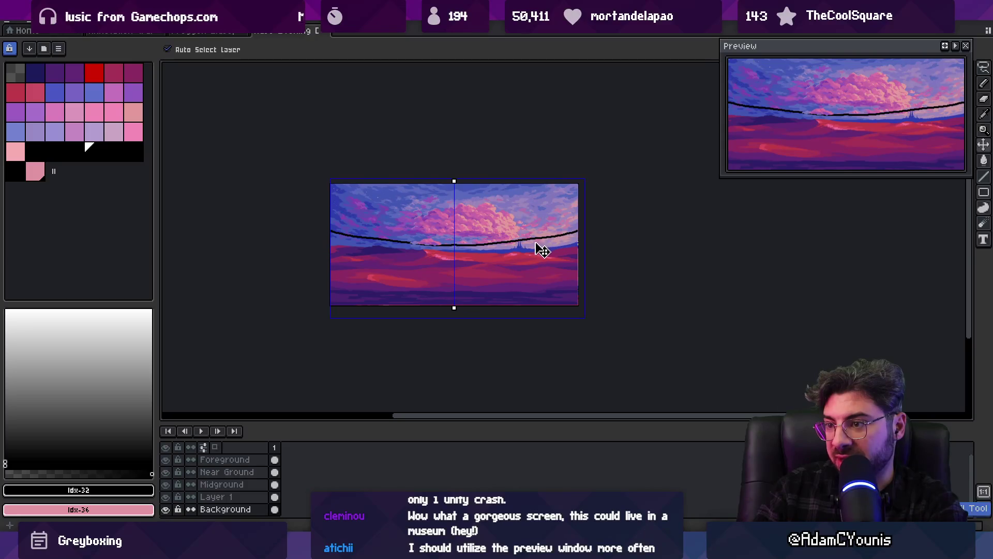
Redraw six mirrored curves from the horizon up to the top corners.
drag(455, 251, 587, 233)
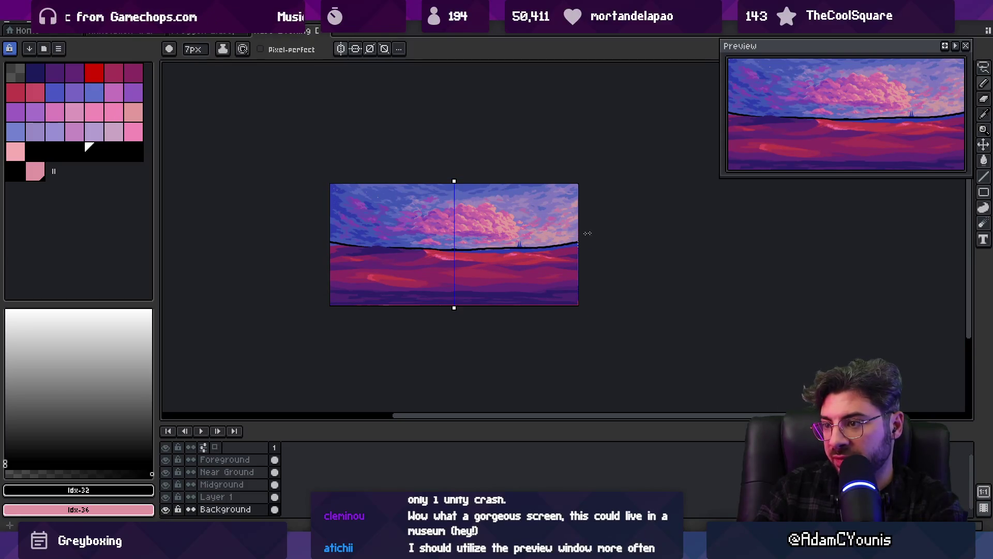
drag(452, 250, 579, 226)
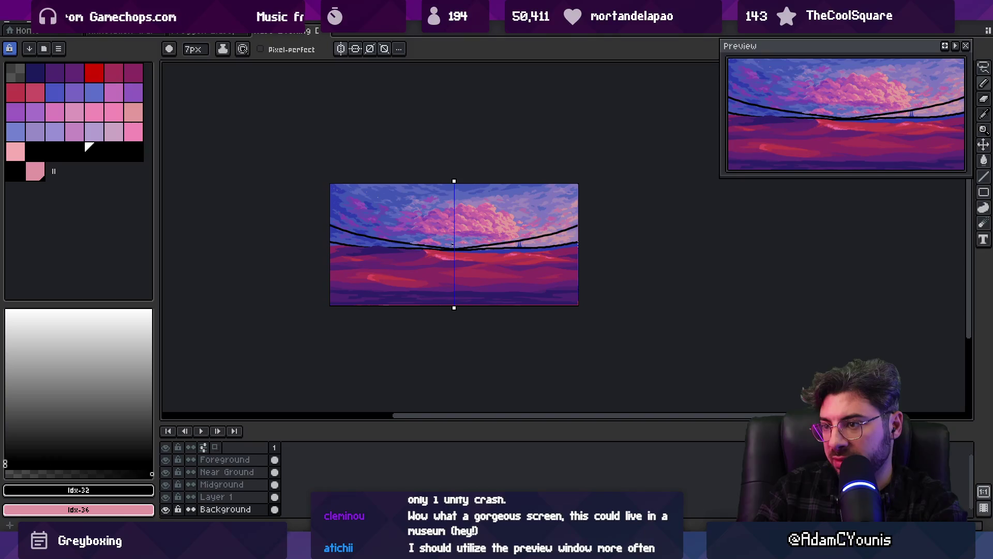
mouse_move(451, 243)
mouse_down()
mouse_move(504, 235)
mouse_move(588, 190)
mouse_up()
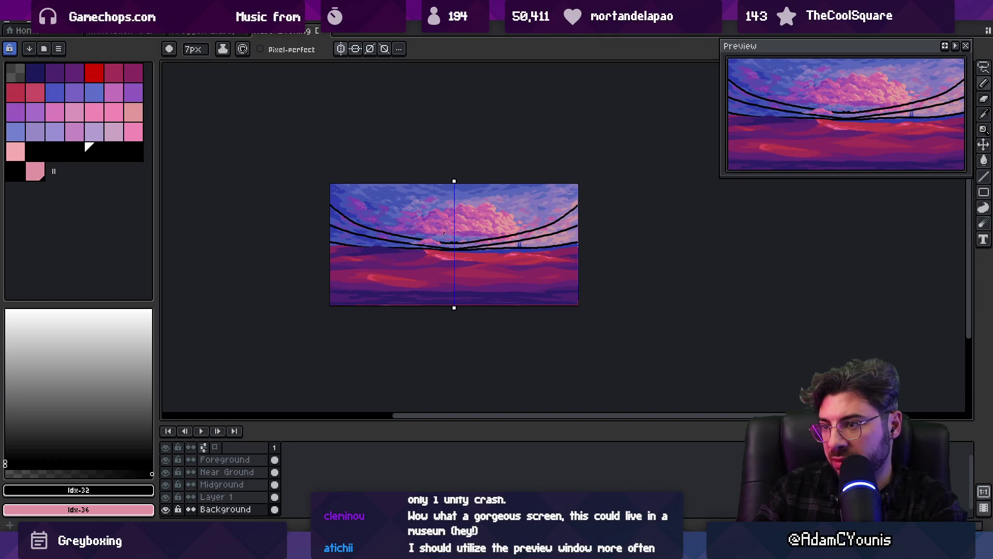
mouse_move(451, 235)
mouse_down()
mouse_move(483, 233)
mouse_move(586, 169)
mouse_up()
drag(440, 227, 550, 178)
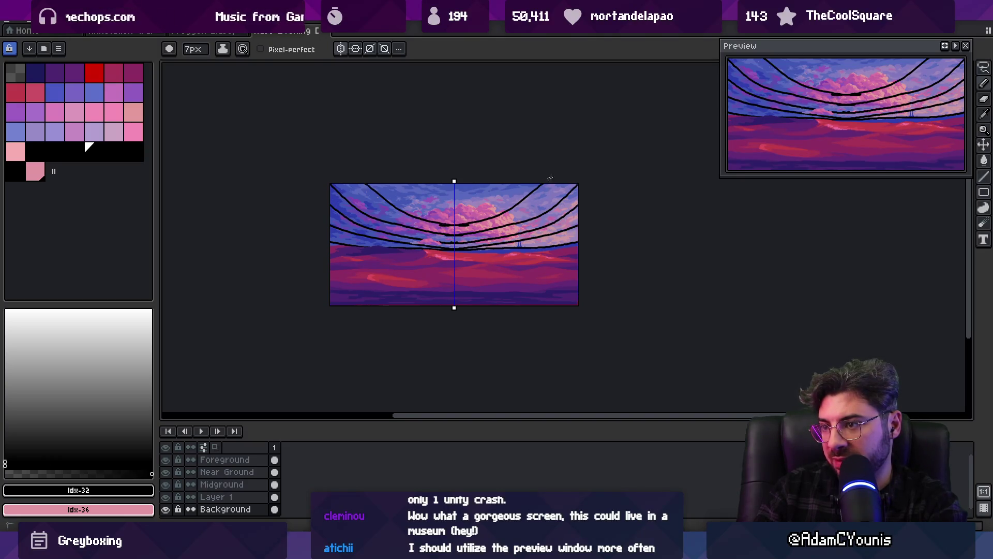
drag(441, 210, 507, 165)
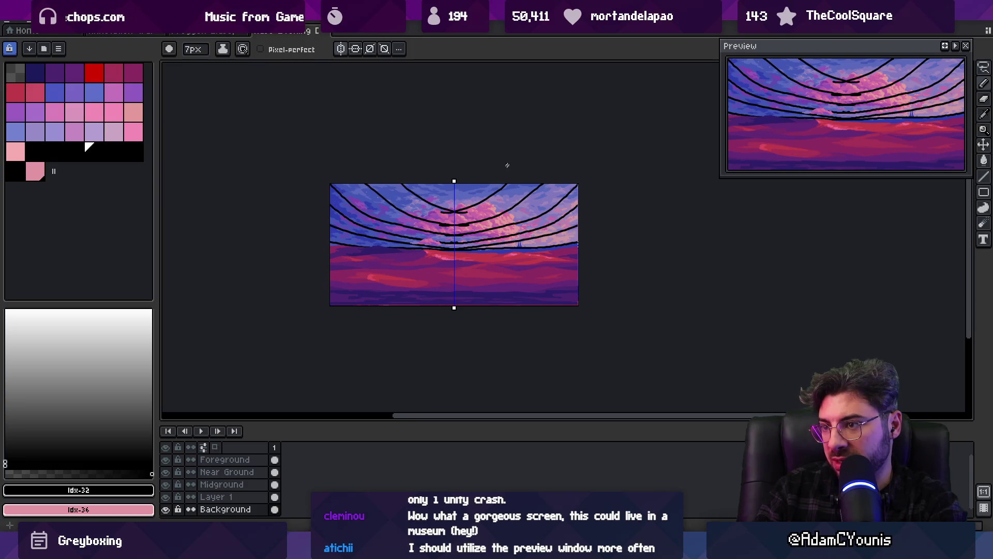
right_click(466, 214)
click(466, 215)
click(466, 215)
Undo all the guide curves and turn vertical symmetry back off.
key(v)
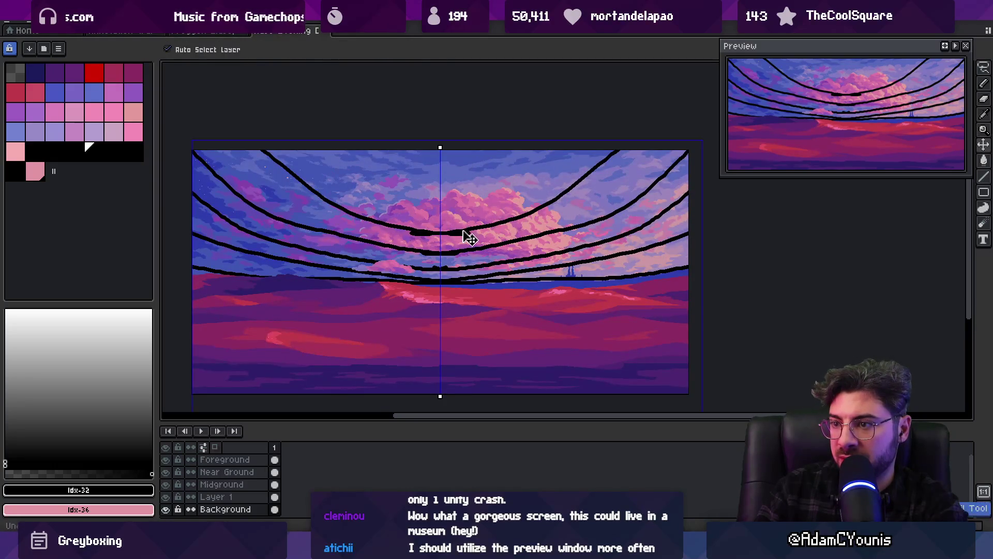
key(ctrl+z)
key(ctrl+z)
key(ctrl+z)
key(z)
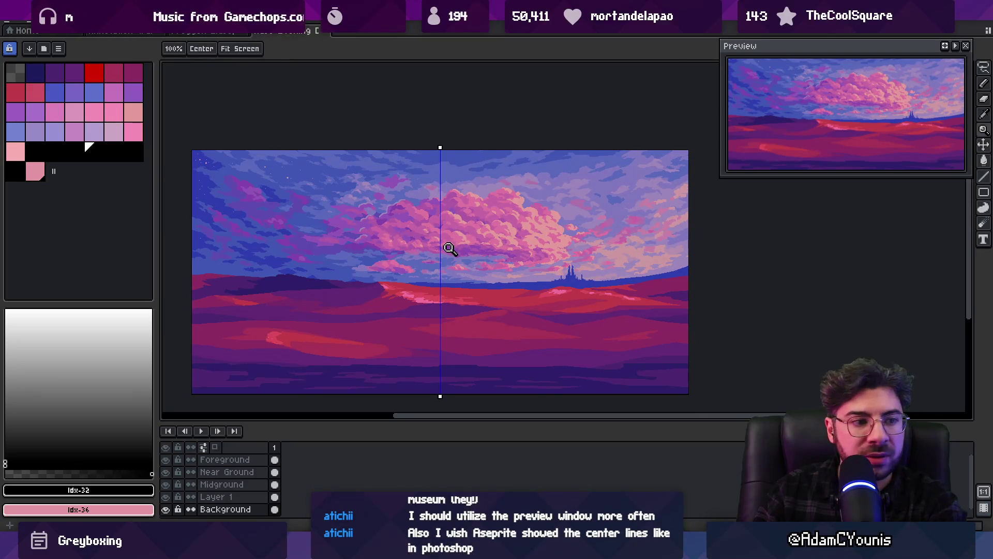
key(v)
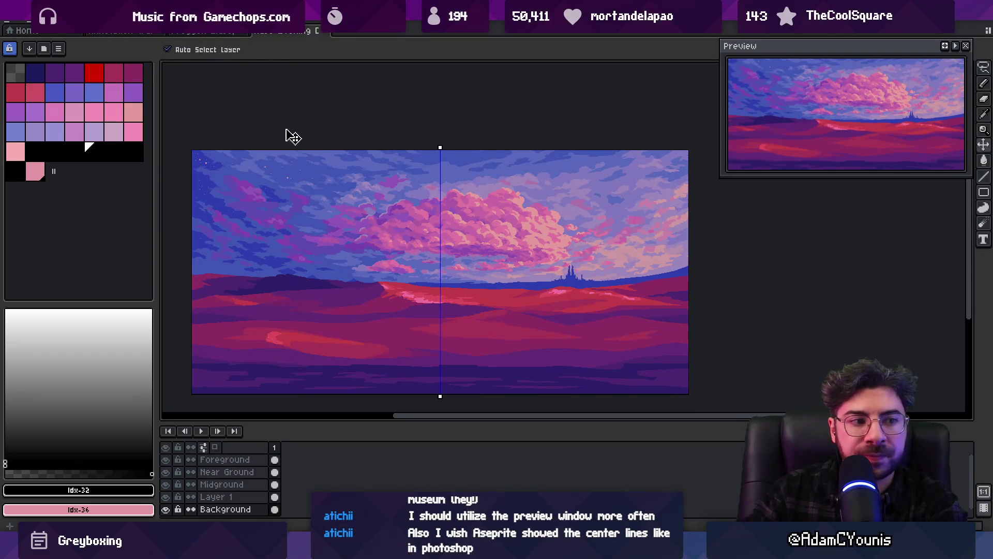
key(b)
click(341, 51)
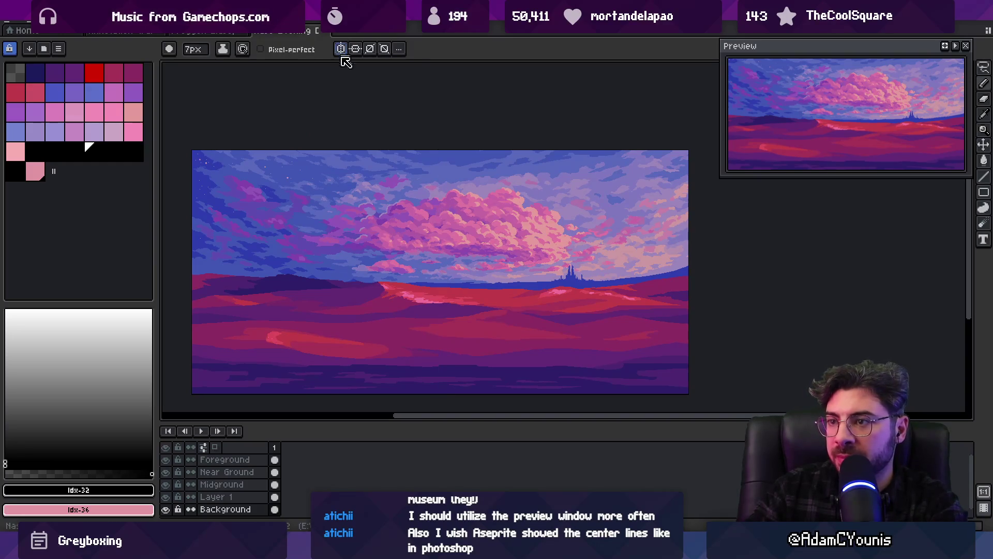
key(z)
scroll(428, 166, down, 1)
scroll(444, 200, up, 2)
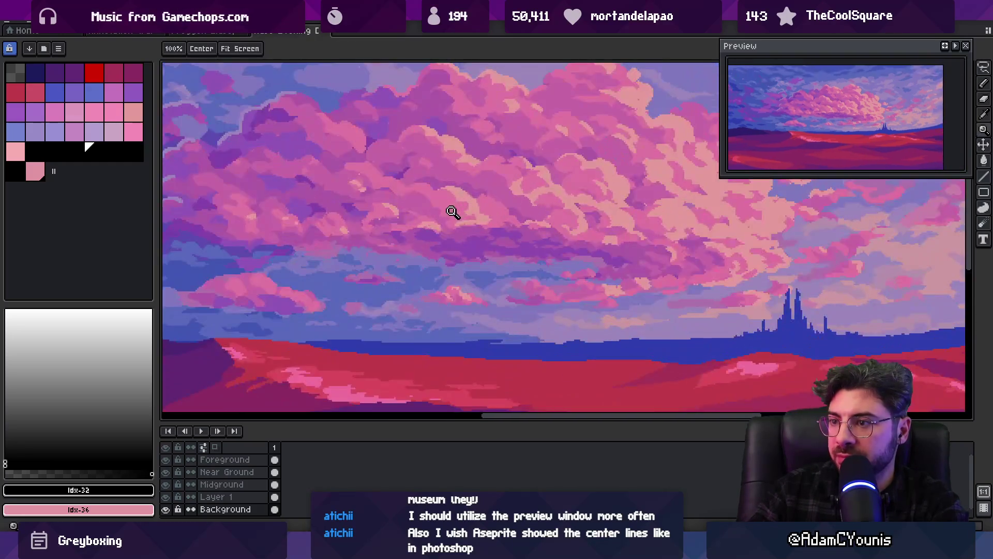
scroll(463, 211, down, 1)
key(v)
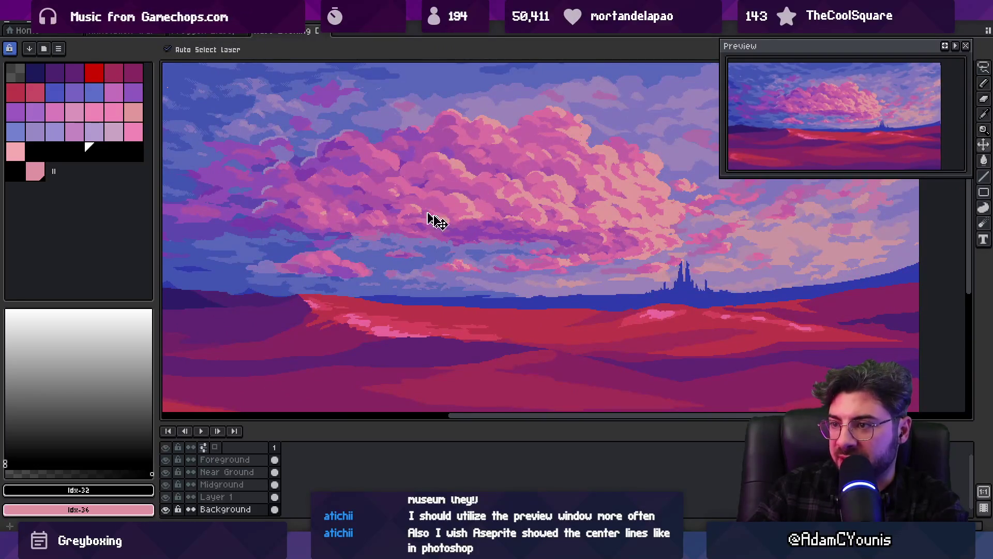
key(q)
mouse_move(409, 165)
mouse_down()
mouse_move(491, 215)
mouse_move(398, 171)
mouse_move(403, 199)
mouse_move(523, 164)
mouse_move(523, 150)
mouse_up()
scroll(481, 175, down, 2)
scroll(474, 166, up, 1)
drag(475, 194, 469, 179)
key(z)
scroll(478, 201, down, 1)
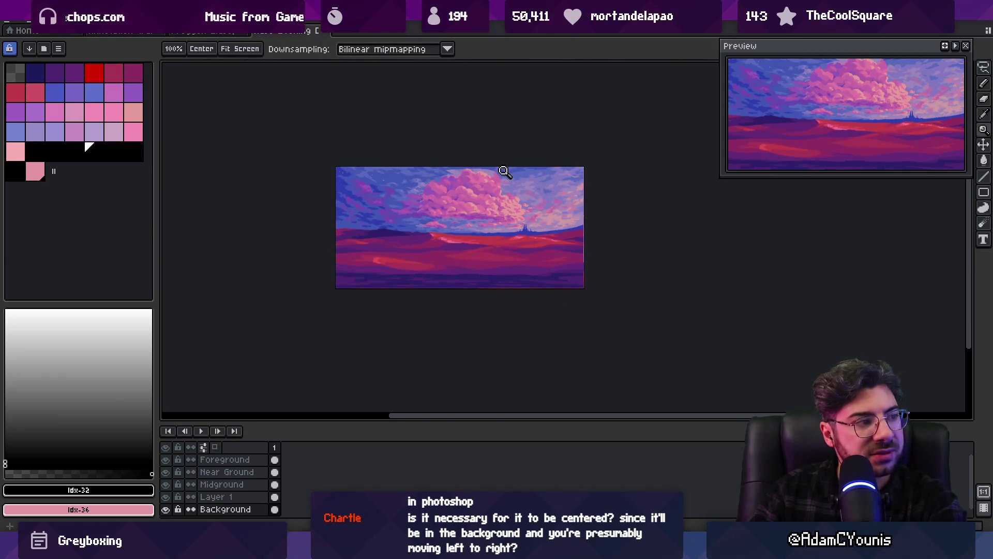
key(ctrl+z)
scroll(489, 182, up, 1)
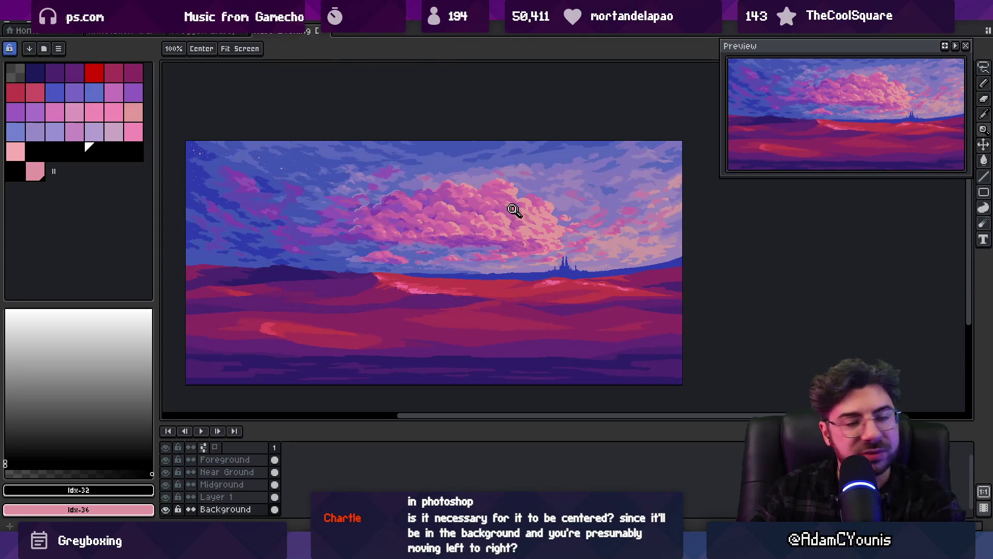
key(b)
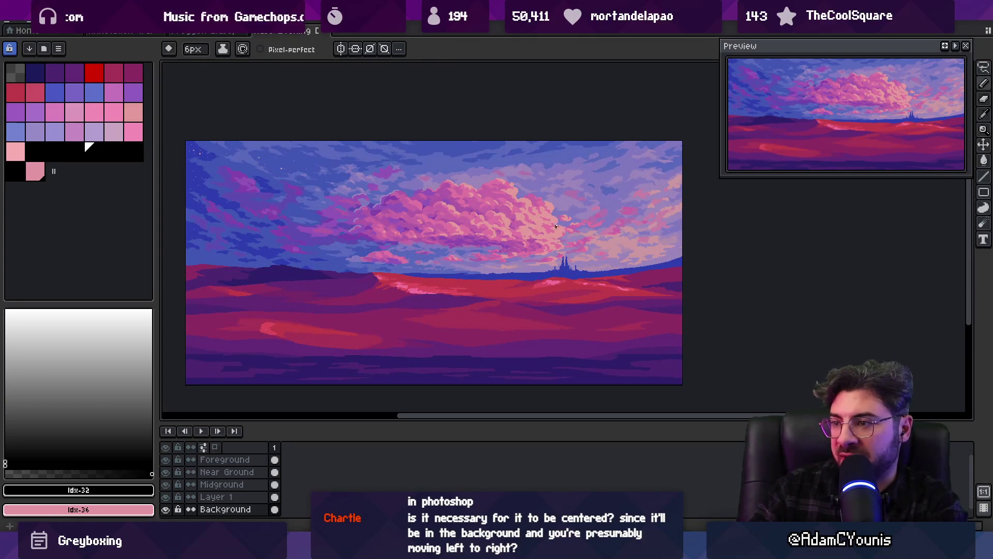
drag(487, 158, 563, 212)
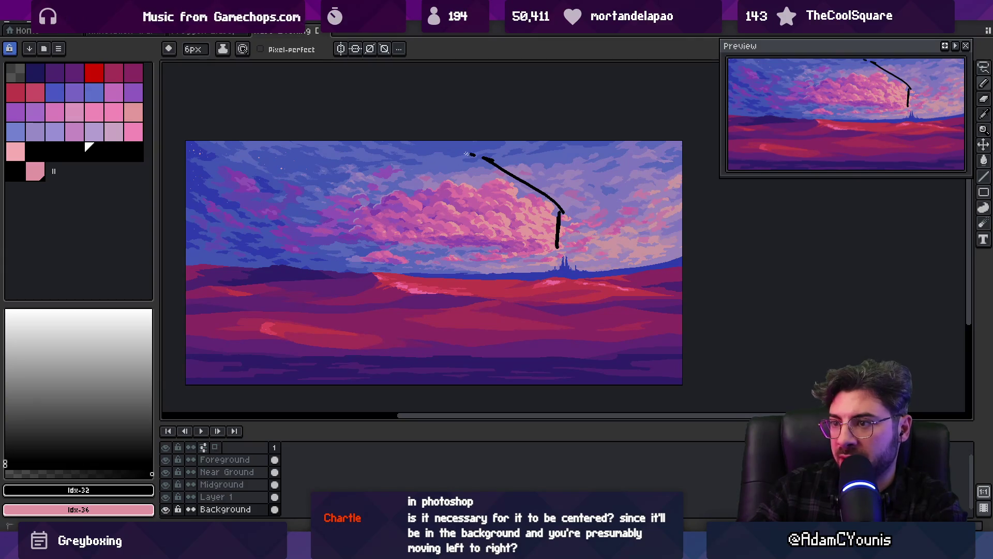
mouse_move(467, 154)
mouse_down()
mouse_move(288, 155)
mouse_move(292, 217)
mouse_move(526, 230)
mouse_up()
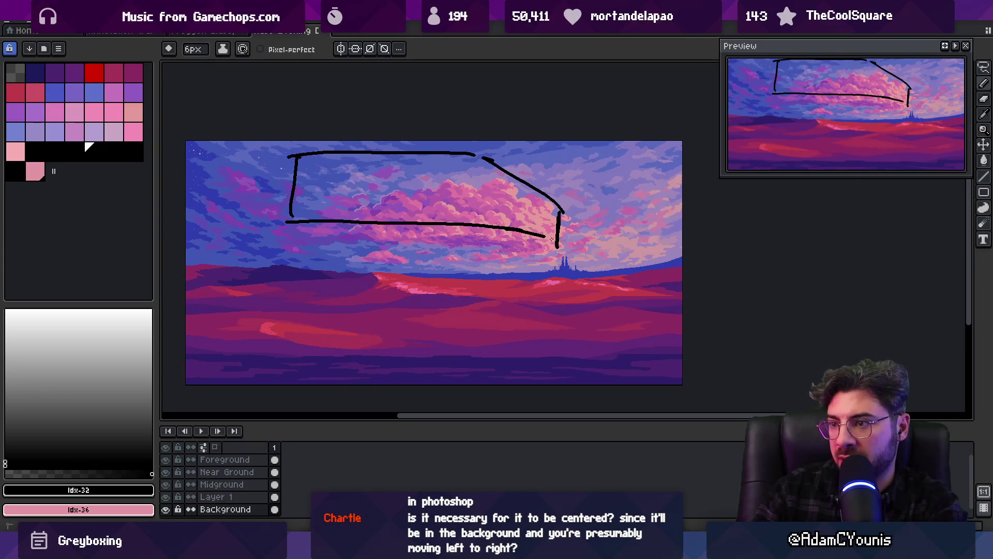
mouse_move(425, 239)
mouse_down()
mouse_move(533, 244)
mouse_move(466, 257)
mouse_up()
key(z)
scroll(487, 230, down, 2)
scroll(498, 223, up, 1)
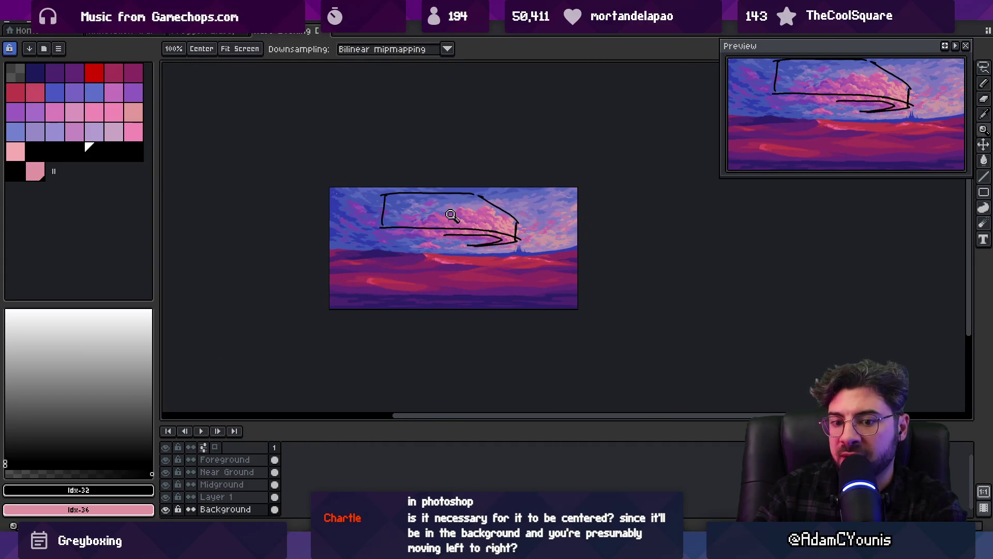
key(ctrl+z)
key(ctrl+z)
key(ctrl+z)
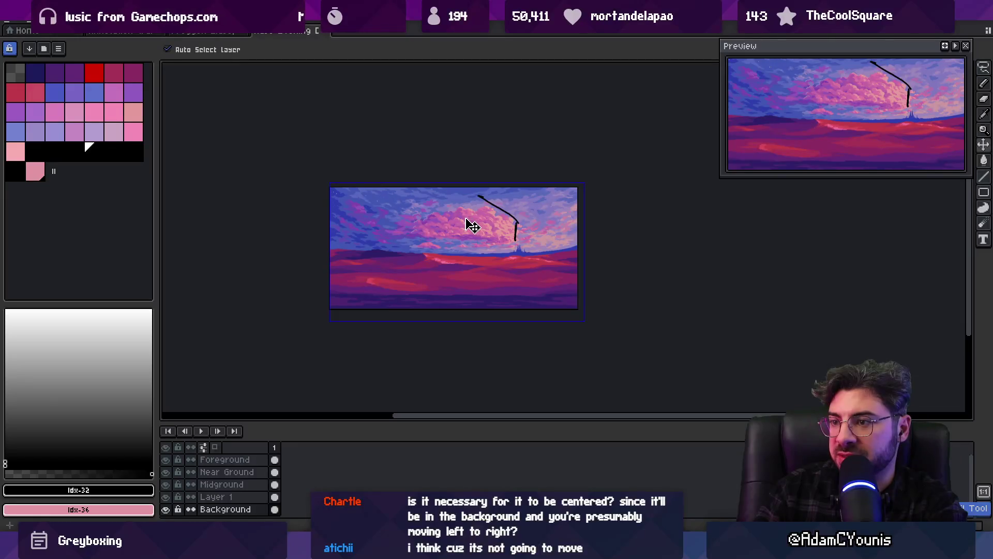
key(p)
key(ctrl+z)
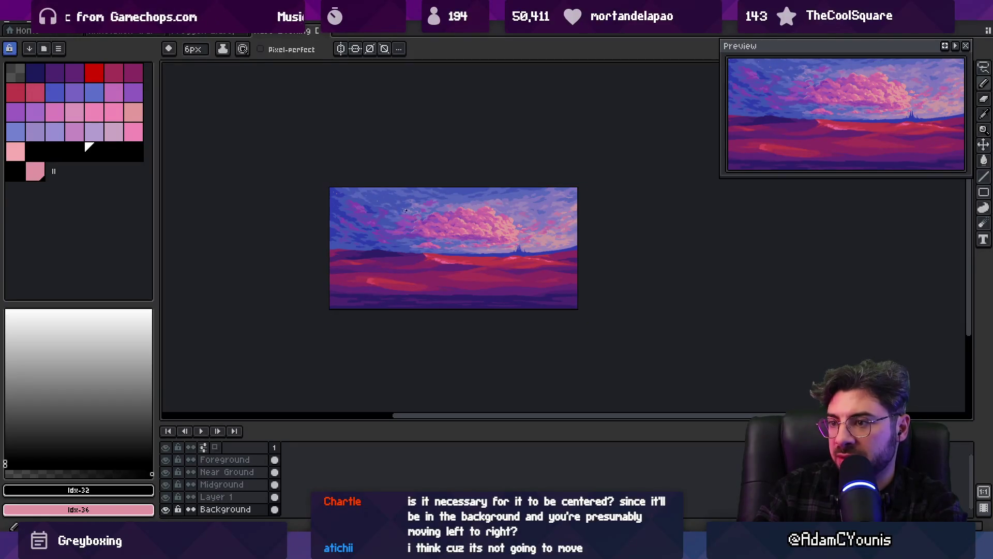
drag(399, 208, 453, 204)
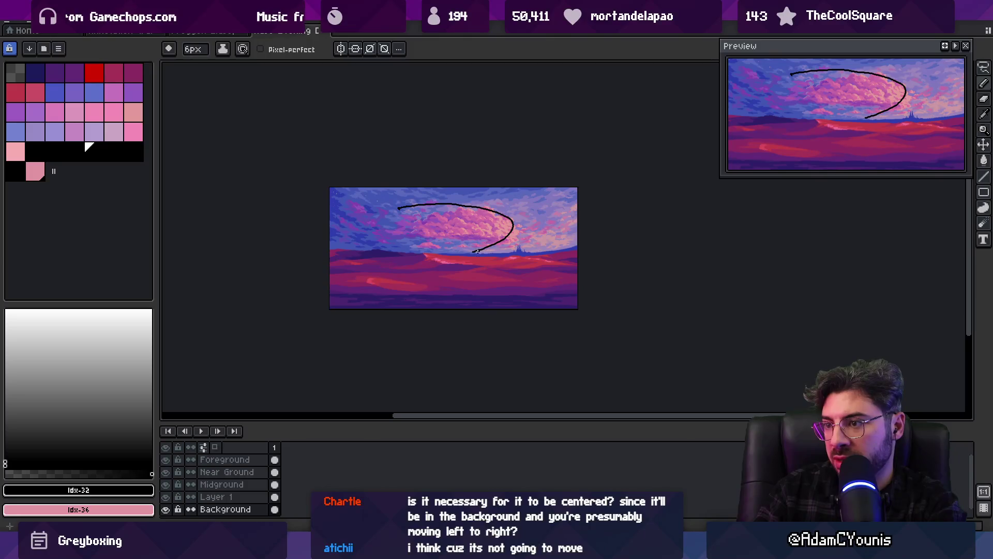
key(ctrl+z)
key(ctrl+z)
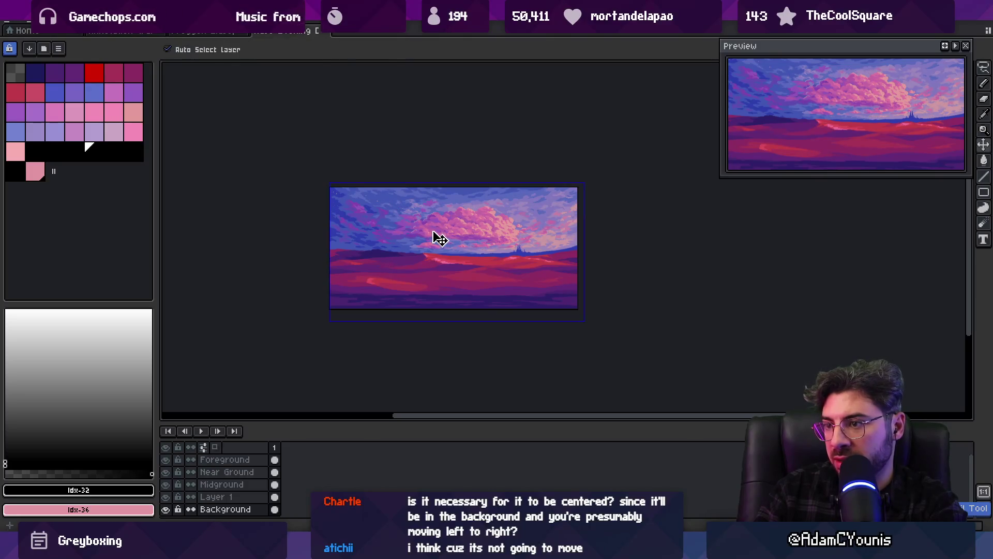
key(ctrl+y)
key(ctrl+z)
key(ctrl+z)
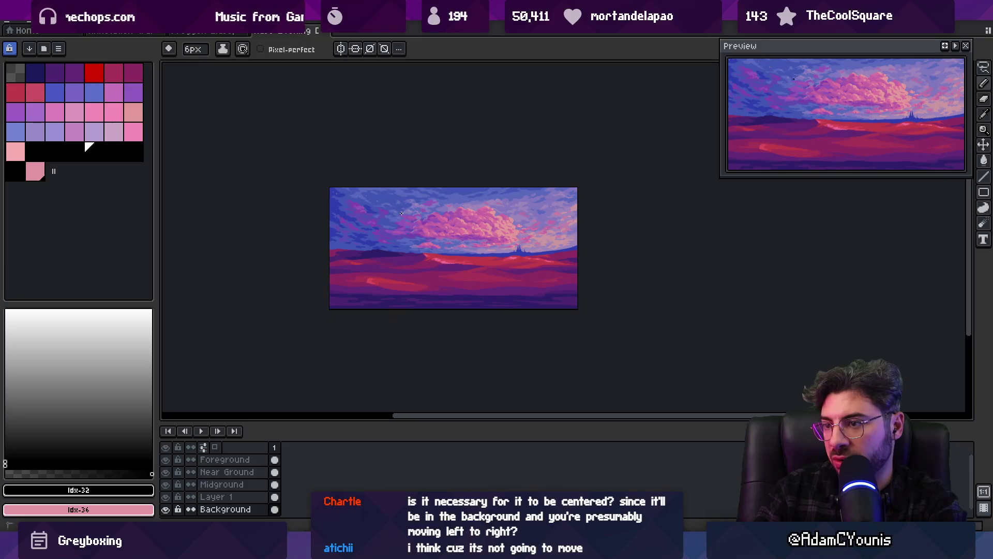
drag(401, 213, 504, 217)
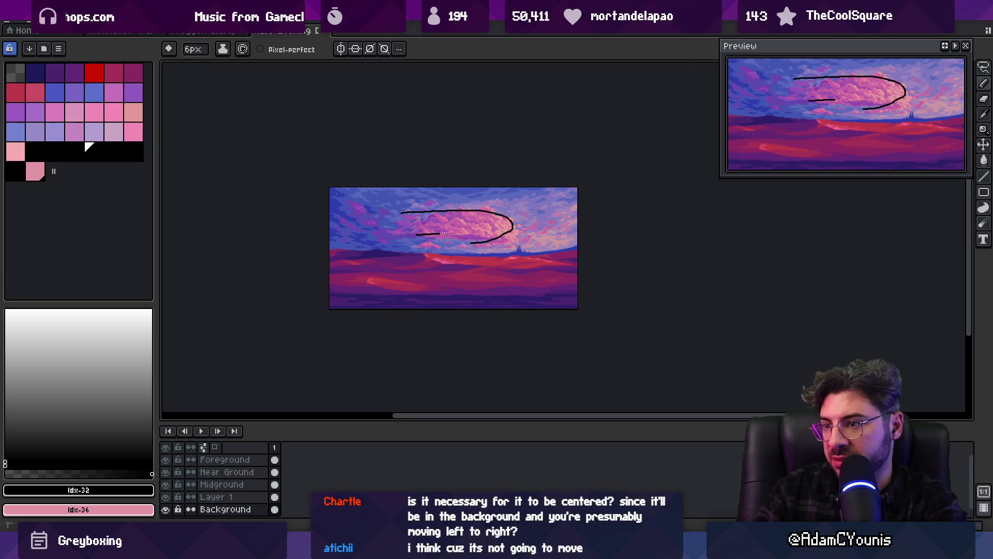
key(v)
key(Delete)
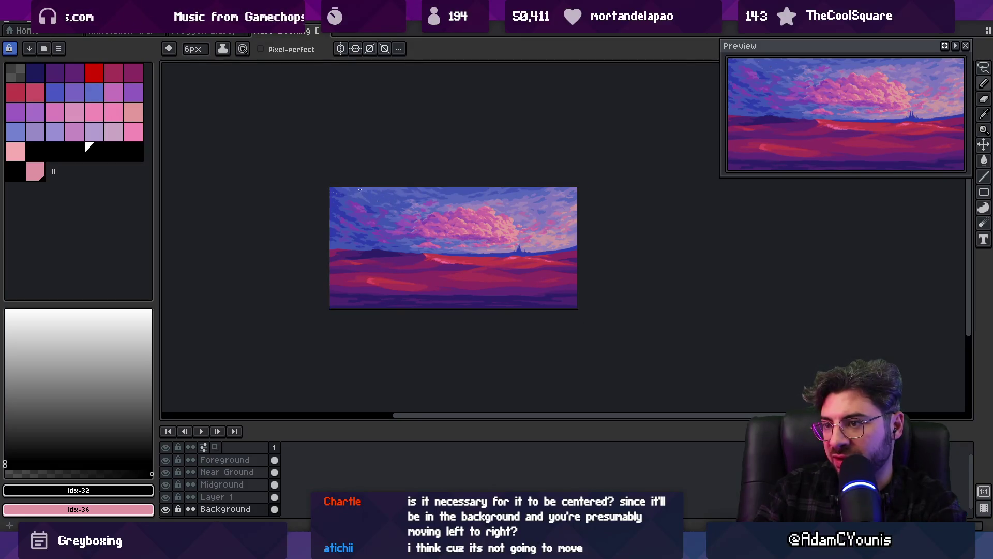
key(b)
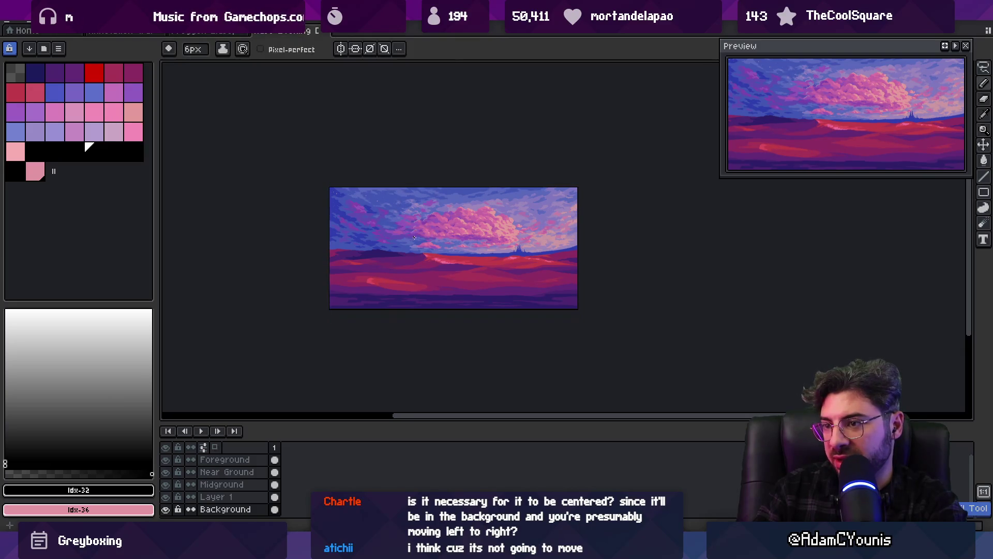
mouse_move(412, 238)
mouse_down()
mouse_move(531, 238)
mouse_move(571, 189)
mouse_up()
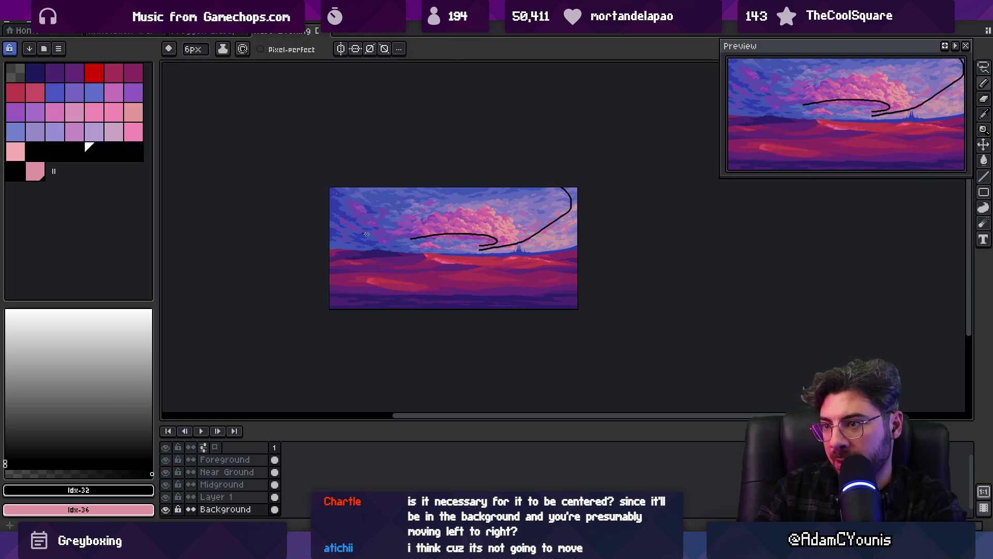
key(z)
click(475, 205)
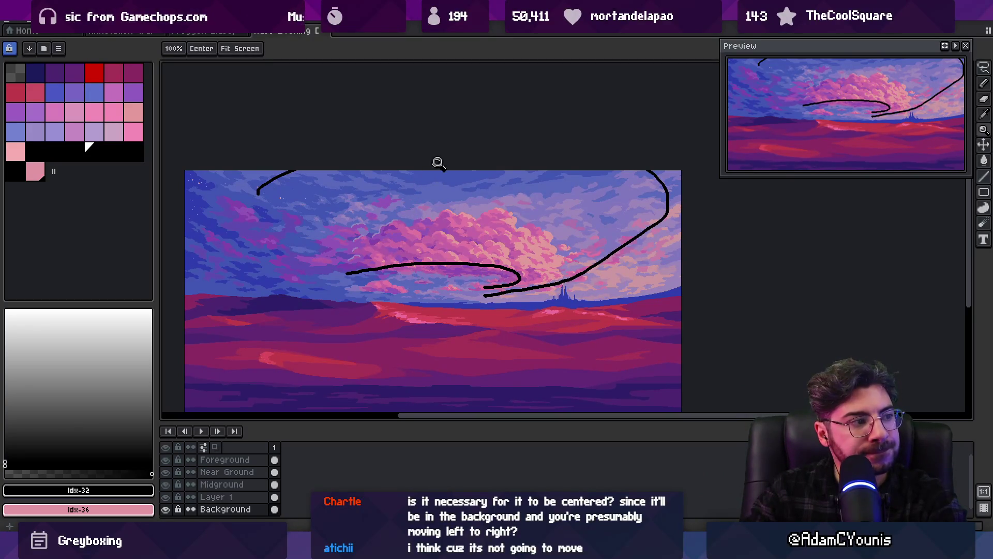
key(v)
key(ctrl+z)
key(ctrl+z)
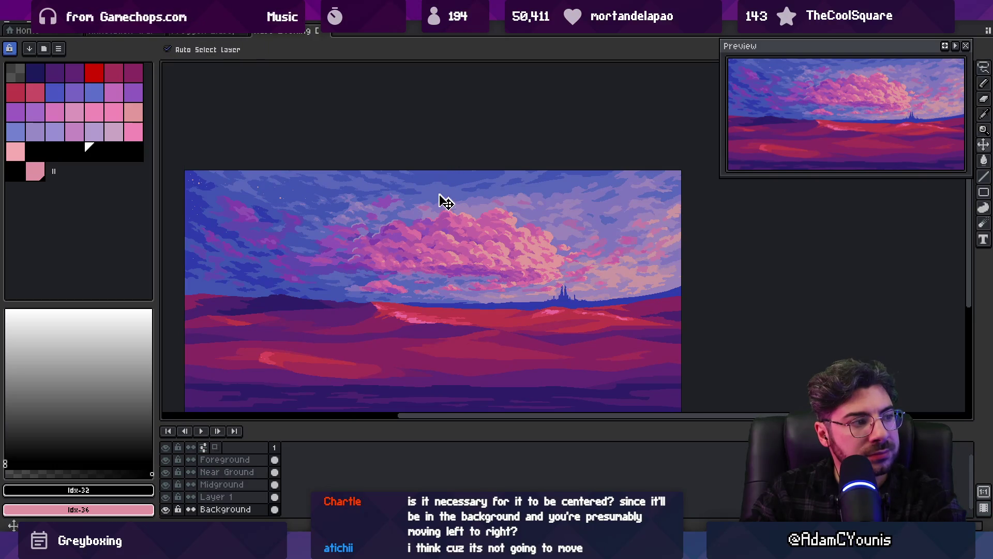
Sample the cloud's tones from the canvas: pinks #e39b9b, #df73a0, #c666a4 and purple #9b85ba.
scroll(559, 271, up, 3)
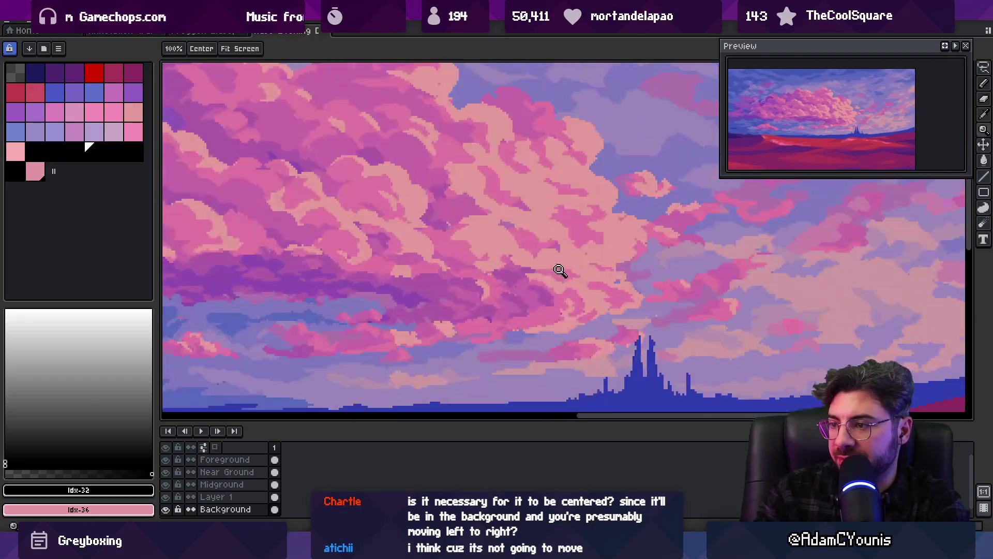
key(b)
alt+click(611, 290)
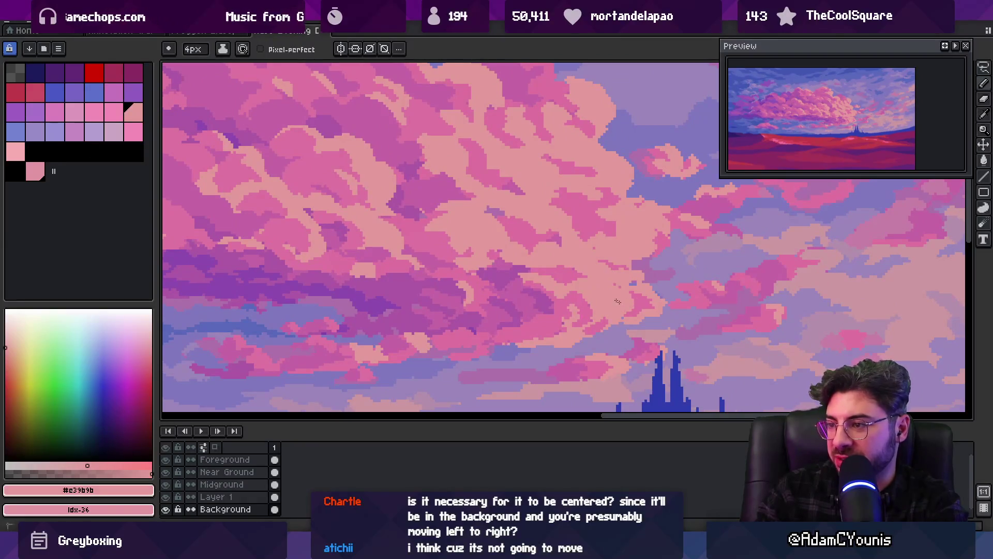
alt+click(654, 295)
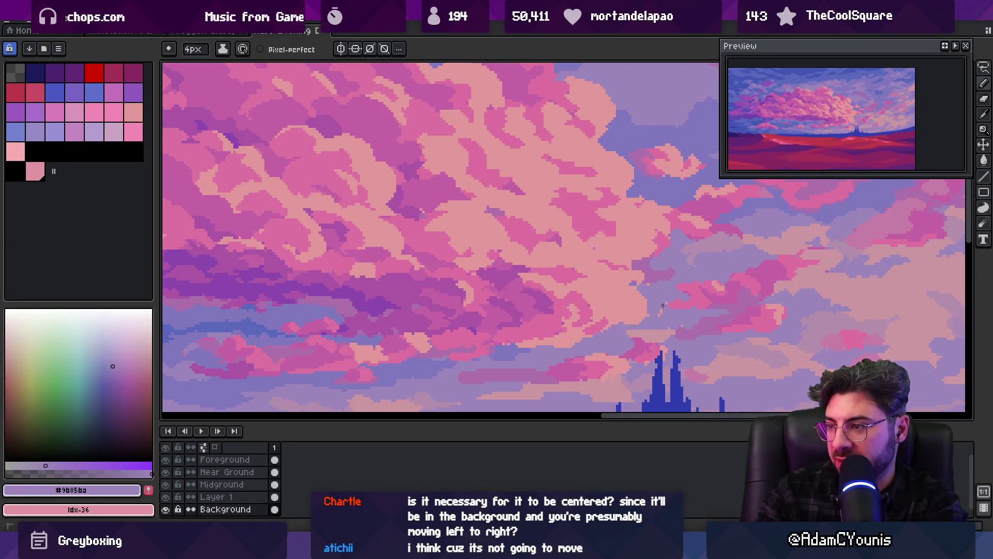
alt+click(641, 270)
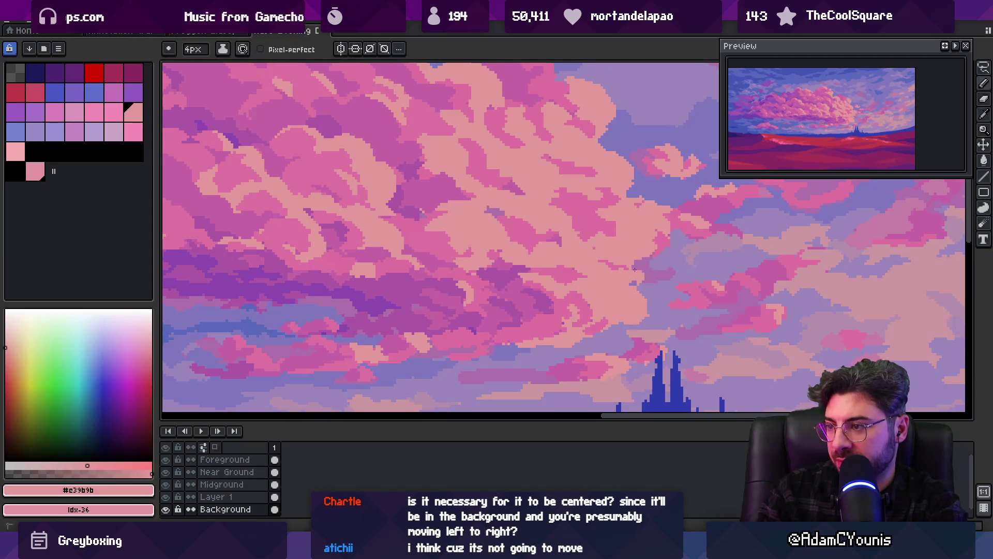
key(alt)
key(alt)
key(alt)
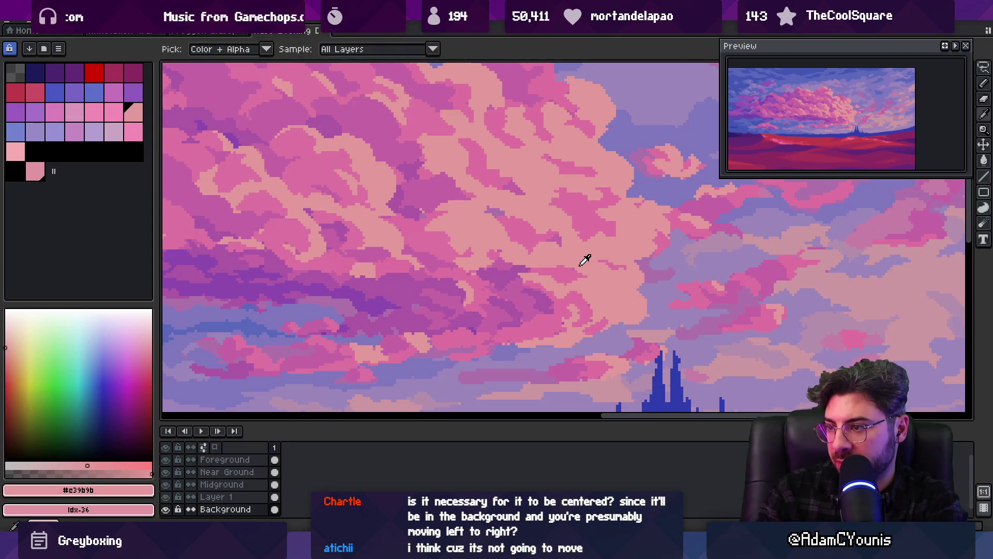
alt+click(585, 306)
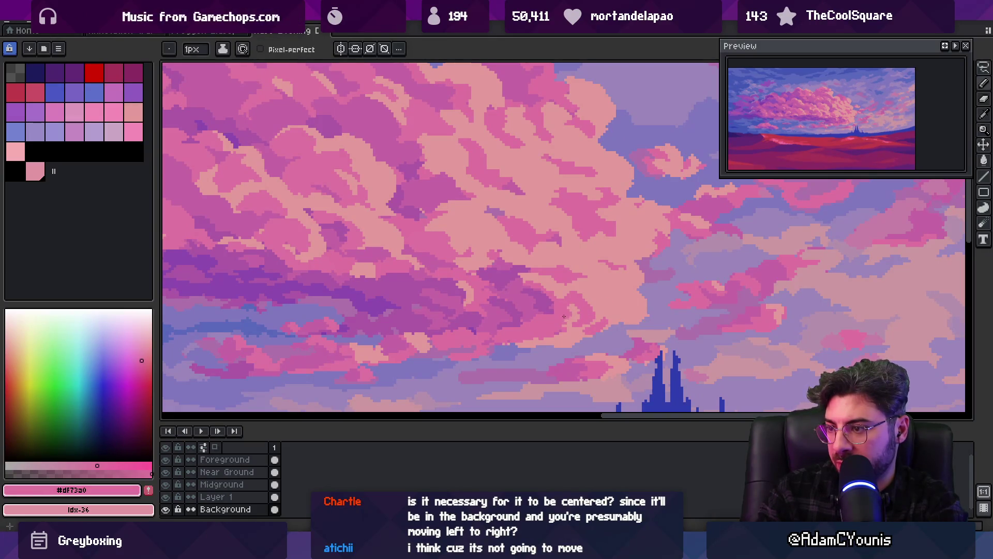
scroll(564, 316, up, 1)
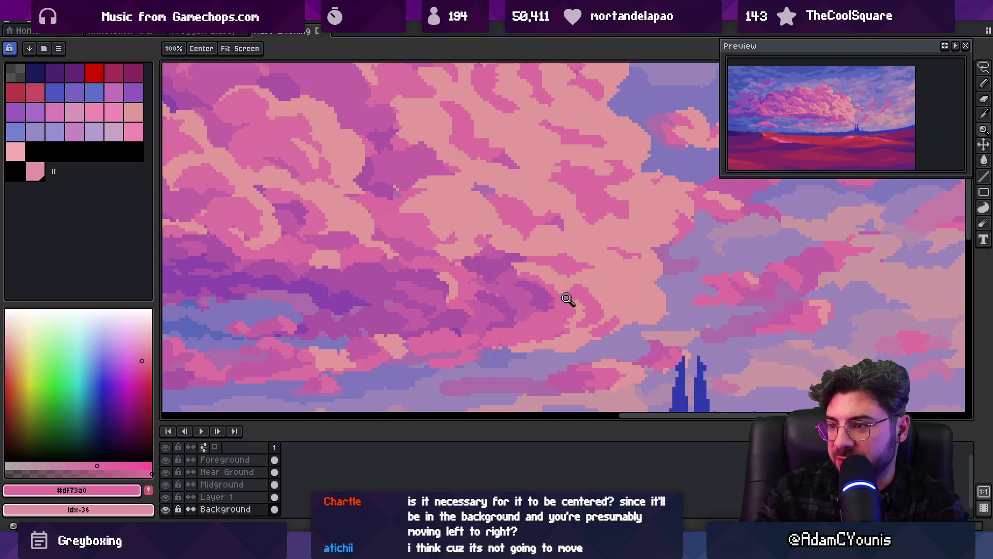
scroll(564, 306, up, 1)
scroll(564, 300, down, 5)
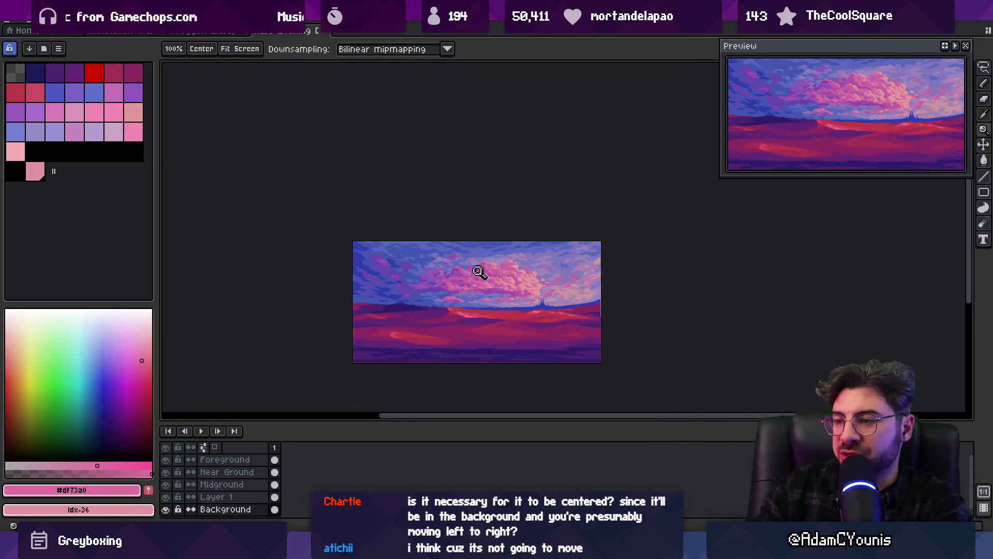
scroll(479, 270, up, 3)
scroll(439, 224, down, 3)
scroll(465, 244, up, 2)
alt+click(491, 259)
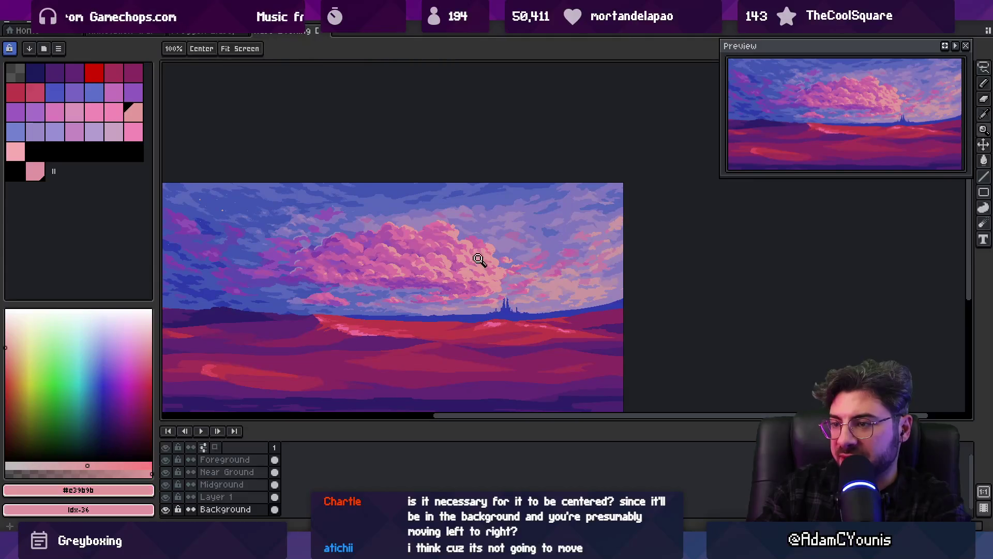
key(b)
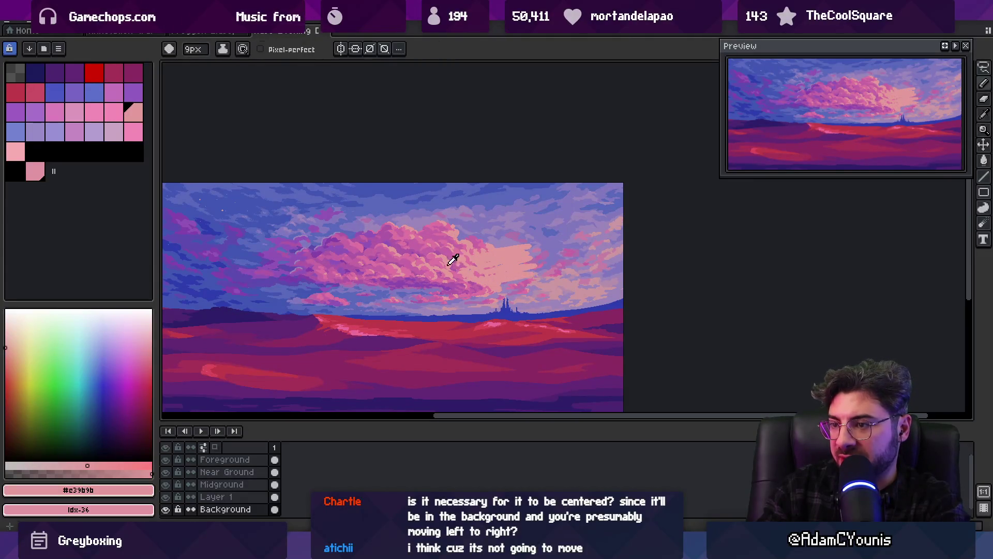
alt+click(453, 260)
Zoom the canvas view in and out around the cloud bank.
key(z)
scroll(500, 218, down, 2)
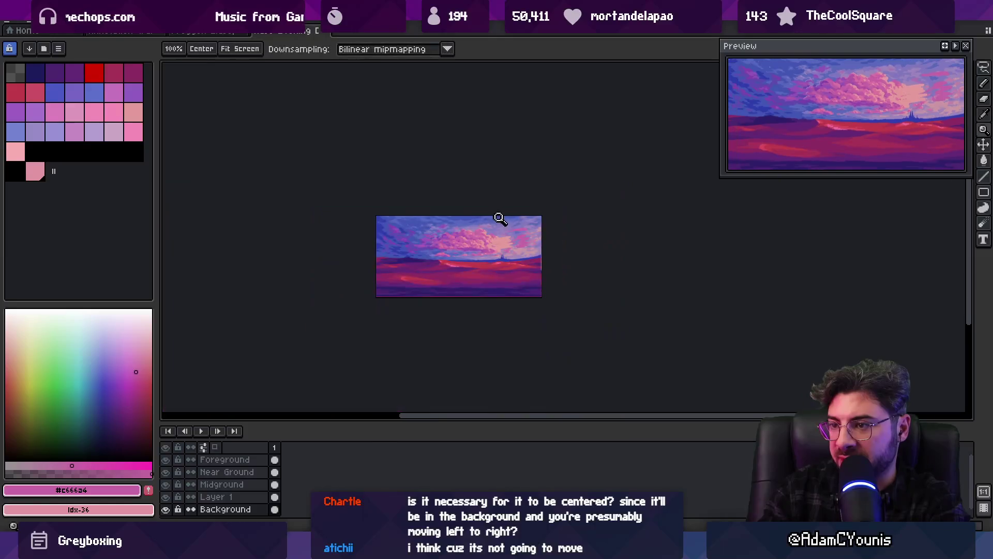
key(v)
key(z)
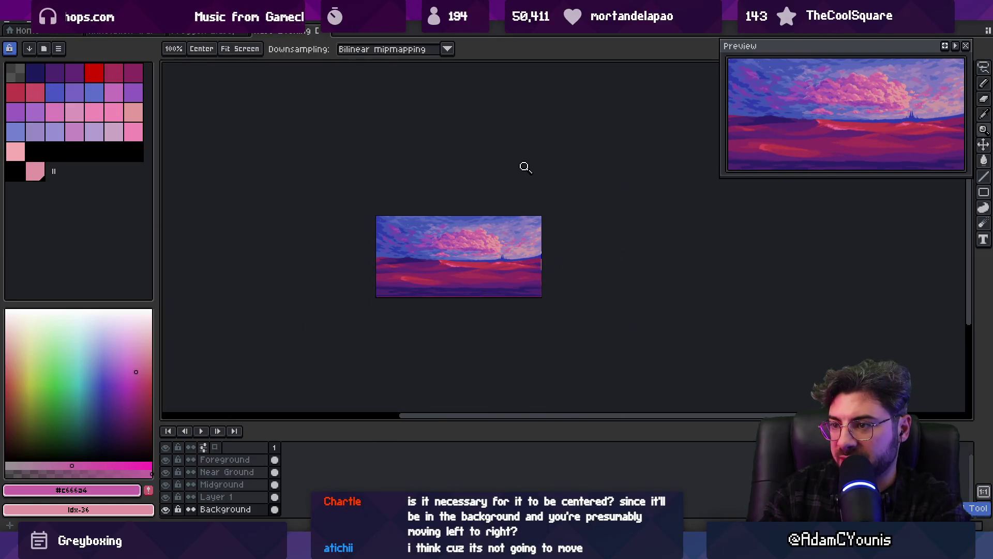
scroll(516, 240, up, 3)
scroll(497, 299, down, 1)
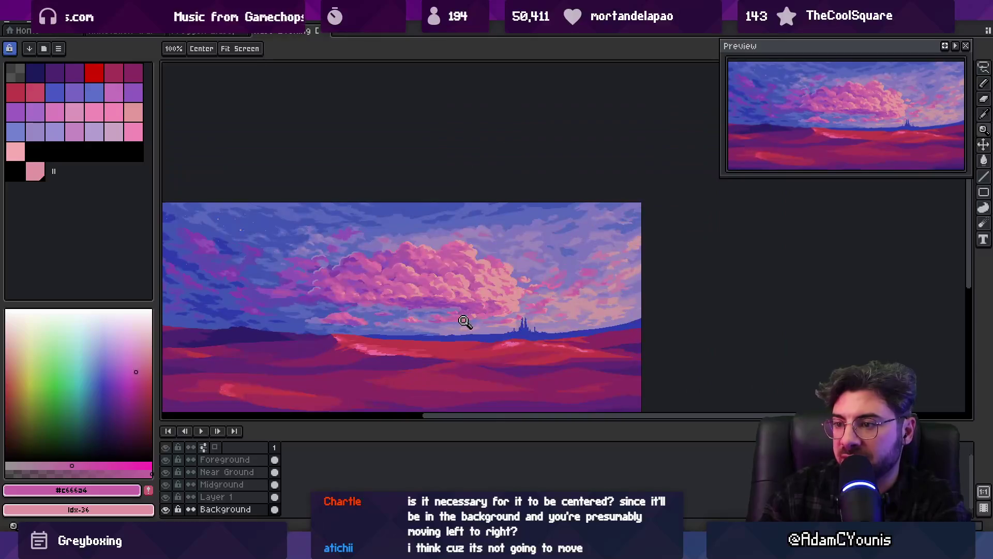
scroll(536, 281, up, 3)
key(b)
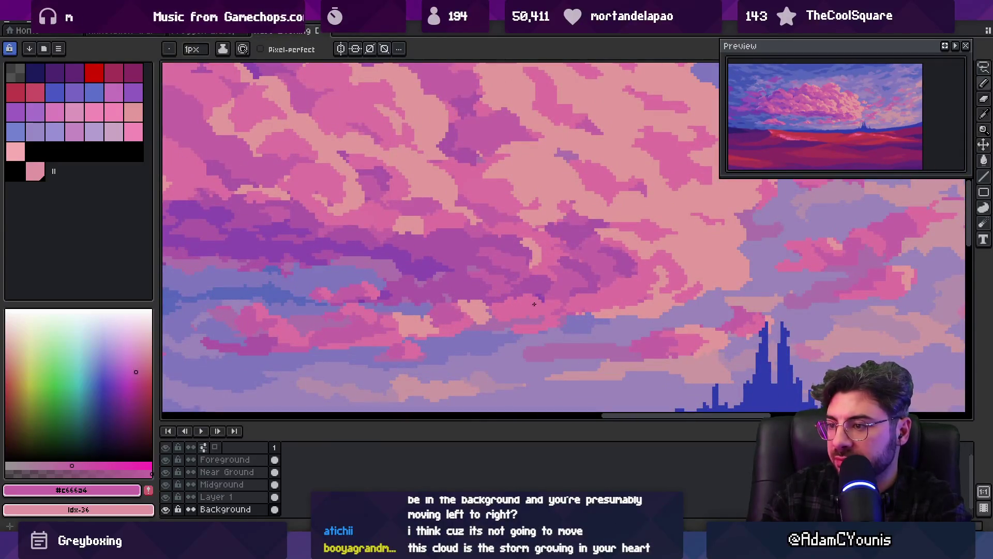
scroll(512, 290, down, 4)
key(z)
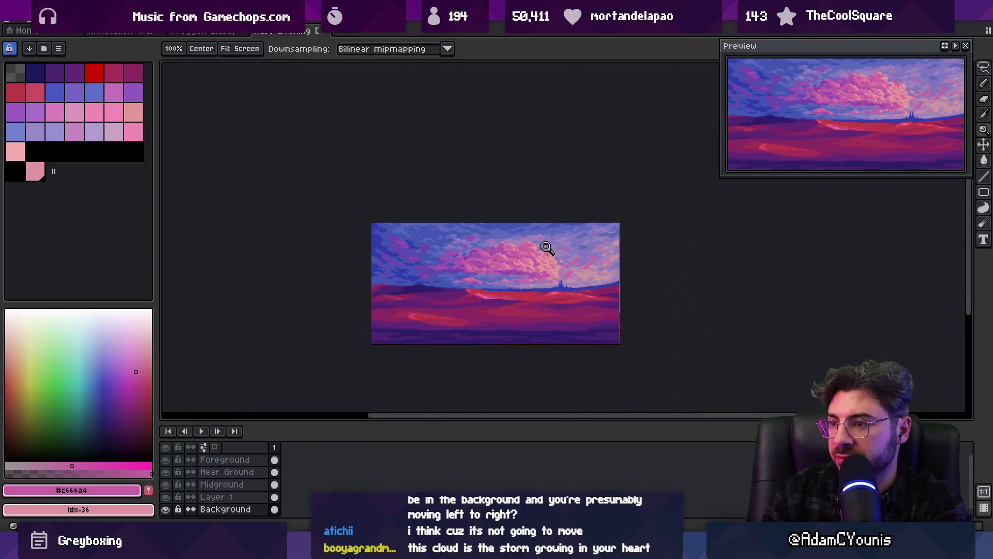
scroll(534, 256, up, 1)
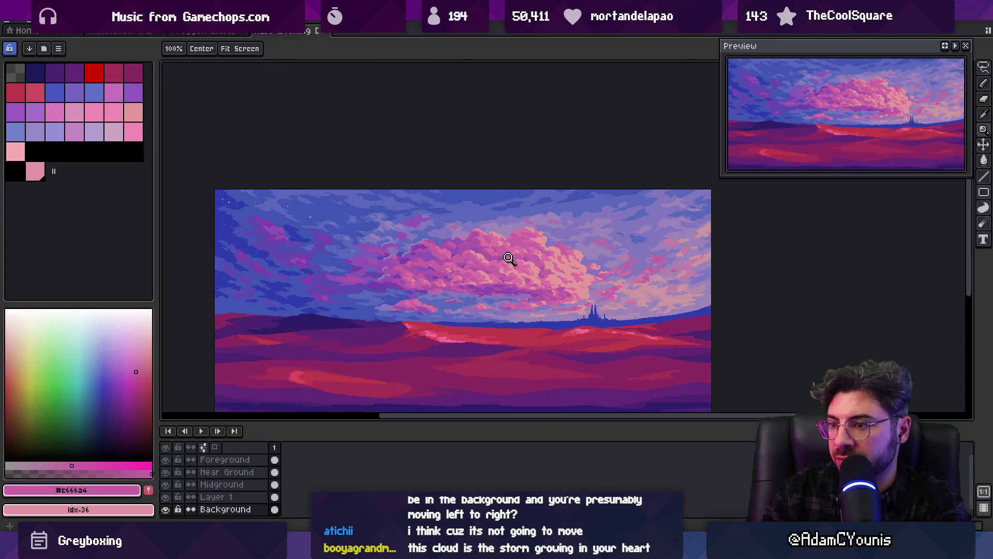
scroll(414, 313, up, 2)
Make Layer 1 active and hide it to compare the sky, then bring Unity forward.
ctrl+click(428, 309)
scroll(439, 305, down, 1)
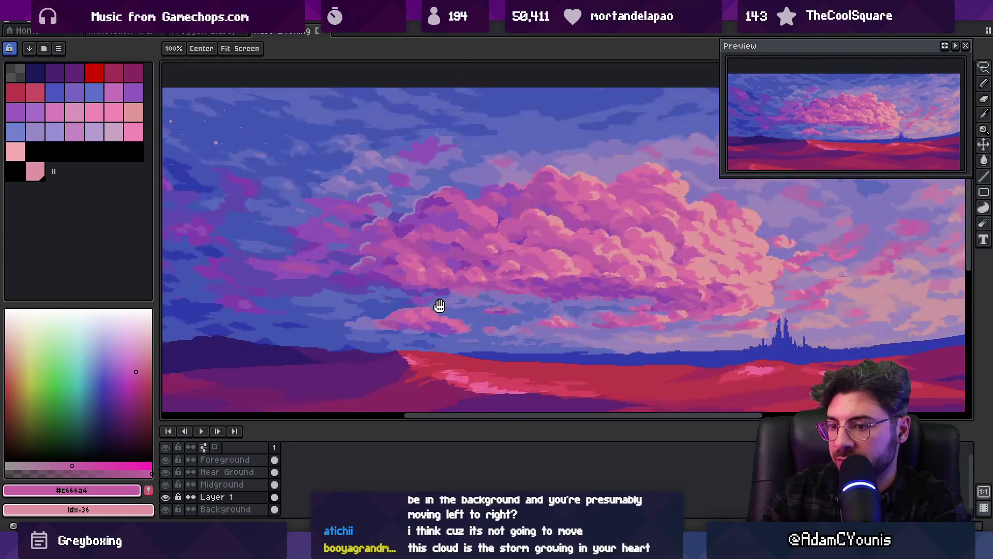
click(165, 497)
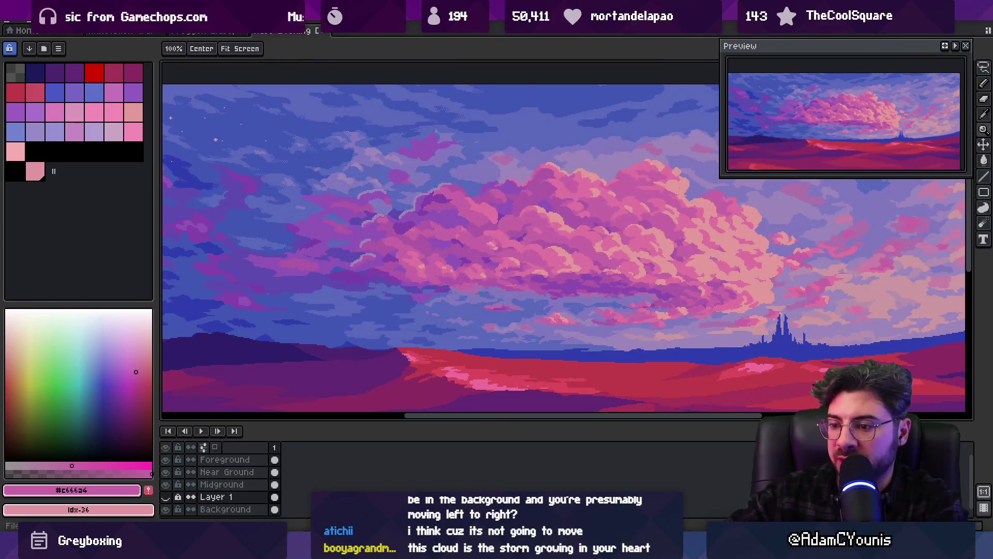
click(672, 479)
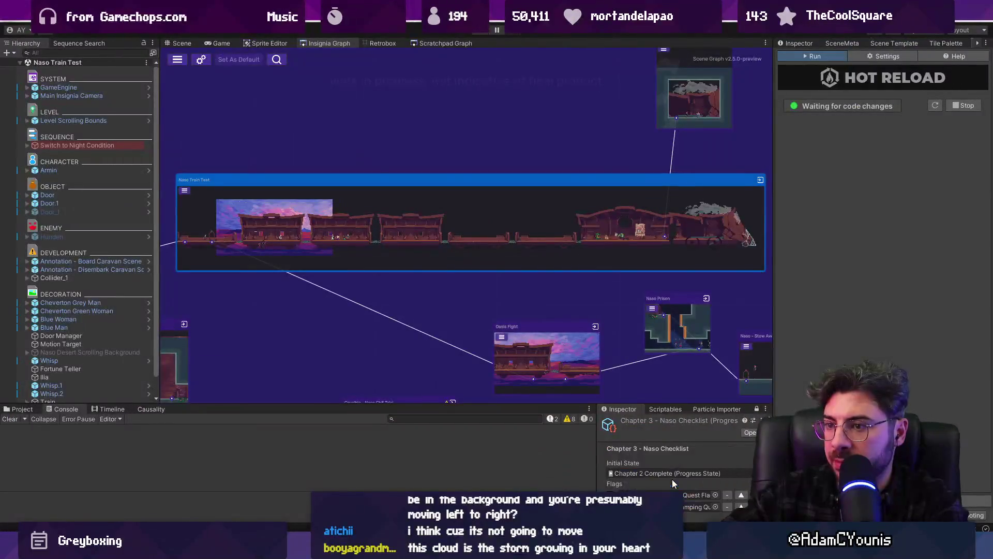
Open the Naso Train Test scene, enlarge the console area, and briefly play then stop the level.
double_click(327, 200)
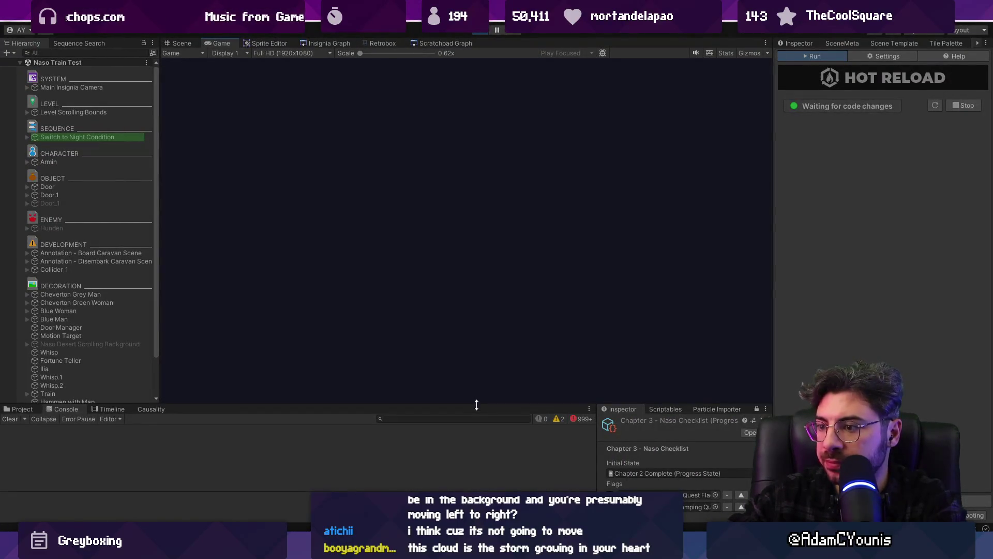
mouse_move(476, 405)
mouse_down()
mouse_move(481, 295)
mouse_move(477, 335)
mouse_up()
click(181, 43)
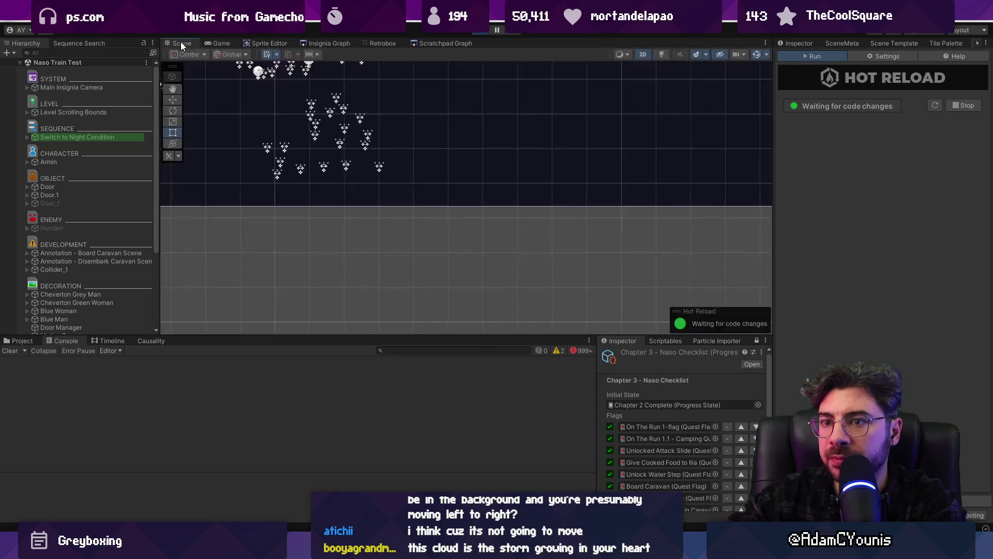
scroll(430, 259, down, 6)
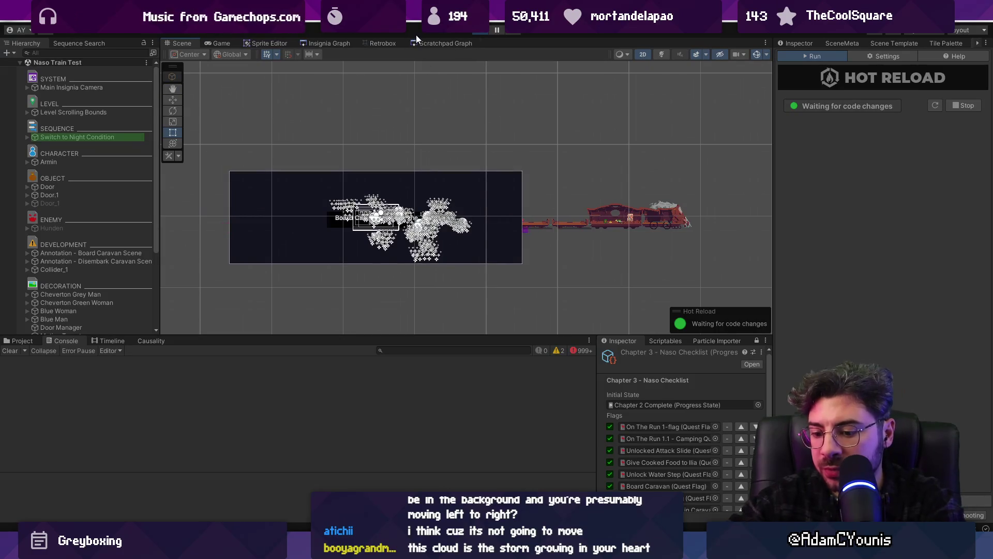
key(ctrl+p)
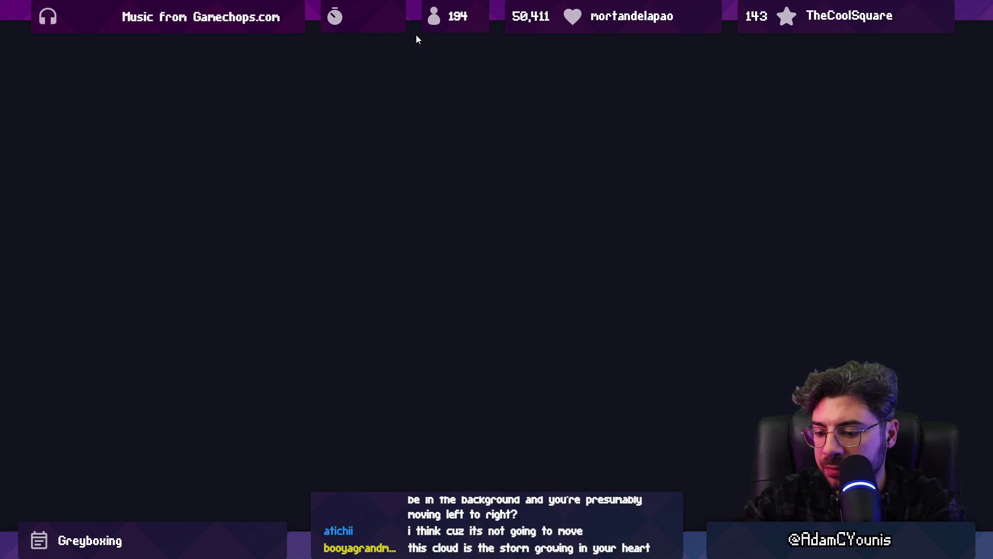
key(ctrl+p)
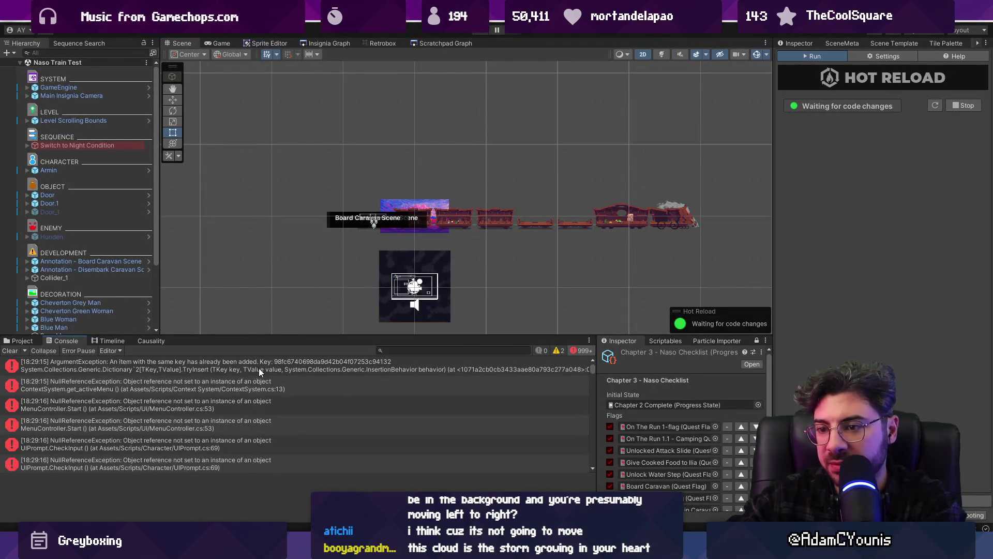
Clear the console errors, select the DataLibrary asset, and regenerate its data dictionary GUIDs.
click(9, 351)
click(21, 340)
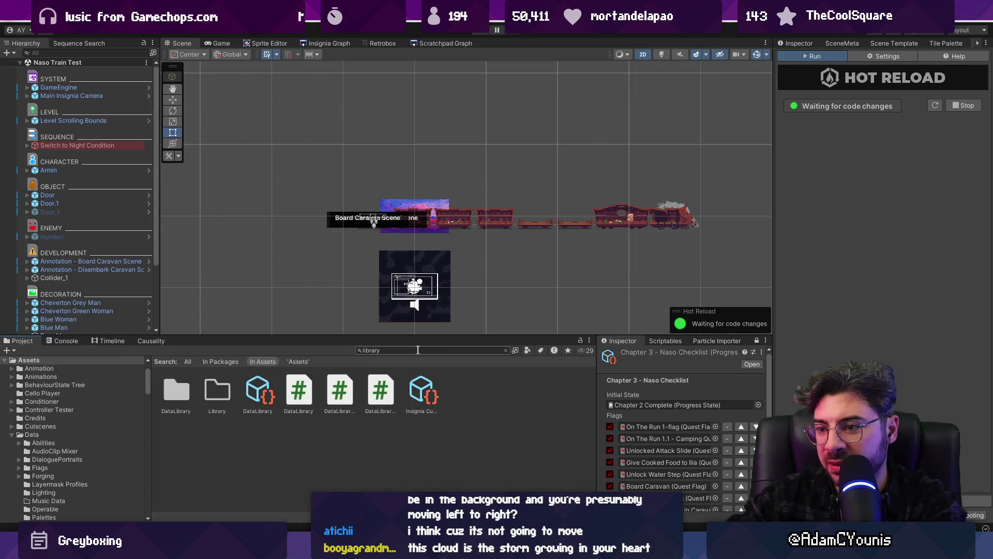
click(799, 43)
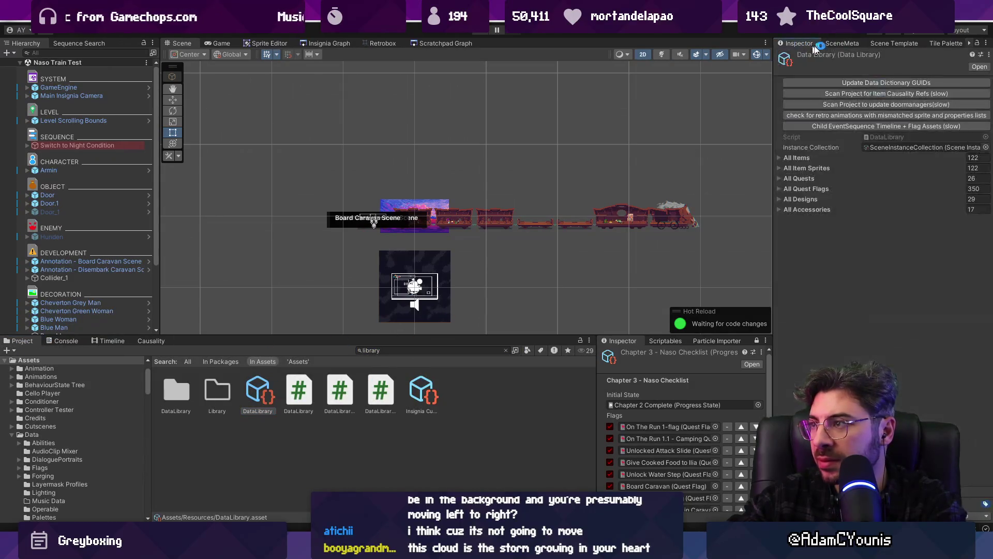
click(853, 84)
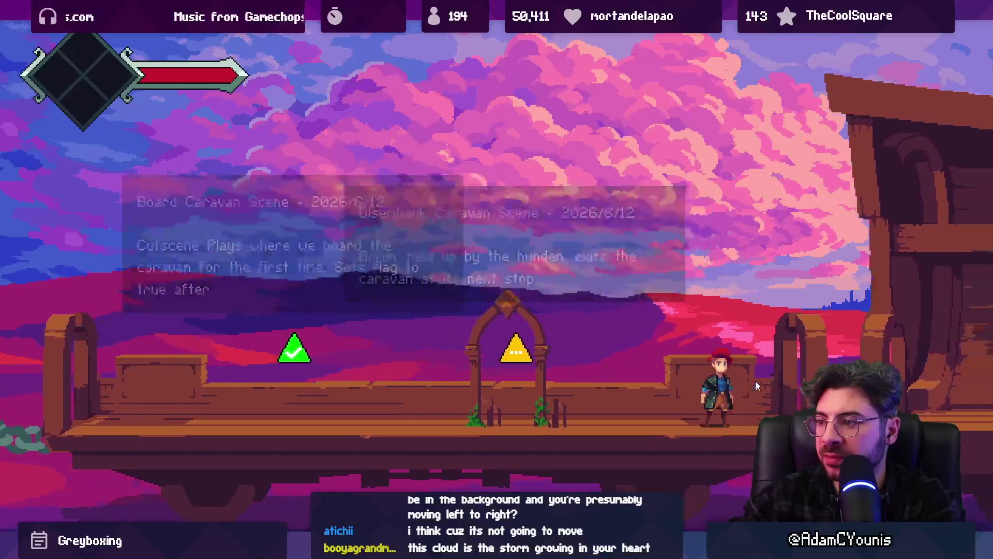
Play-test the pier level, running left and right and jumping between the two pillars.
key(Right)
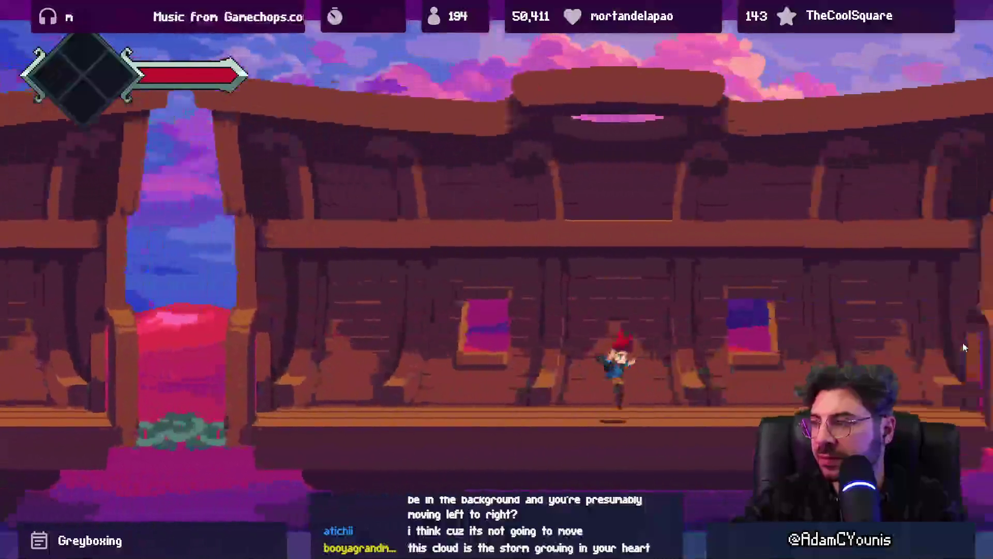
key(Left)
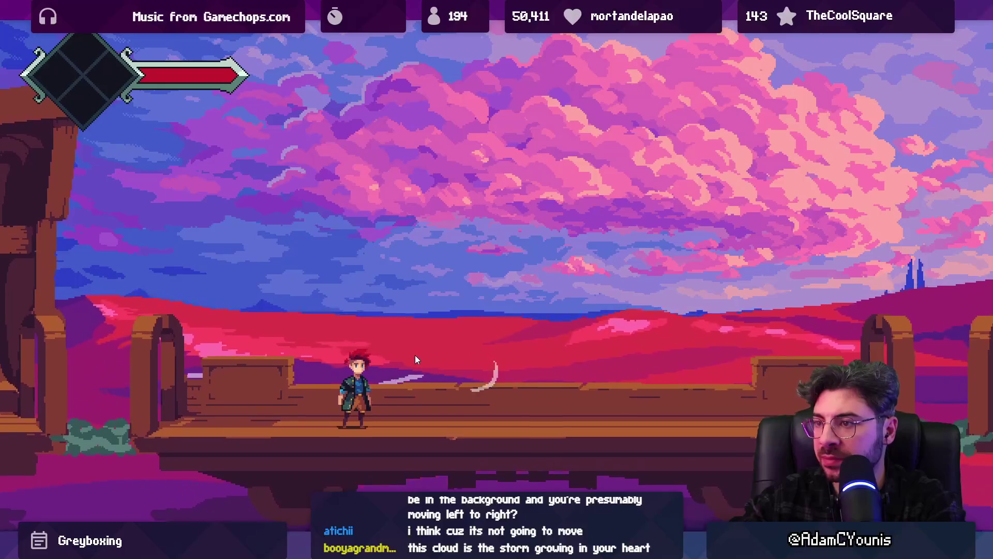
key(Right)
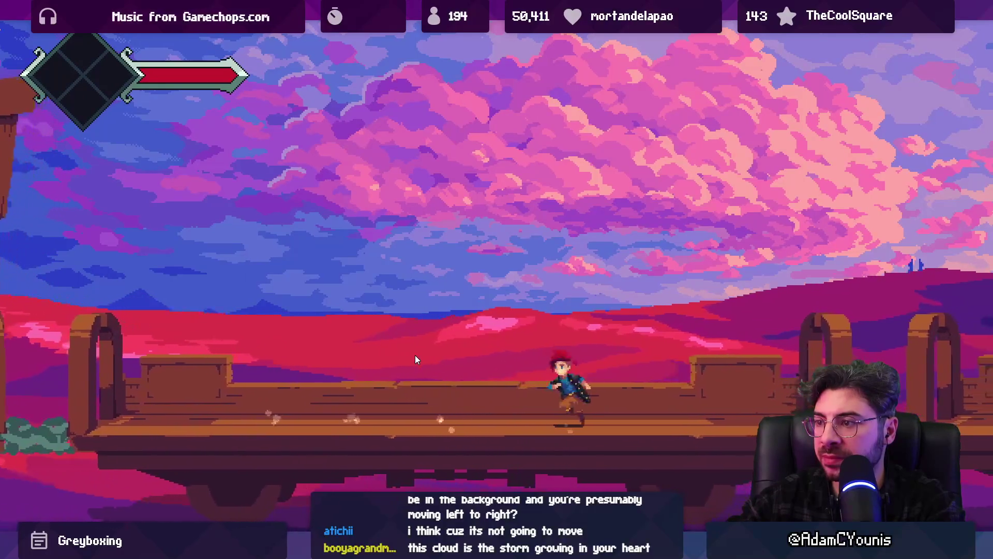
key(Left)
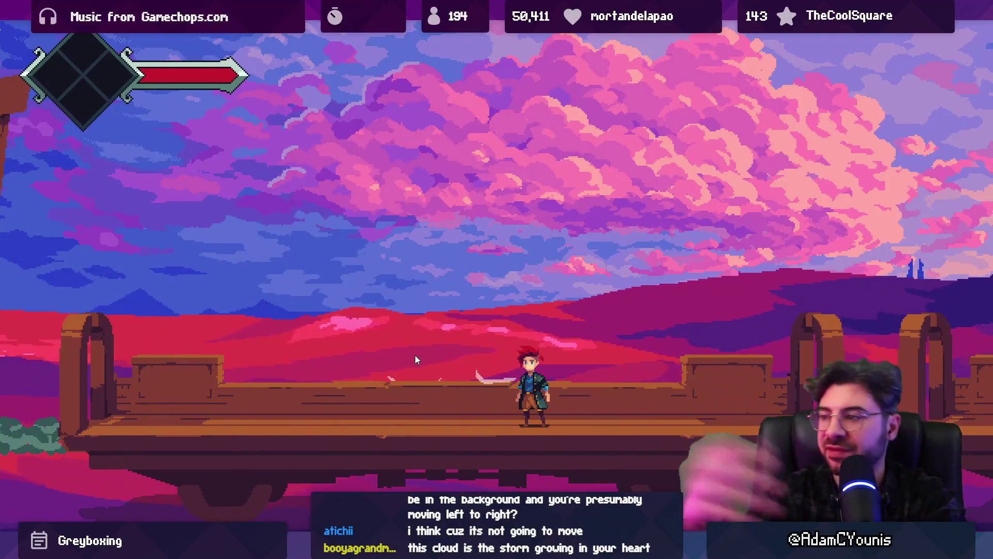
key(Left)
key(space)
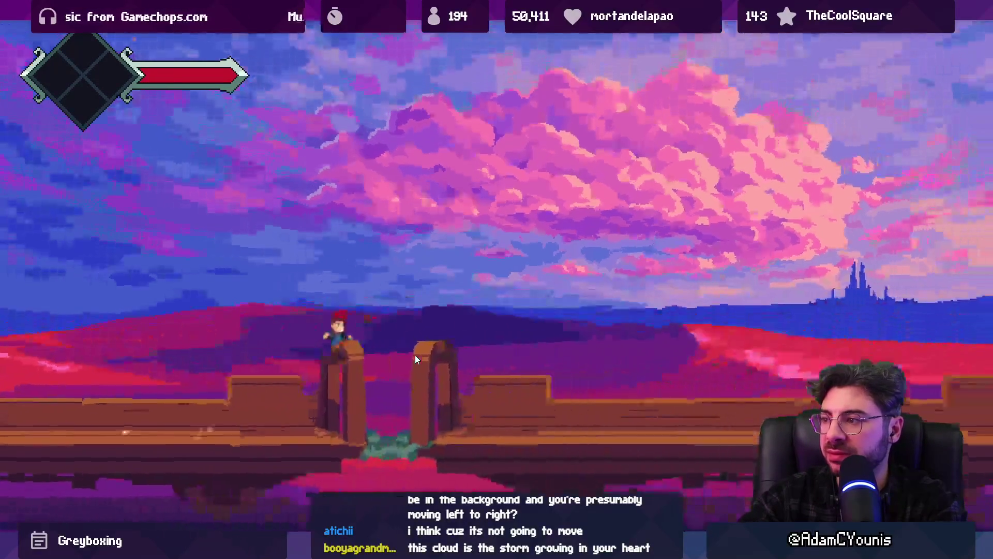
key(Right)
key(space)
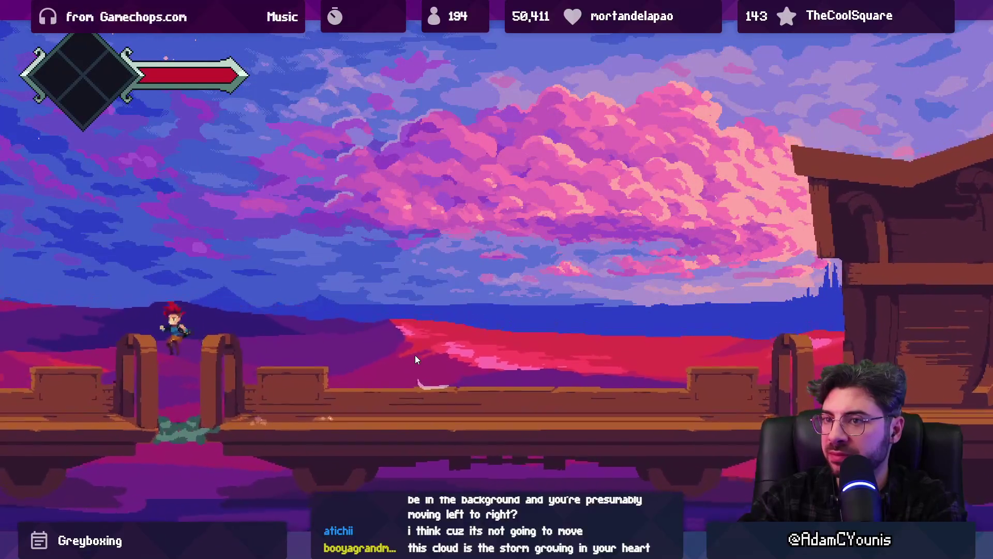
key(Right)
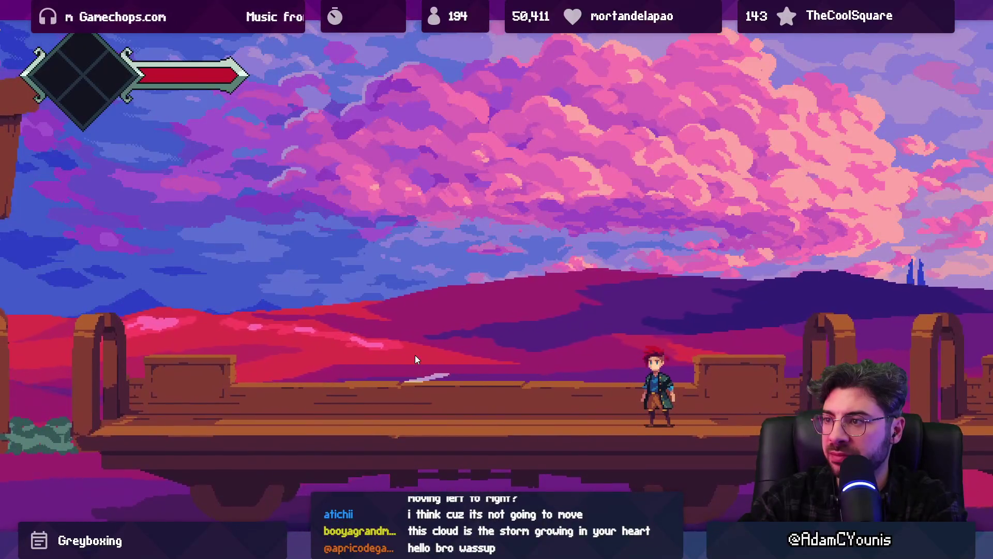
Restore the full editor layout, stop playback, and switch back to Aseprite.
key(shift+space)
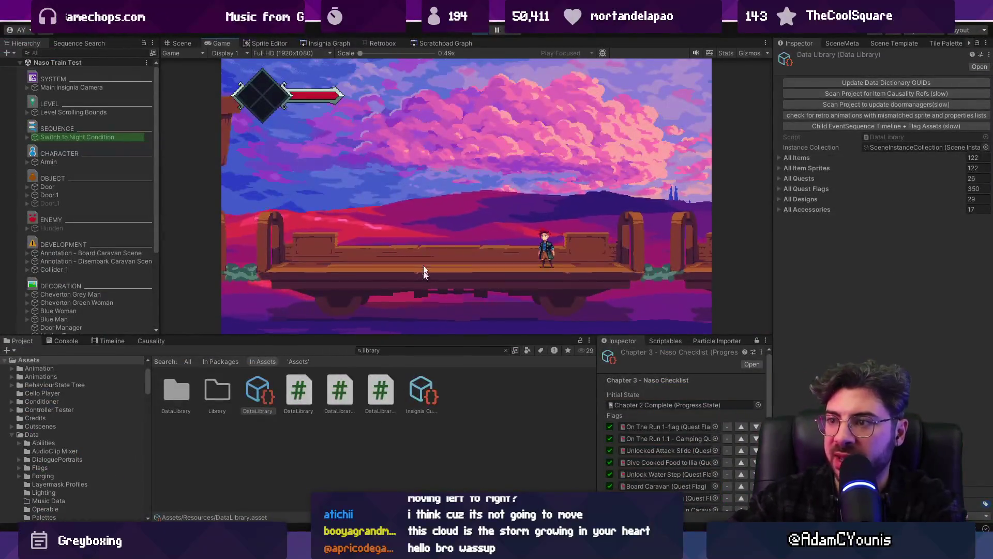
click(478, 32)
key(alt+Tab)
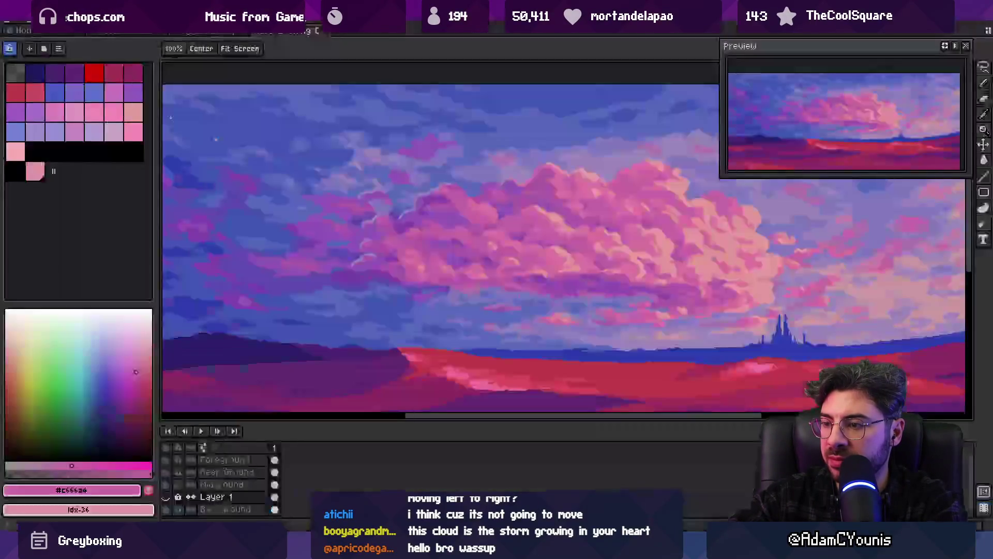
Zoom out, make the Background layer active, and switch to freehand lasso selection.
scroll(500, 314, down, 2)
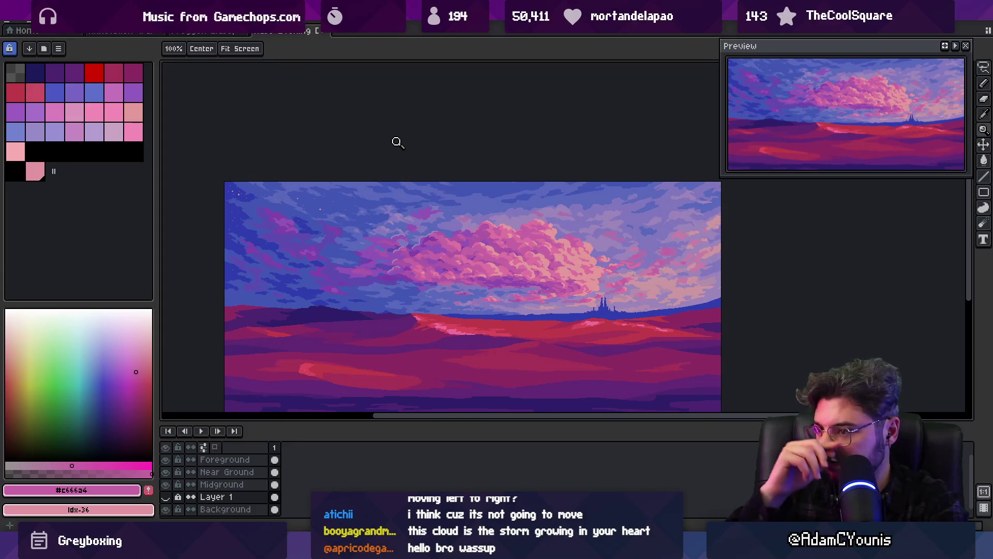
scroll(380, 250, down, 2)
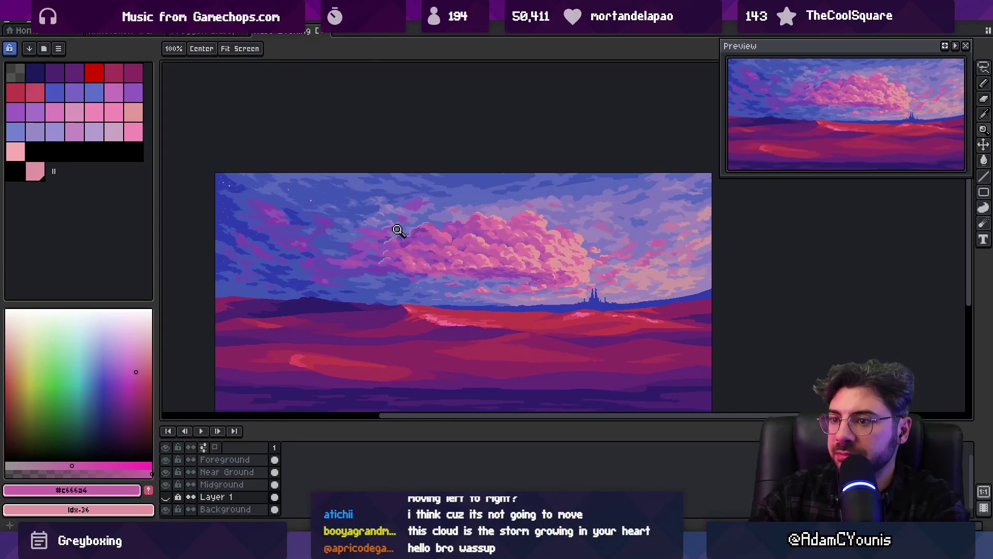
click(443, 259)
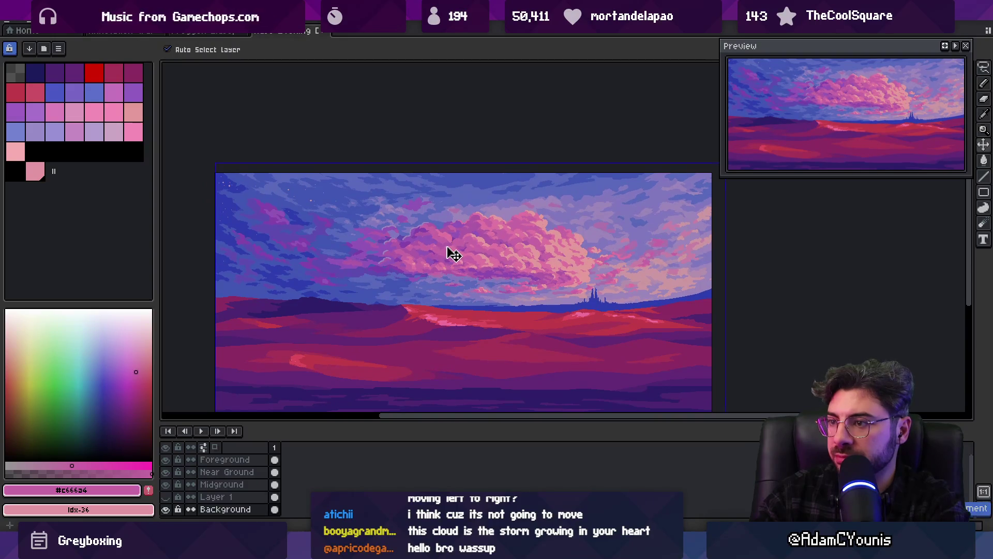
key(m)
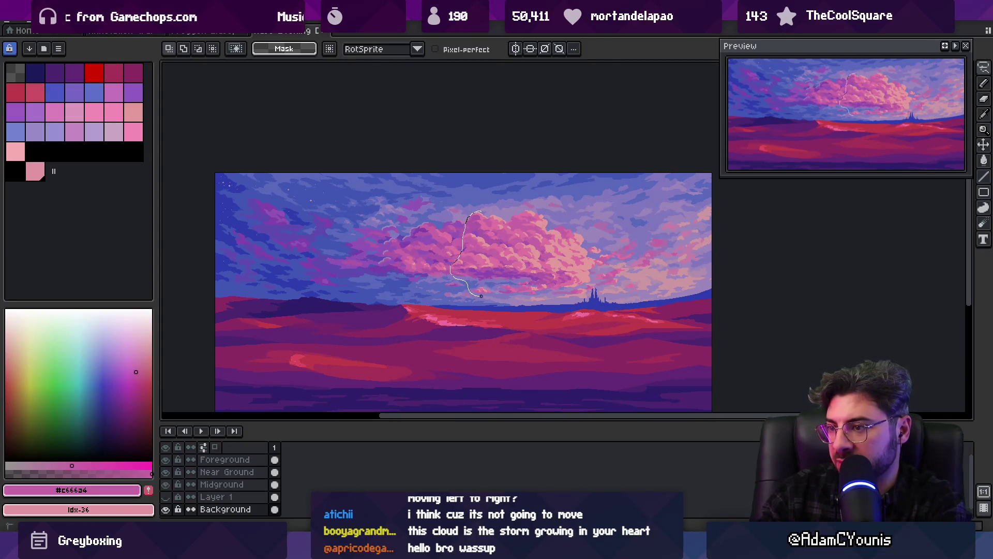
Lasso the central pink cloud and try shifting it ~75 px left, then cancel and zoom back in.
drag(481, 296, 549, 297)
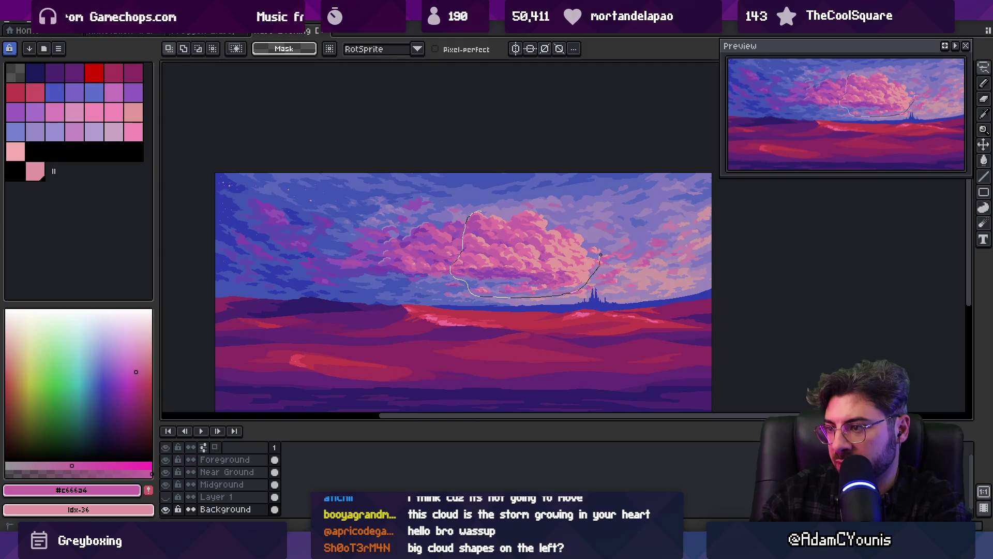
mouse_move(494, 209)
mouse_down()
mouse_move(506, 247)
mouse_move(489, 246)
mouse_move(511, 246)
mouse_up()
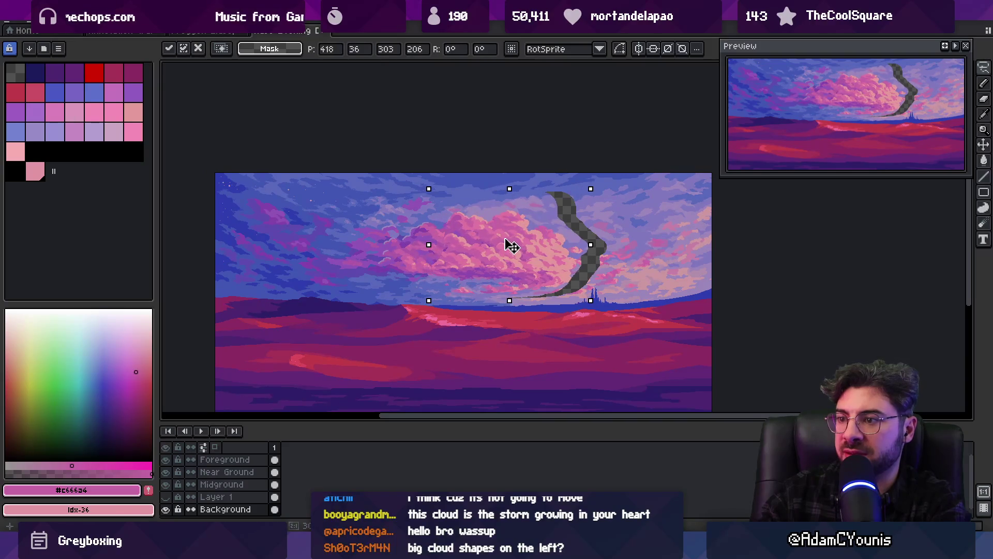
scroll(505, 240, down, 1)
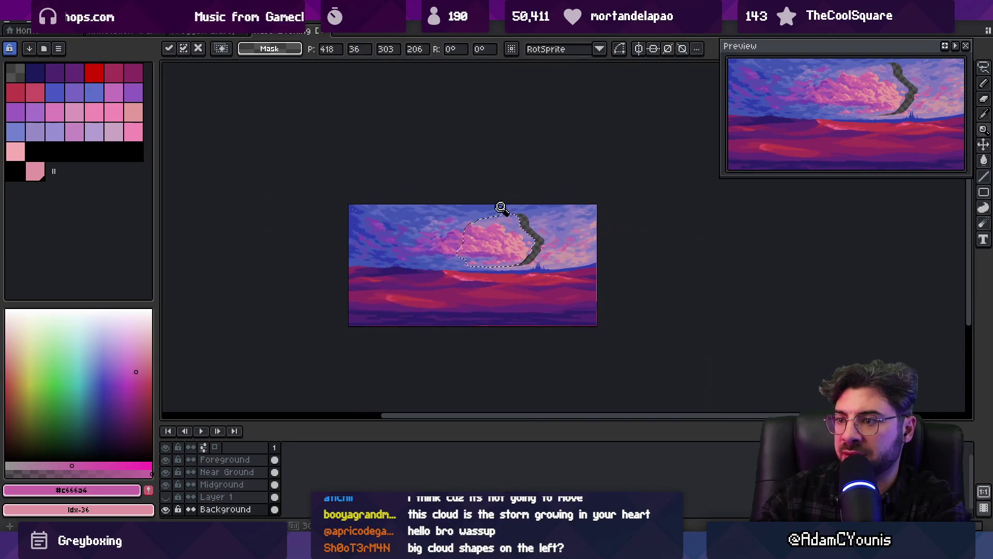
key(Escape)
key(z)
click(485, 235)
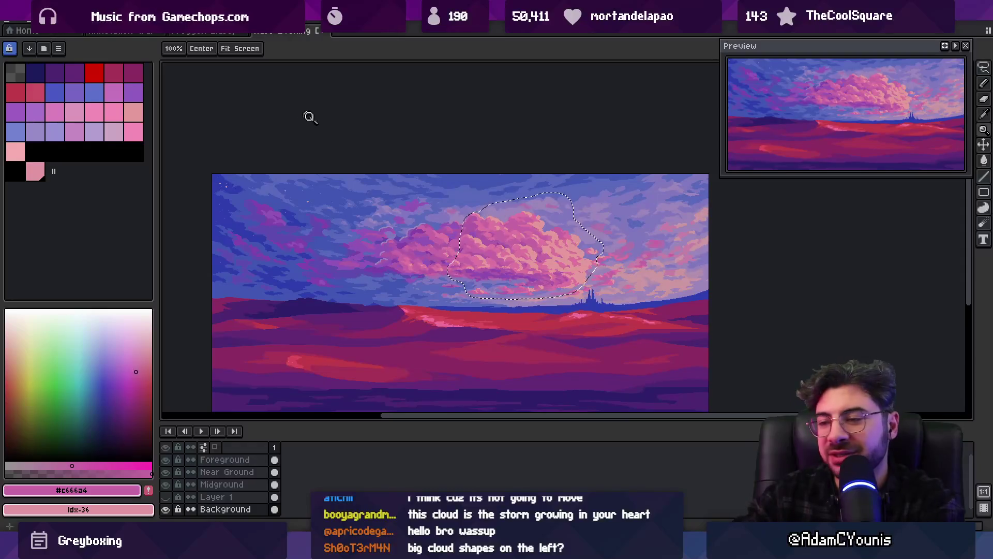
scroll(428, 222, down, 1)
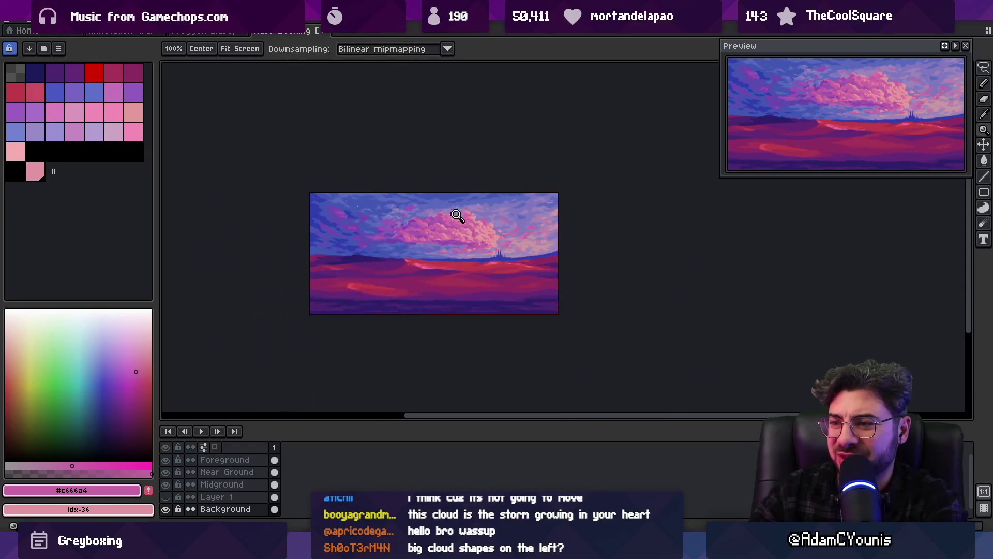
Pan the view and duplicate the Background layer as Background Copy.
scroll(456, 218, up, 1)
mouse_move(383, 241)
mouse_down()
mouse_move(415, 244)
mouse_move(387, 237)
mouse_move(408, 237)
mouse_up()
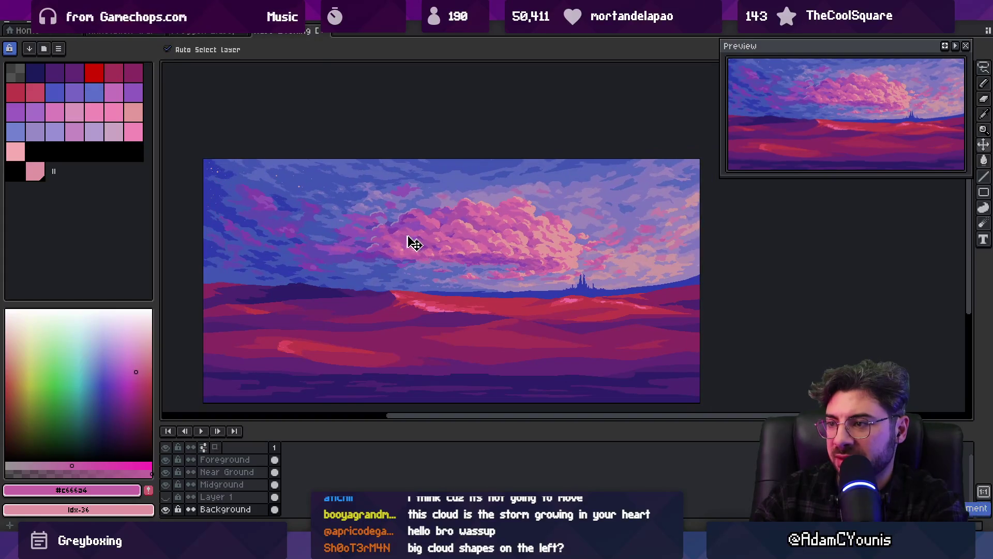
key(m)
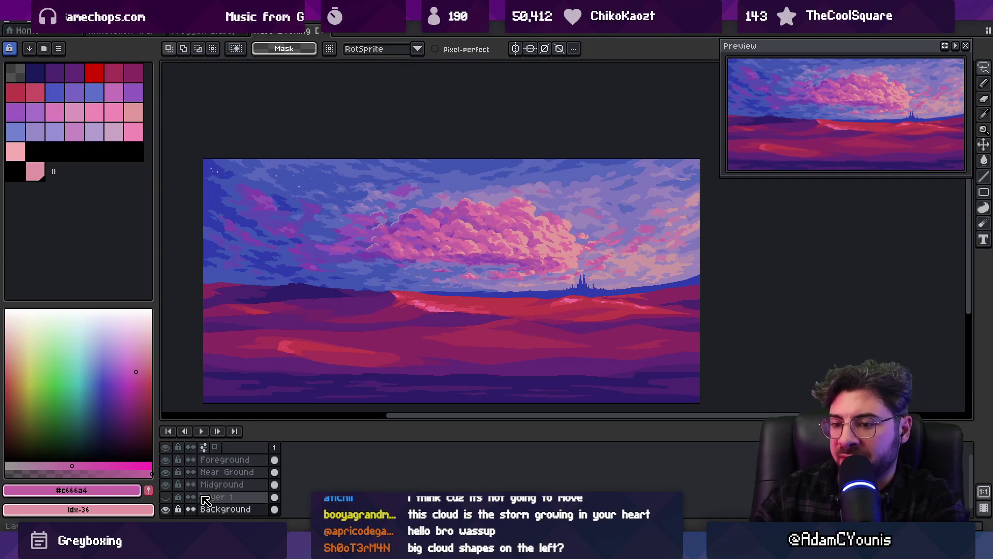
right_click(222, 509)
click(247, 492)
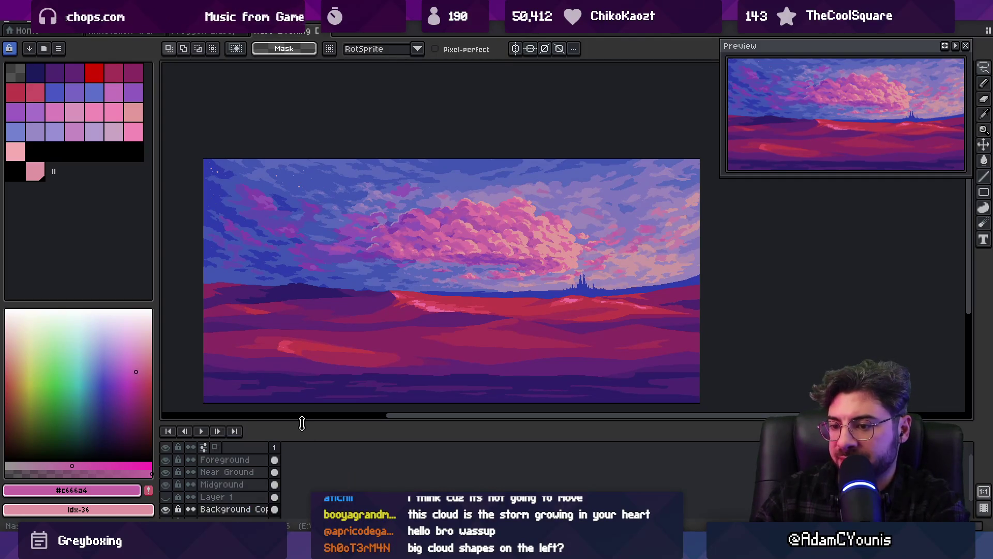
Magic-wand the cloud's purple regions with Contiguous off, selecting matching colours canvas-wide, then zoom out.
key(z)
click(459, 257)
key(m)
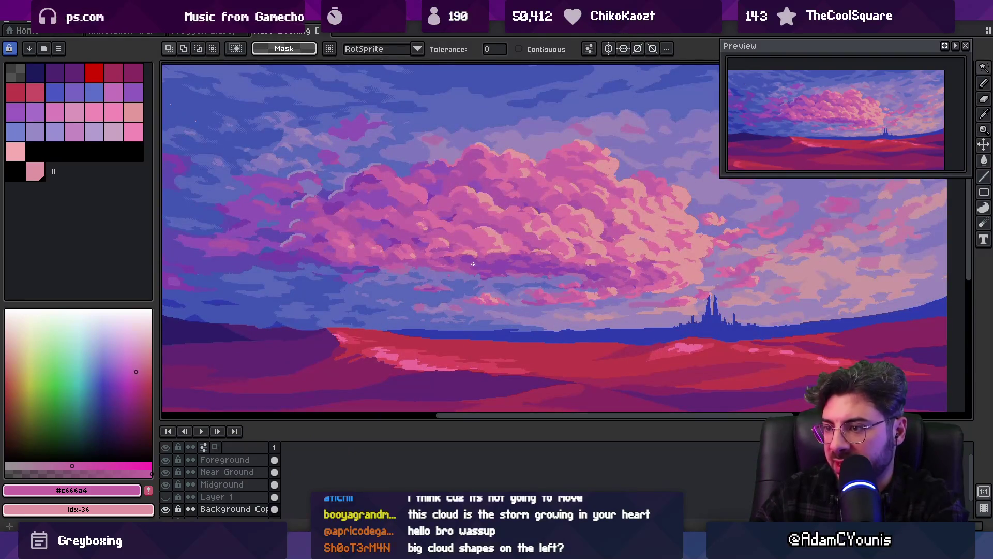
click(472, 263)
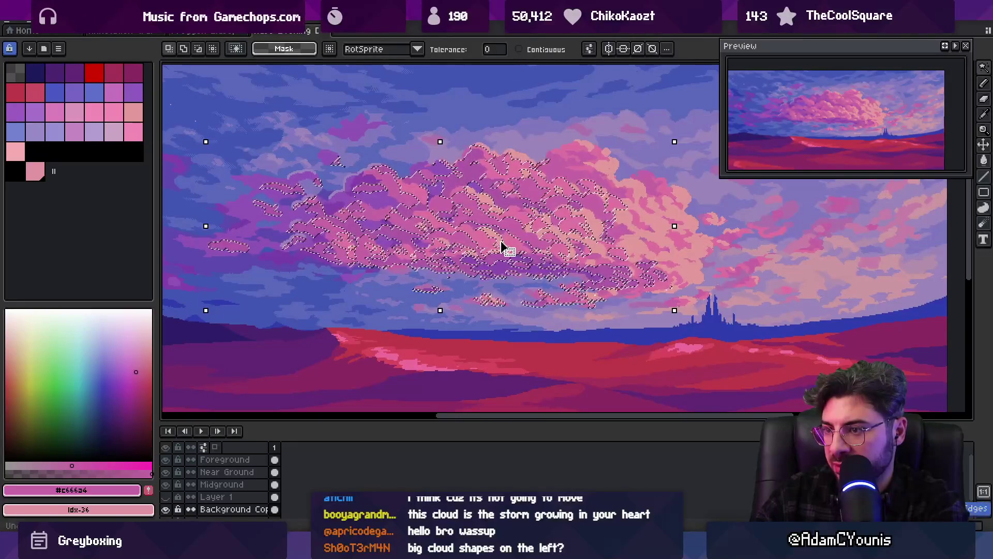
scroll(499, 243, up, 3)
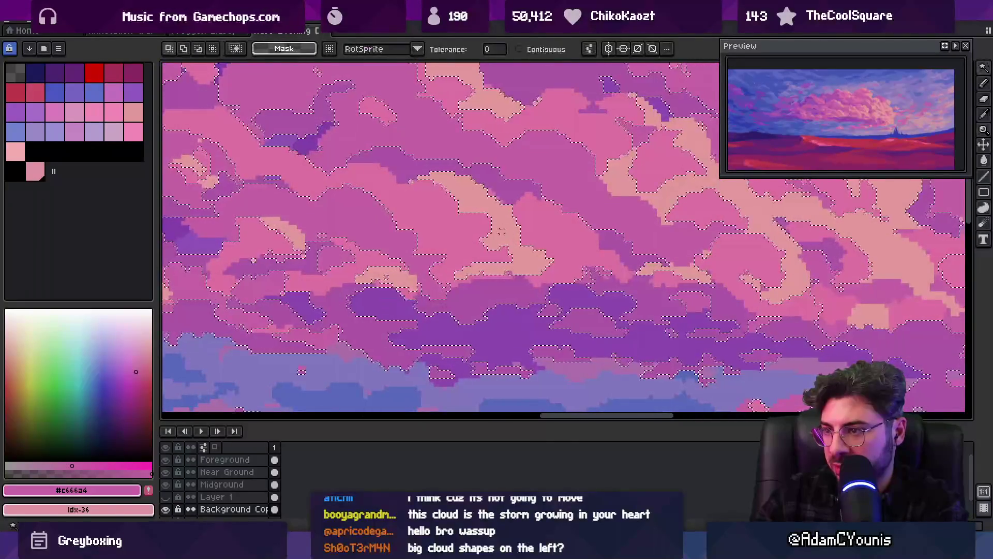
key(z)
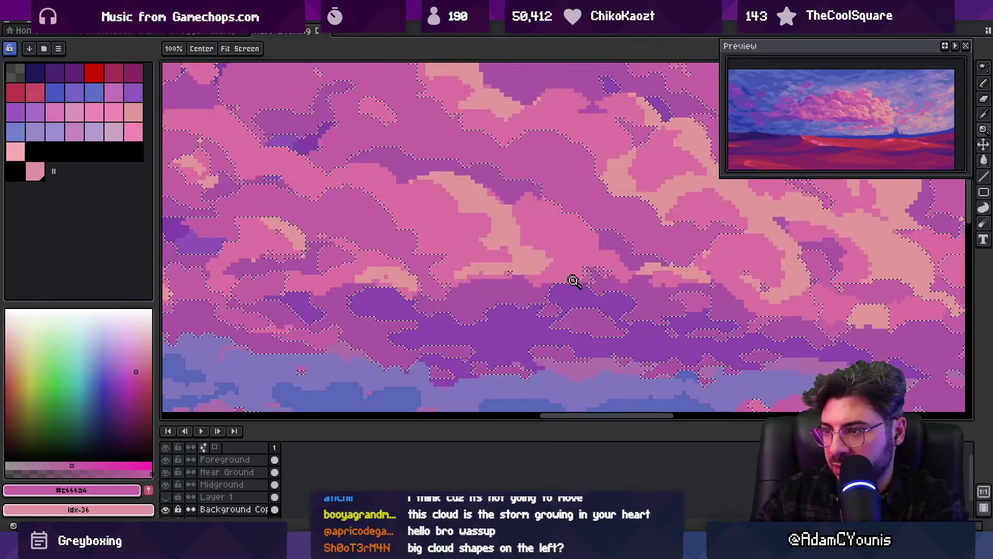
click(573, 282)
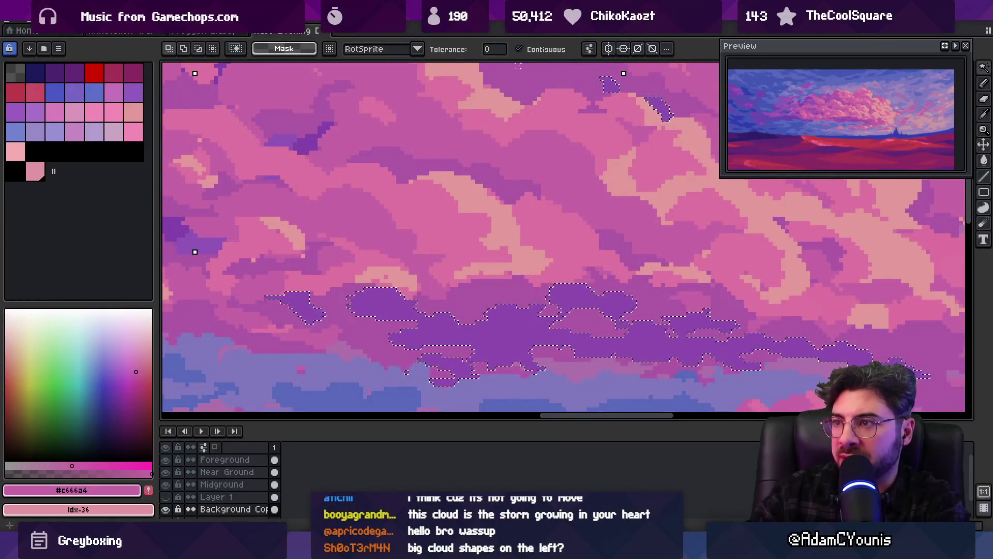
click(518, 49)
click(501, 102)
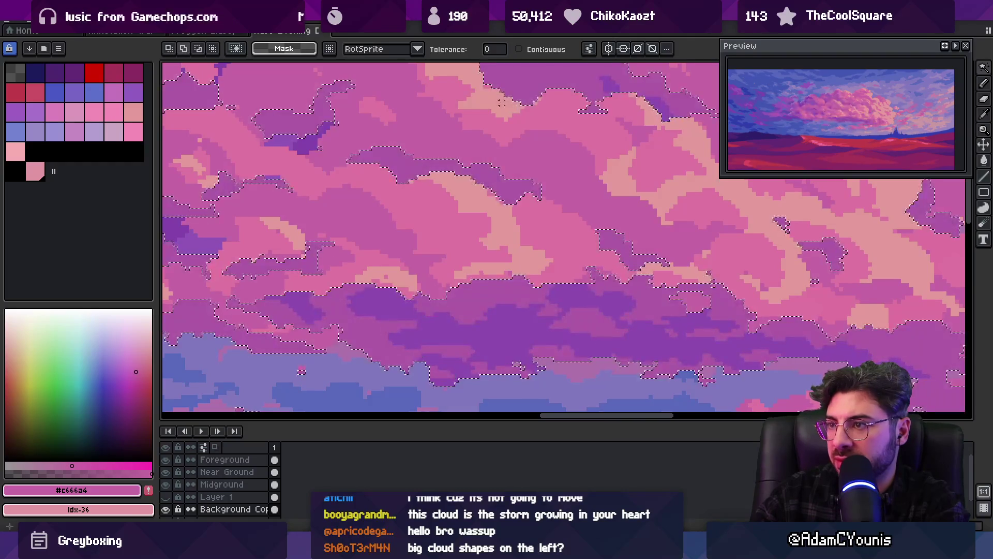
click(300, 142)
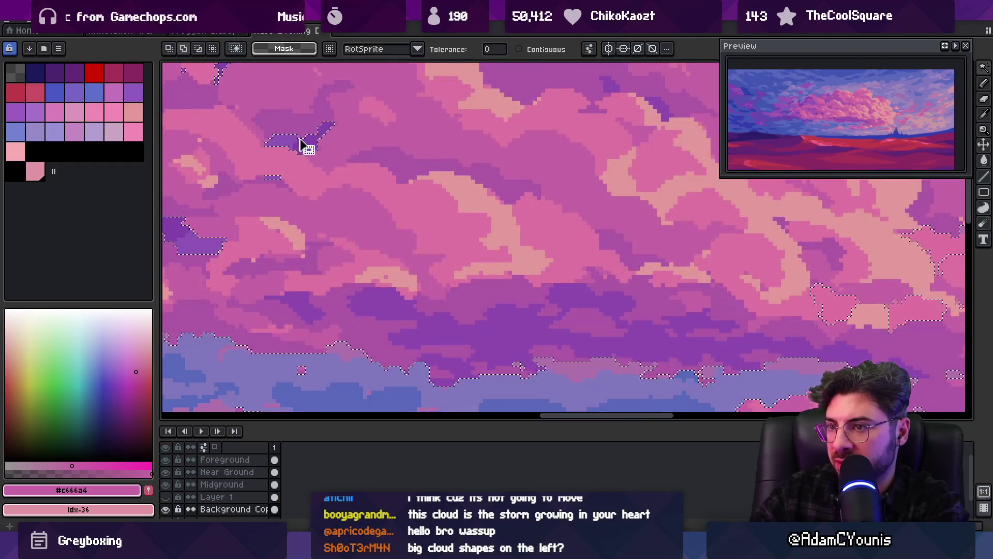
key(space)
scroll(395, 184, down, 4)
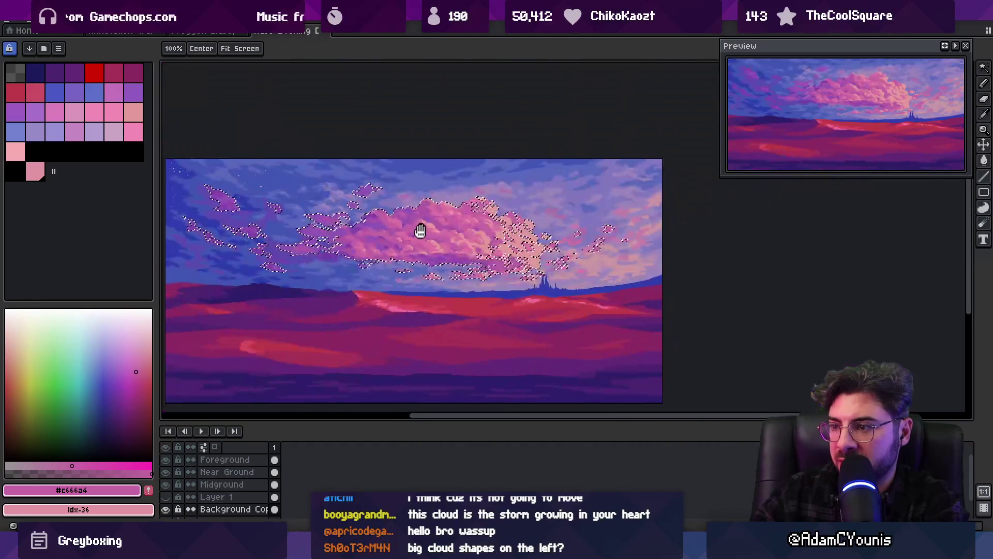
Shift the Background Copy cloud bank about 70 px left, redoing the selection after a first attempt.
drag(420, 231, 417, 236)
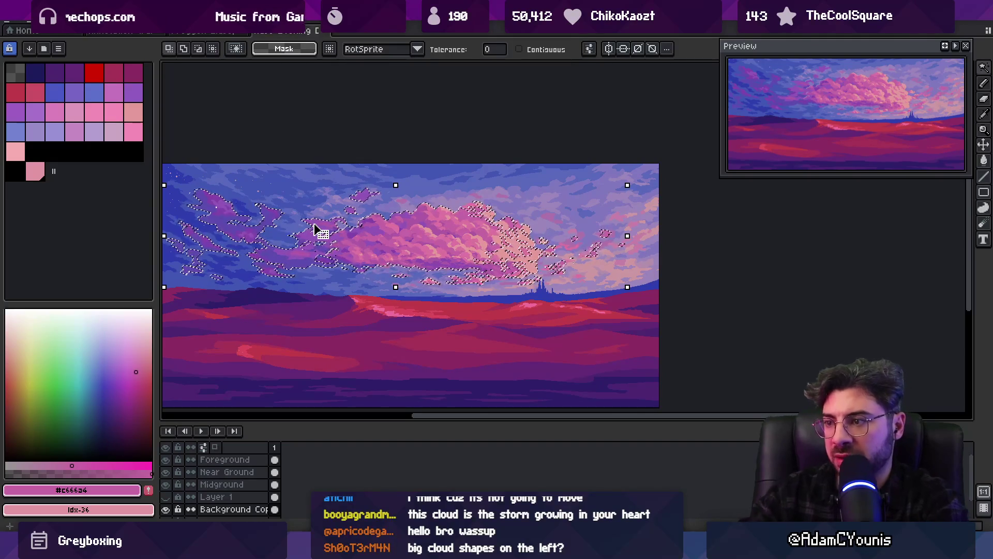
key(m)
drag(402, 244, 395, 249)
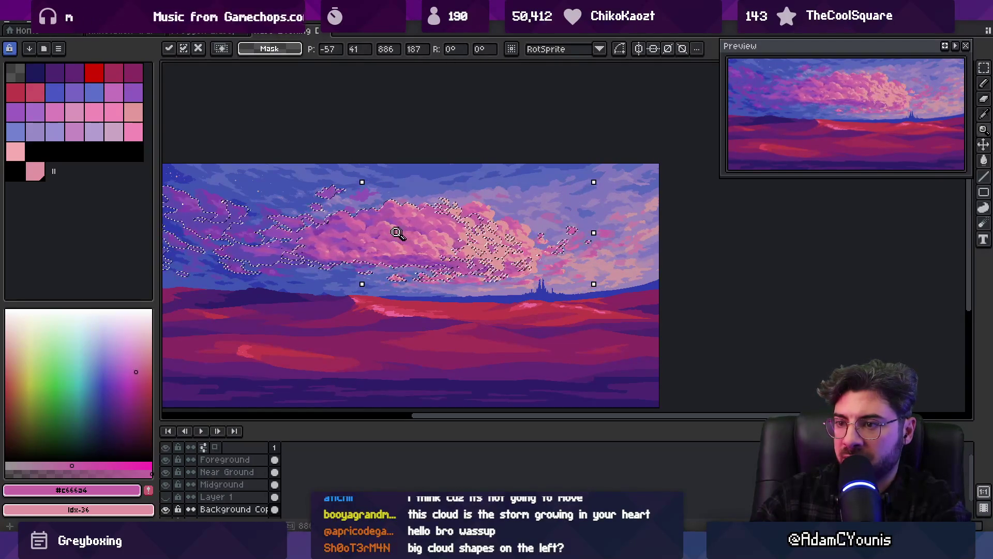
scroll(403, 242, down, 1)
key(z)
scroll(417, 238, up, 1)
key(m)
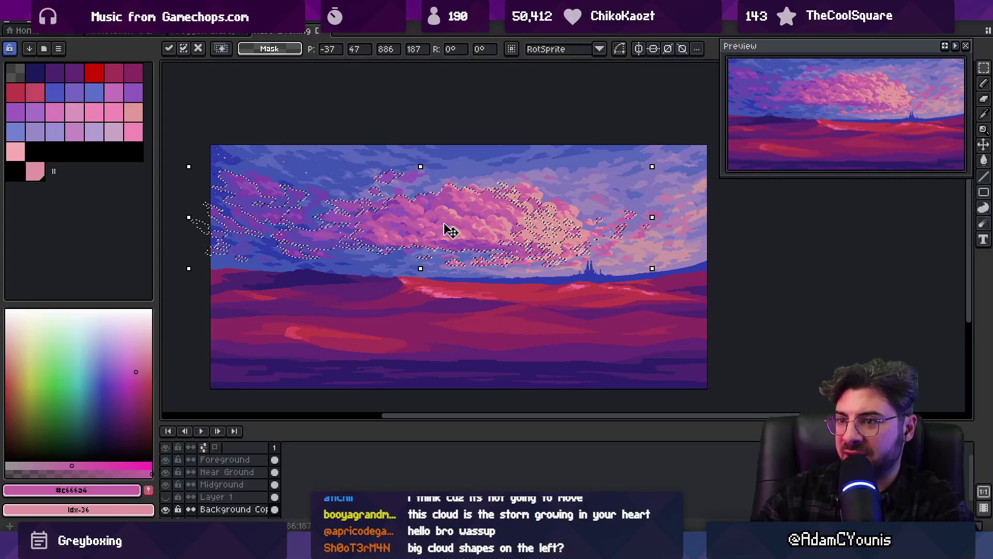
key(ctrl+d)
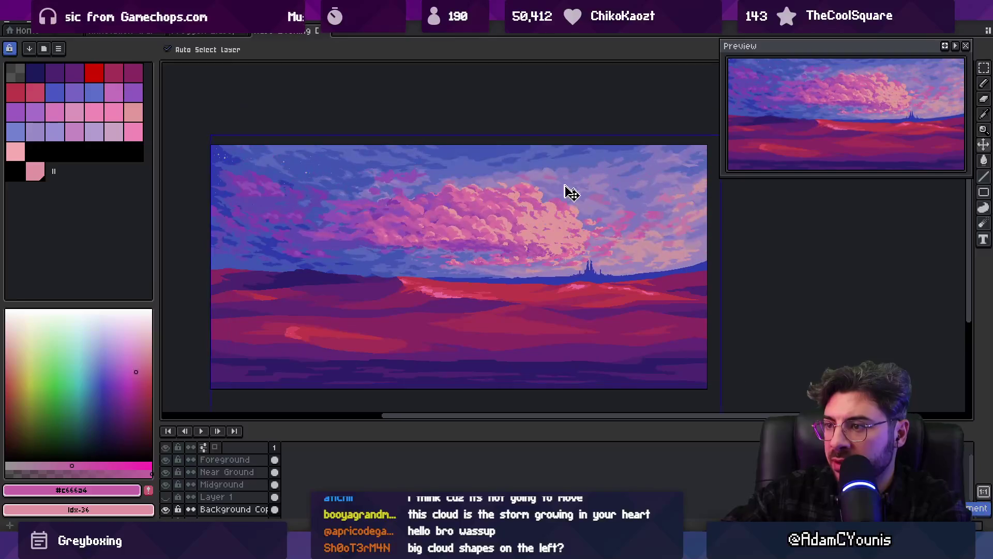
key(ctrl+z)
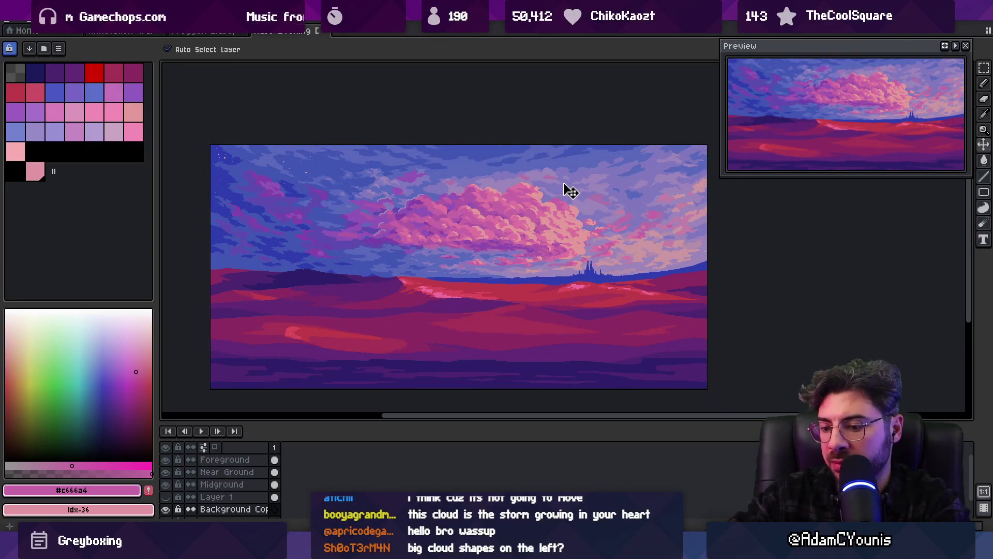
key(ctrl+z)
key(ctrl+z)
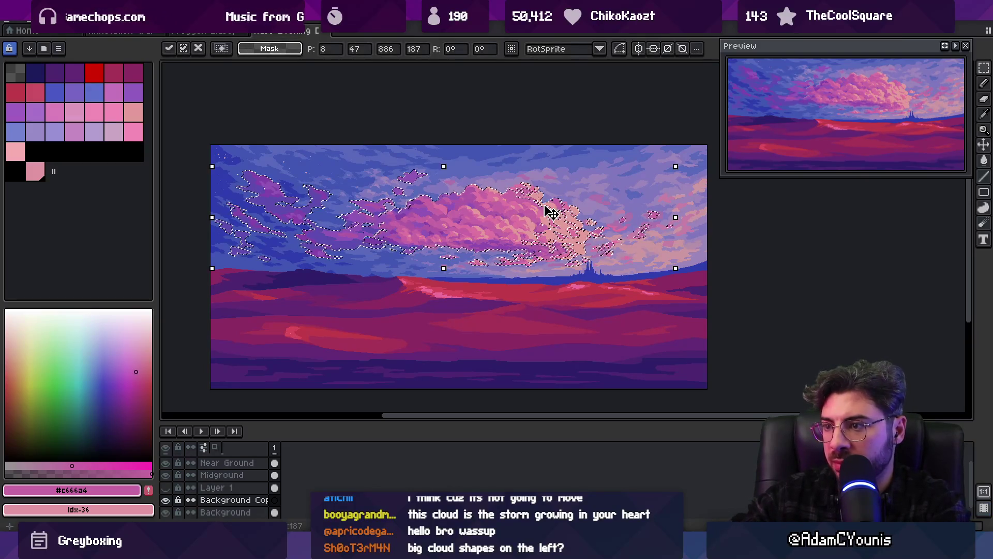
key(ctrl+d)
mouse_move(522, 231)
mouse_down()
mouse_move(520, 247)
mouse_move(503, 233)
mouse_move(465, 238)
mouse_move(473, 242)
mouse_up()
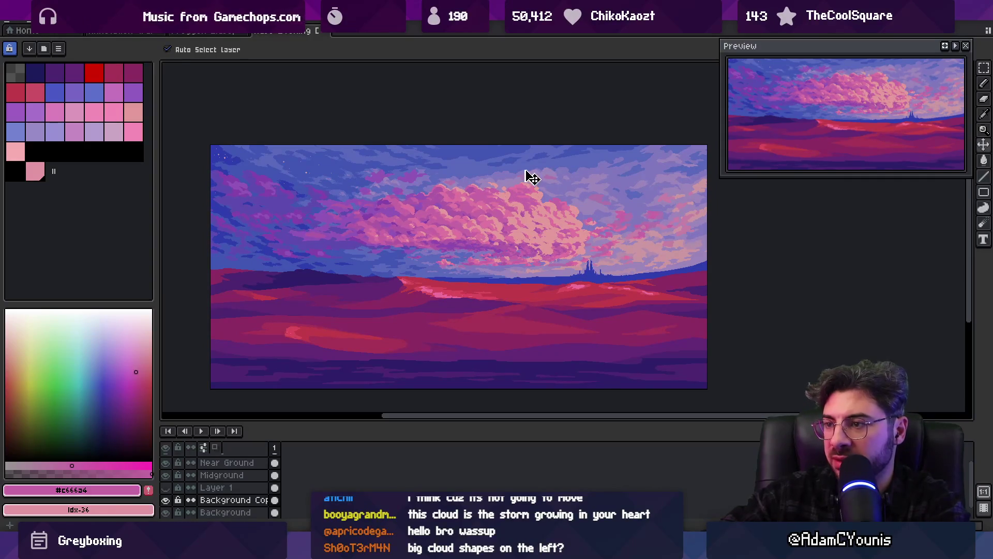
Hide Background Copy, pick the lavender sky colour, and lasso the old cloud area on Background.
click(166, 500)
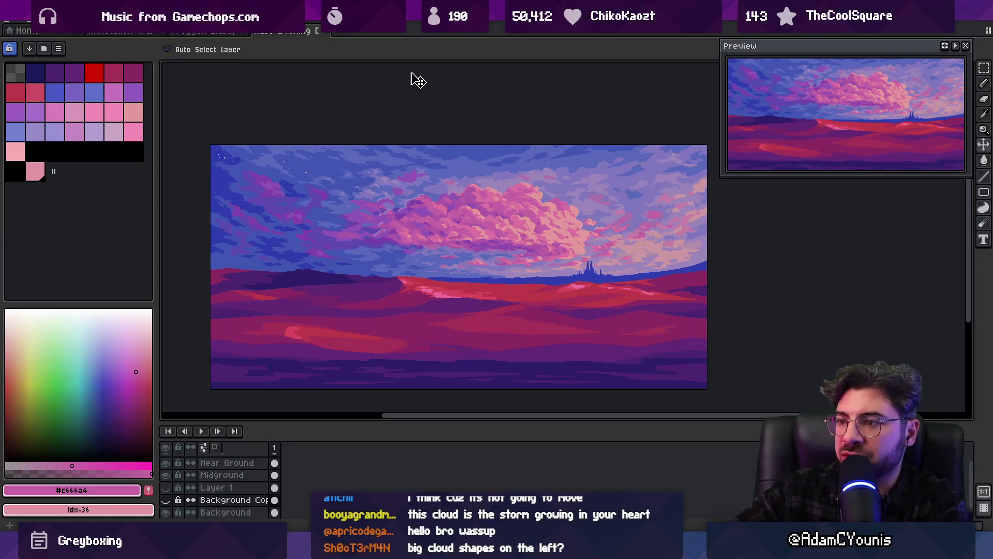
key(i)
click(500, 182)
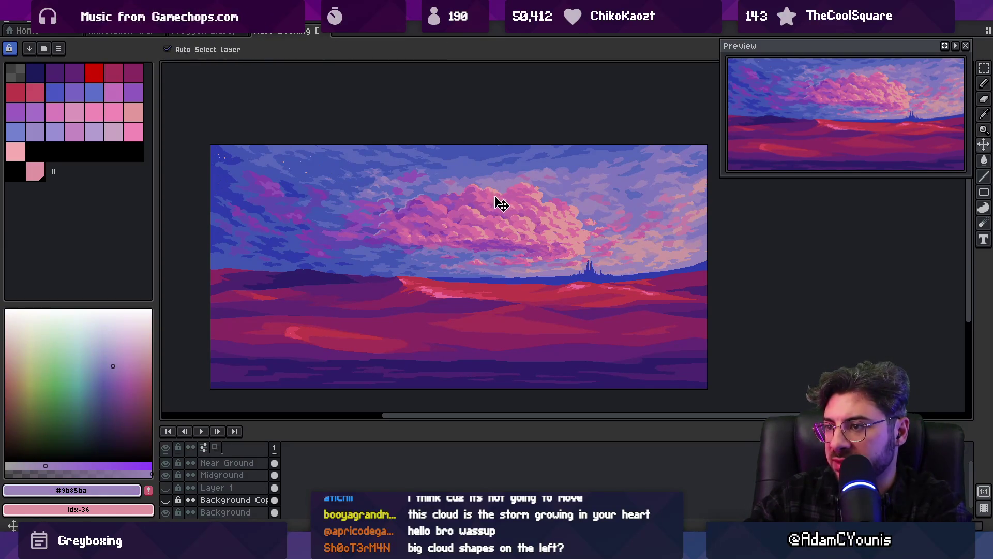
key(v)
scroll(498, 199, up, 3)
scroll(504, 228, down, 3)
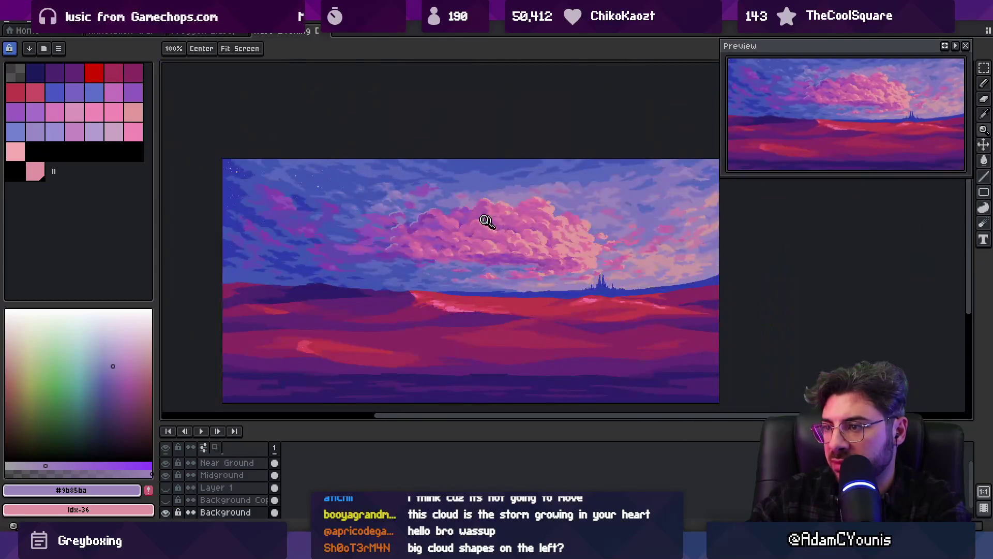
key(m)
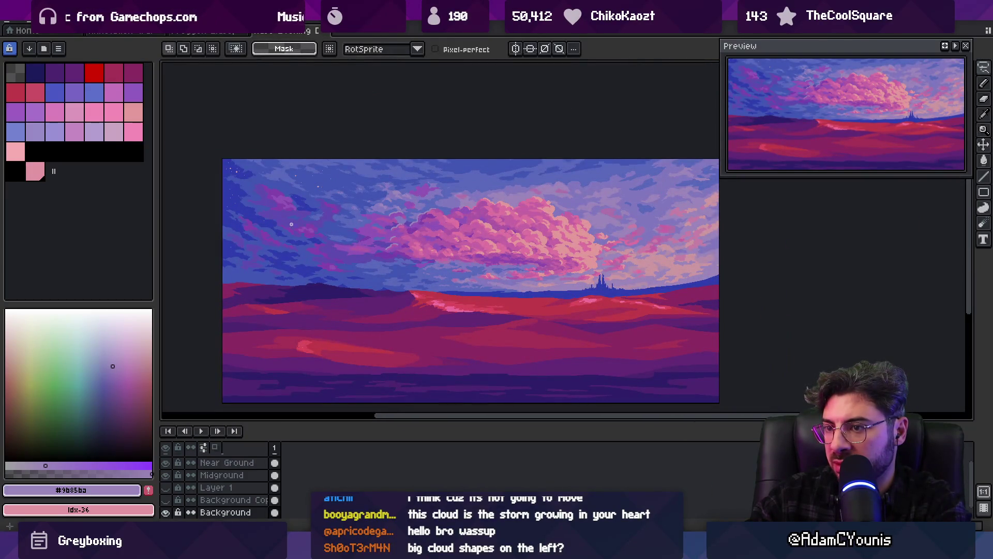
mouse_move(309, 277)
mouse_down()
mouse_move(472, 286)
mouse_move(588, 271)
mouse_up()
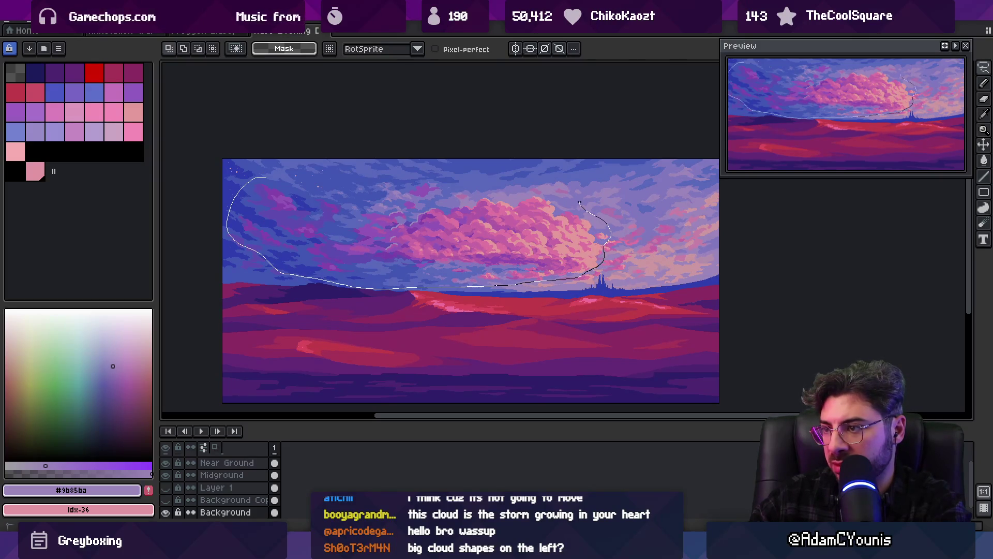
drag(437, 158, 439, 158)
Bucket-fill the old cloud's pink and magenta tones with lavender.
key(z)
scroll(517, 191, up, 2)
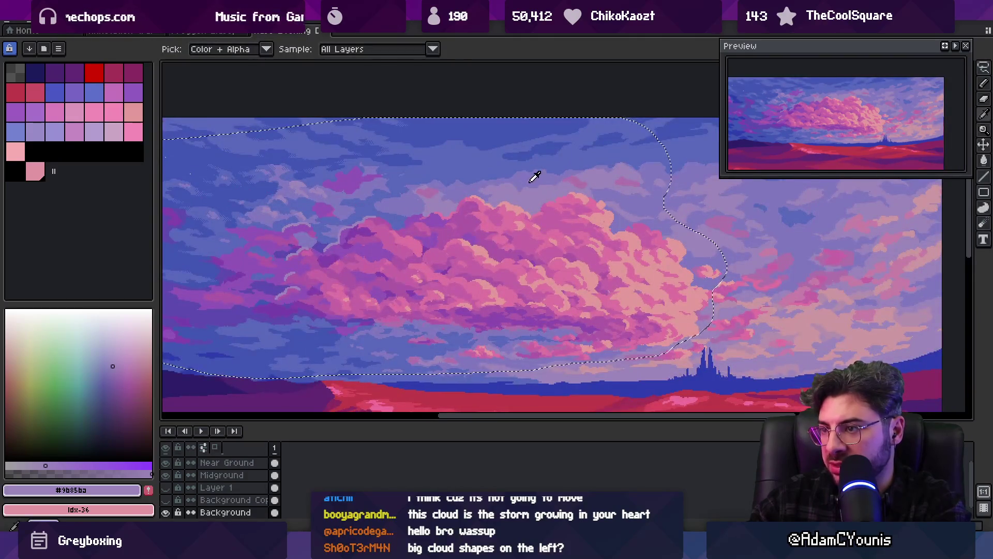
key(g)
click(568, 262)
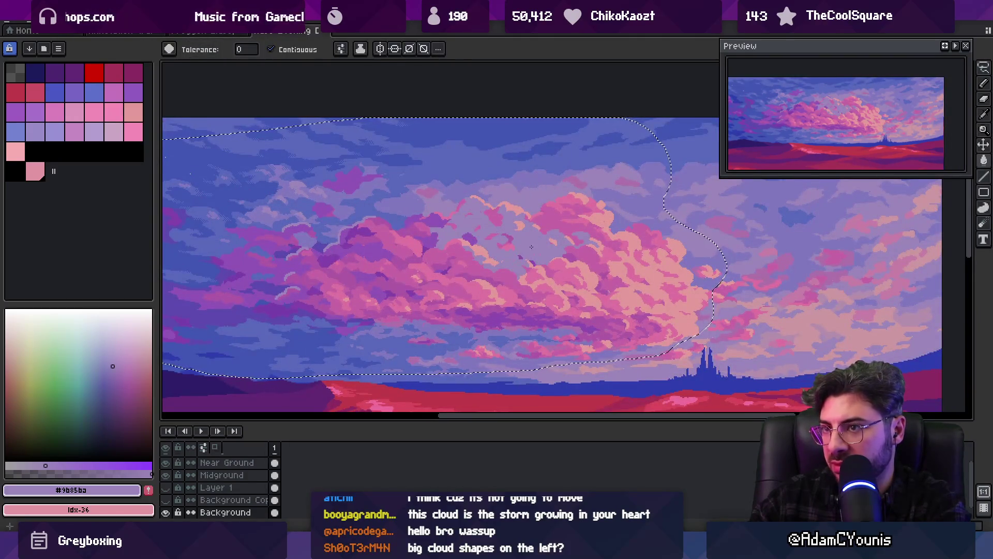
click(569, 266)
click(486, 269)
click(421, 248)
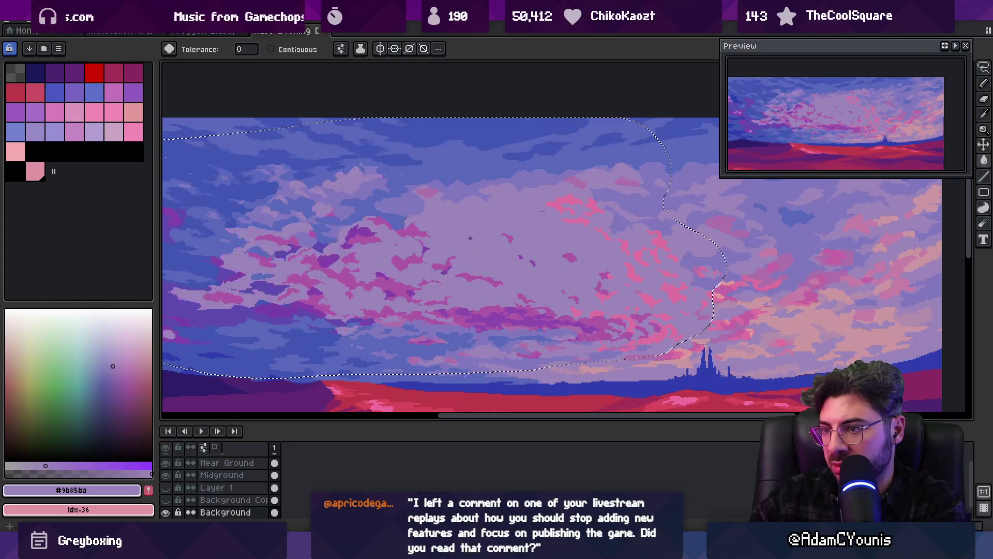
click(423, 256)
click(444, 271)
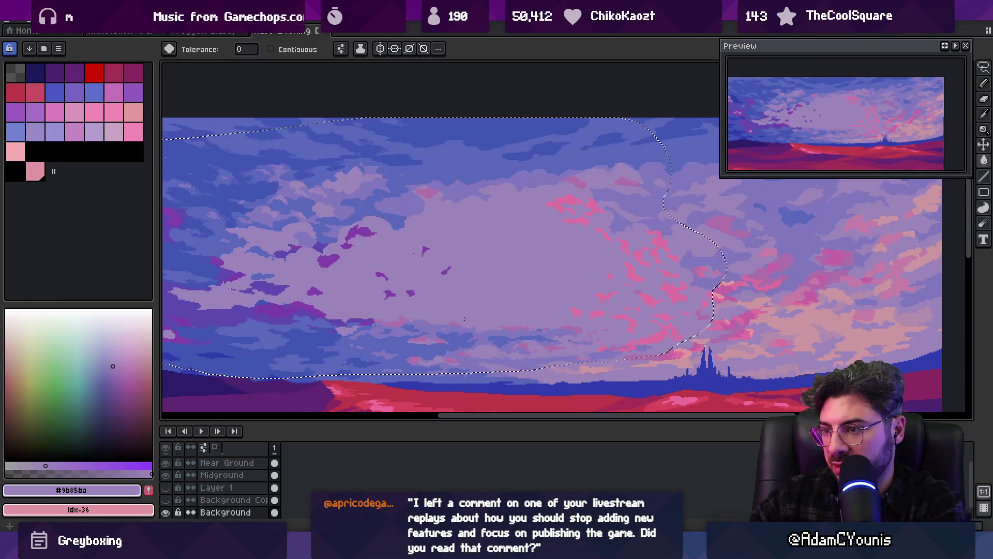
Compare by undoing and redoing the fills, fill leftover pink pixels lavender, and deselect.
key(z)
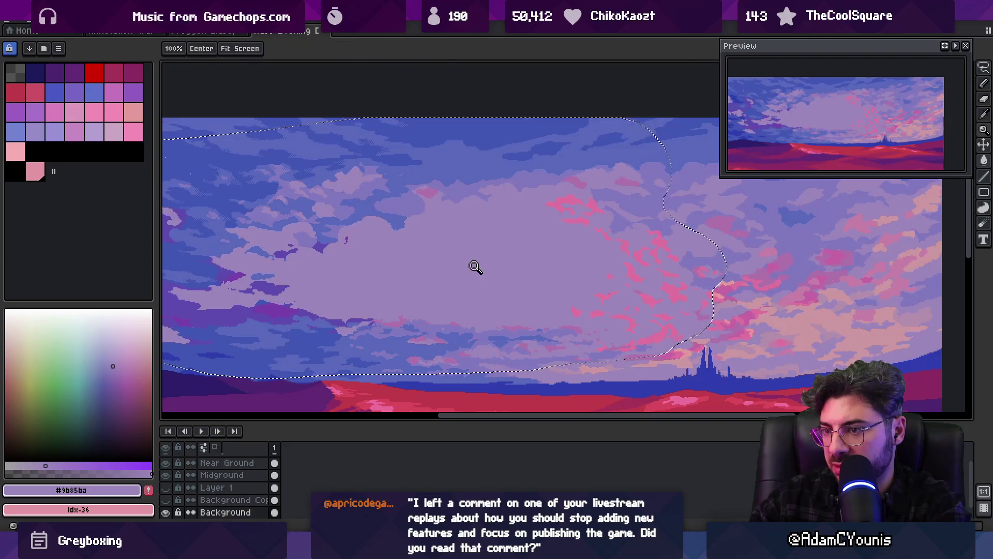
scroll(472, 265, down, 3)
click(463, 259)
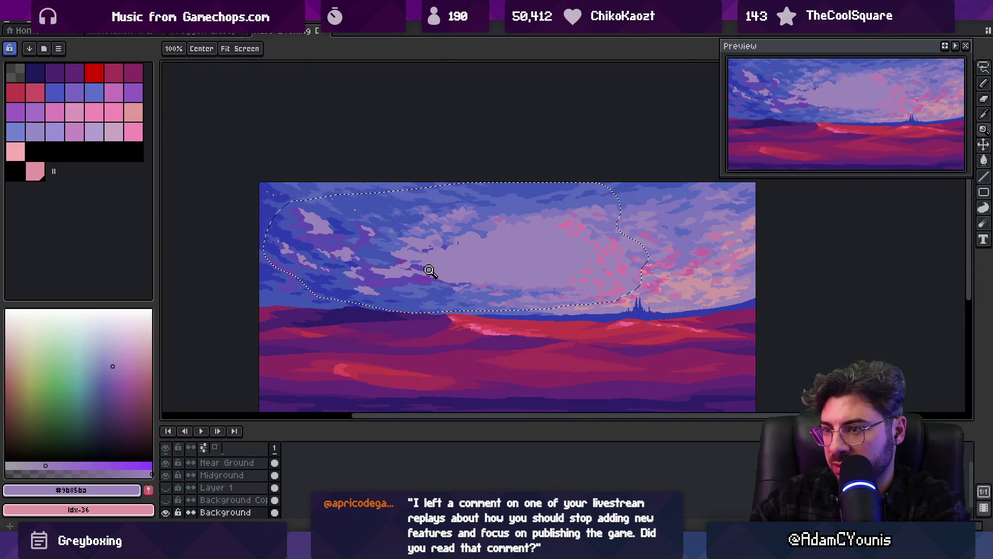
key(v)
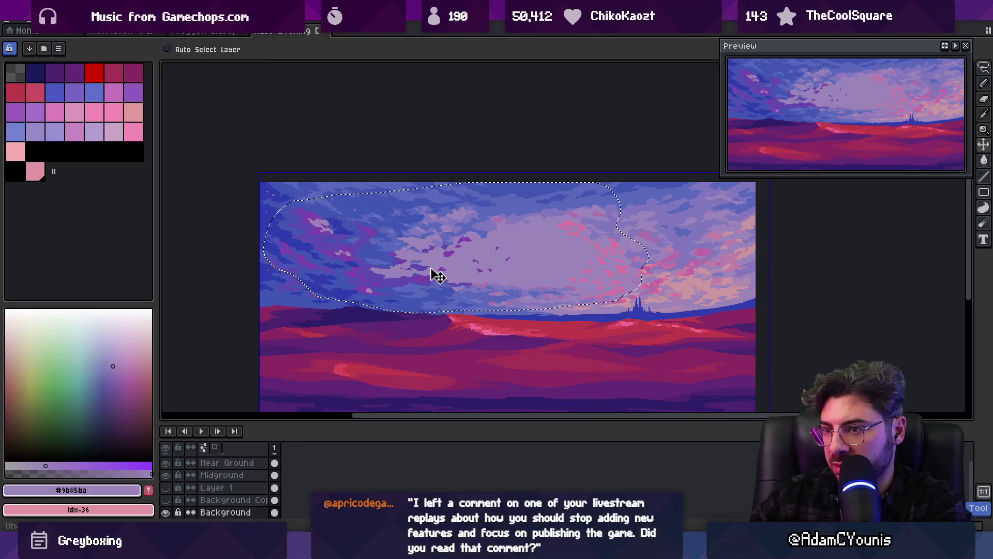
key(ctrl+z)
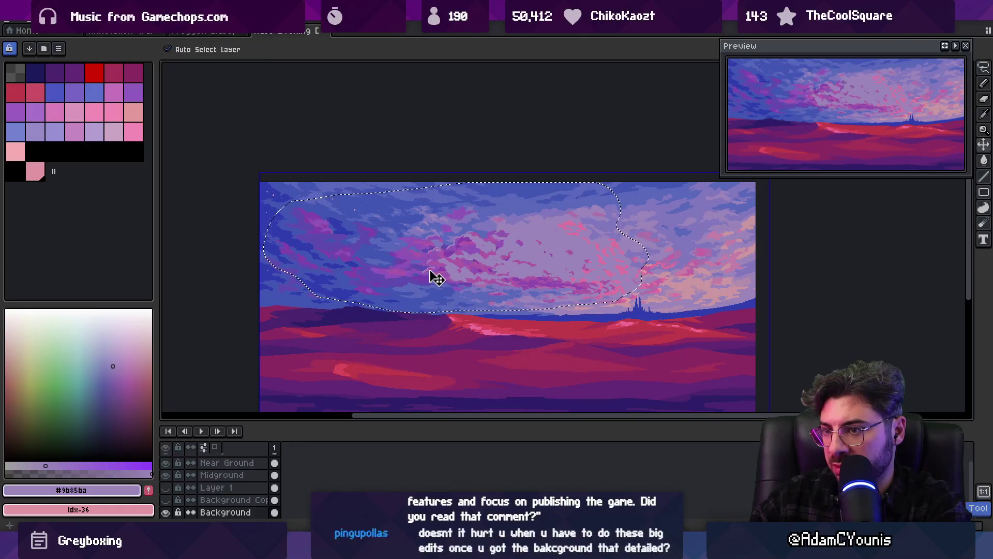
key(w)
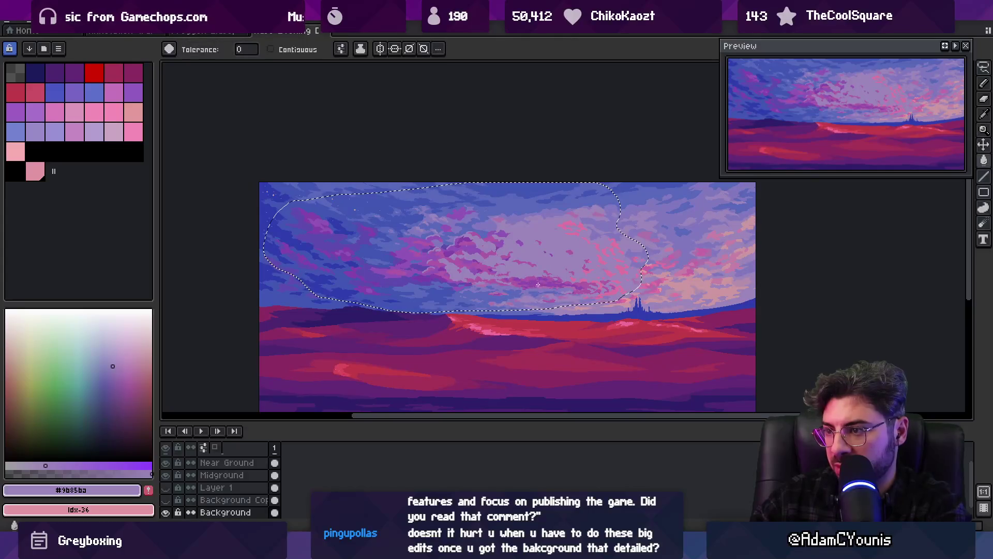
key(ctrl+y)
click(541, 282)
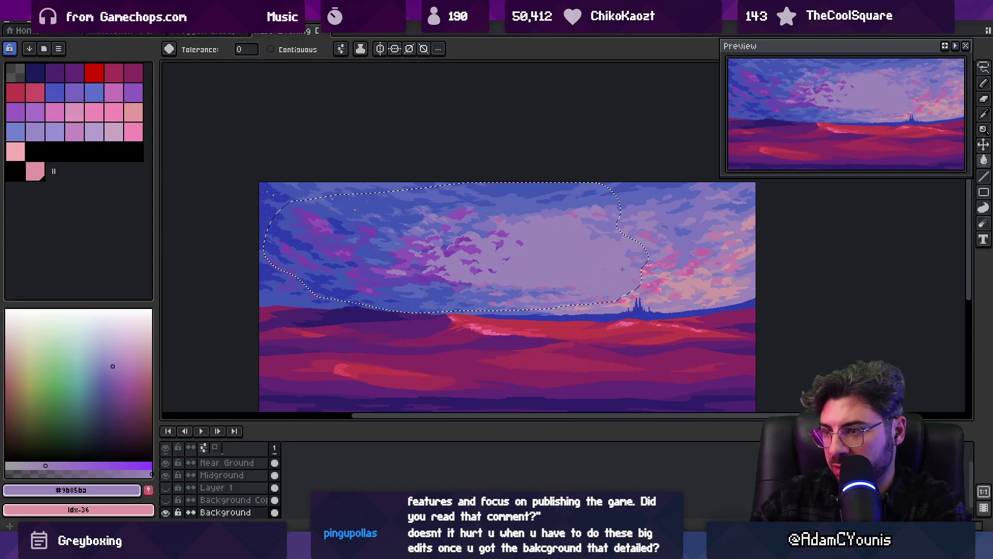
key(ctrl+d)
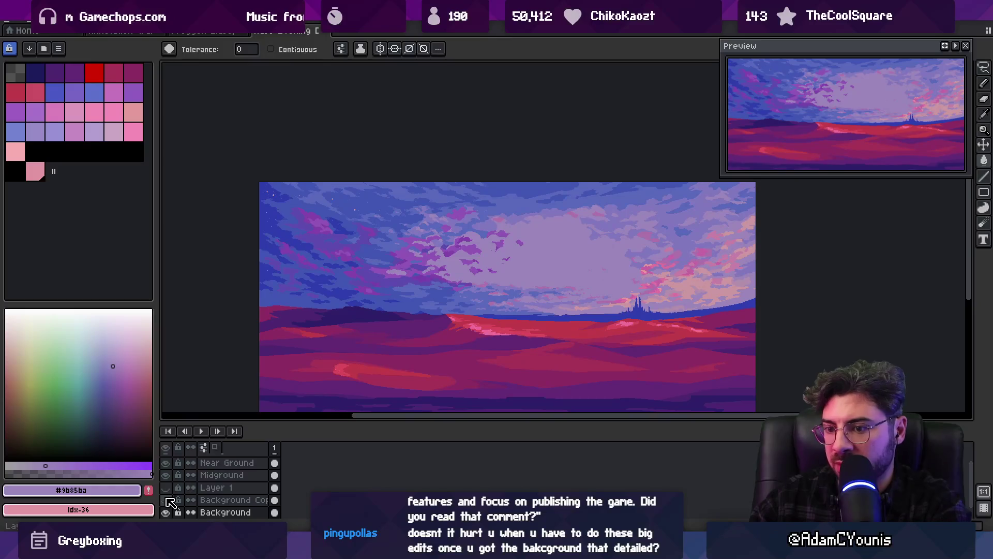
Make the shifted Background Copy cloud layer visible again and zoom in to inspect it.
click(166, 500)
key(z)
scroll(478, 250, down, 1)
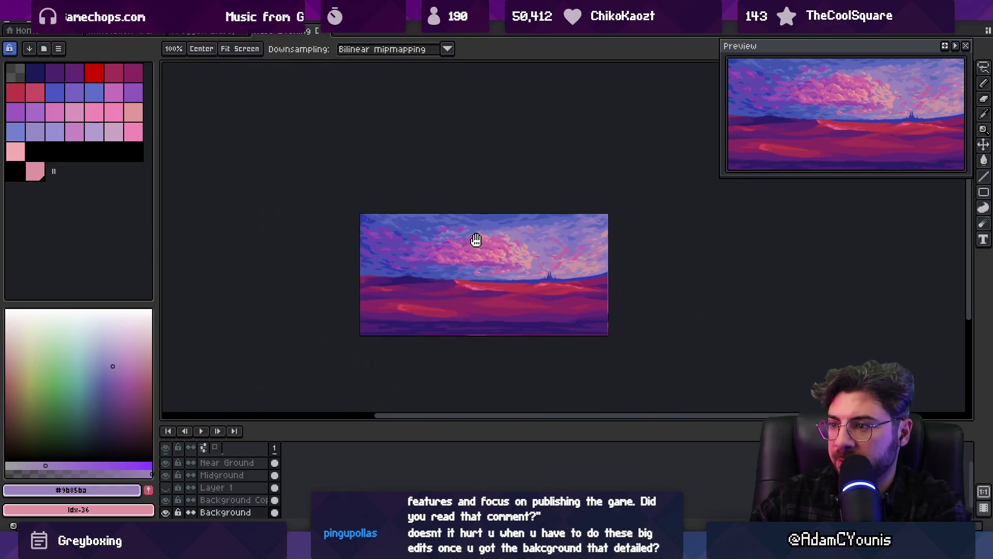
scroll(491, 262, up, 2)
scroll(492, 261, down, 1)
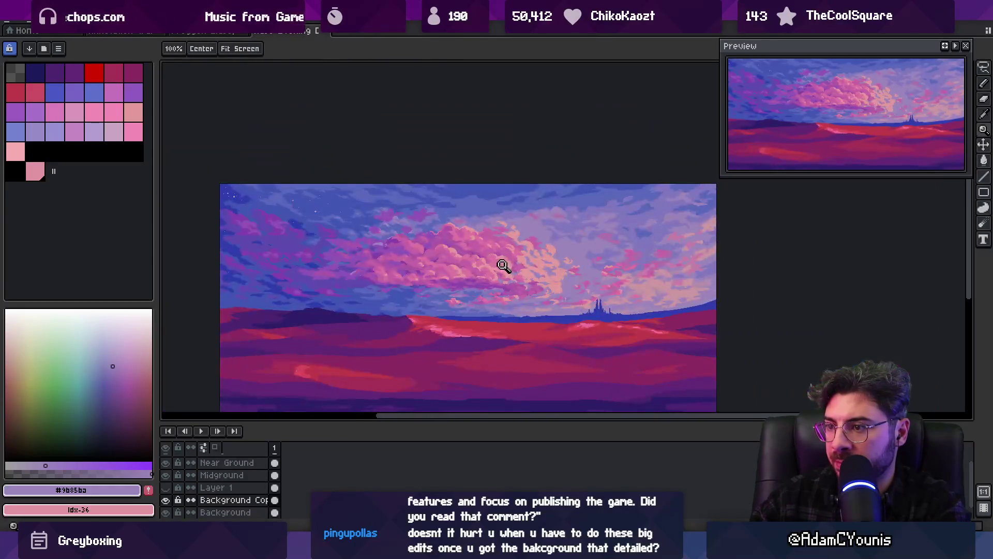
scroll(504, 267, up, 2)
Sample the pink cloud colour for the pencil and zoom out over the sky.
alt+click(486, 262)
key(b)
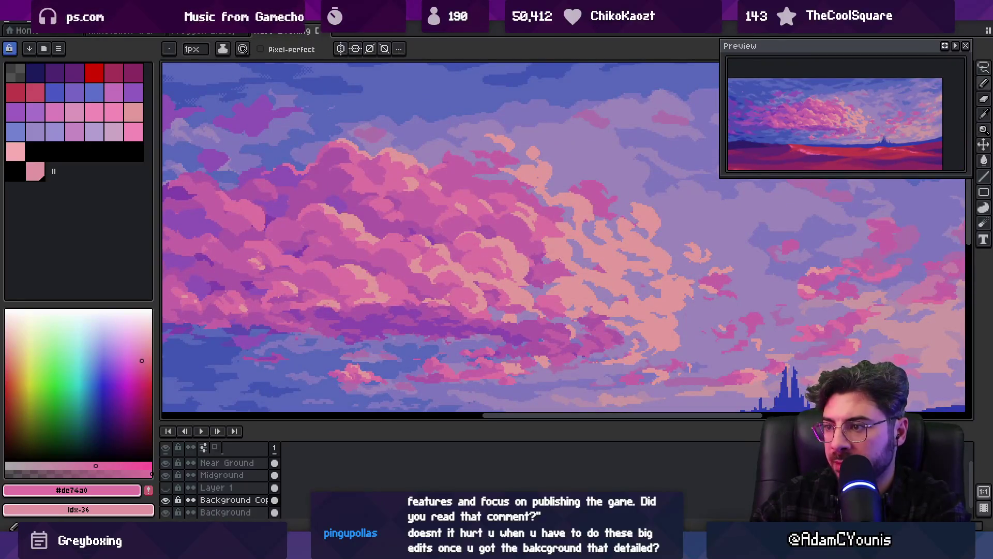
key(z)
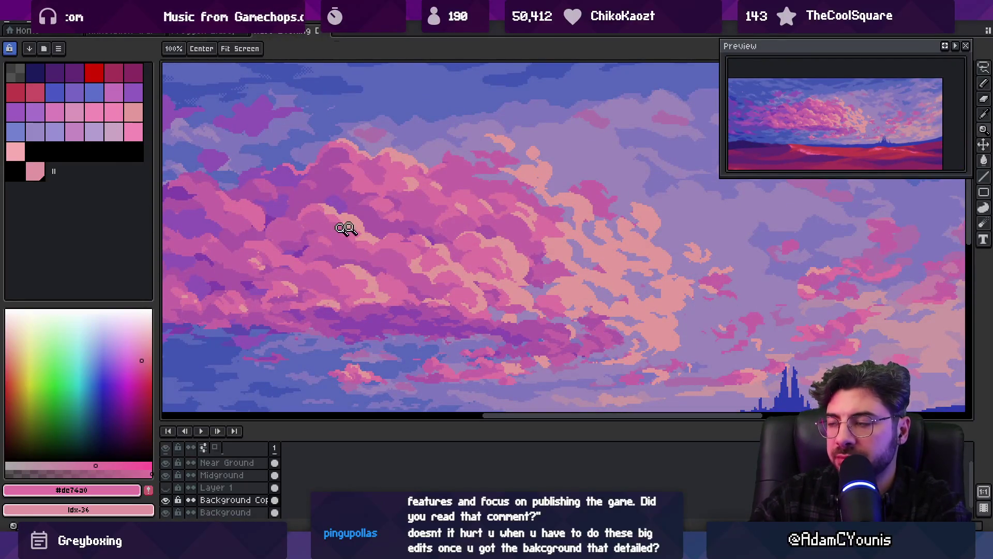
scroll(433, 174, down, 3)
scroll(514, 220, down, 1)
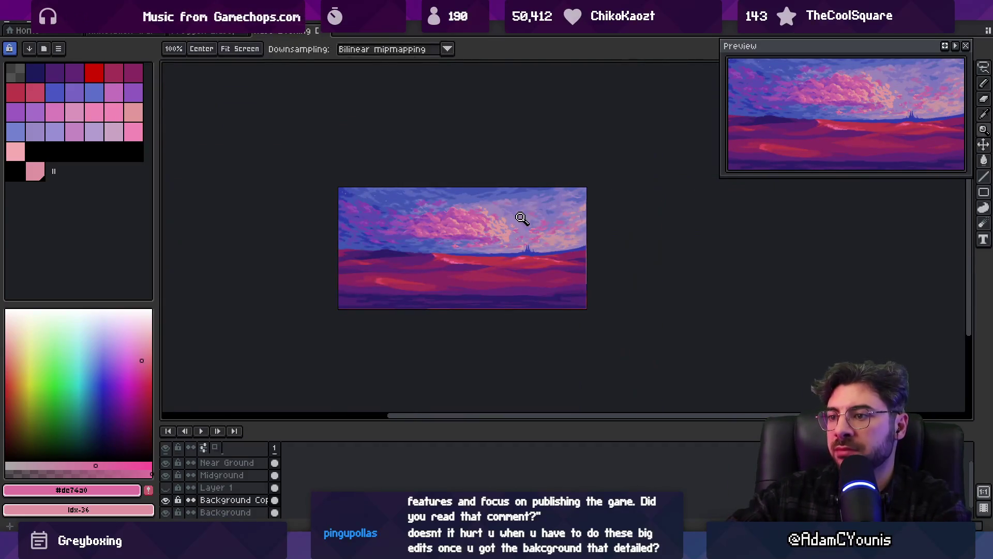
Undo the last change and compare the cloud area with undo/redo.
key(v)
key(ctrl+z)
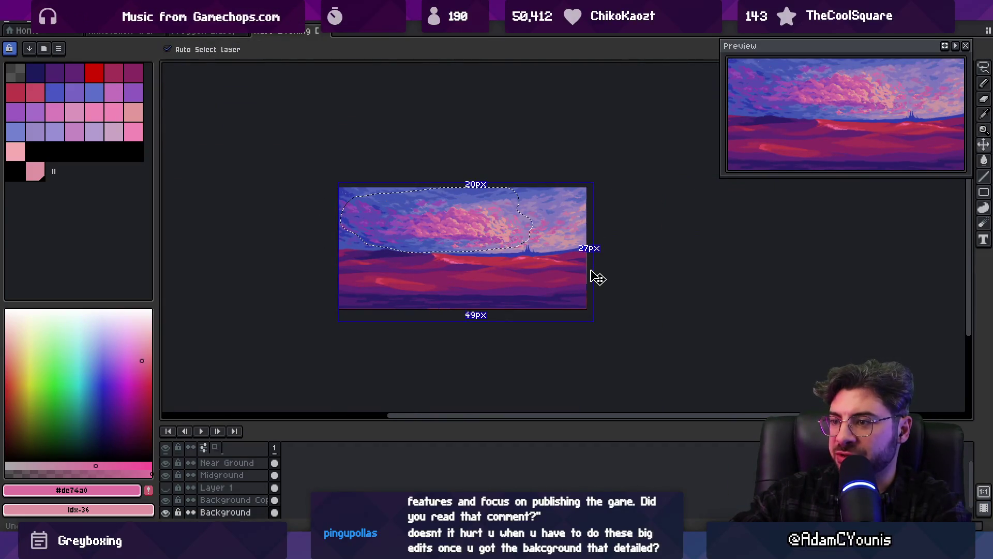
key(z)
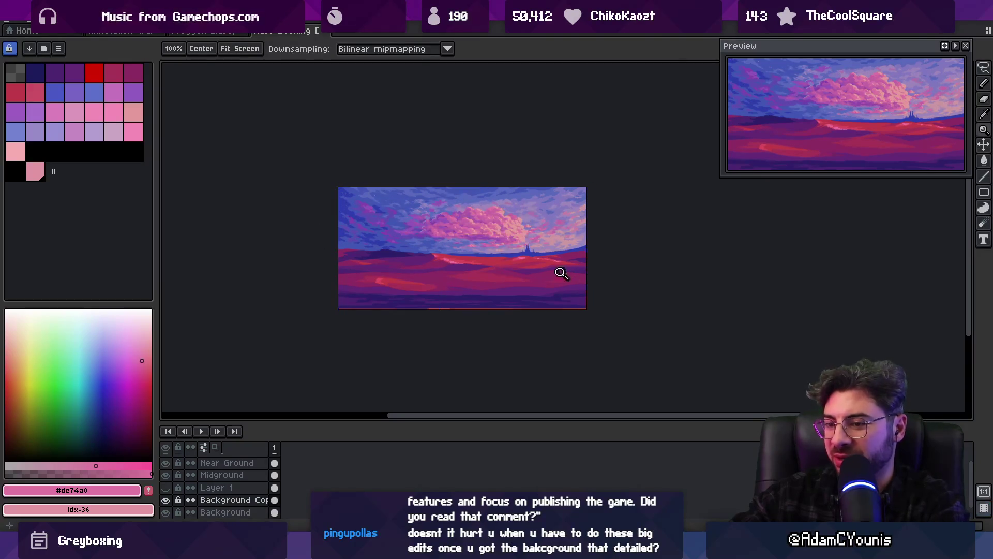
key(v)
scroll(483, 237, up, 2)
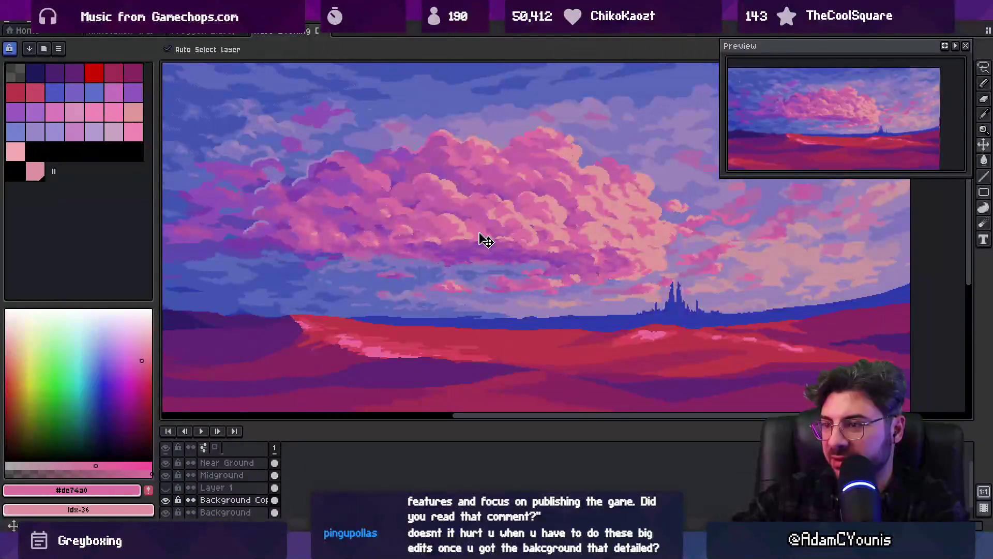
scroll(484, 238, down, 2)
key(ctrl+z)
key(ctrl+y)
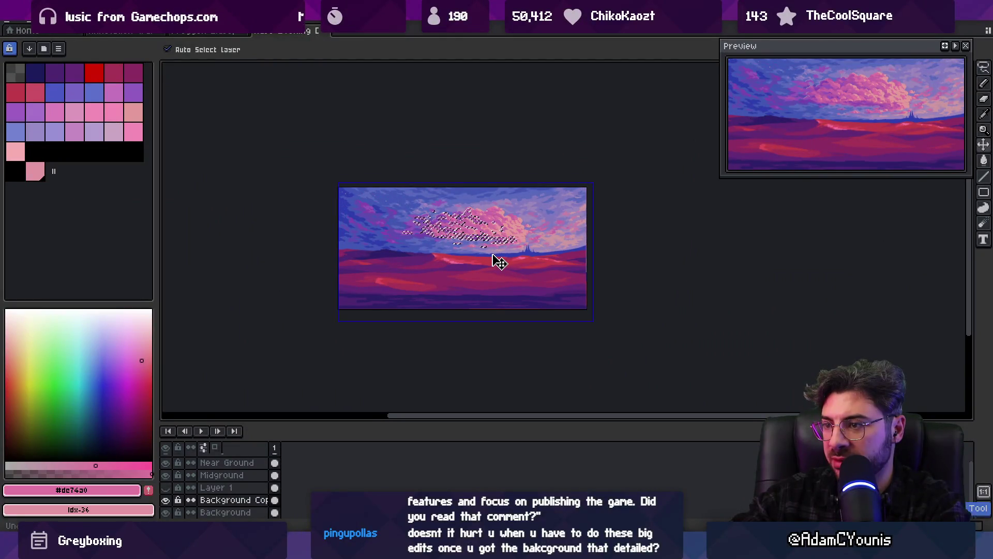
Merge Background Copy down into Background, comparing with undo/redo before keeping it.
key(ctrl+e)
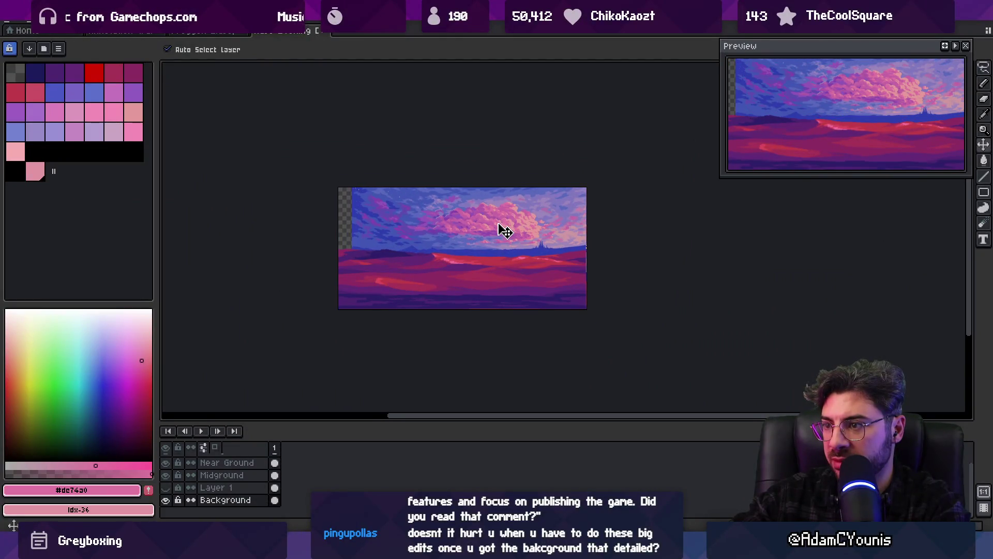
key(ctrl+z)
key(ctrl+y)
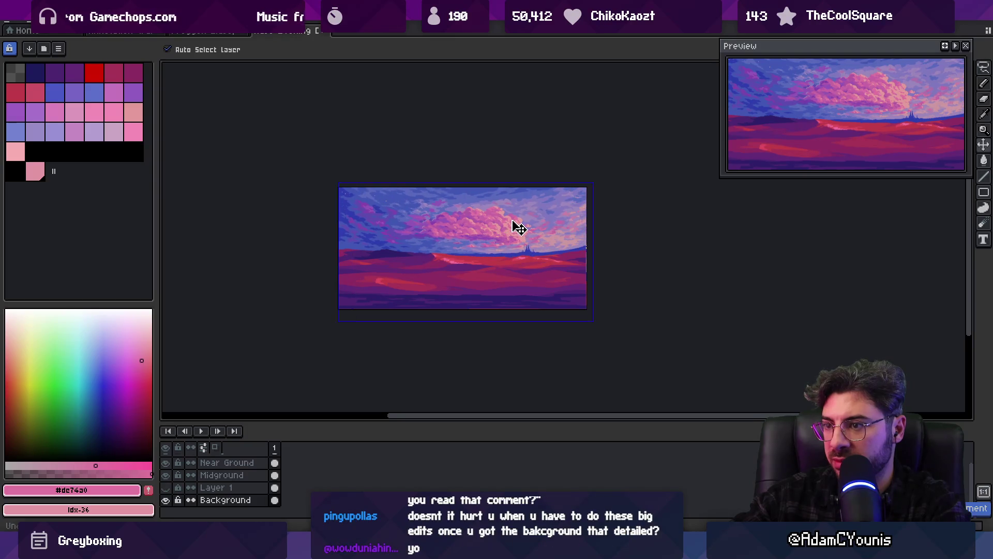
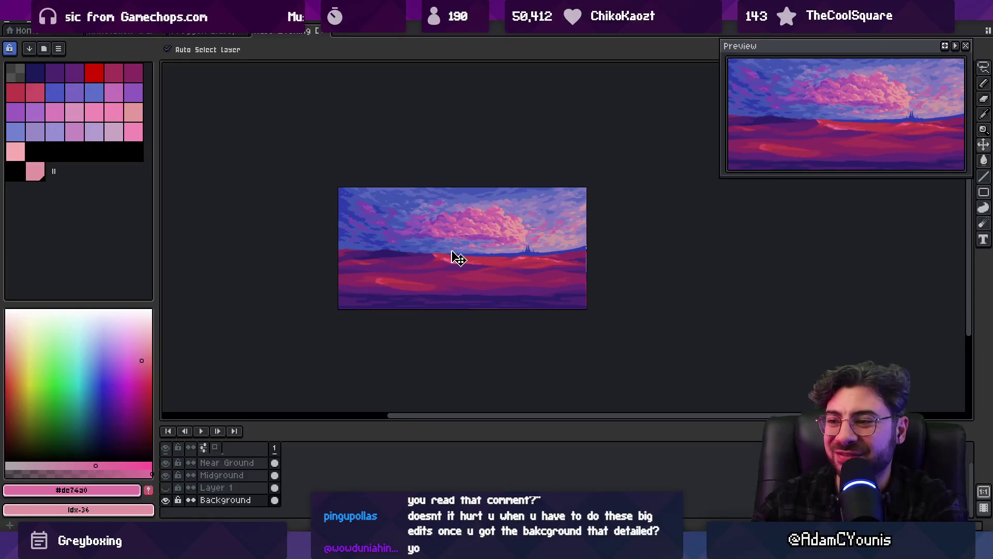
Zoom in on the sky clouds and sample the lavender #9b85ba.
scroll(455, 257, up, 1)
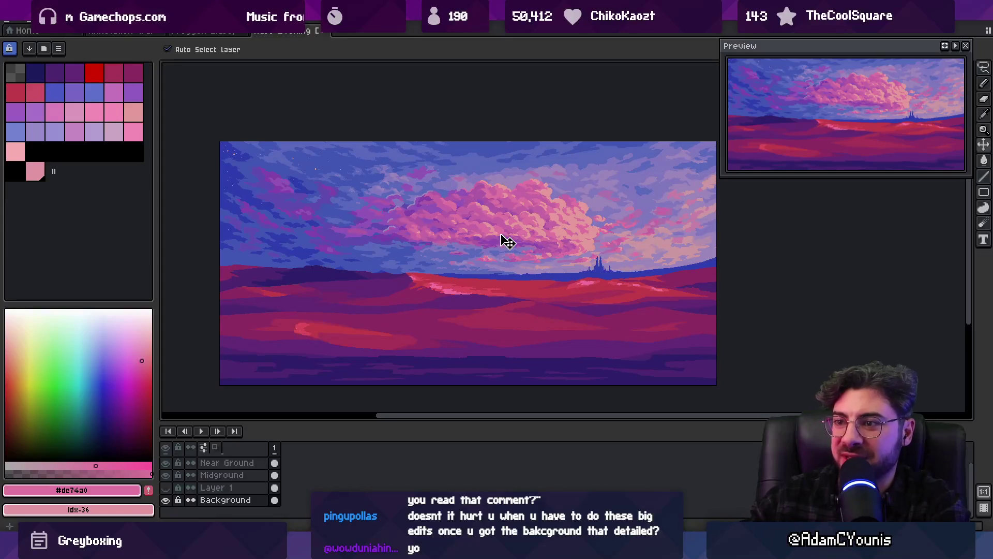
key(z)
click(237, 211)
click(437, 245)
key(i)
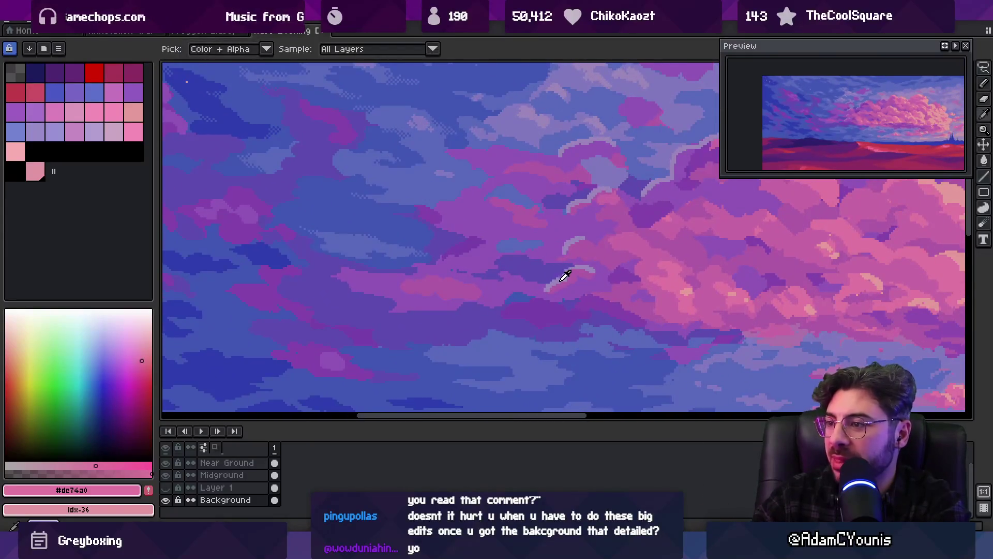
alt+click(565, 275)
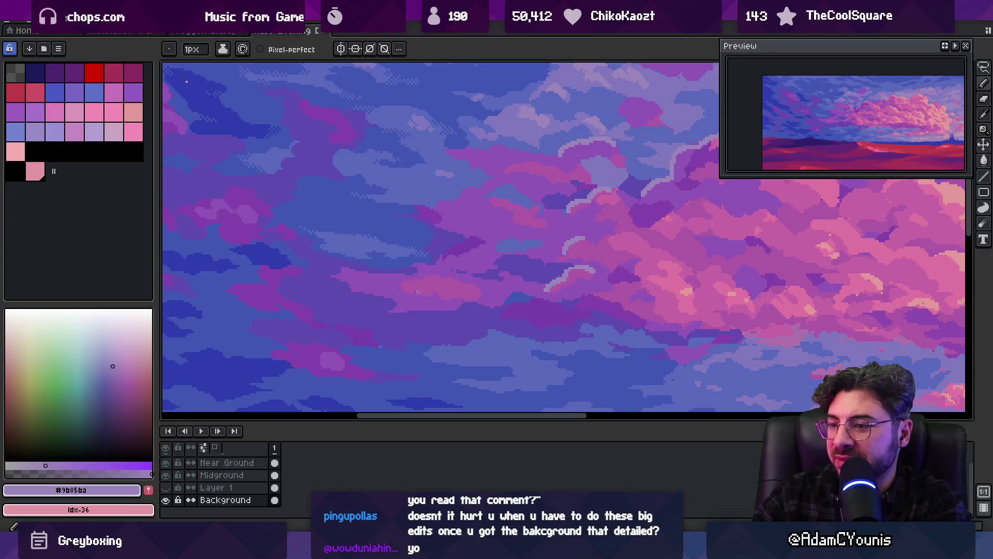
Draw a 4px lavender arc left of the pink cloud, undo it, and redraw a longer curve.
key(plus)
key(plus)
key(plus)
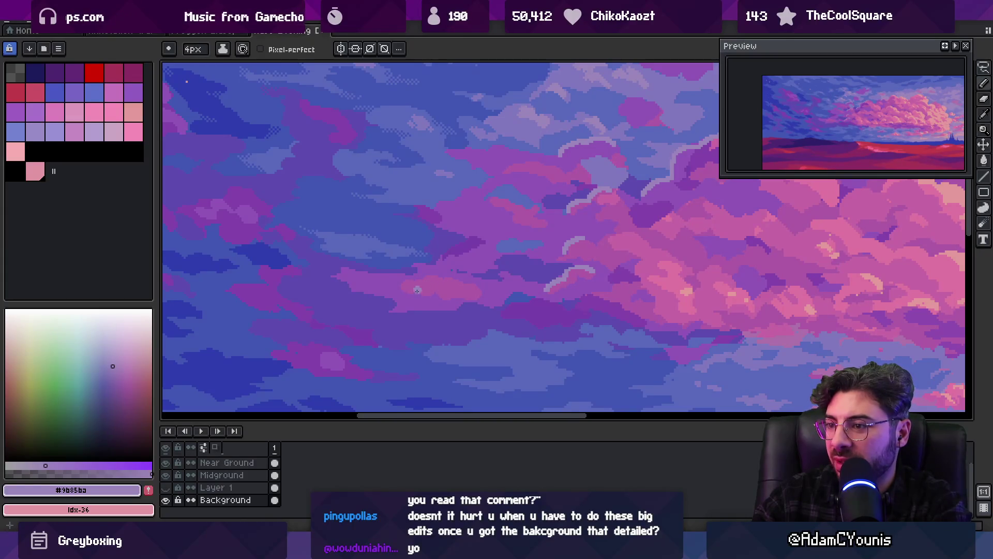
drag(404, 295, 448, 285)
key(ctrl+z)
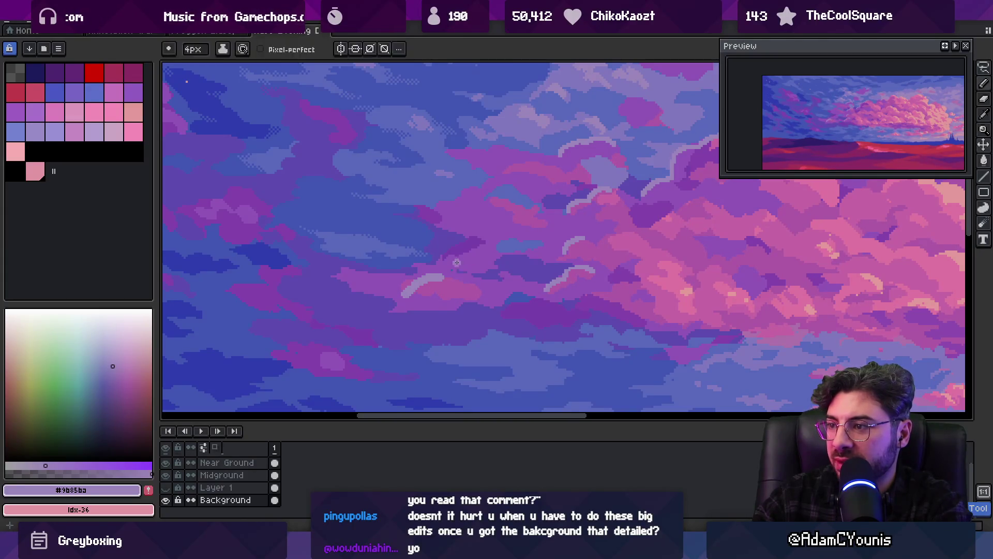
key(ctrl+z)
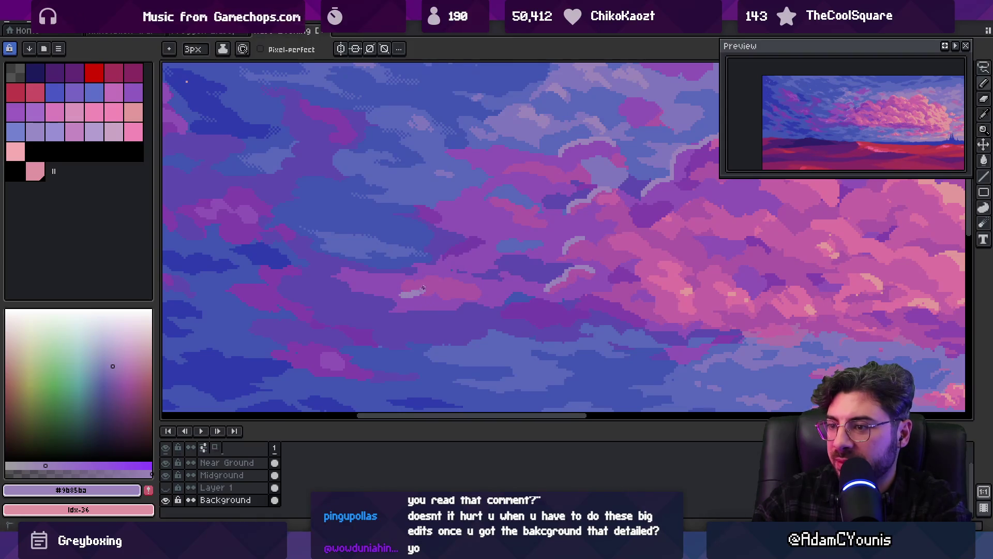
drag(423, 288, 458, 284)
Zoom back out to the whole painting and switch over to Unity.
key(z)
scroll(487, 201, down, 5)
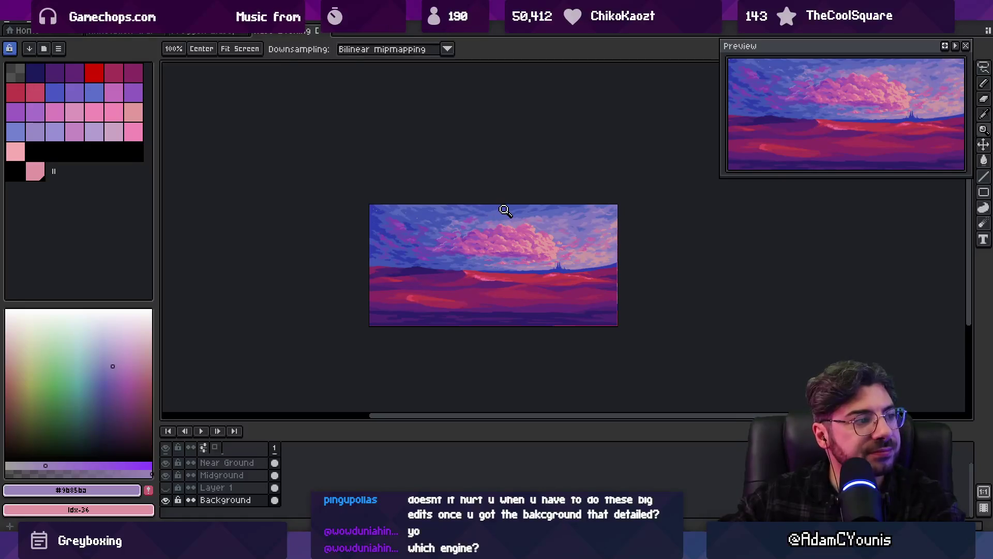
key(alt+Tab)
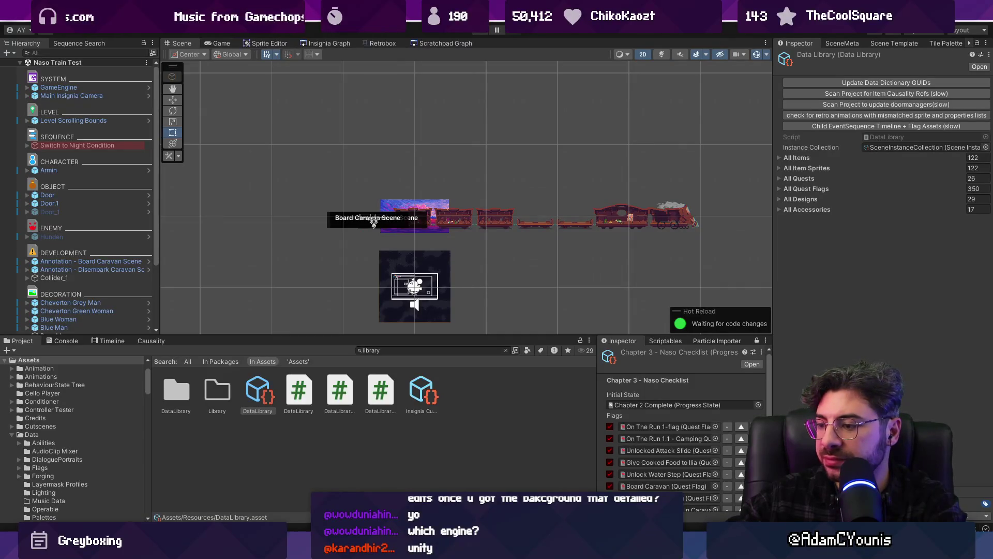
key(alt+Tab)
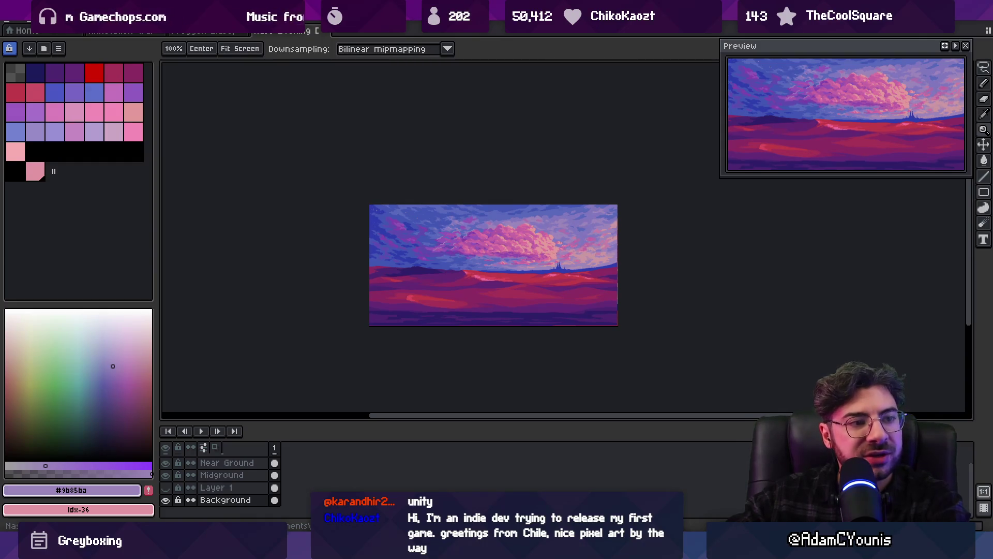
Nudge the painting with the Move tool, then make and clear a thin vertical strip selection.
scroll(466, 233, up, 2)
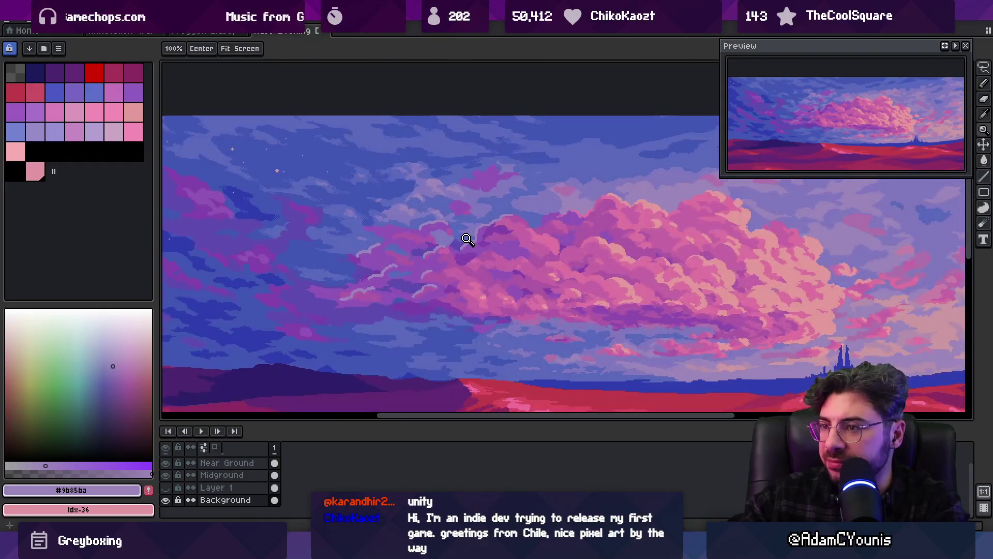
scroll(467, 239, down, 2)
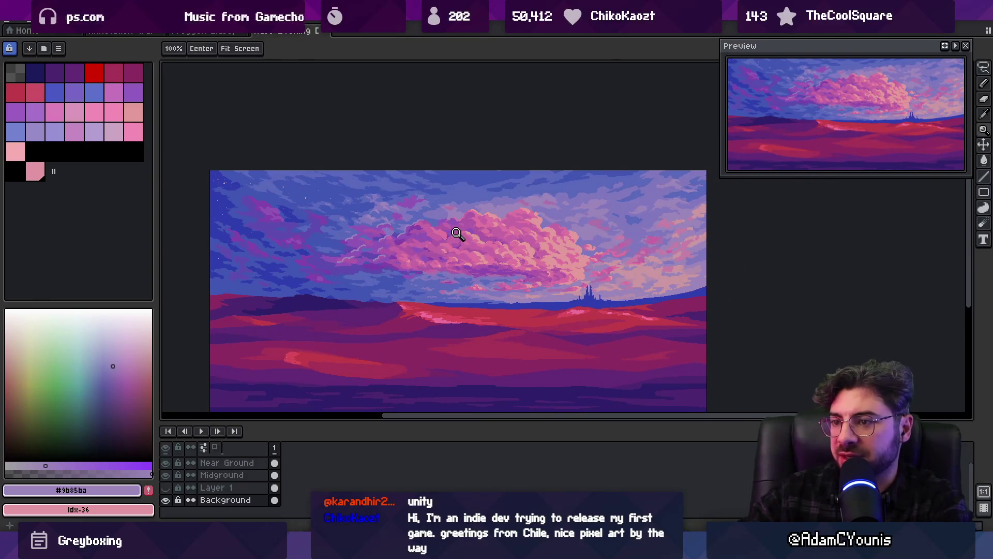
key(v)
drag(439, 255, 435, 253)
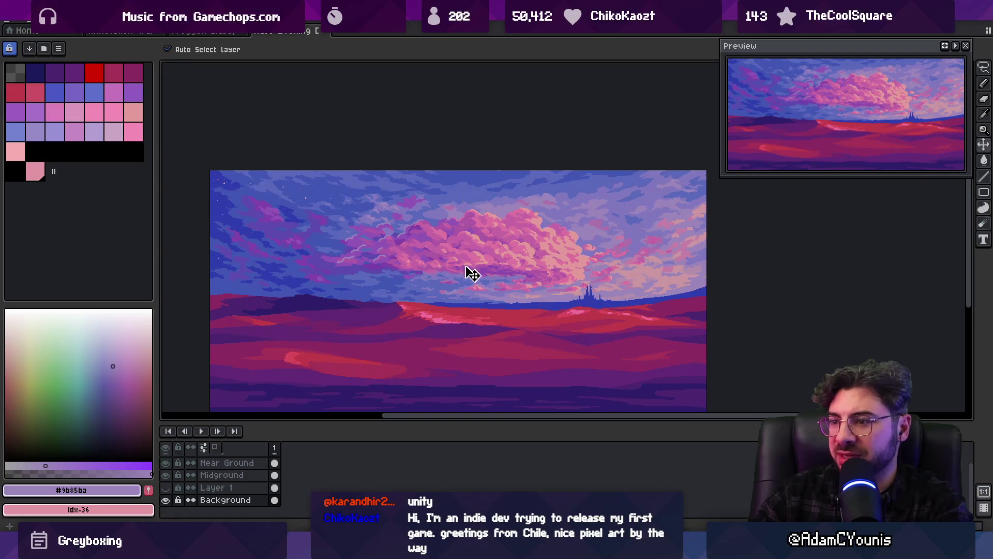
key(m)
drag(460, 180, 460, 311)
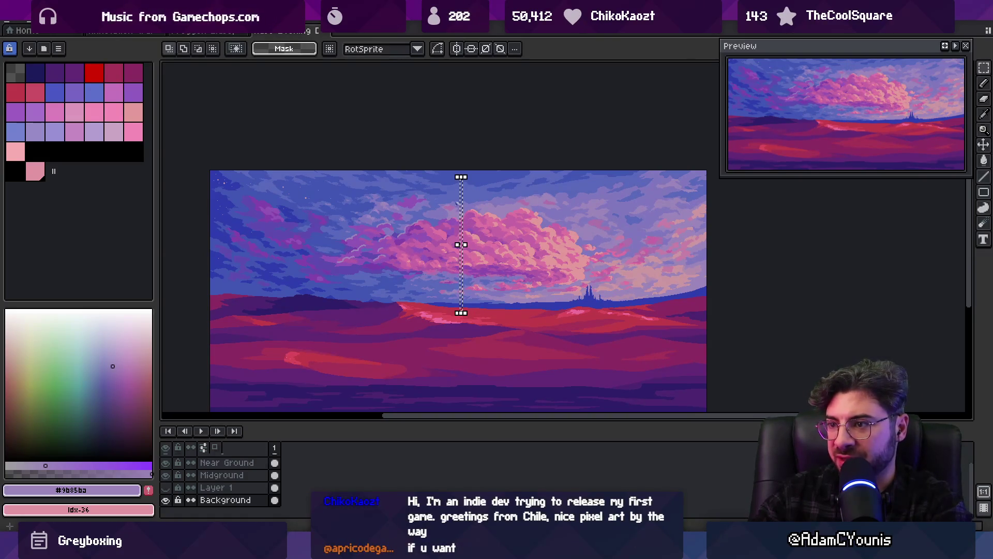
click(469, 282)
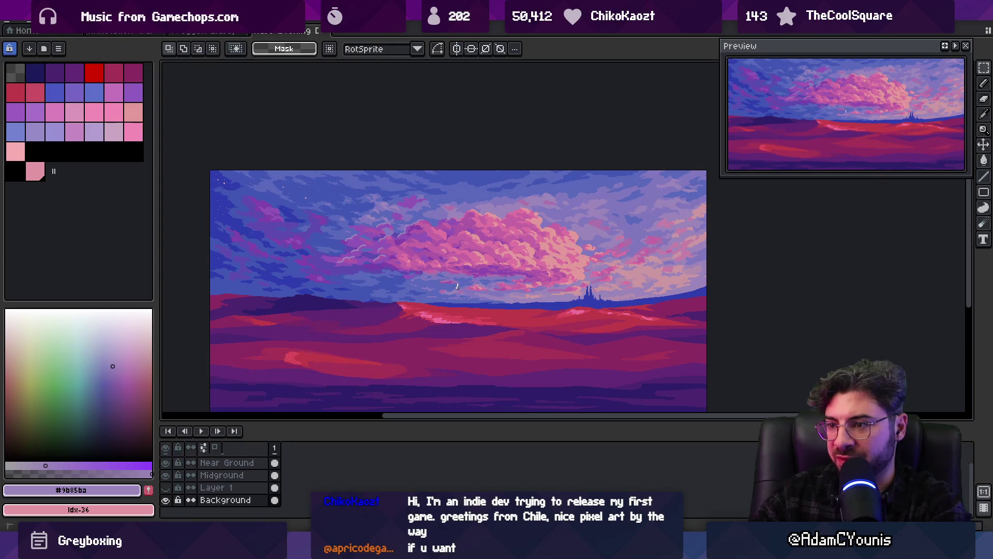
Return to the pencil and pick the purple #9155b7.
key(b)
scroll(370, 271, up, 1)
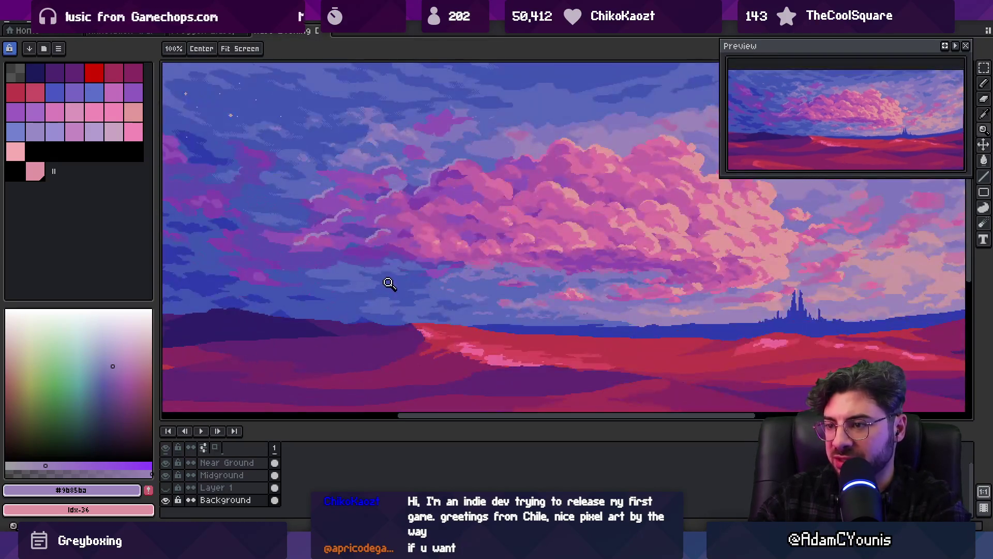
alt+click(421, 252)
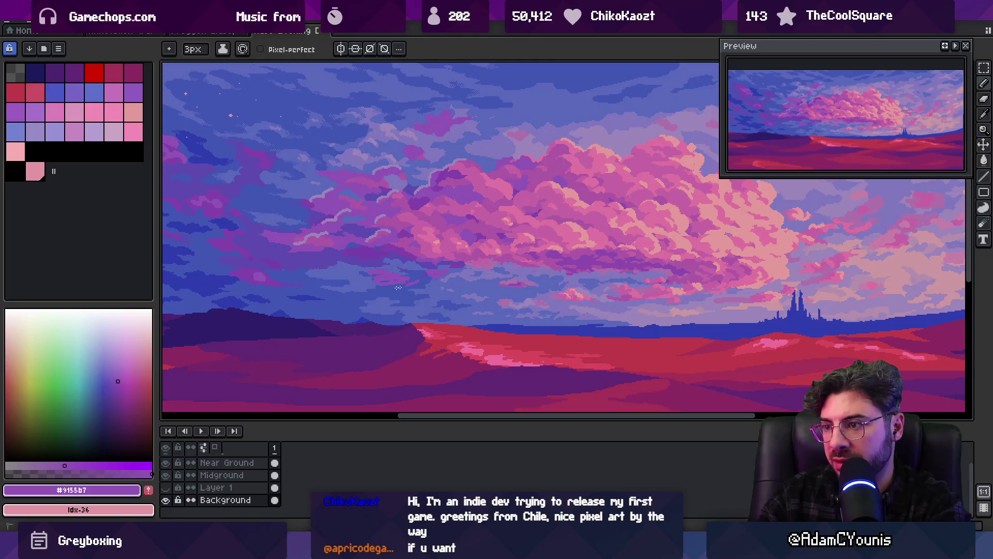
Sample the cloud pink #de74a0, then the purple #ae5aa7.
key(z)
scroll(460, 279, down, 4)
scroll(455, 270, up, 3)
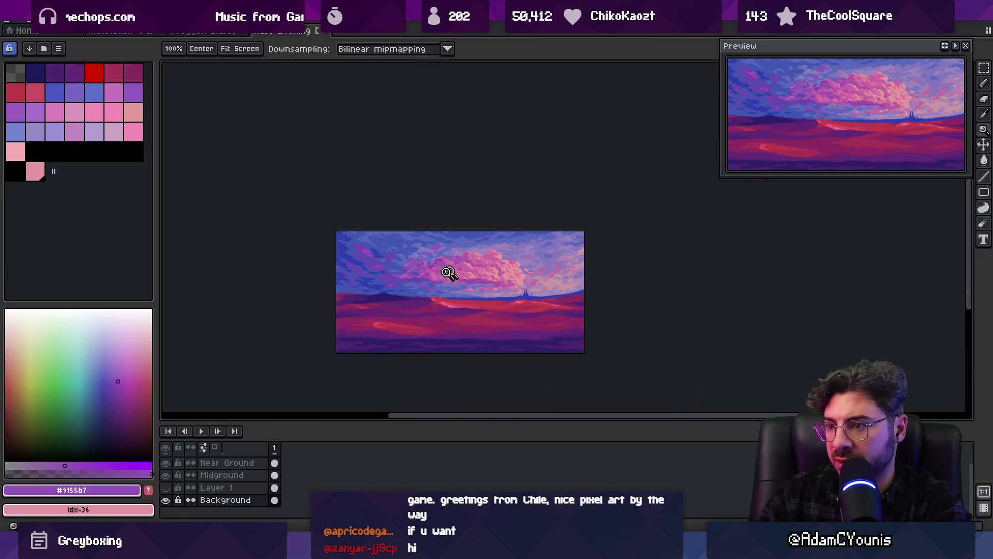
scroll(414, 294, up, 1)
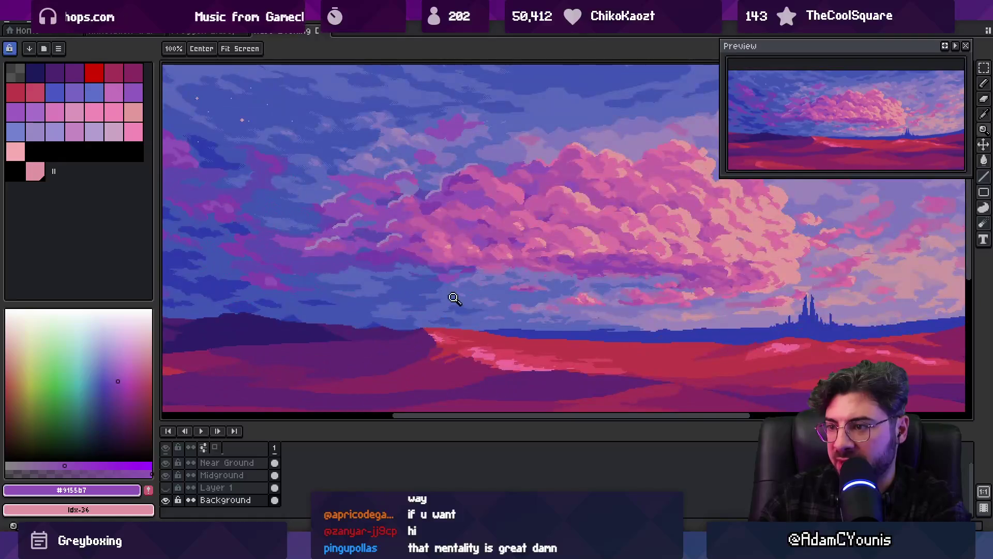
key(i)
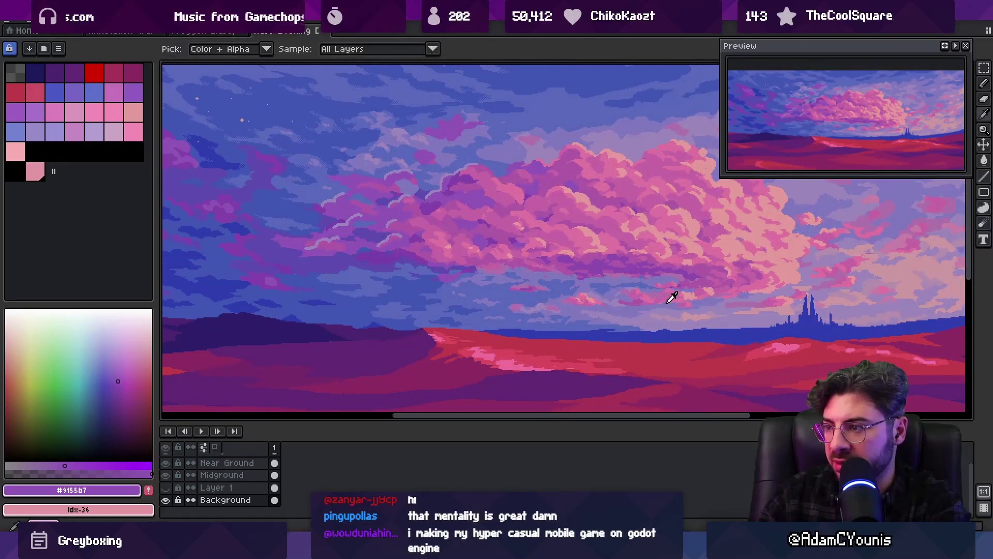
click(673, 298)
key(b)
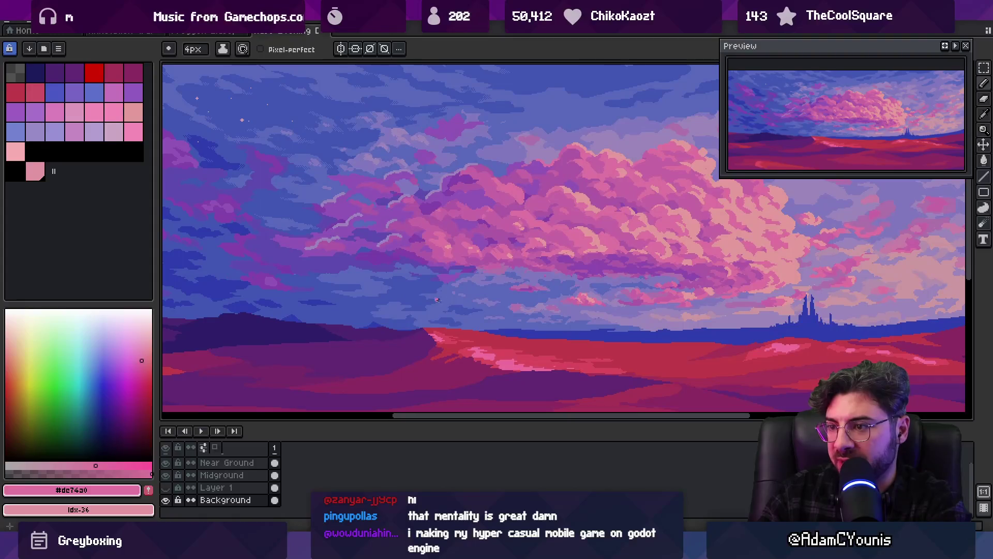
key(i)
click(490, 232)
key(b)
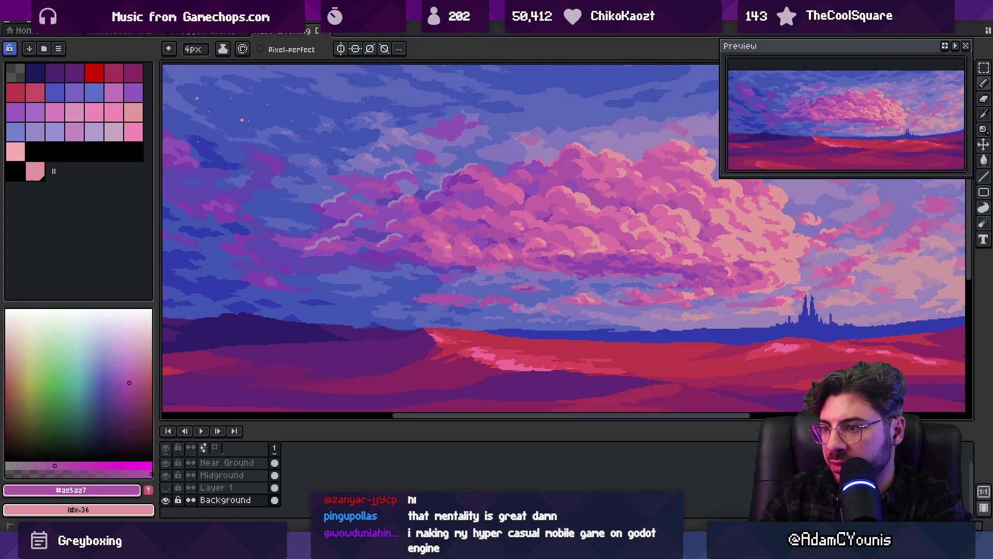
Sample the darker purple #9155b7, then shift to blue-violet #5c4bac.
scroll(526, 305, down, 4)
scroll(441, 290, up, 4)
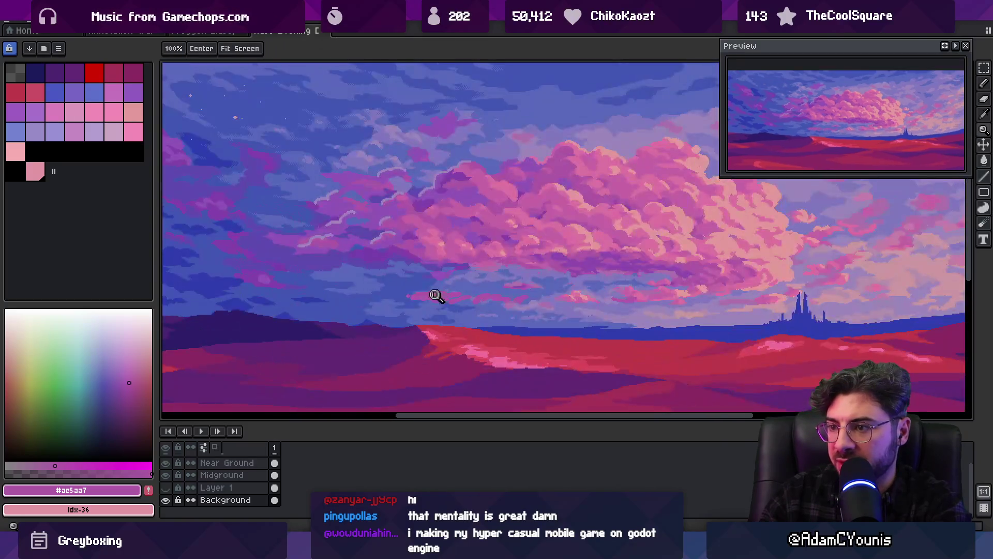
key(i)
click(352, 236)
key(b)
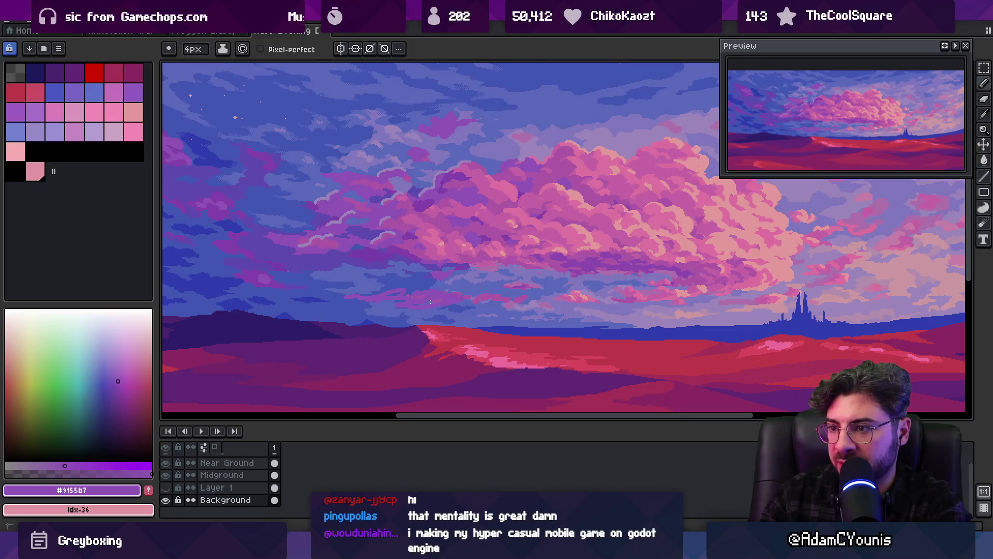
alt+click(355, 300)
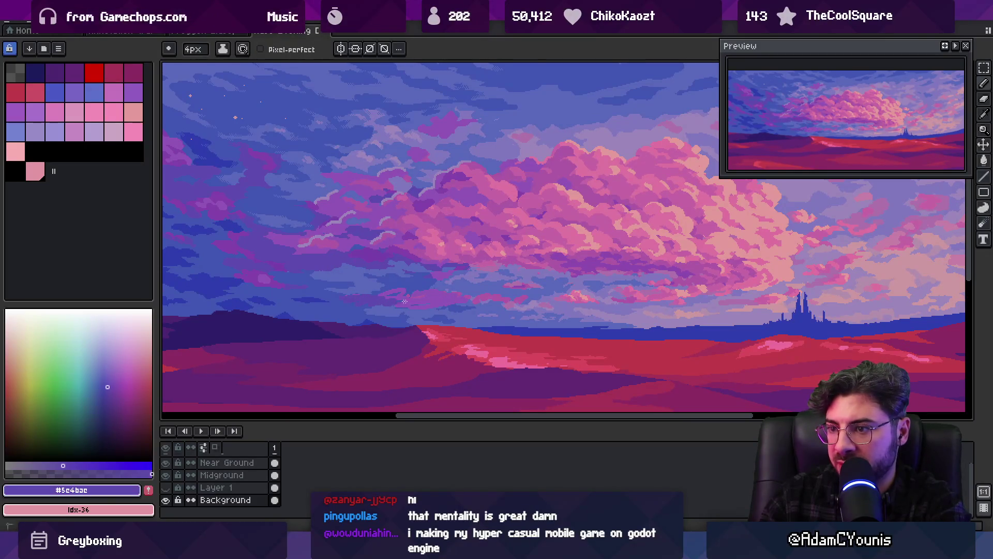
Zoom in closely, sample #c39b9b and #ae5aa7, and settle on pink #c666a4 before zooming out.
key(z)
scroll(370, 301, down, 5)
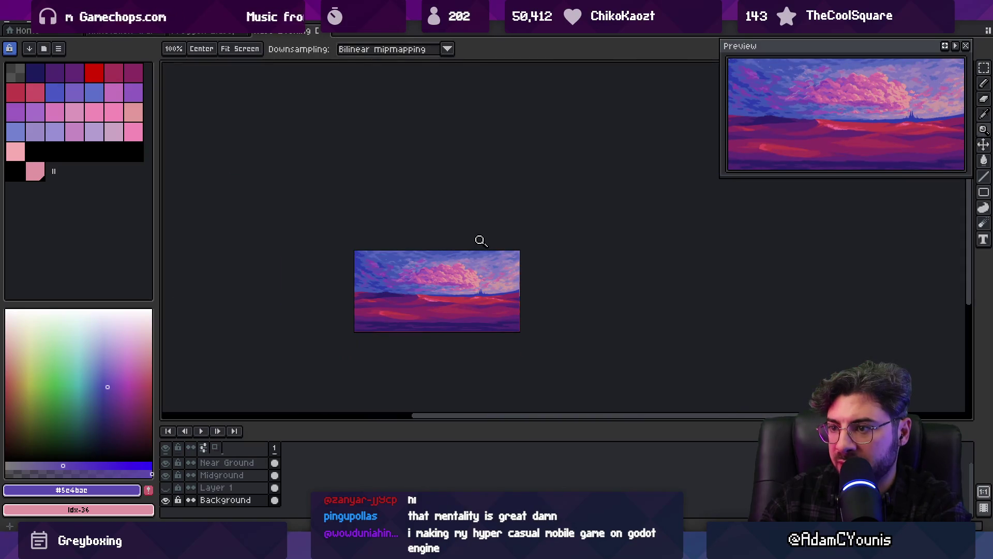
click(458, 274)
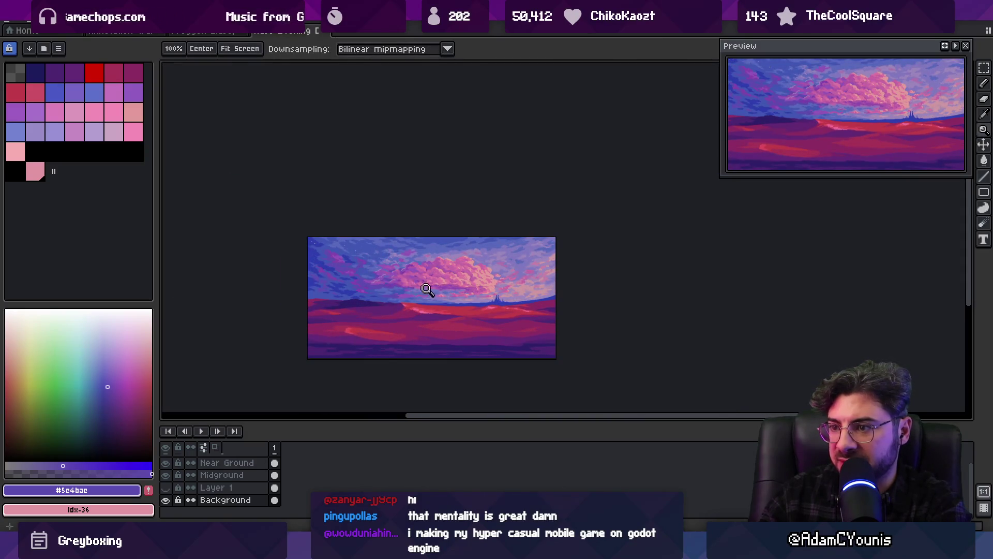
click(413, 288)
key(i)
click(626, 294)
key(b)
alt+click(411, 300)
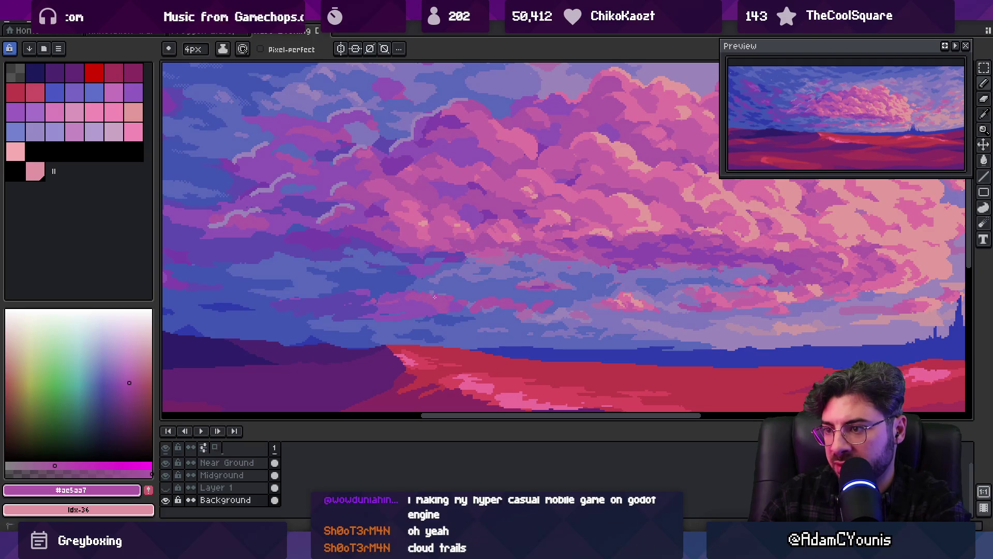
alt+click(427, 256)
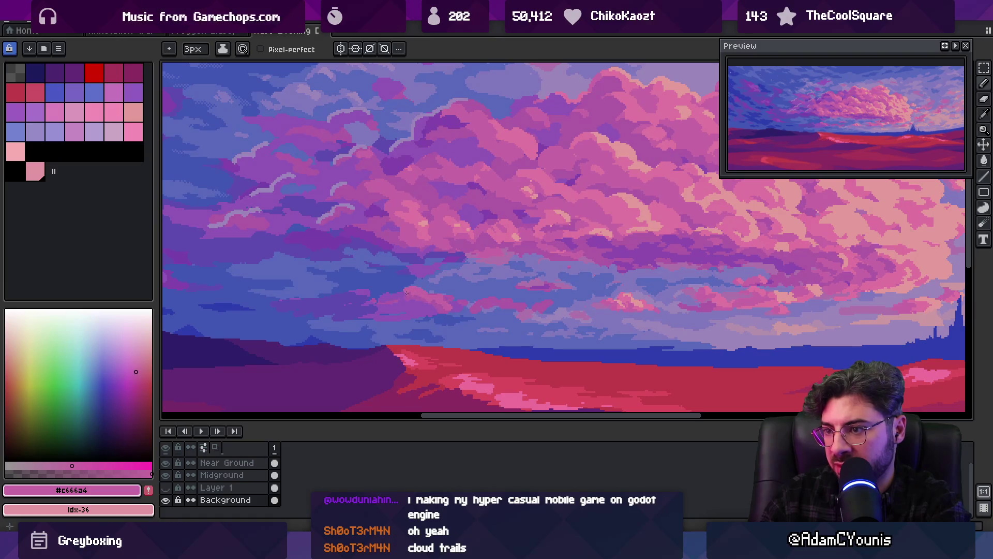
key(z)
scroll(433, 281, down, 5)
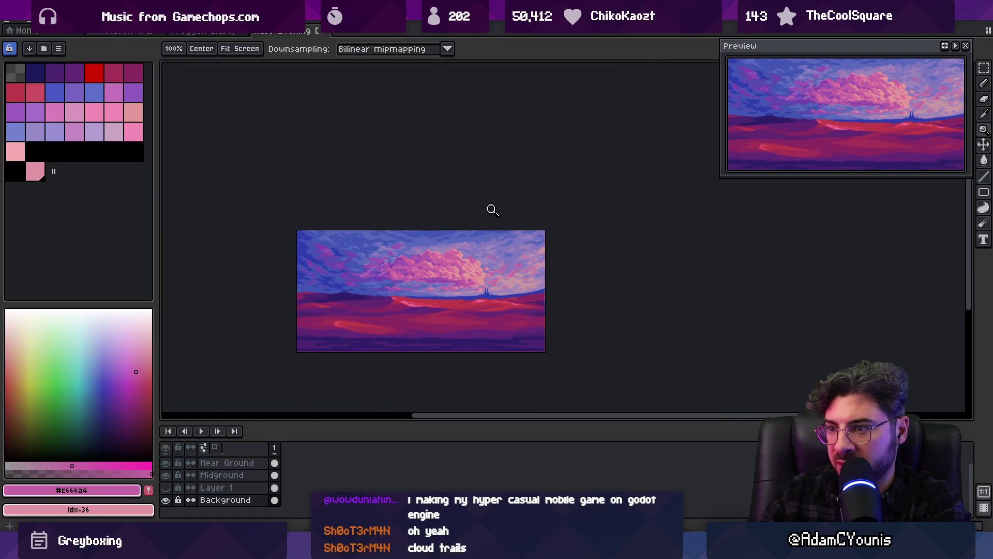
Pan across the clouds and sample a pinkish purple from them.
scroll(426, 268, down, 1)
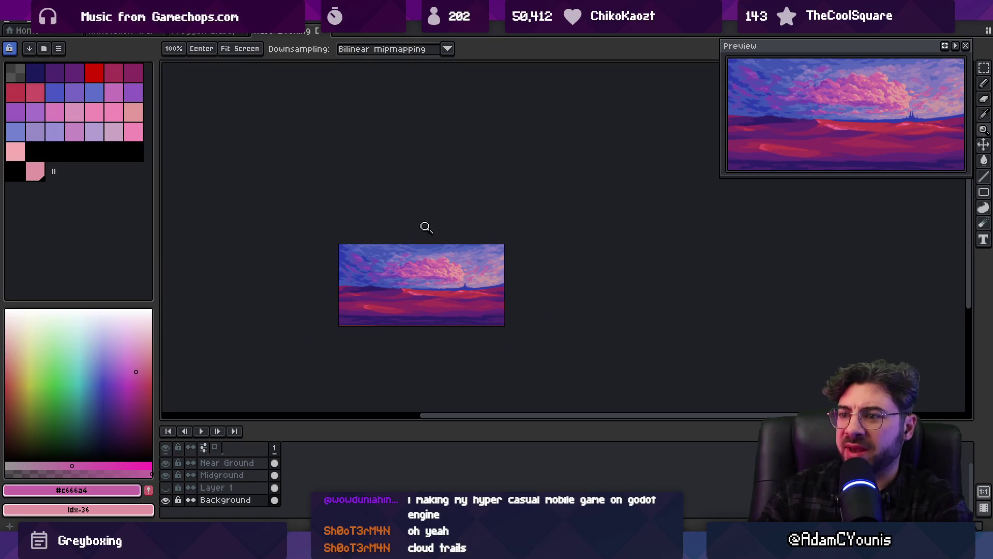
scroll(406, 281, up, 3)
scroll(409, 280, up, 2)
scroll(406, 274, up, 1)
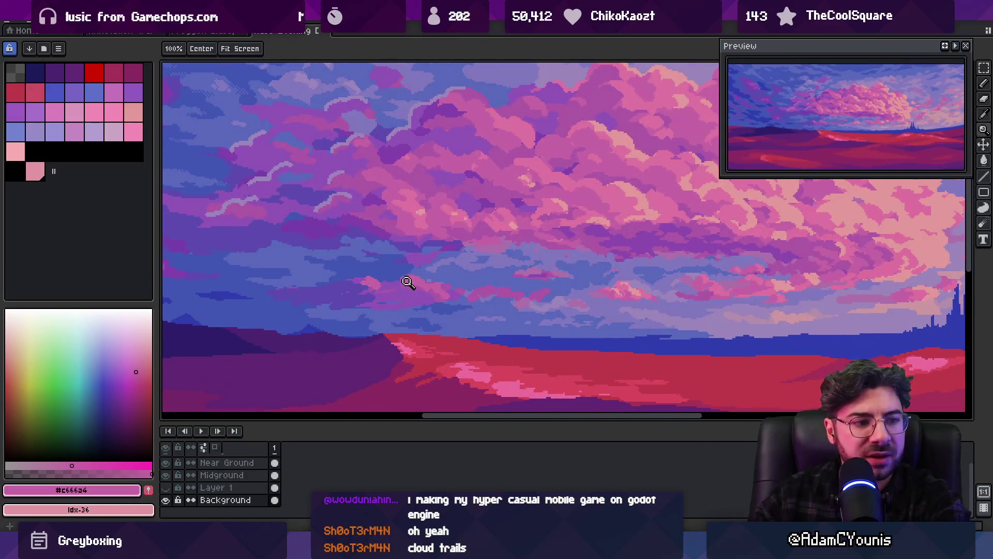
drag(409, 272, 394, 275)
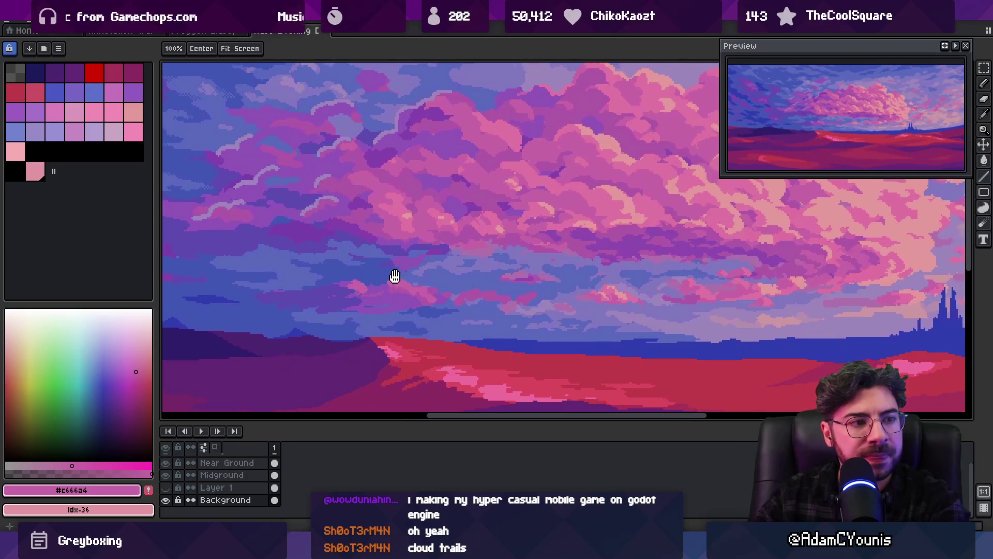
key(i)
click(383, 290)
key(b)
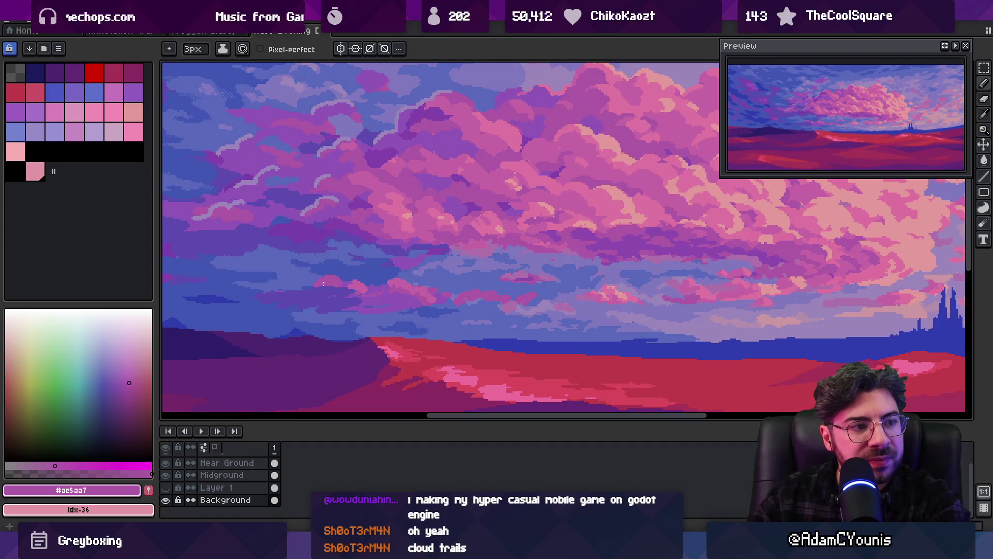
Sample a deeper cloud purple, toggling between the Fill and Pencil tools.
key(i)
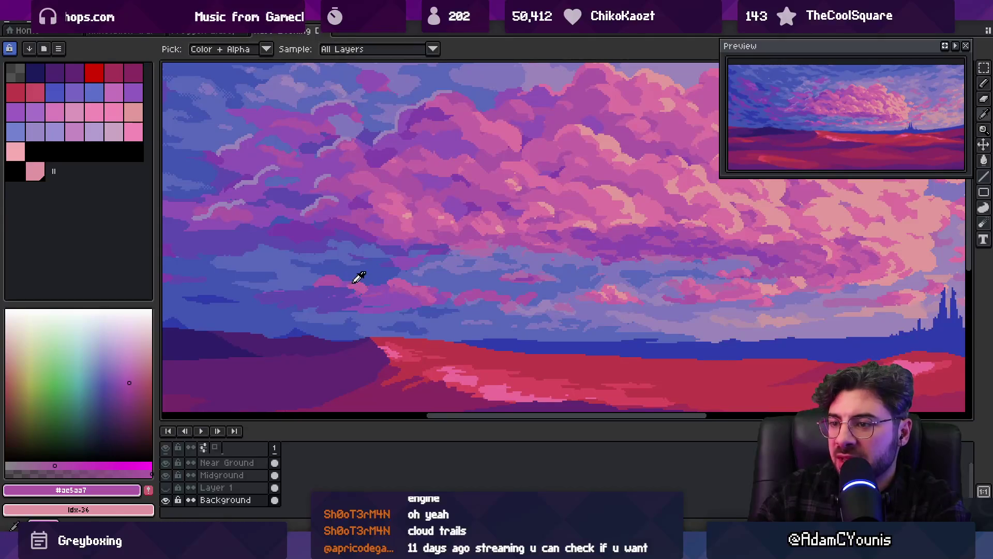
click(338, 285)
key(b)
key(g)
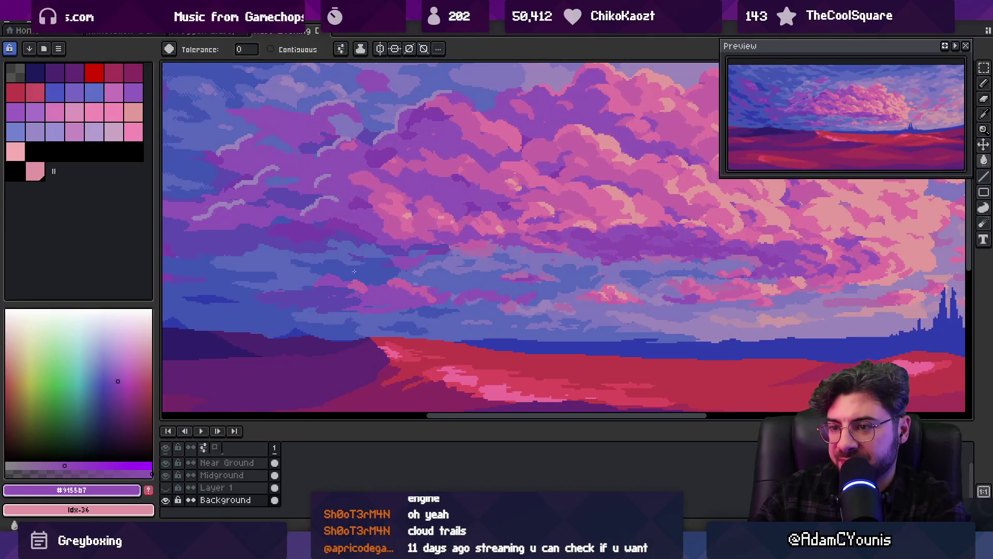
key(i)
key(b)
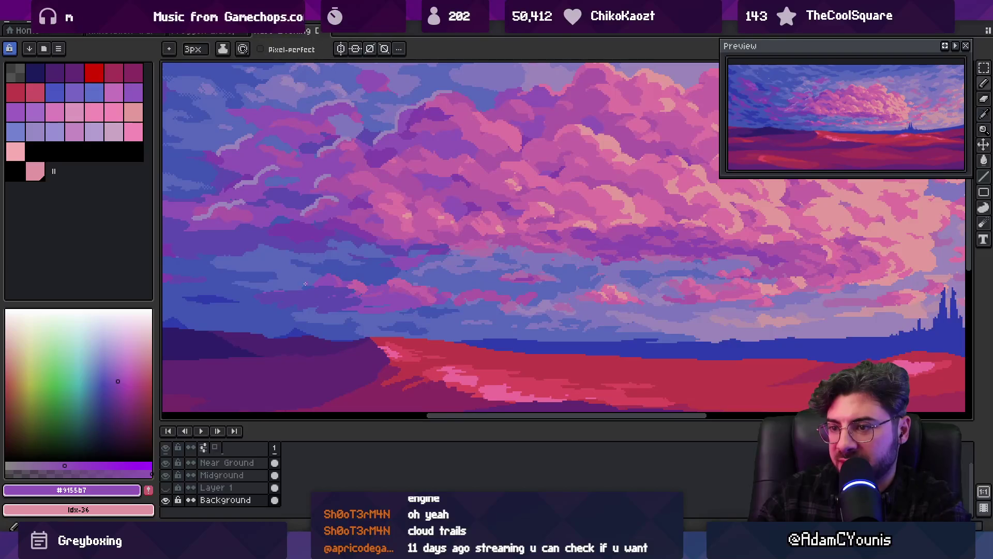
key(g)
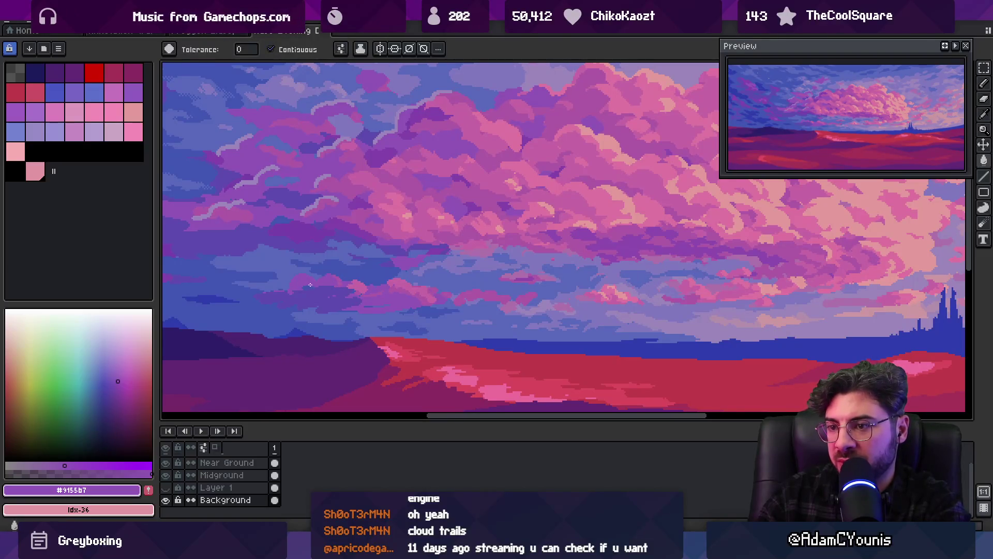
Re-zoom on the clouds and sample the pinkish purple again for the 3px pencil.
key(z)
scroll(359, 270, down, 2)
scroll(357, 271, up, 2)
alt+click(408, 279)
key(b)
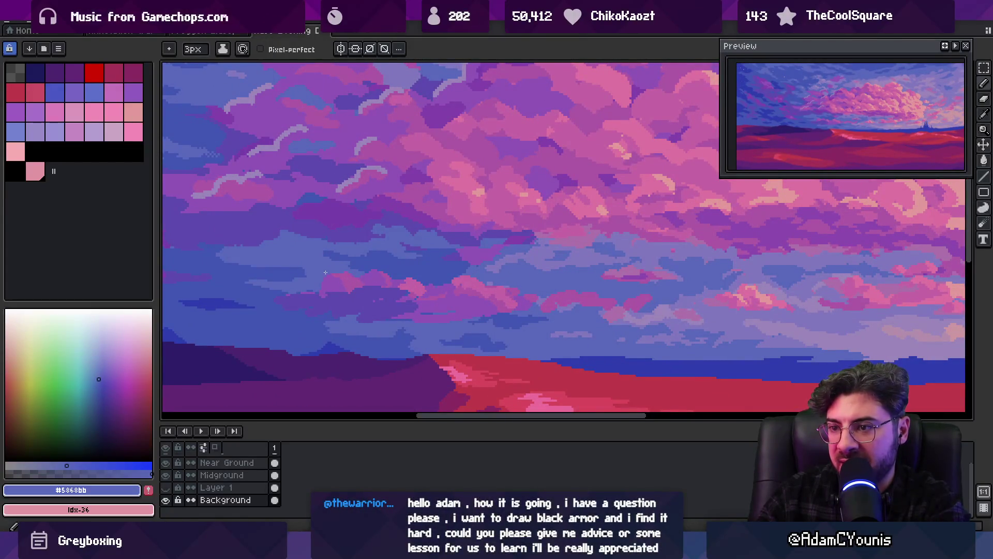
Adjust the zoom and sample the dark violet from the clouds.
key(z)
scroll(341, 269, down, 3)
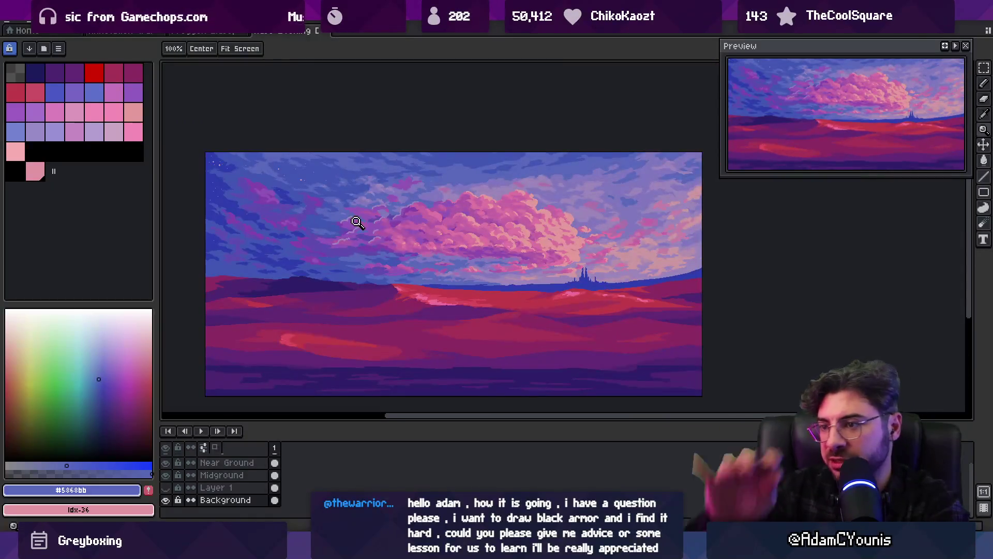
scroll(359, 289, up, 2)
key(b)
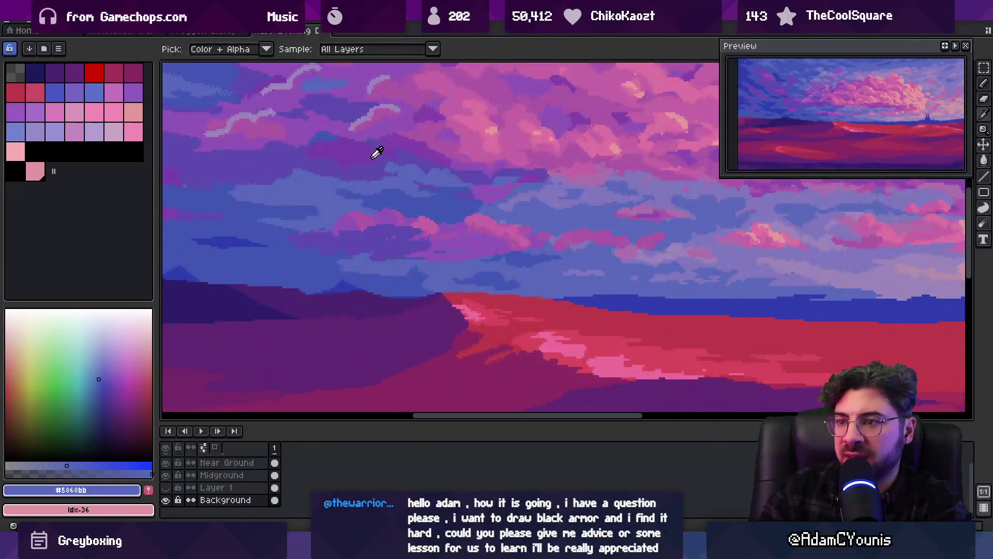
alt+click(370, 224)
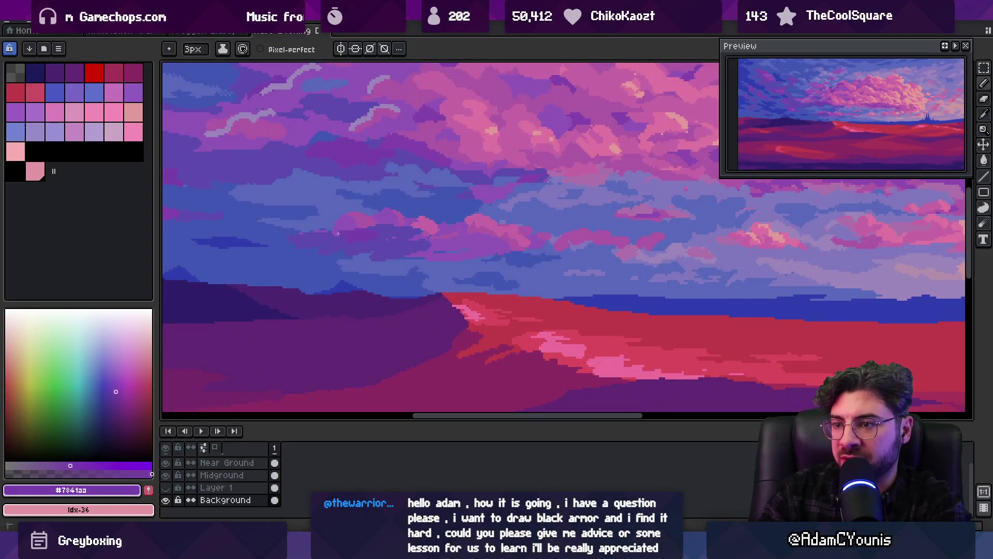
alt+click(424, 247)
key(alt)
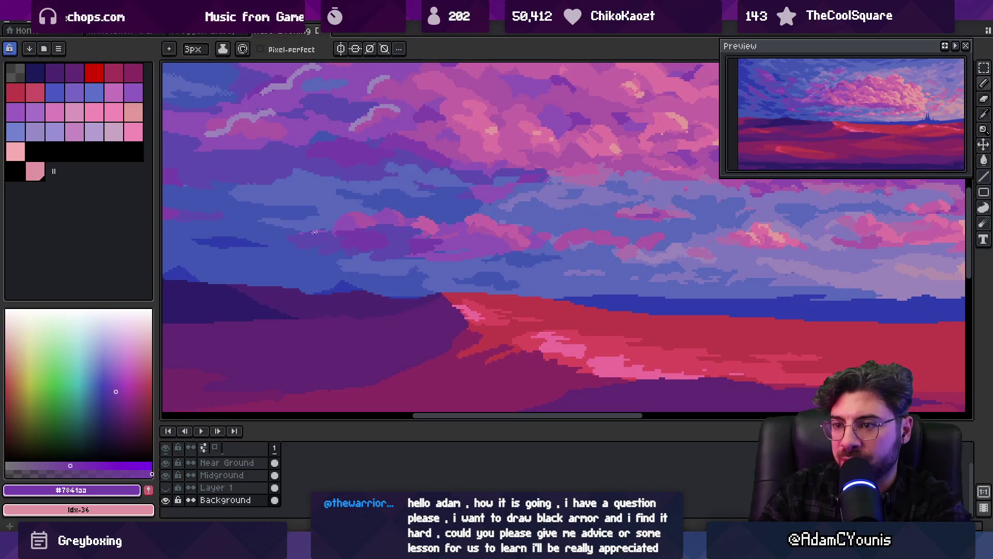
Alternate sampling medium purple and dark violet tones across the clouds.
scroll(351, 222, down, 4)
scroll(394, 230, up, 5)
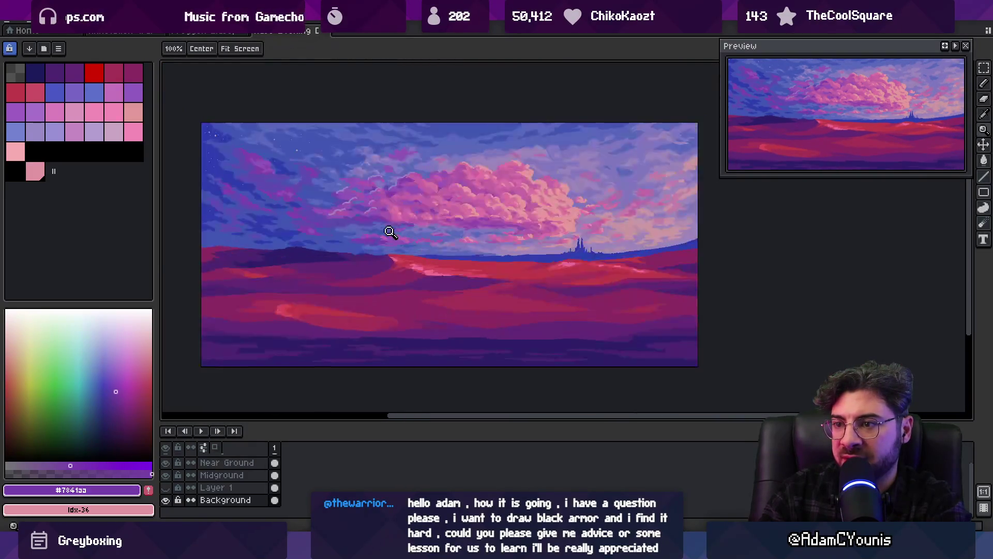
alt+click(342, 231)
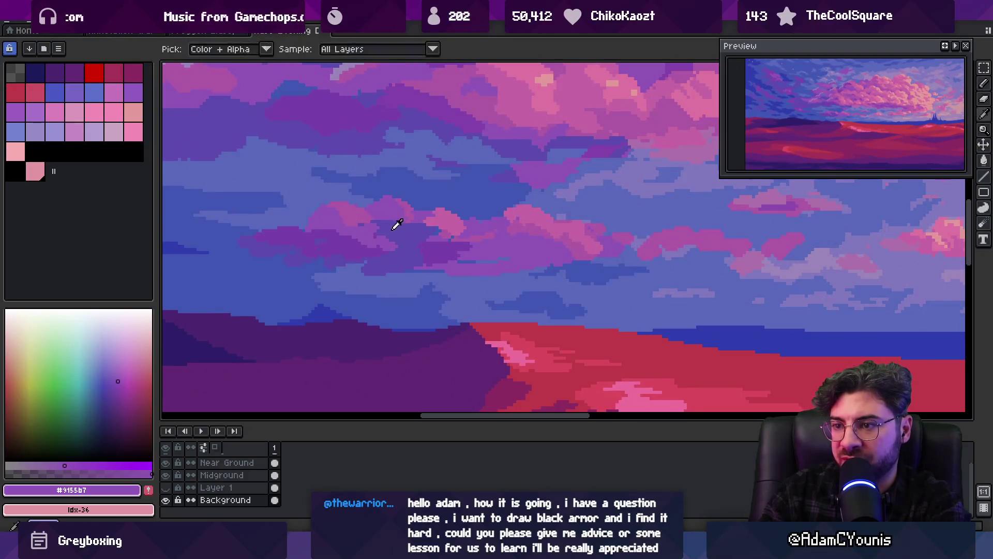
alt+click(375, 227)
key(alt)
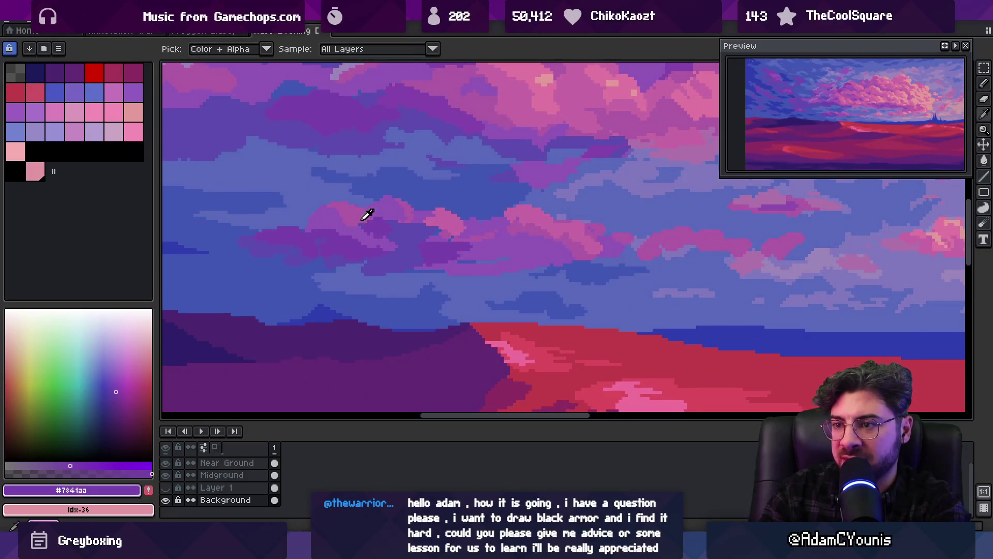
scroll(395, 218, down, 3)
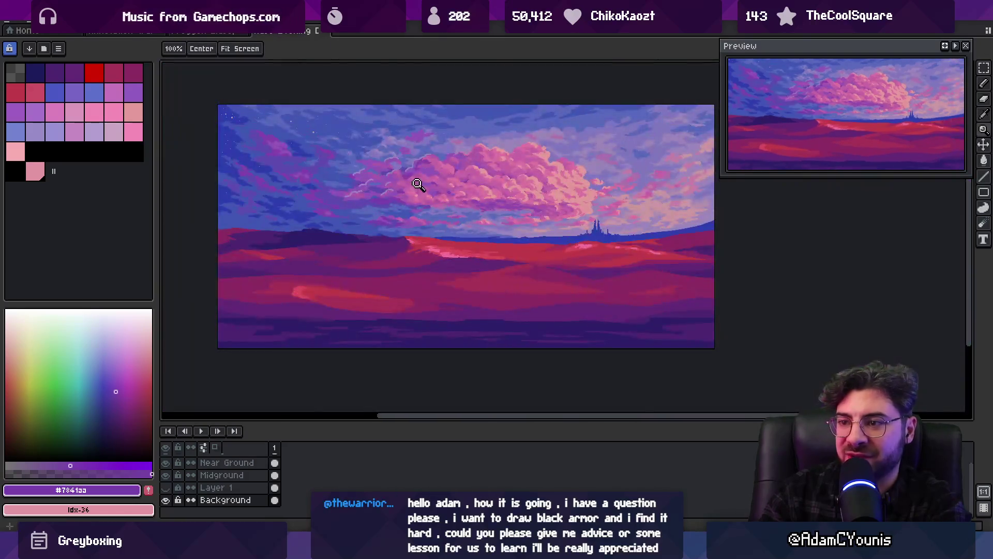
scroll(408, 206, up, 3)
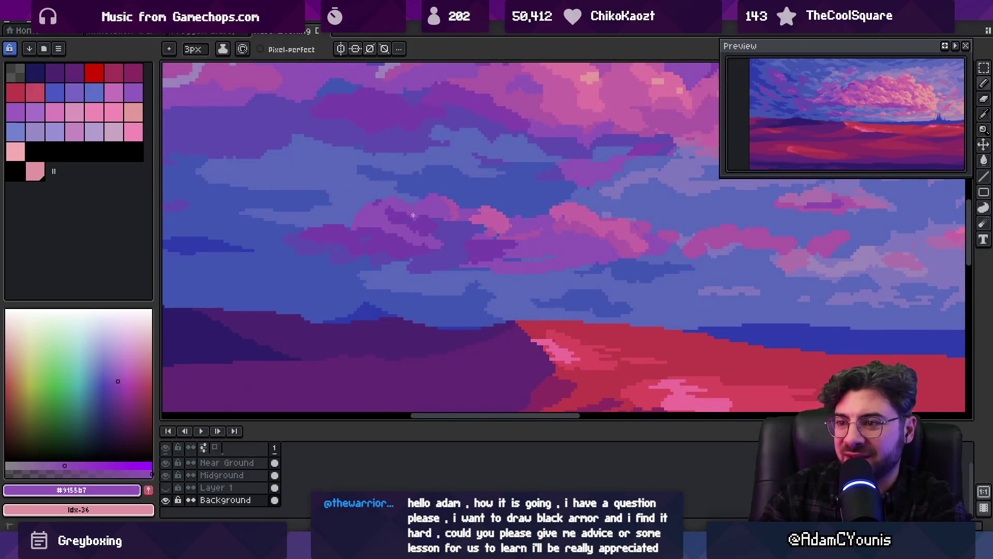
alt+click(385, 222)
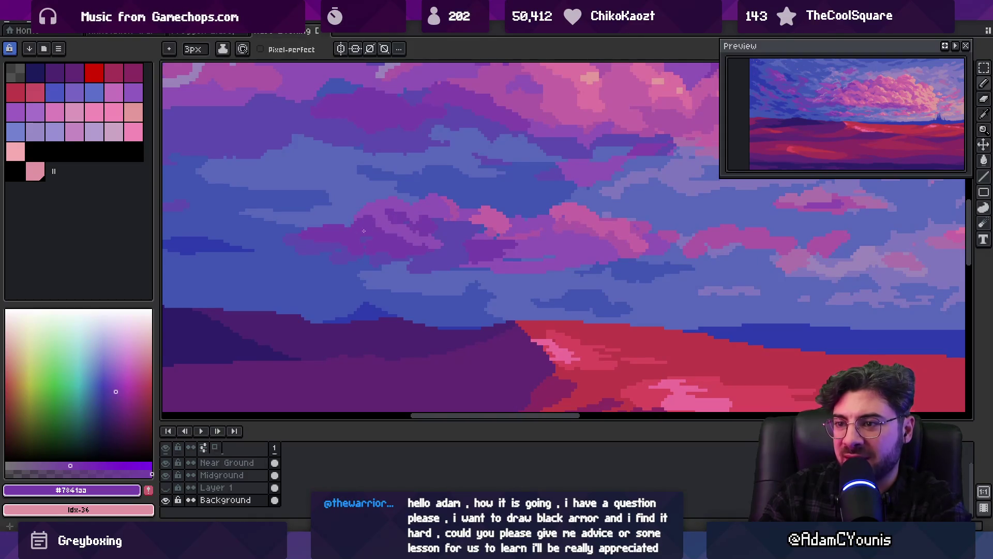
alt+click(396, 230)
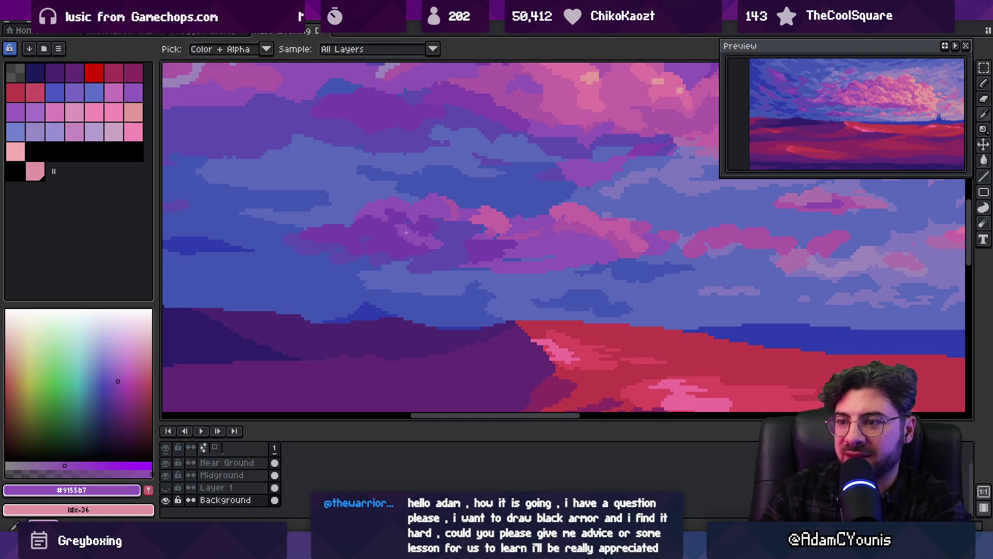
alt+click(384, 234)
Sample cloud purples, then blue-violet, slate blue and deeper blue from the sky.
key(z)
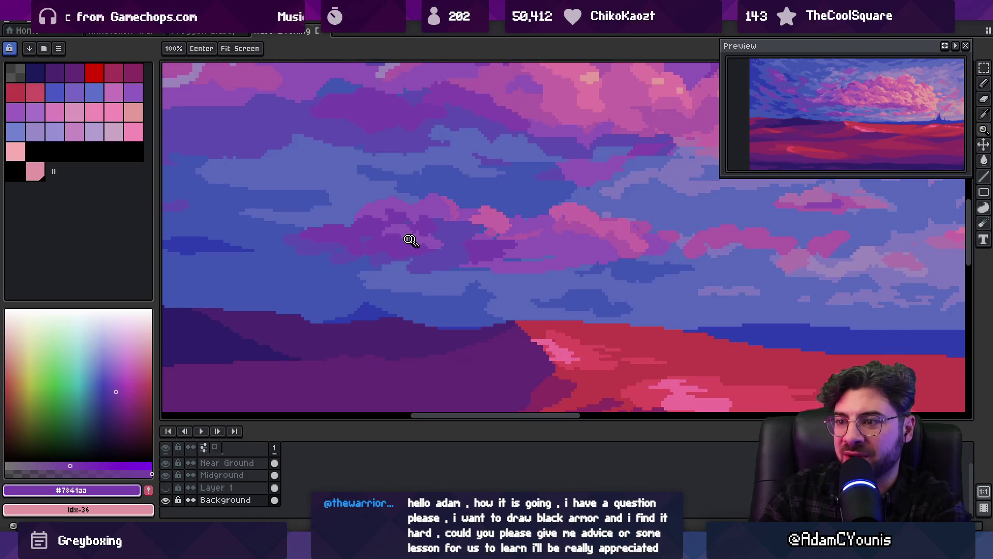
scroll(409, 239, down, 2)
scroll(403, 246, up, 3)
alt+click(374, 226)
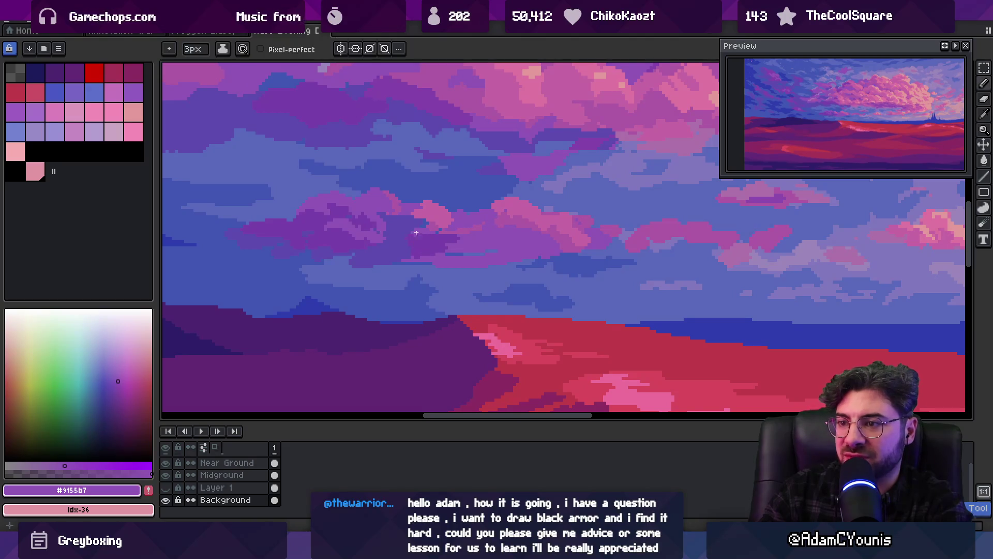
alt+click(380, 224)
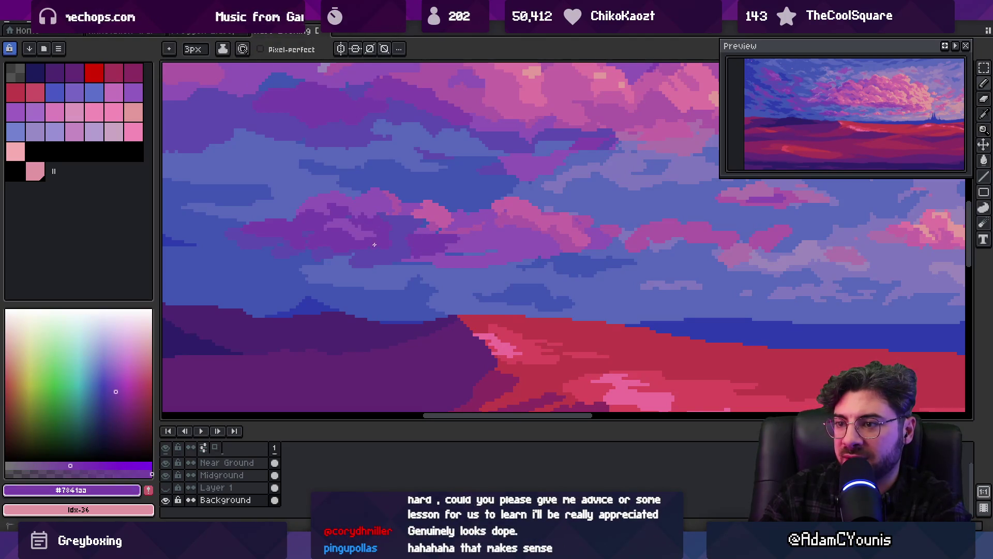
alt+click(406, 237)
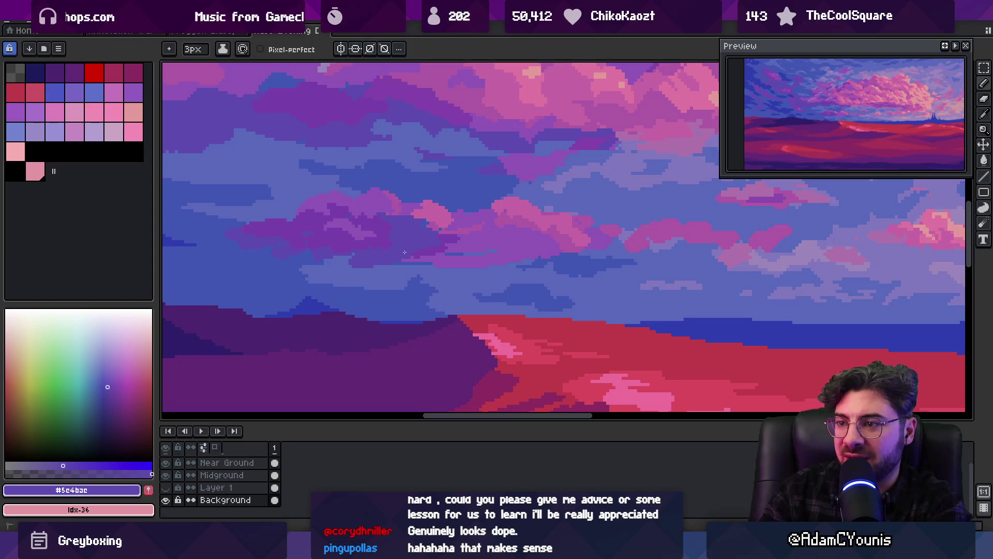
alt+click(369, 264)
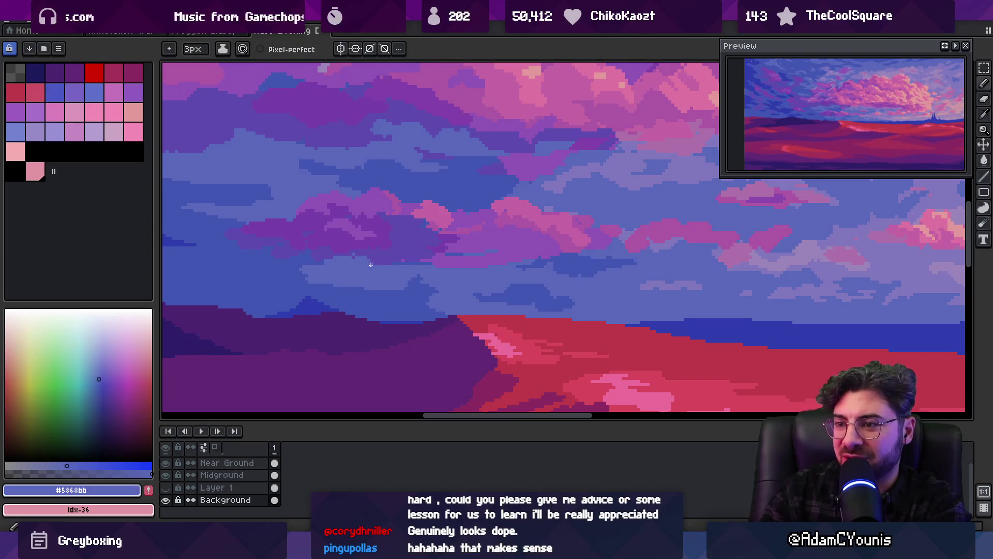
alt+click(372, 299)
Re-zoom and pick the slate blue from the sky as the pencil colour.
key(z)
scroll(405, 235, down, 4)
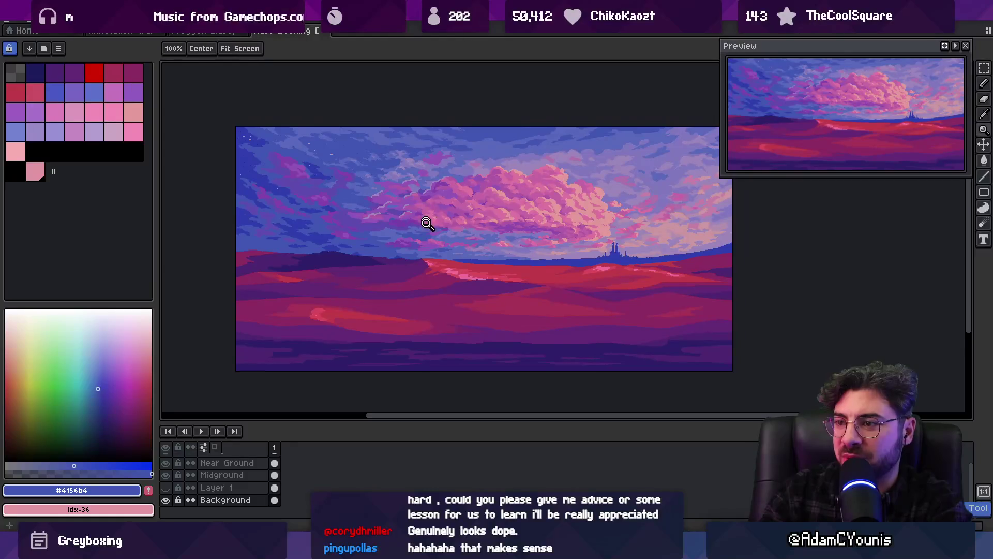
scroll(427, 220, up, 3)
key(b)
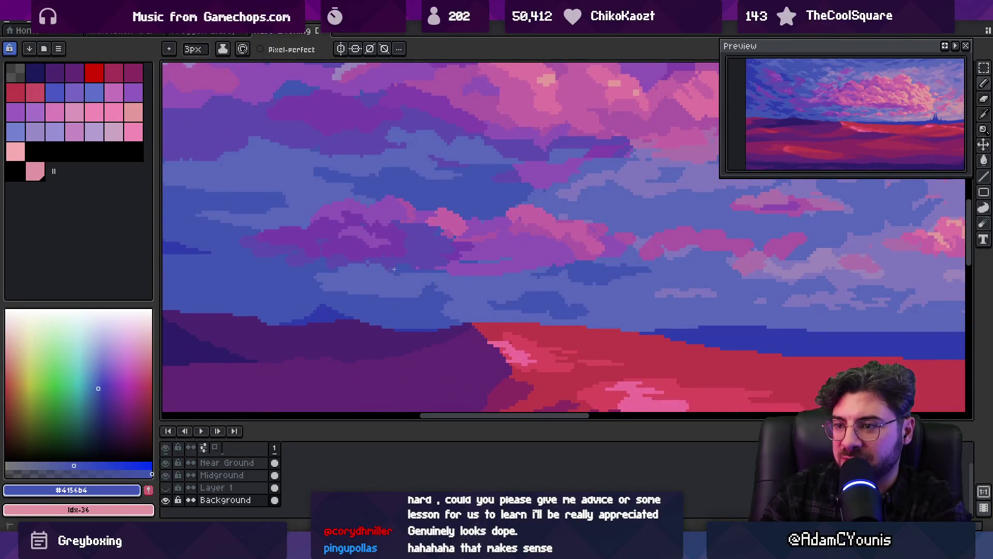
alt+click(418, 282)
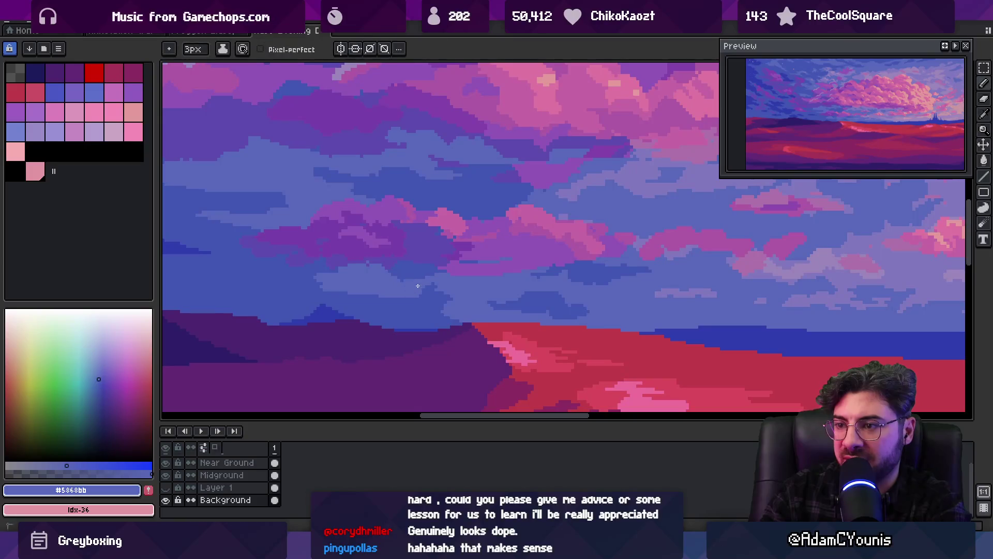
Switch back to cloud tones, sampling medium purple and then dark violet.
key(z)
scroll(406, 271, down, 4)
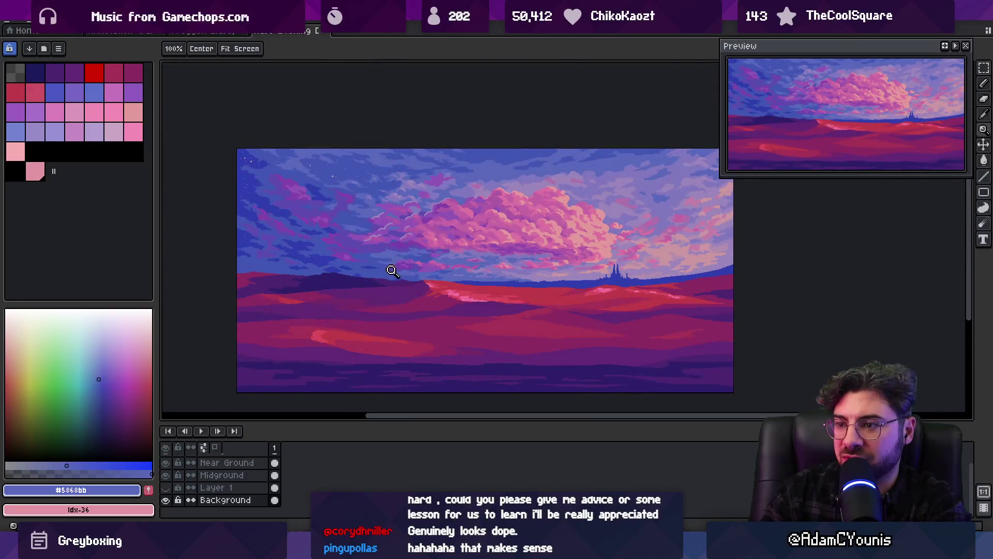
scroll(398, 275, up, 4)
key(b)
alt+click(402, 254)
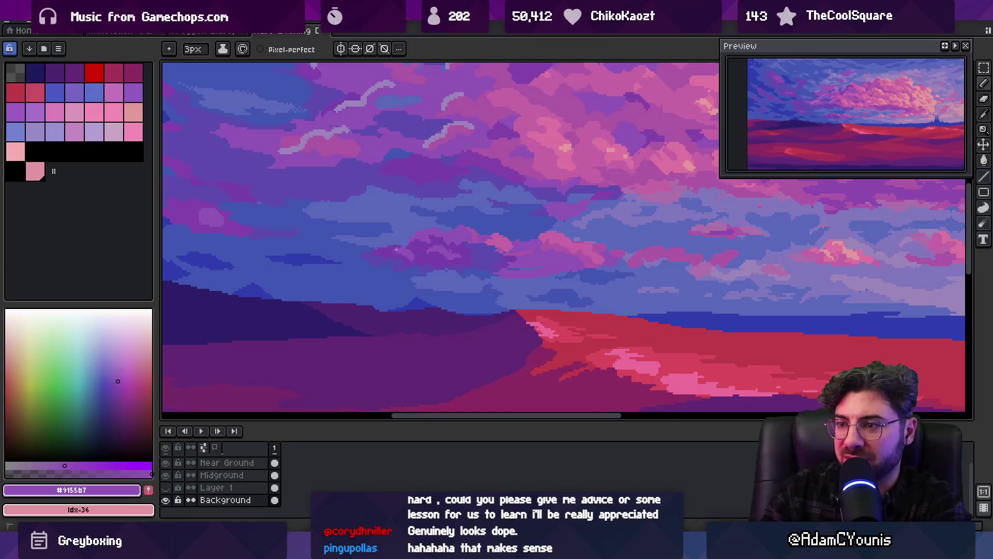
alt+click(465, 249)
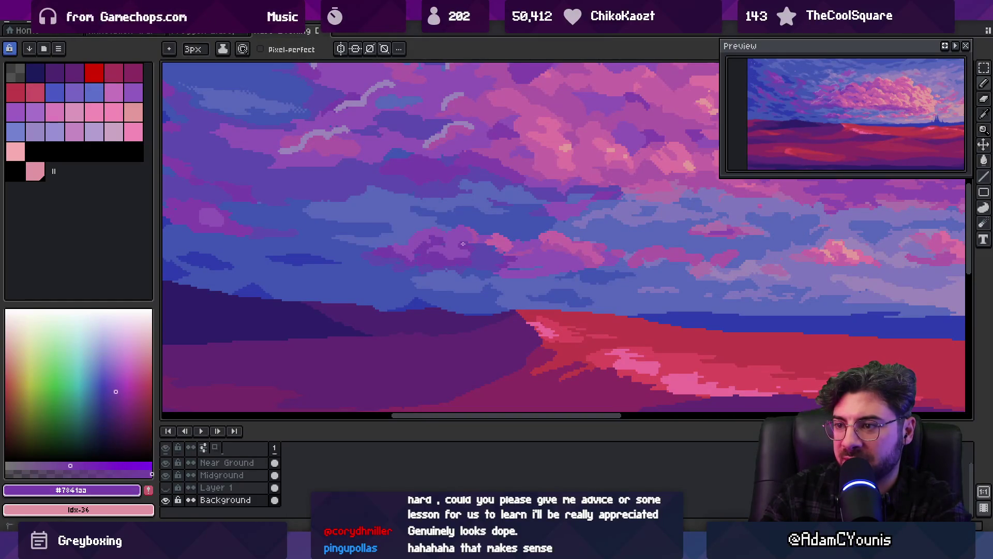
Scroll out until the entire sunset canvas fits in the editor.
key(z)
scroll(435, 243, down, 5)
scroll(414, 227, up, 1)
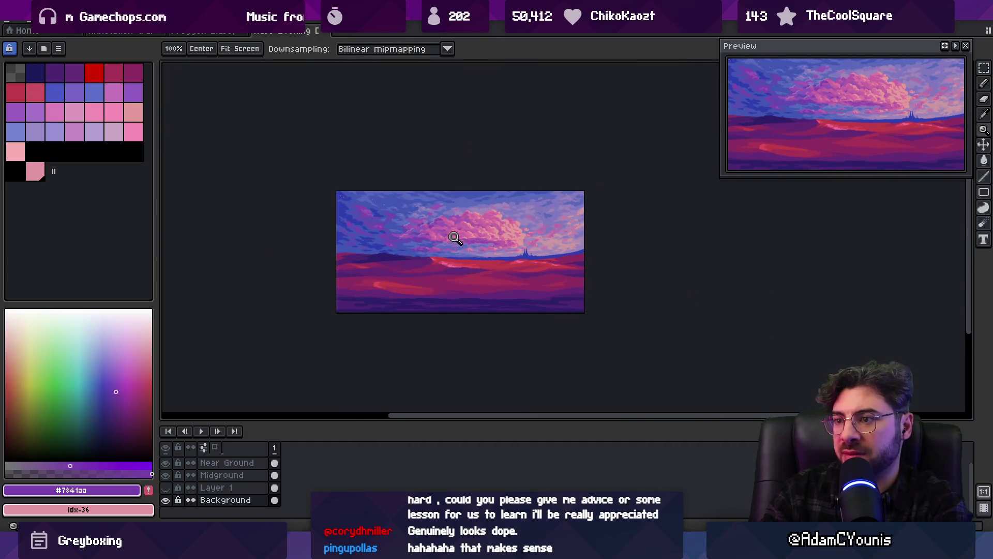
scroll(450, 246, up, 3)
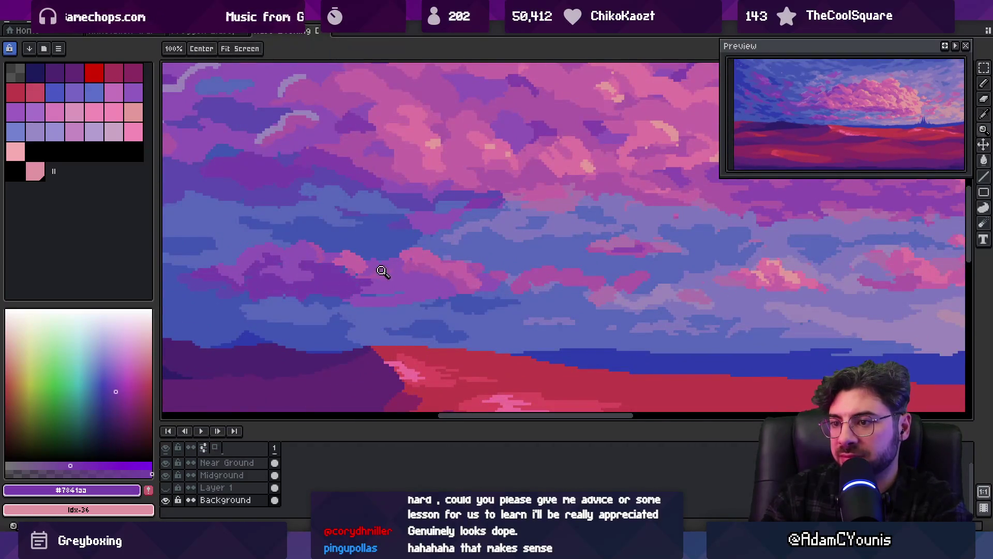
scroll(386, 271, down, 3)
key(v)
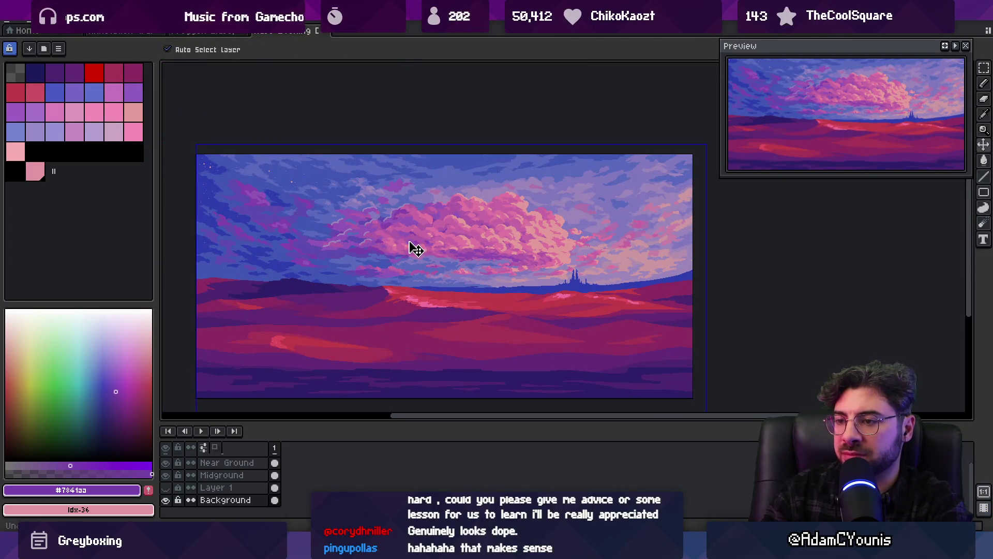
Zoom in on the middle clouds and pick the purple #9155b7 for the pencil.
key(z)
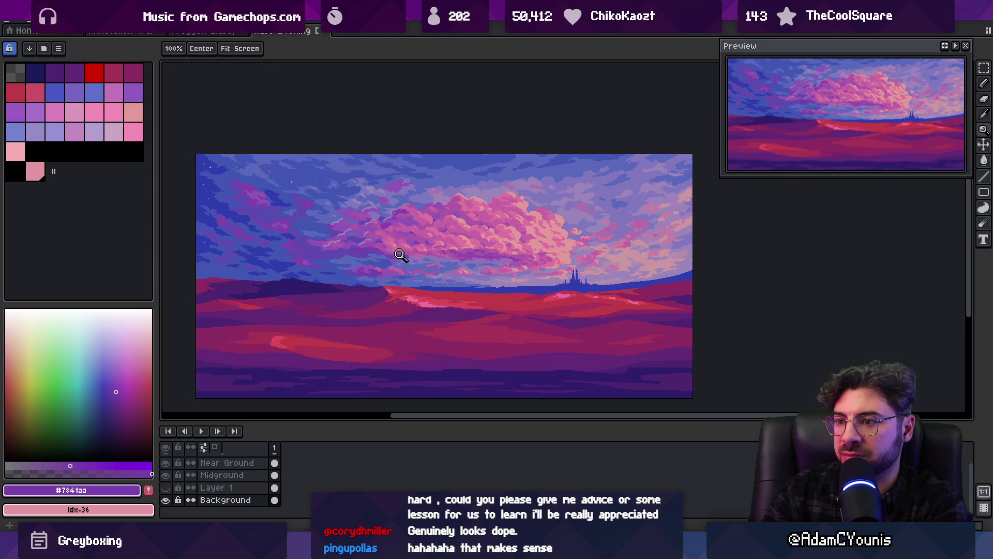
click(401, 254)
key(b)
alt+click(422, 269)
Paint purple pixels into the pink clouds and sample the mauve cloud colour.
drag(421, 267, 449, 275)
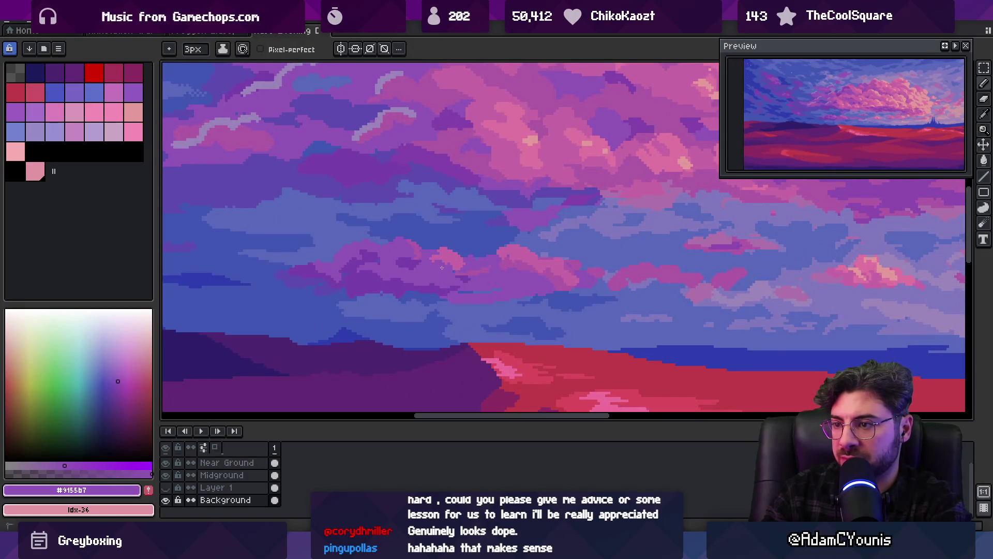
alt+click(444, 257)
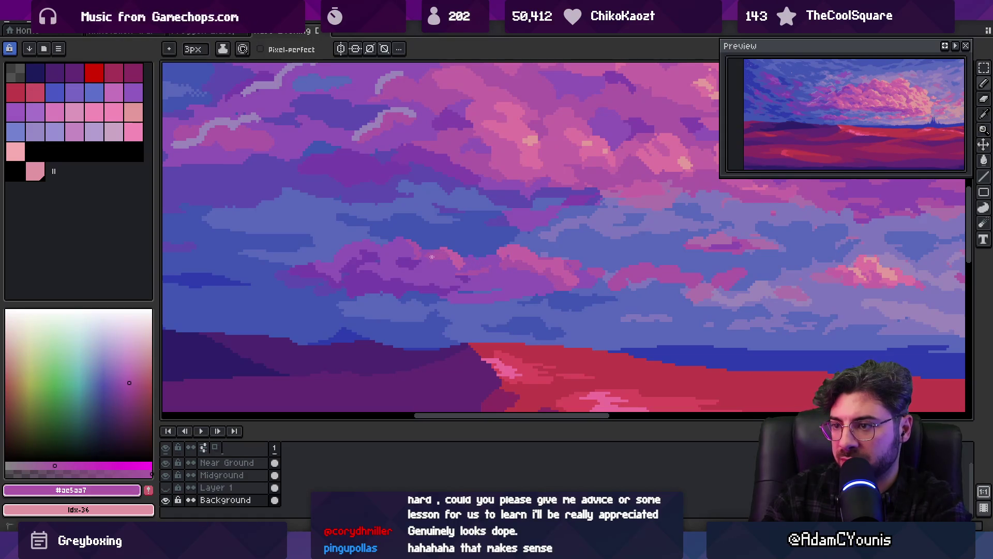
key(z)
scroll(445, 248, down, 3)
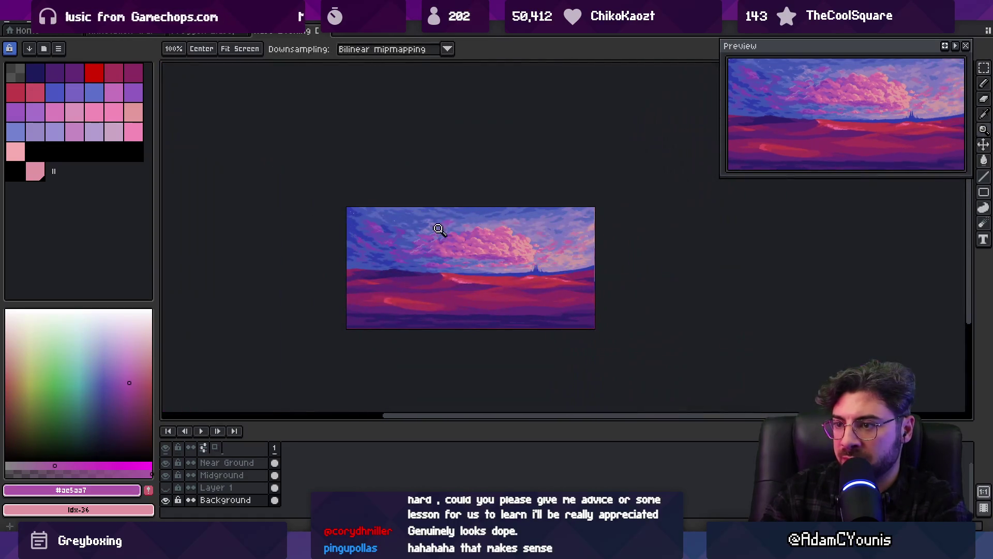
scroll(436, 246, up, 2)
click(466, 265)
Pick the dark purple cloud colour and paint purple pixels along the cloud edge.
key(b)
alt+click(486, 258)
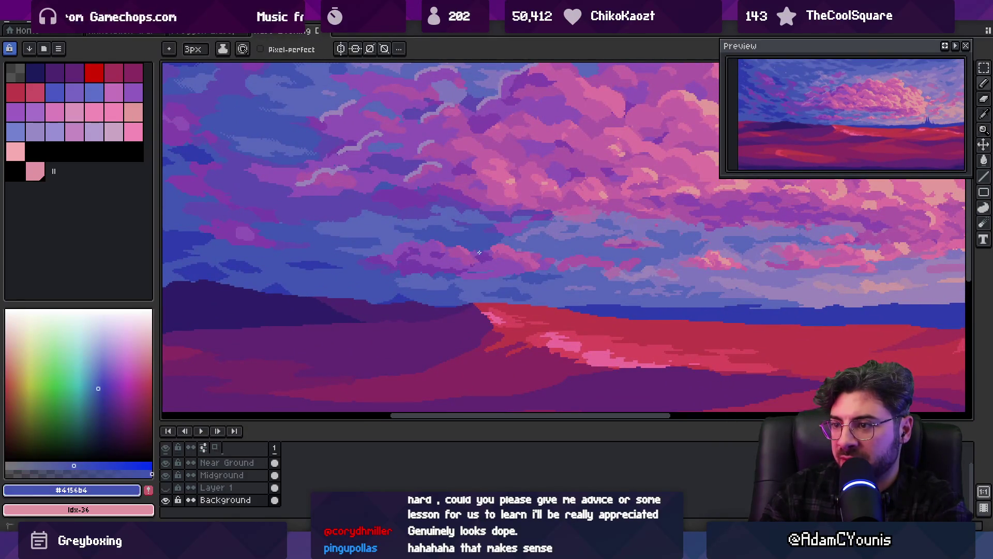
alt+click(475, 252)
key(z)
scroll(475, 253, down, 3)
scroll(447, 240, up, 3)
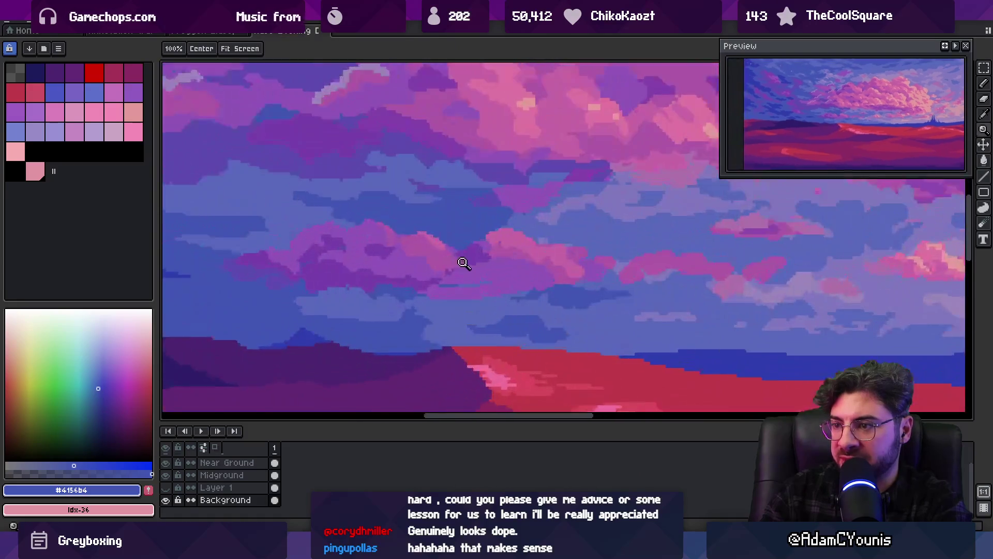
key(b)
drag(466, 289, 482, 289)
Sample and compare the blue sky and purple cloud colours around the cloud edge.
alt+click(465, 300)
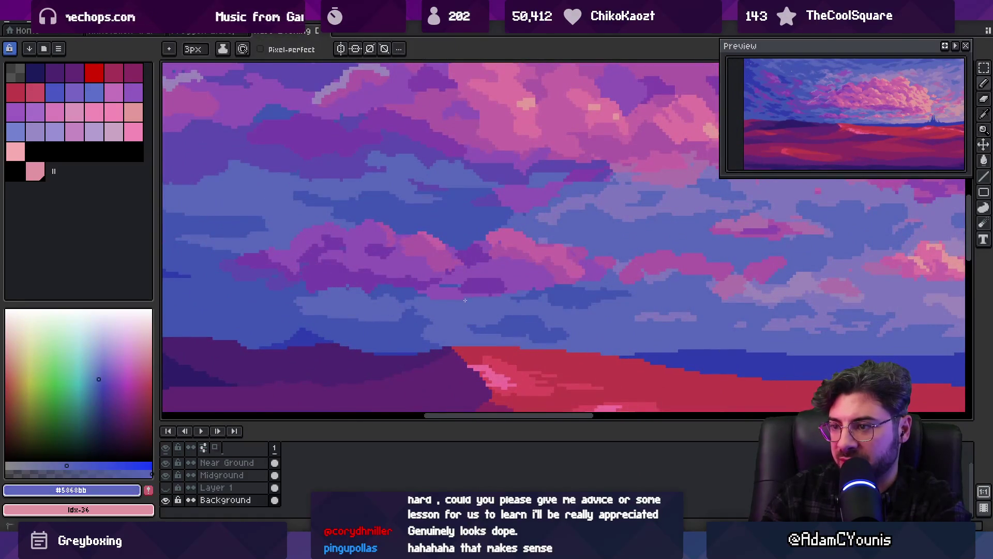
alt+click(490, 286)
alt+click(501, 268)
alt+click(476, 283)
alt+click(454, 297)
alt+click(437, 292)
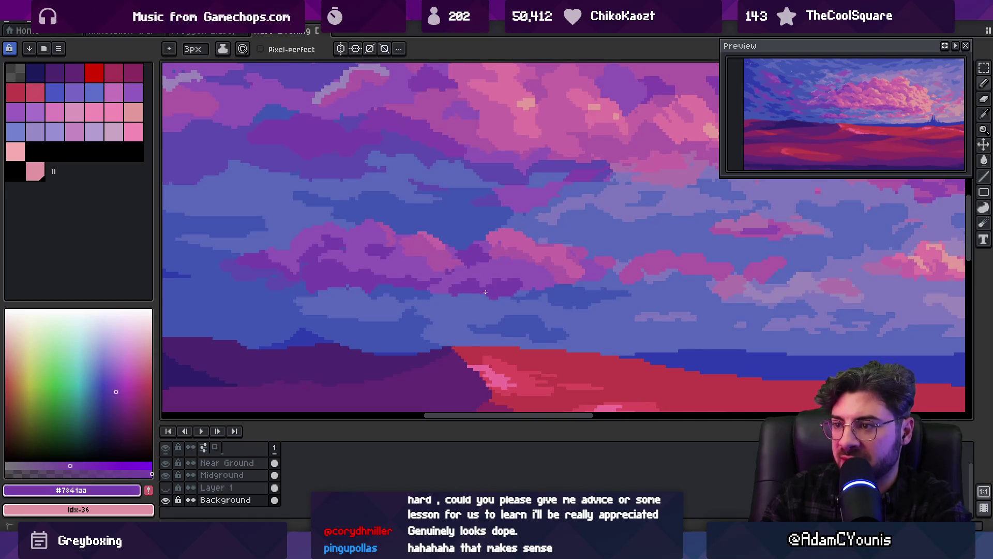
alt+click(540, 288)
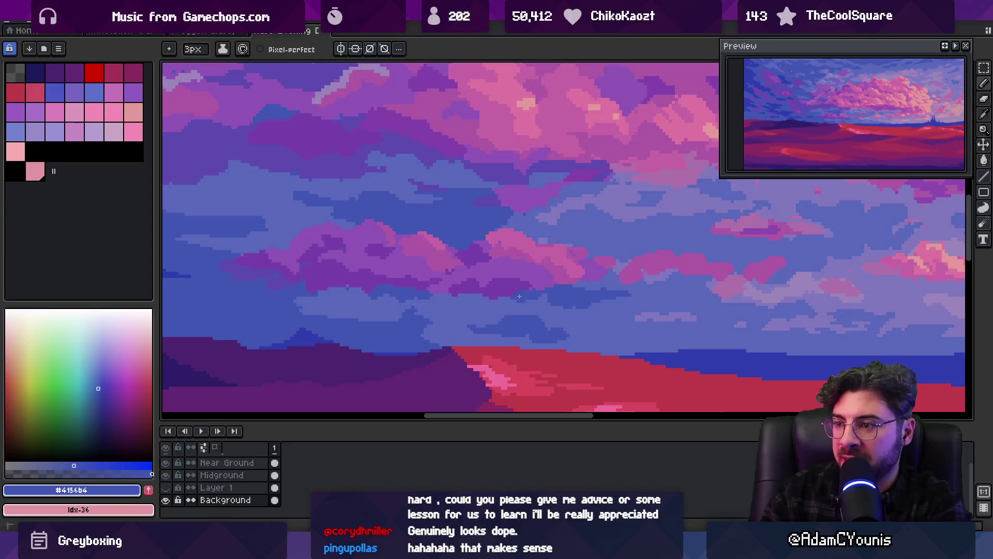
Check the whole image, then sample the dark purple, lighter purple and pink highlight tones.
key(z)
scroll(468, 284, down, 3)
scroll(468, 284, up, 3)
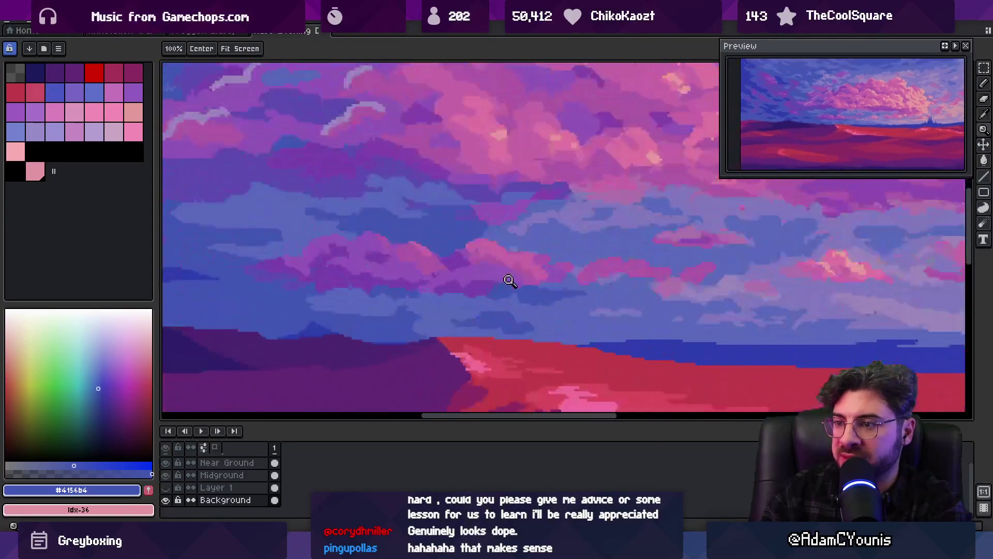
key(b)
alt+click(448, 276)
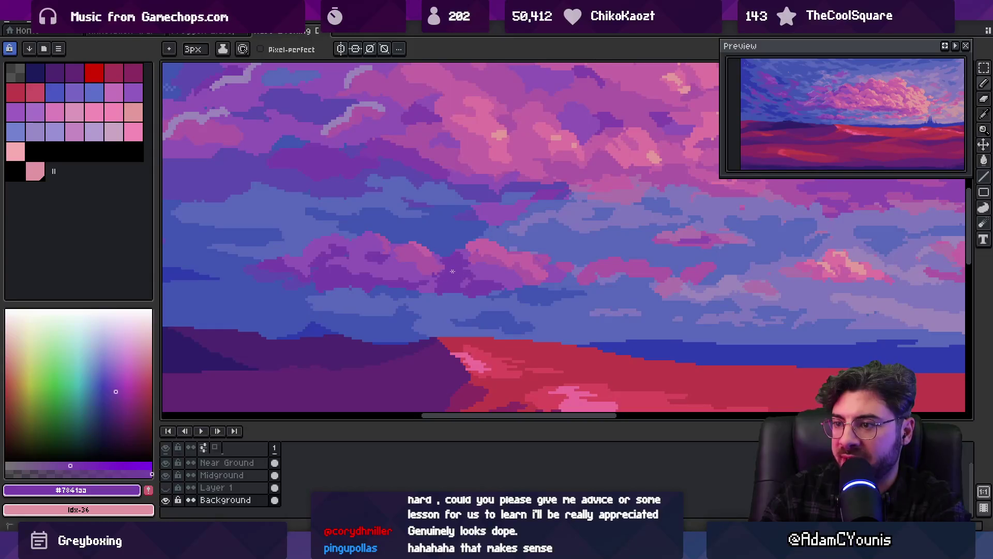
alt+click(478, 269)
alt+click(508, 258)
alt+click(518, 262)
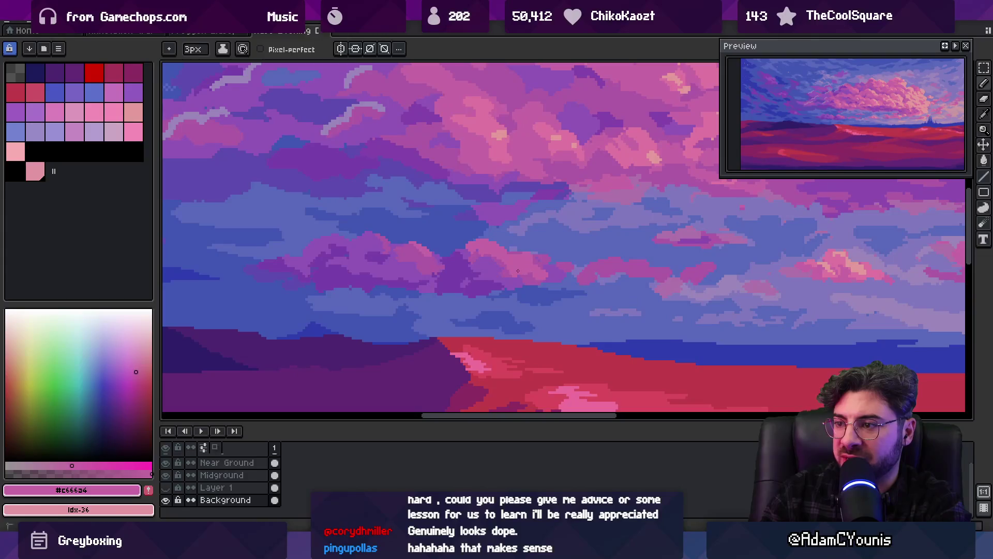
Sample the blue sky, lighter purple and mauve tones, then view the clouds above the castle.
alt+click(524, 248)
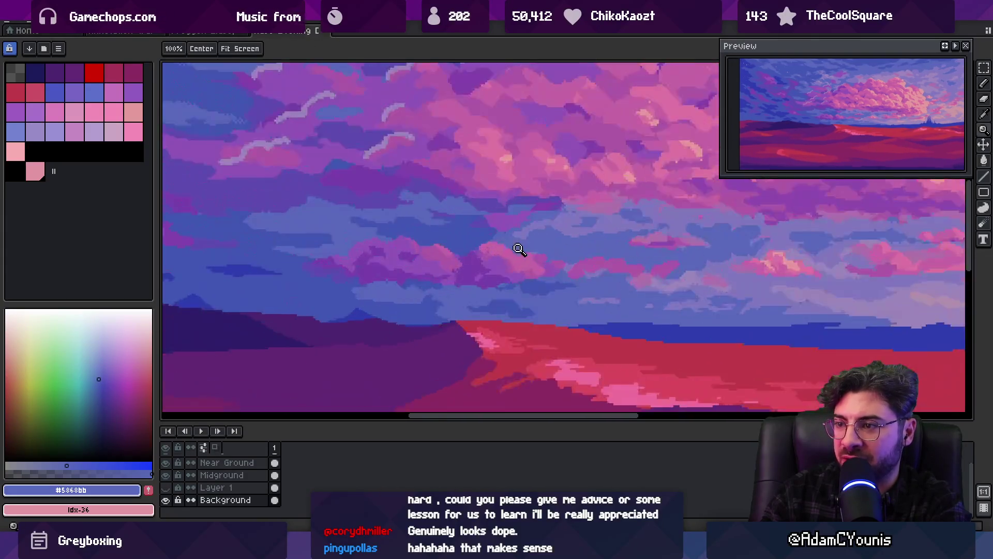
alt+click(488, 269)
alt+click(478, 256)
alt+click(508, 259)
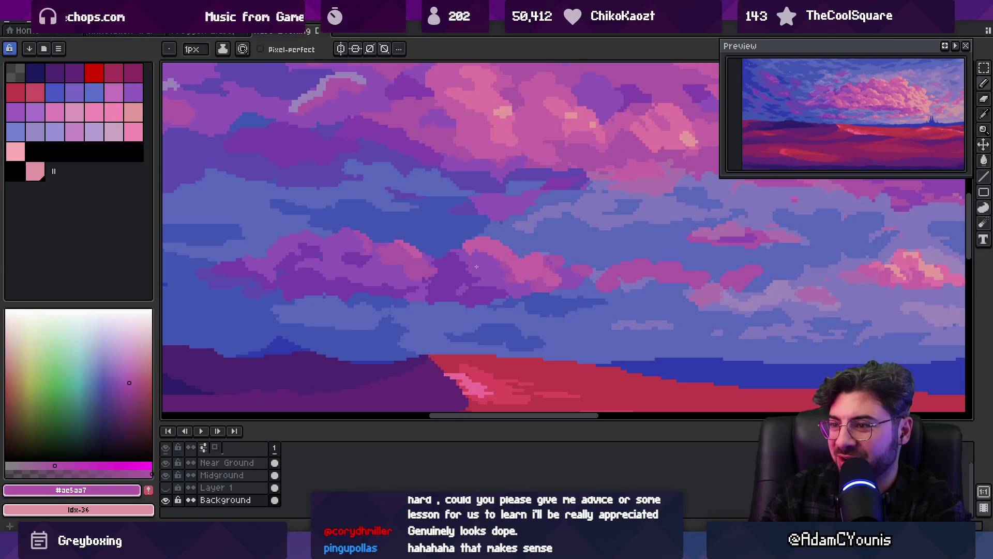
key(z)
scroll(512, 228, down, 4)
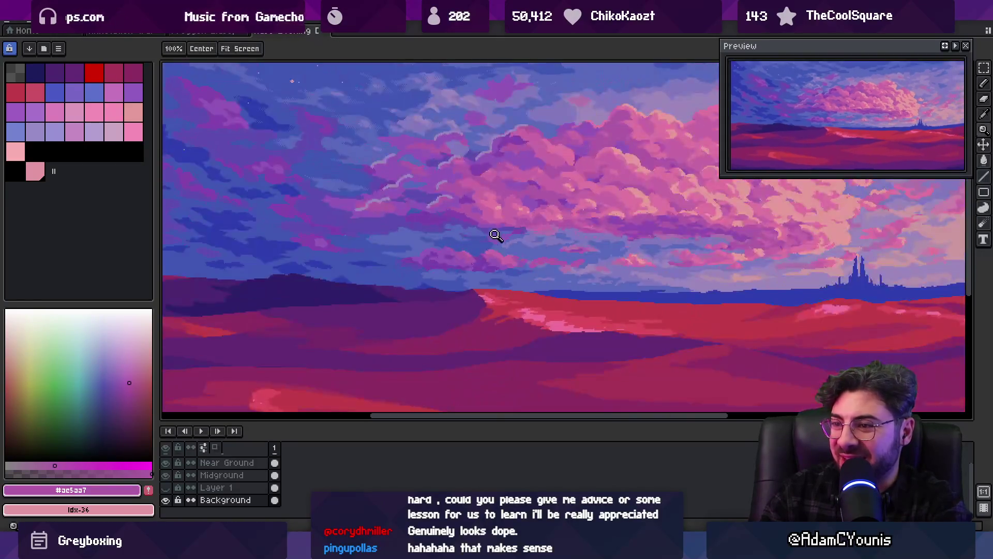
scroll(532, 224, right, 2)
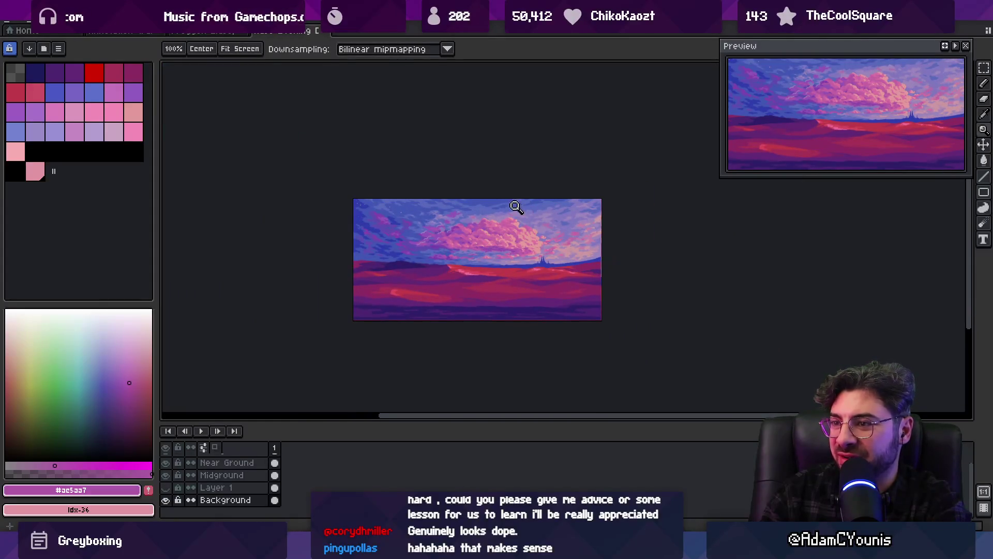
scroll(538, 247, up, 3)
key(b)
alt+click(559, 267)
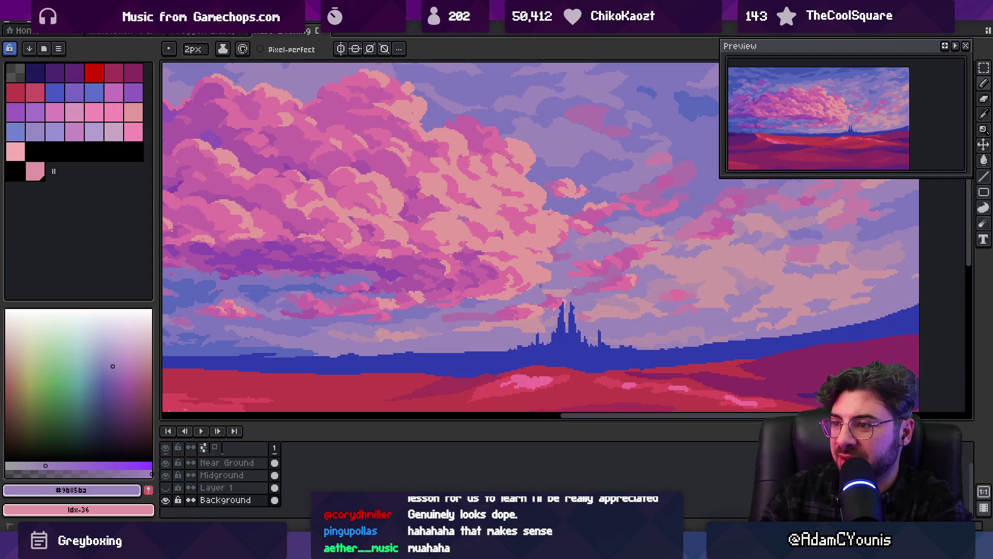
Sample the dusty pink, peach-pink and pale beige-pink tones from the clouds above the castle.
scroll(567, 271, up, 1)
alt+click(607, 215)
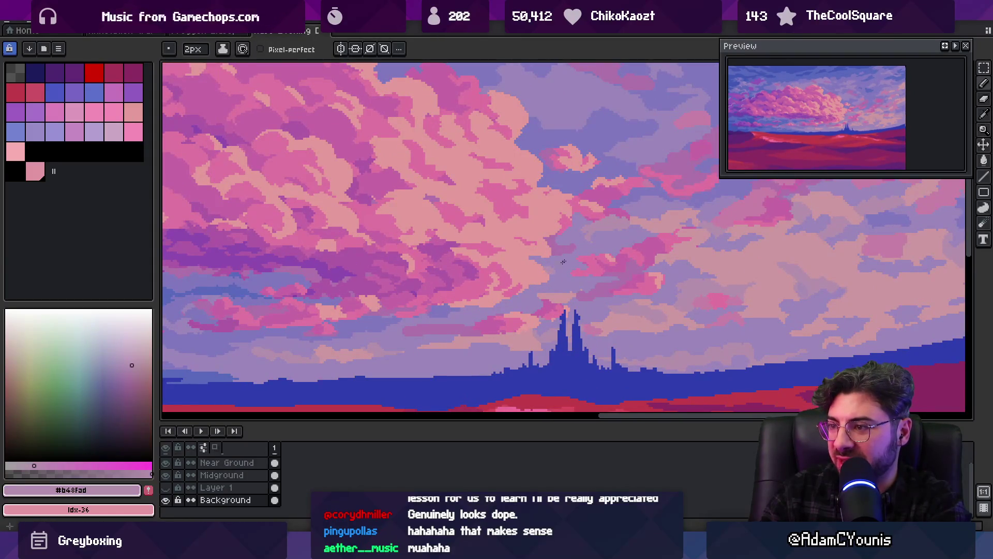
alt+click(660, 220)
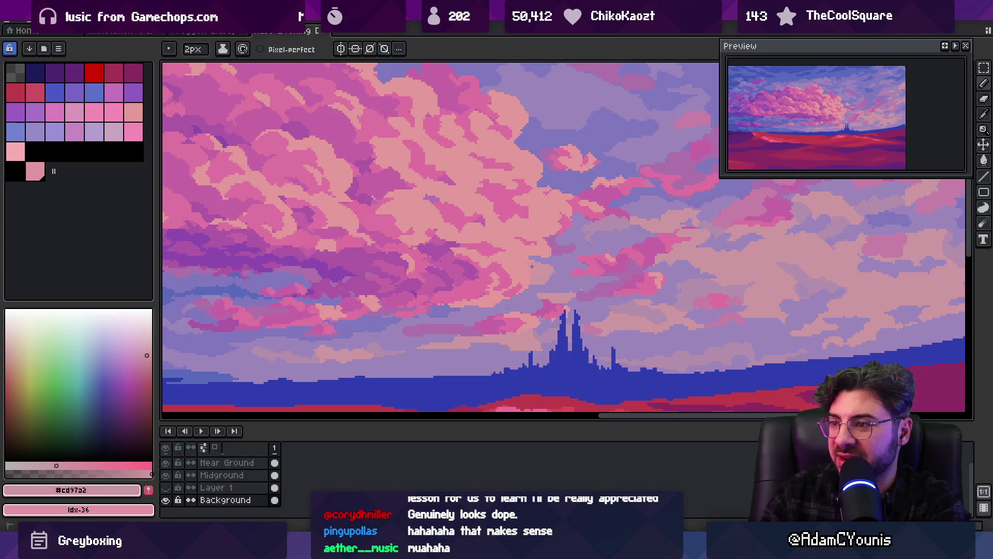
alt+click(520, 264)
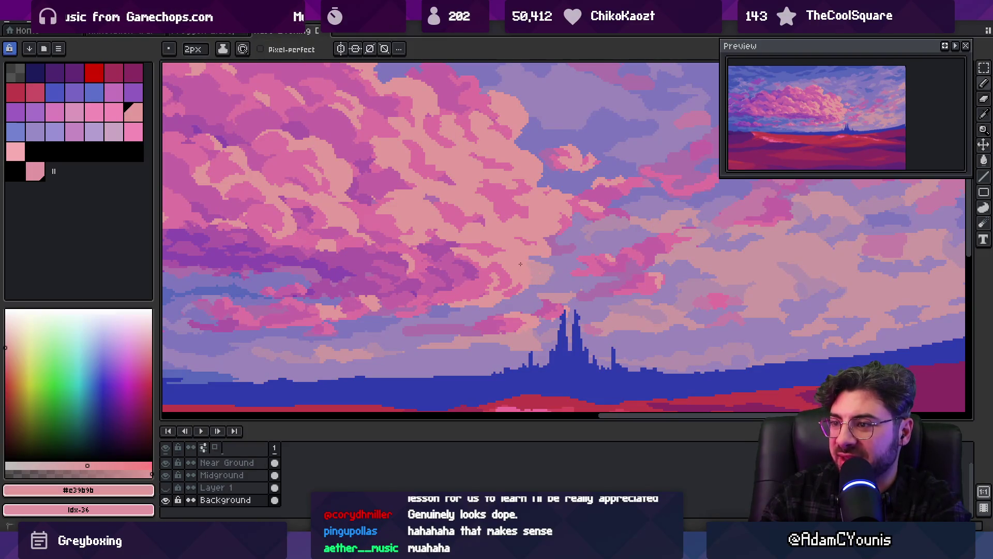
alt+click(588, 231)
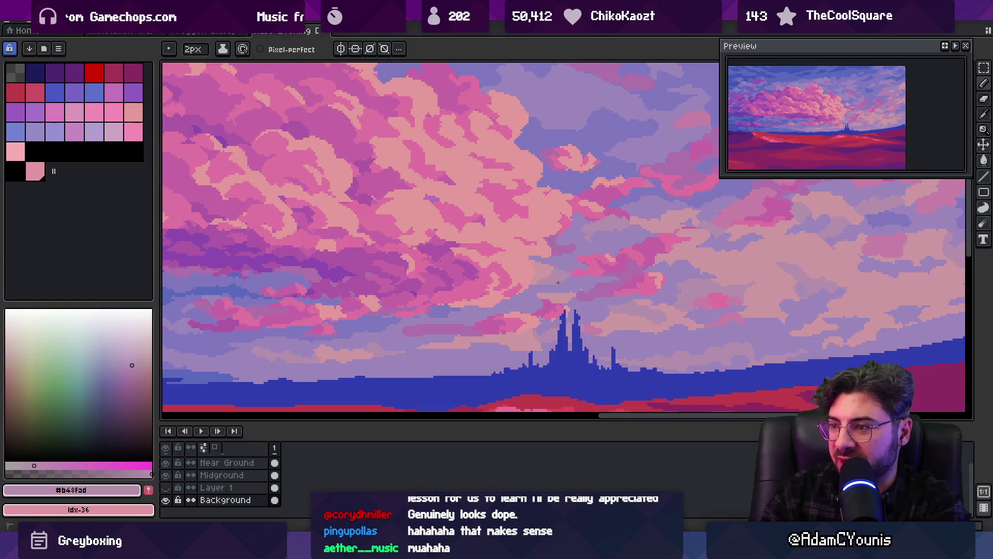
alt+click(529, 287)
Pick the dusty pink near the castle, ending on mauve #b48fad, and review the whole landscape.
key(z)
scroll(527, 287, down, 6)
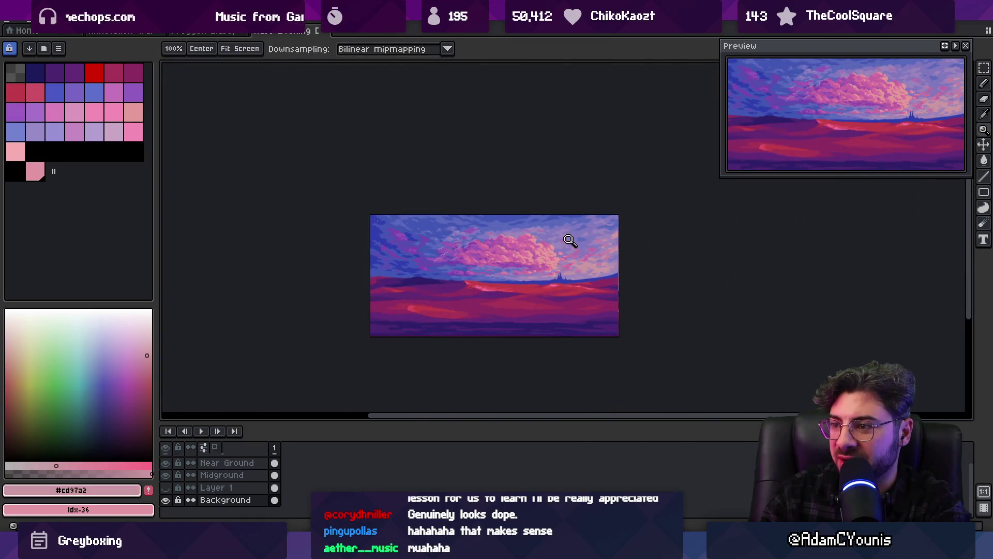
scroll(566, 251, up, 2)
scroll(538, 285, up, 3)
alt+click(596, 255)
key(z)
scroll(584, 248, down, 5)
scroll(589, 249, up, 6)
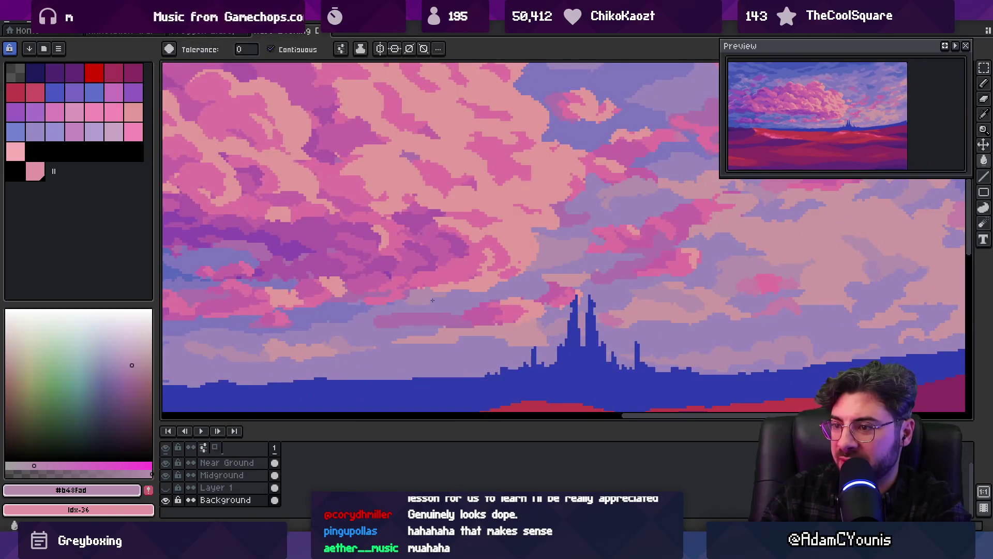
key(z)
scroll(463, 295, down, 3)
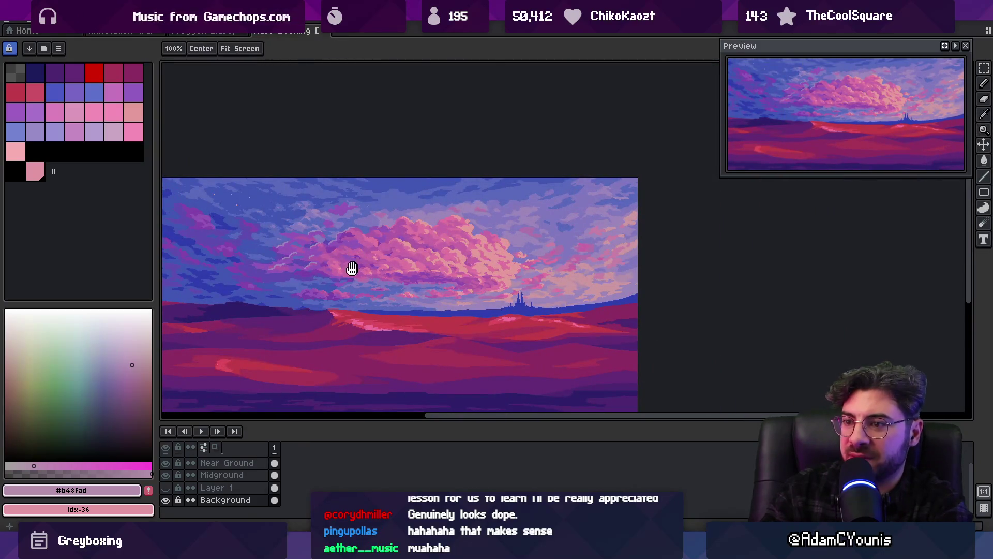
scroll(352, 285, up, 4)
Sample the purple and dark purple cloud colours and check the whole image.
key(b)
alt+click(337, 288)
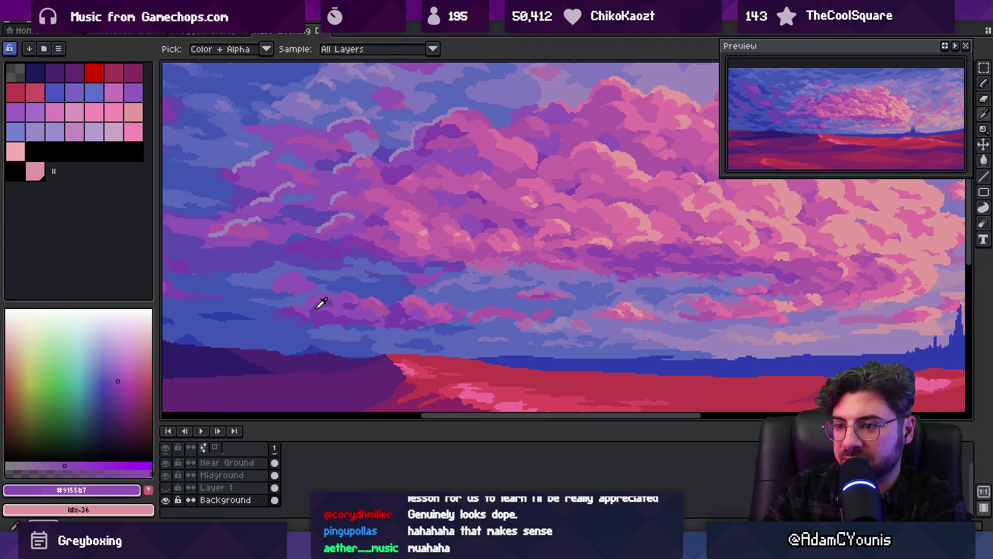
alt+click(293, 290)
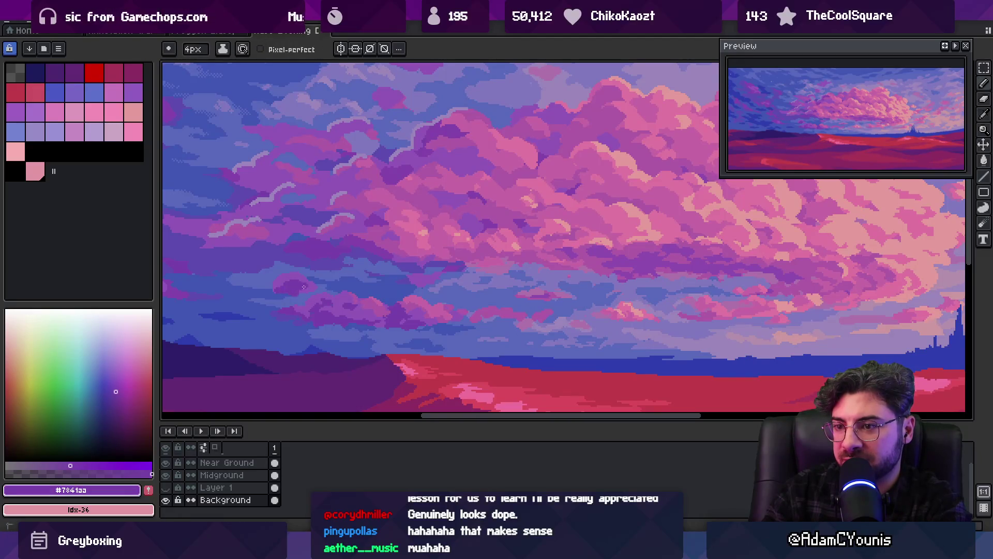
key(z)
scroll(342, 284, down, 3)
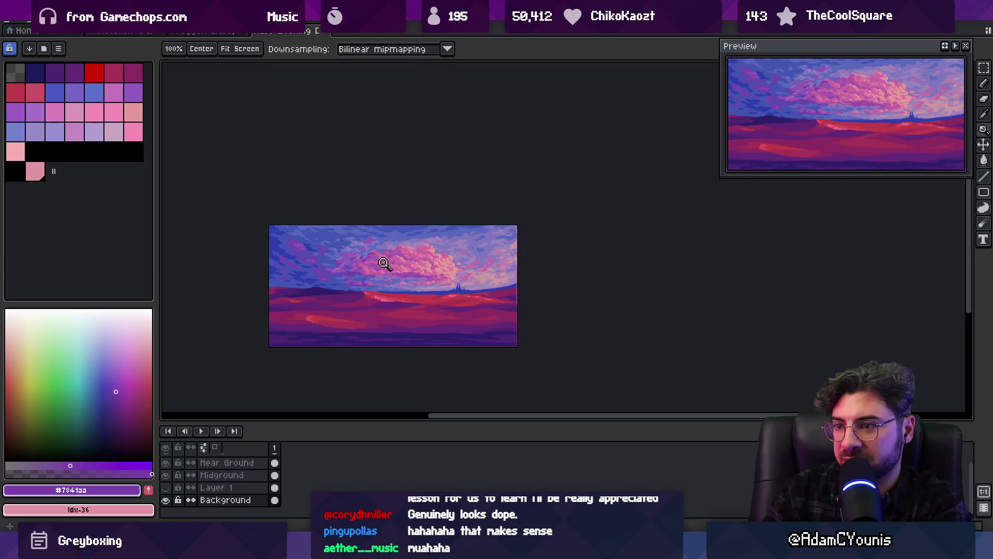
scroll(360, 284, up, 2)
scroll(360, 284, up, 2)
Extend the dark purple cloud edge down and to the right, then zoom in on the clouds.
alt+click(392, 224)
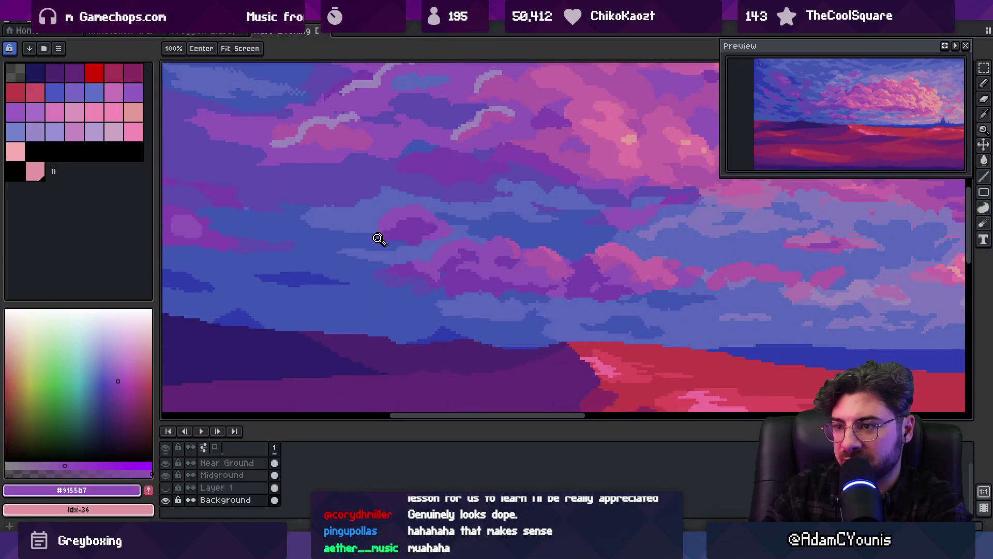
scroll(381, 234, up, 1)
alt+click(313, 279)
drag(367, 275, 392, 295)
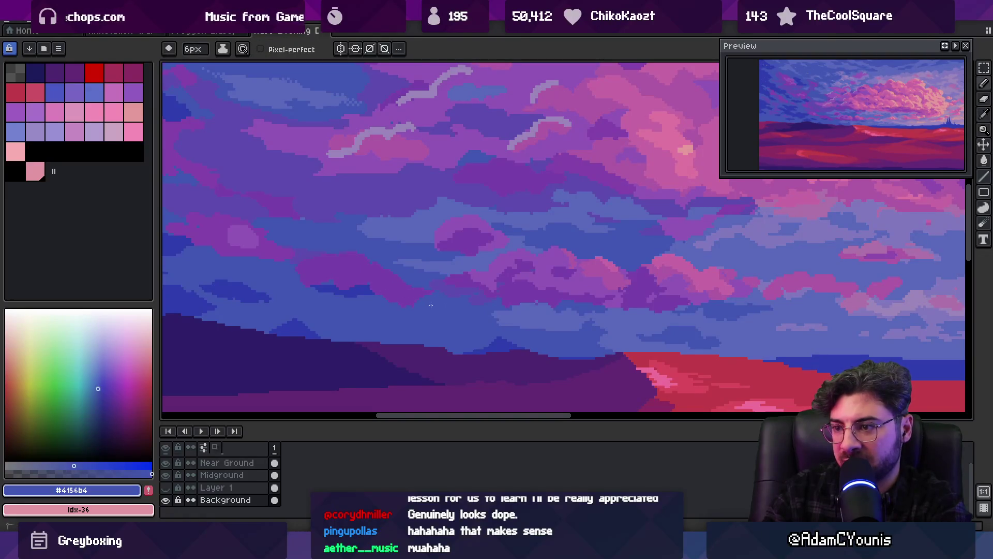
key(z)
scroll(372, 262, down, 5)
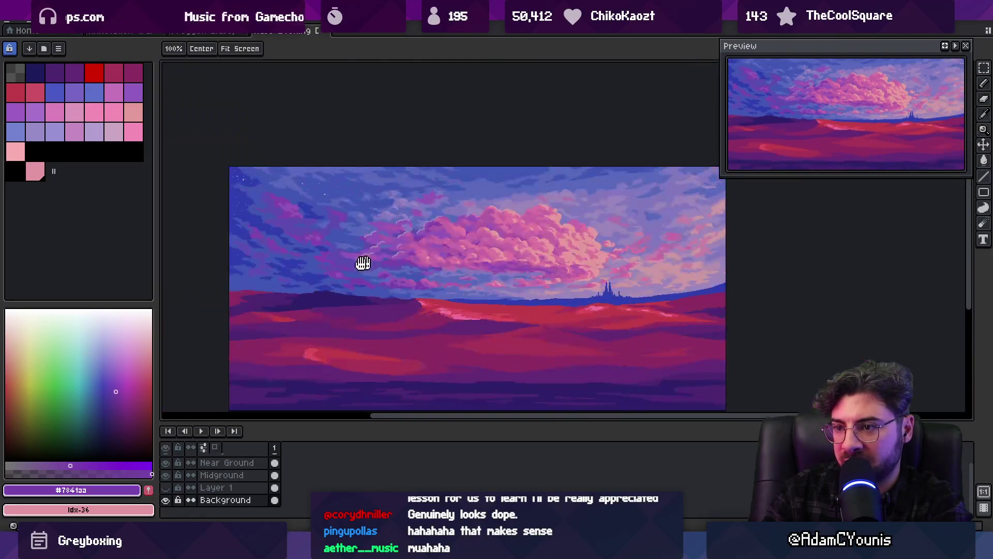
scroll(350, 243, up, 5)
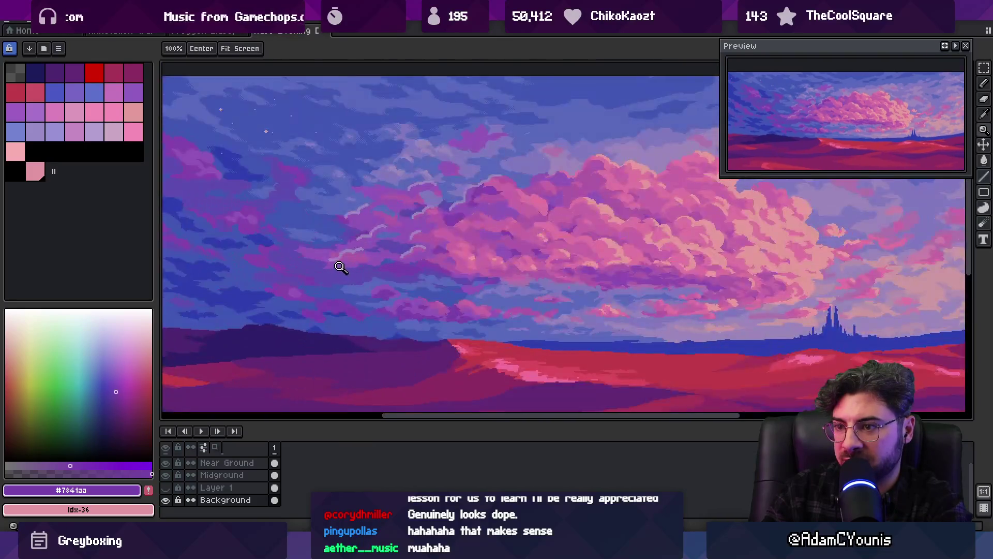
alt+click(379, 282)
scroll(361, 286, up, 1)
Sample the muted purple #5c4bac and sky blue #4156b4 from the clouds.
key(b)
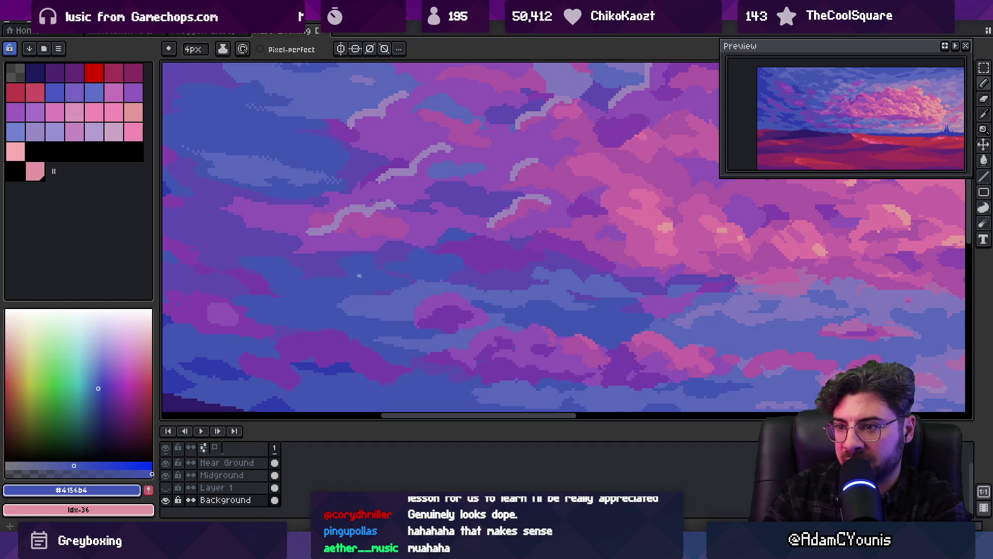
scroll(362, 276, down, 4)
scroll(378, 243, up, 3)
key(alt)
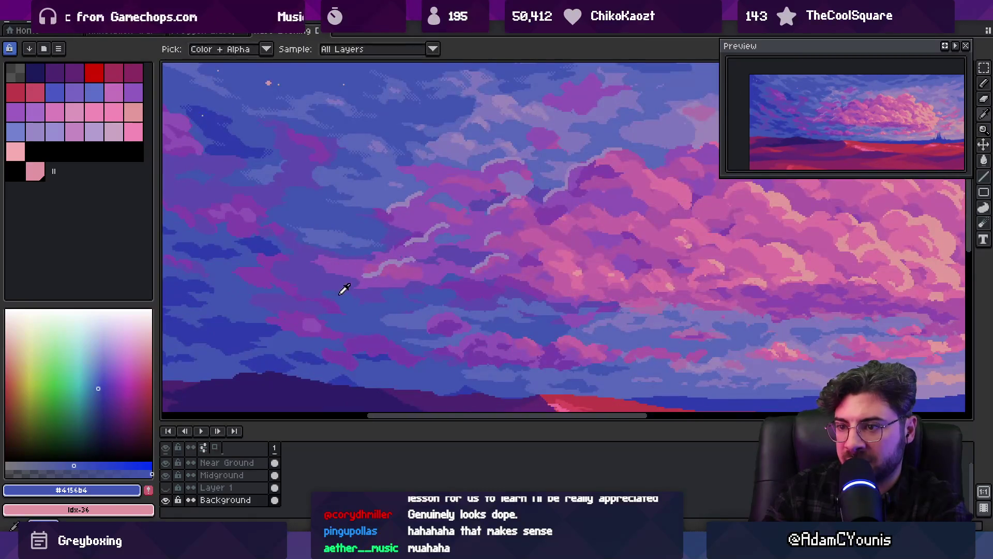
alt+click(348, 259)
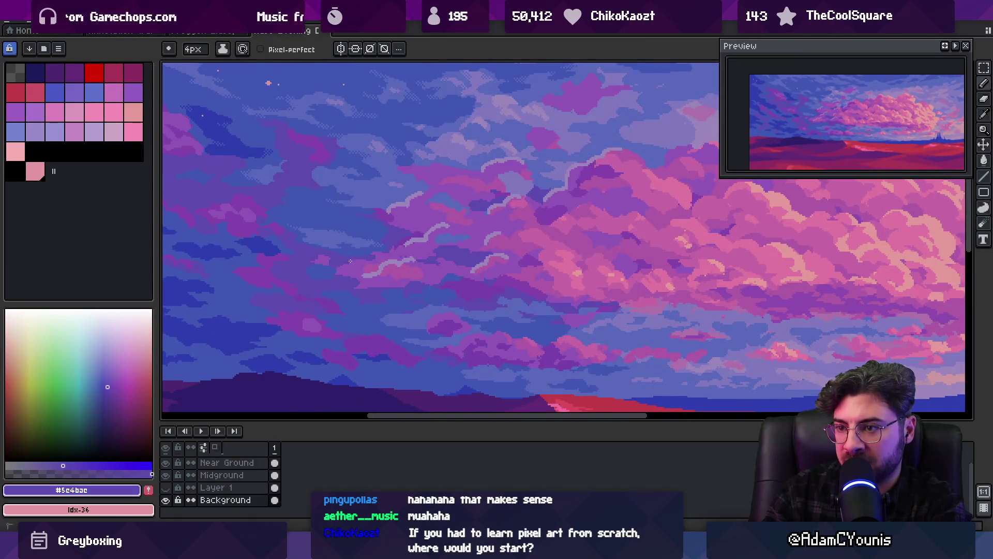
alt+click(359, 251)
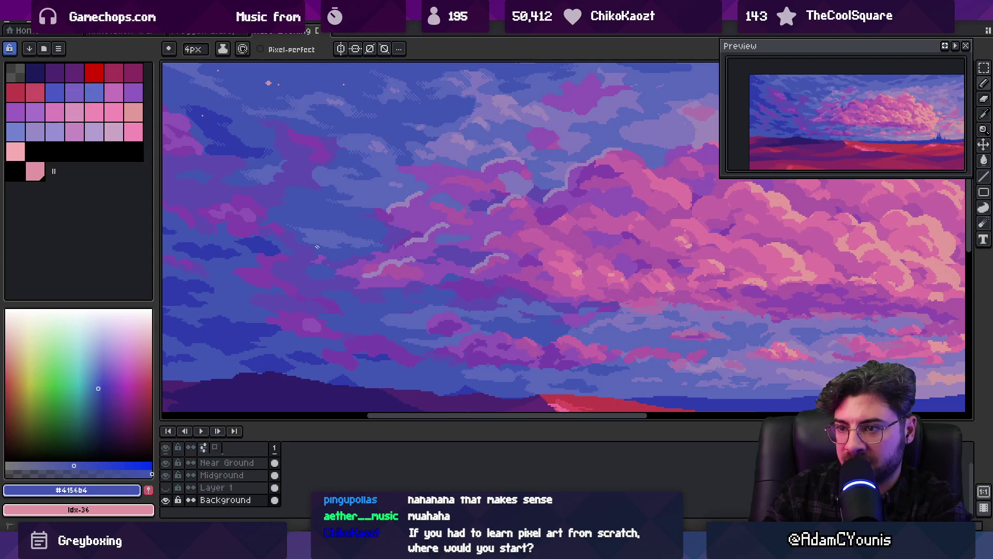
key(alt)
alt+click(306, 281)
scroll(329, 279, down, 5)
scroll(368, 273, up, 5)
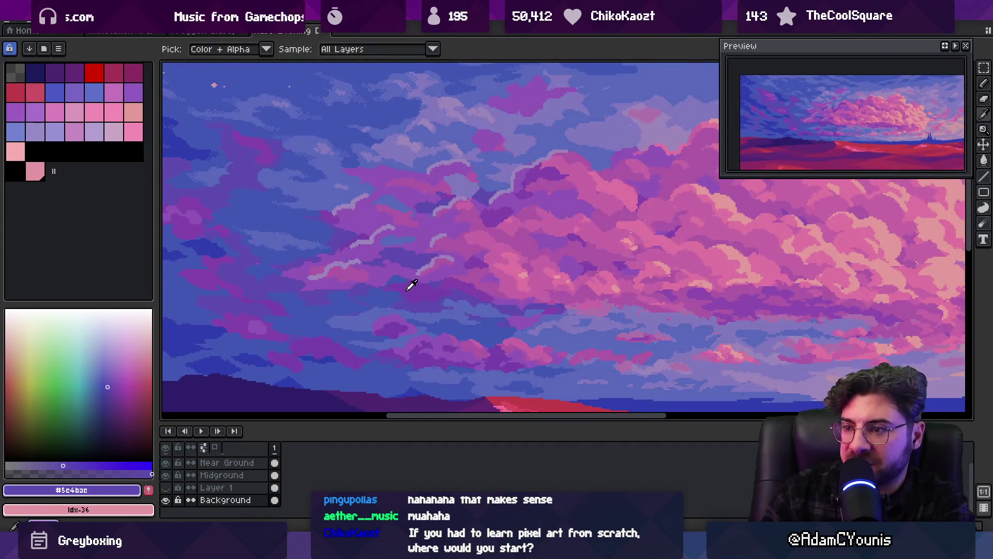
Sample the purple #7841aa from the clouds and check the canvas.
alt+click(328, 282)
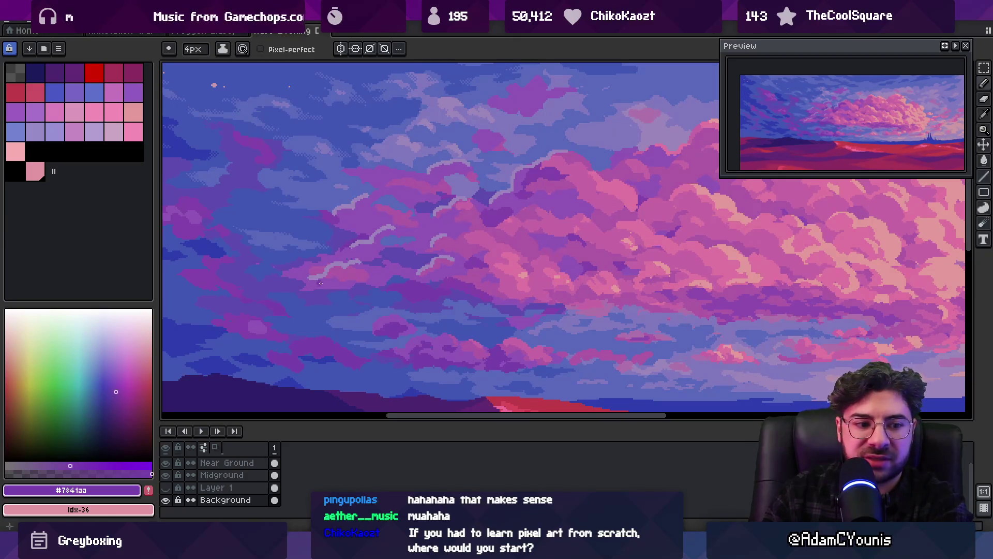
scroll(349, 267, down, 5)
scroll(381, 251, up, 5)
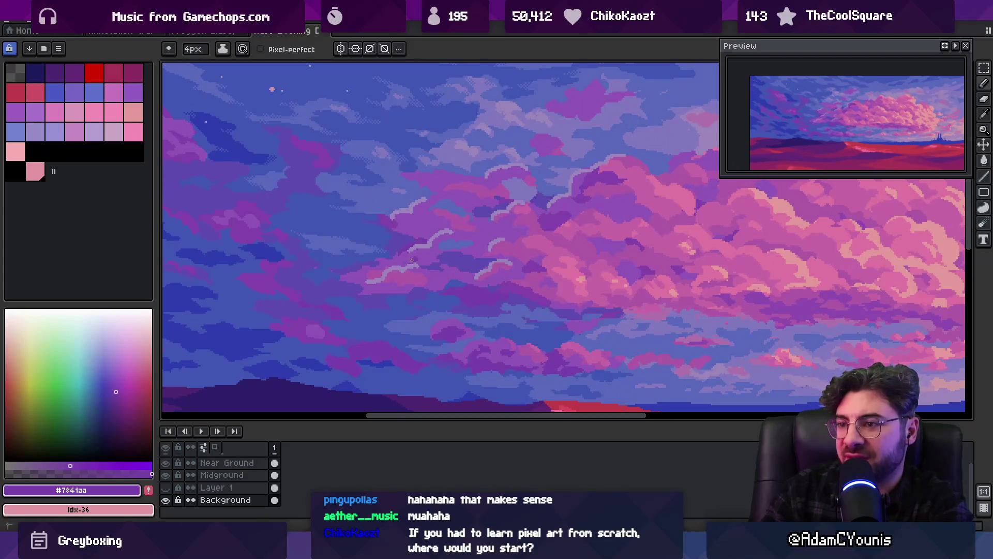
scroll(416, 261, up, 1)
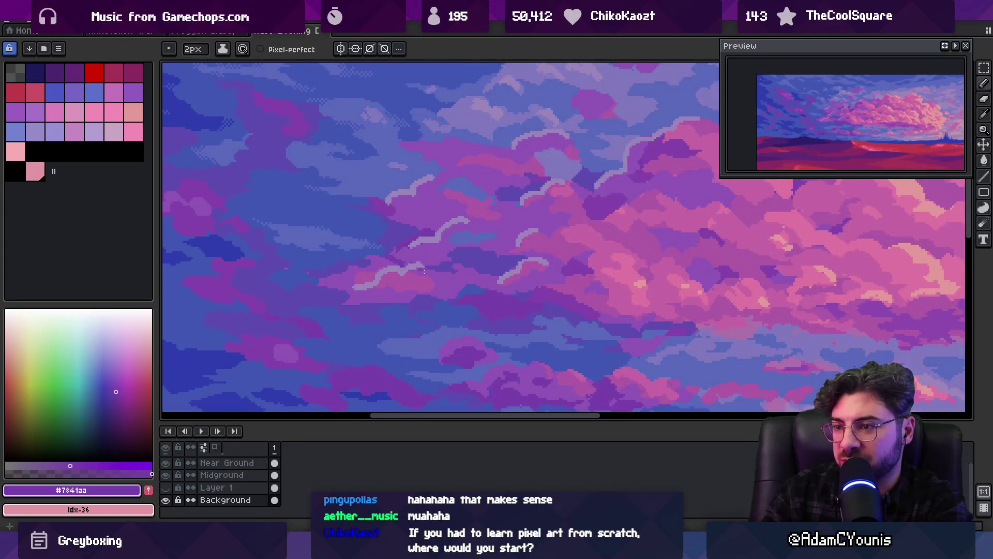
key(z)
scroll(395, 266, down, 4)
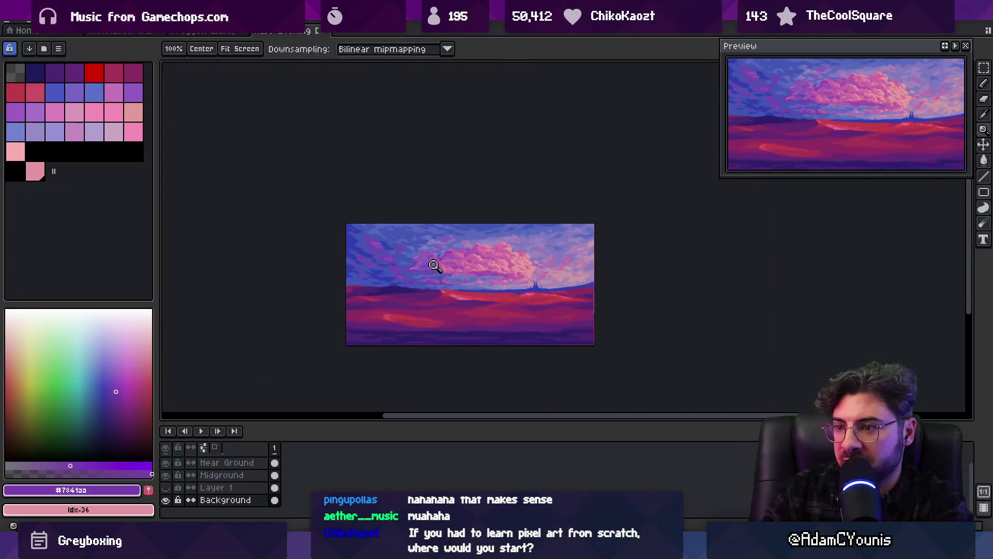
scroll(432, 266, up, 5)
key(b)
Paint over a light cloud streak and a nearby patch in dark purple #7841aa.
alt+click(383, 264)
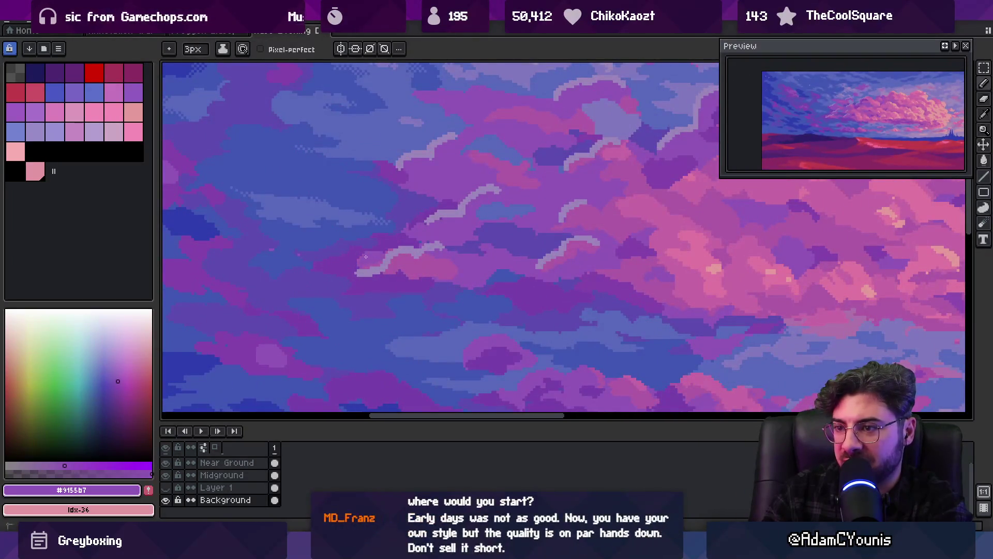
alt+click(416, 273)
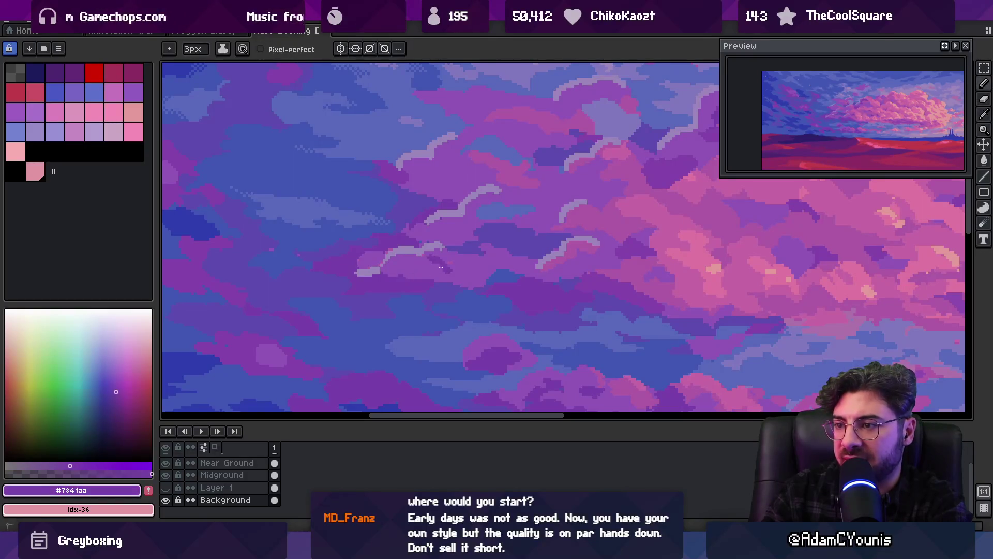
drag(427, 246, 450, 264)
alt+click(426, 272)
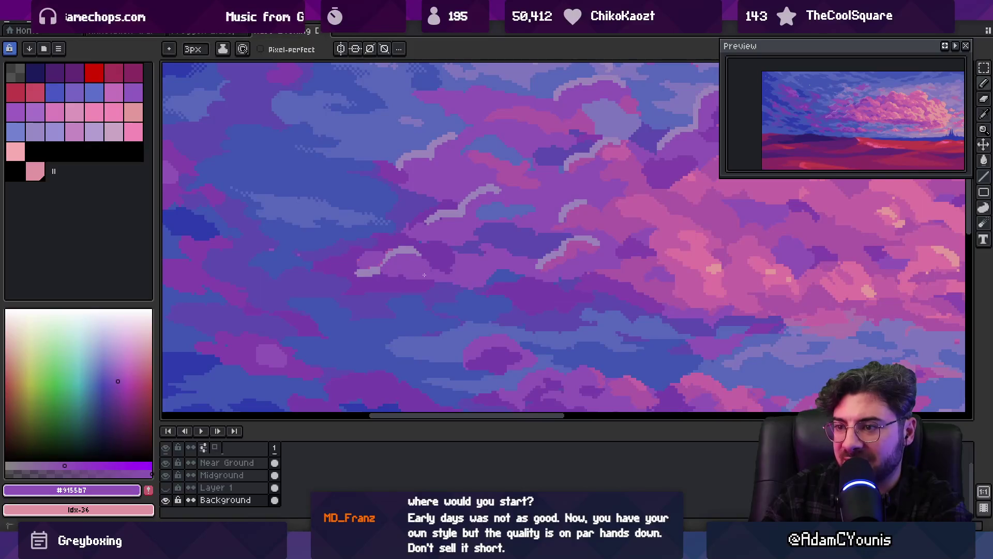
scroll(460, 246, down, 3)
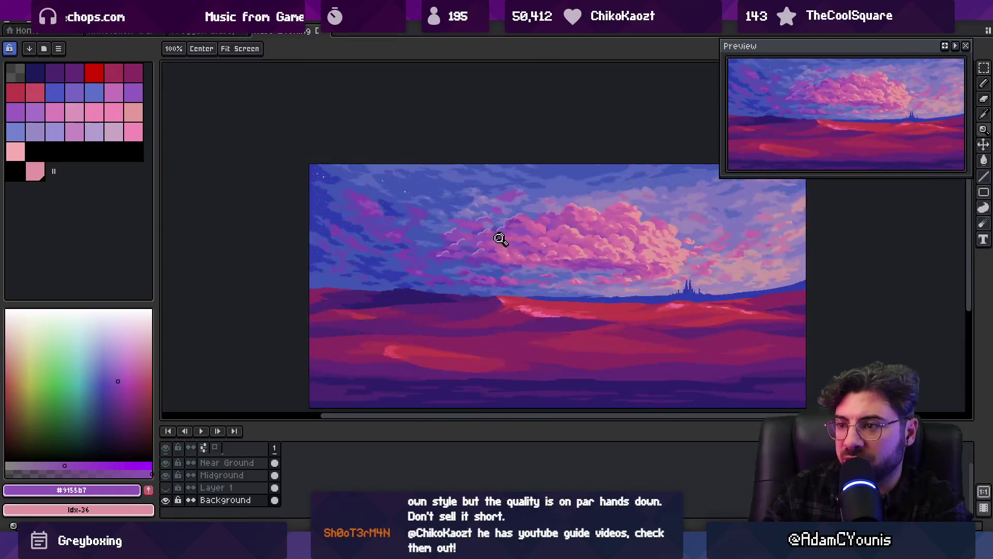
scroll(499, 233, up, 3)
alt+click(482, 257)
drag(482, 257, 492, 267)
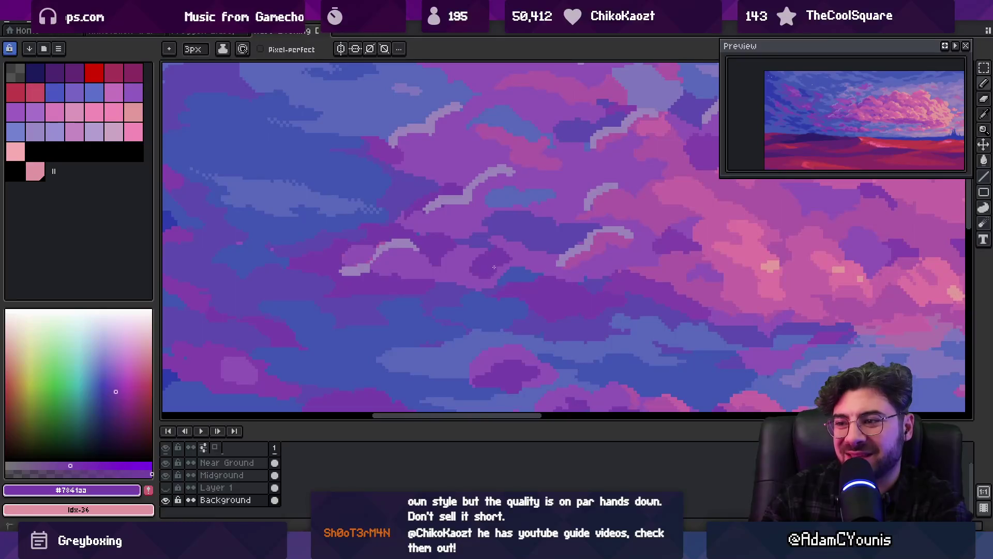
key(z)
scroll(457, 257, down, 3)
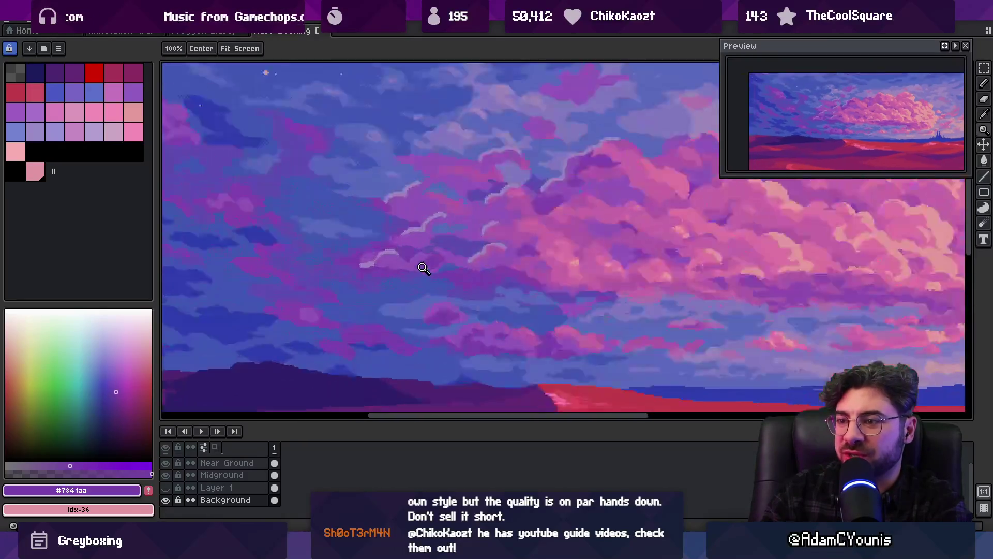
Touch up the clouds with sky blue #586bbb and the lighter purple #9155b7.
scroll(428, 268, up, 3)
key(i)
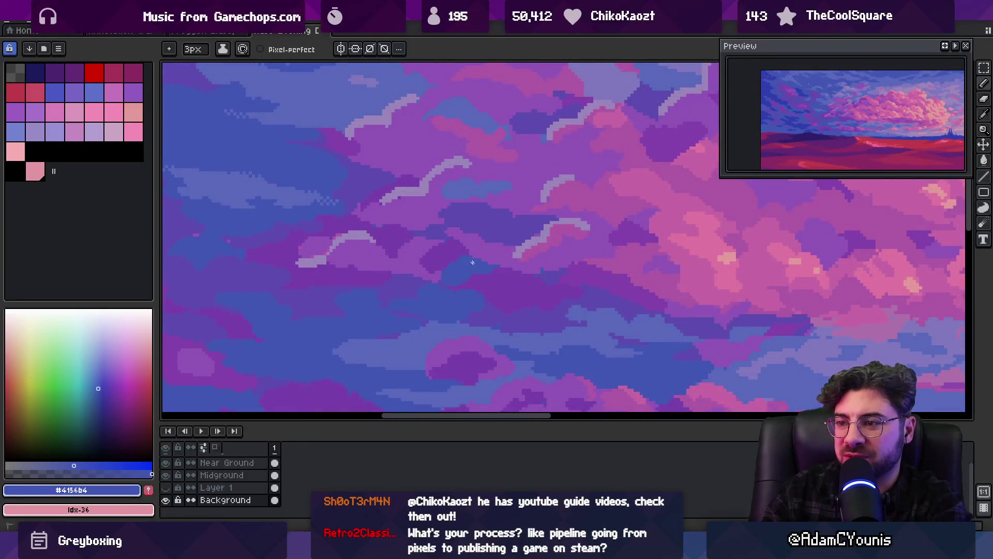
scroll(446, 247, down, 3)
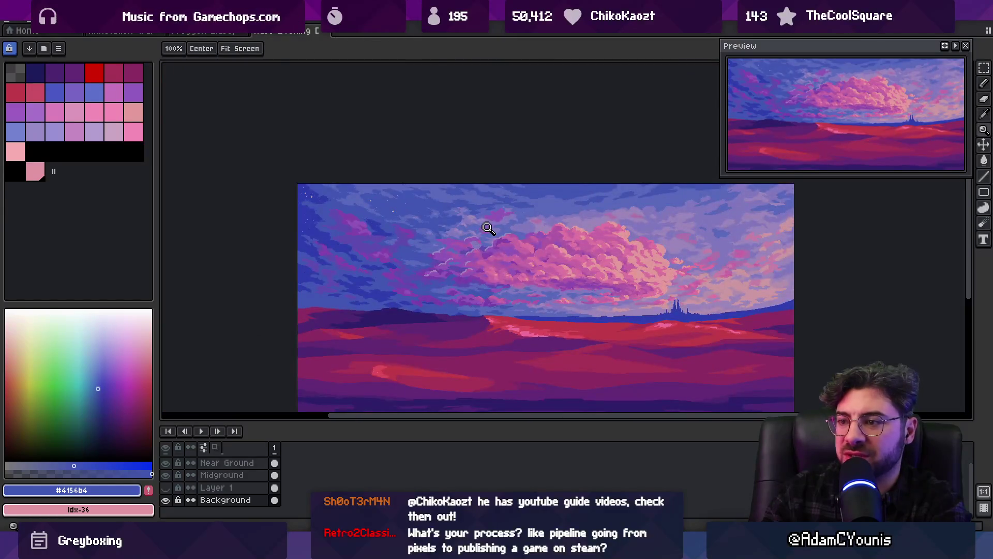
scroll(487, 228, up, 4)
alt+click(472, 274)
key(b)
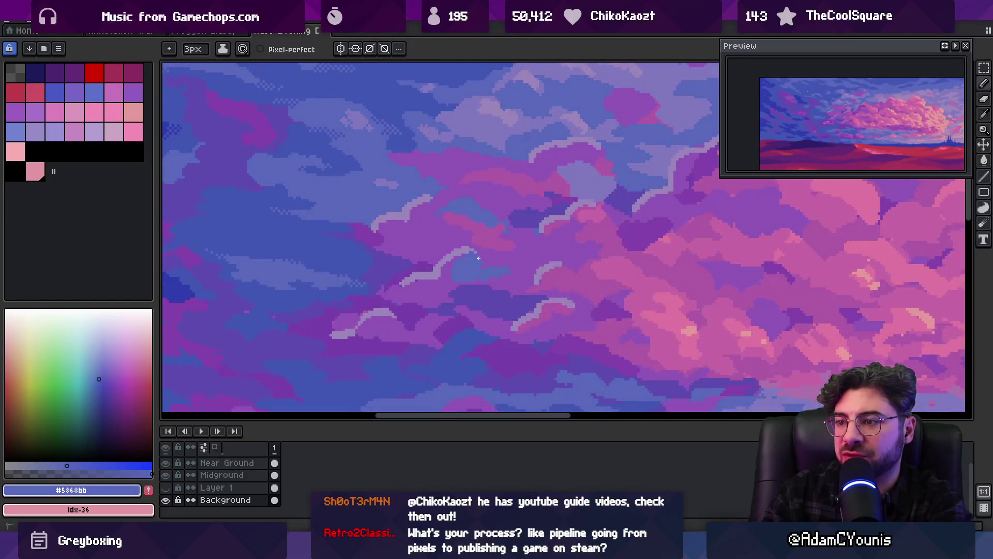
alt+click(473, 246)
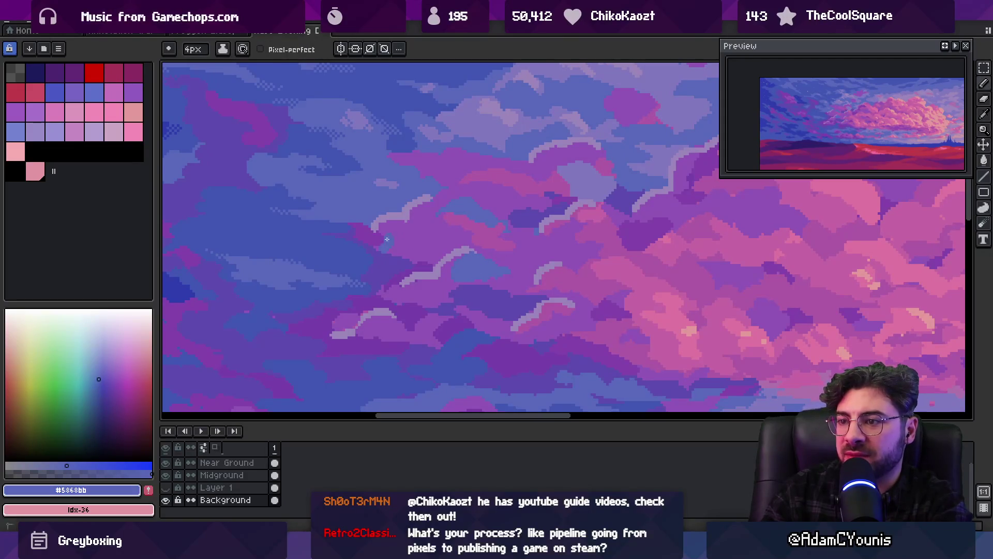
alt+click(365, 251)
alt+click(385, 252)
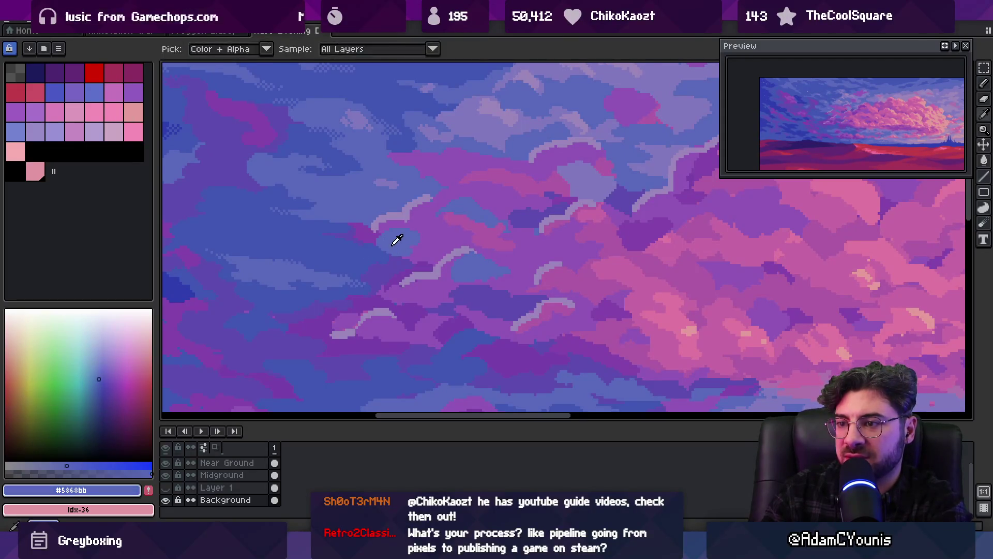
alt+click(424, 248)
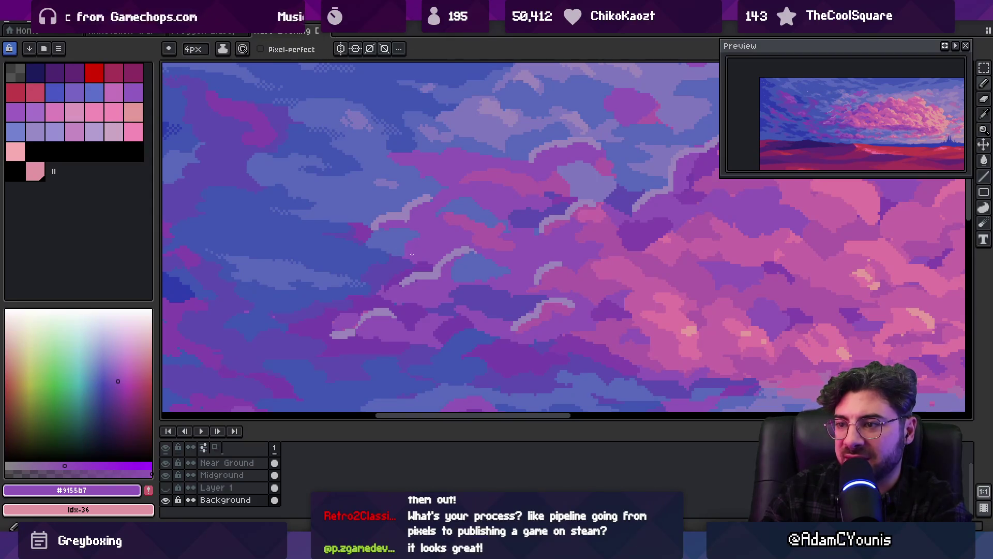
Shade the clouds with a 2px brush using sky blue and muted purple #5c4bac.
key(z)
scroll(455, 200, down, 5)
scroll(458, 208, up, 5)
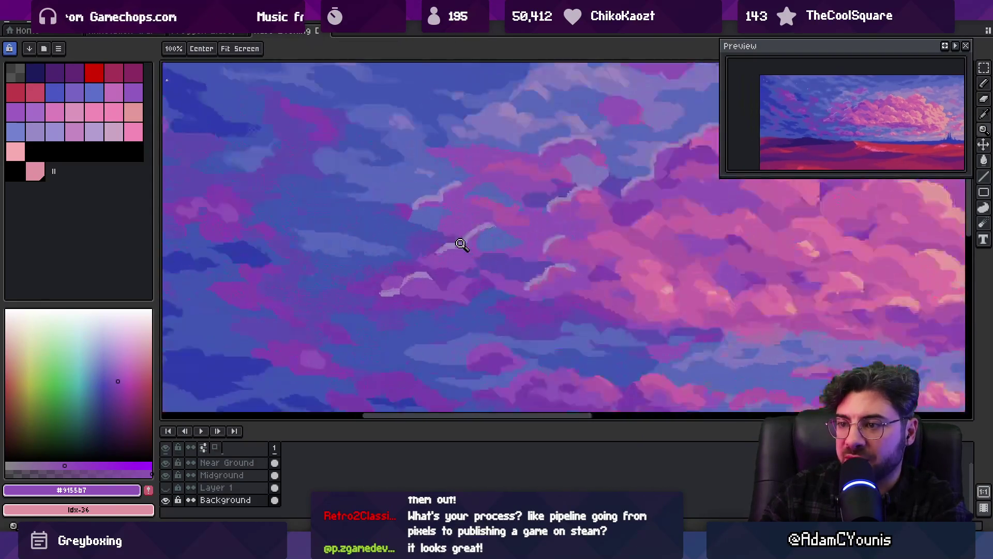
key(b)
alt+click(408, 223)
key(minus)
key(minus)
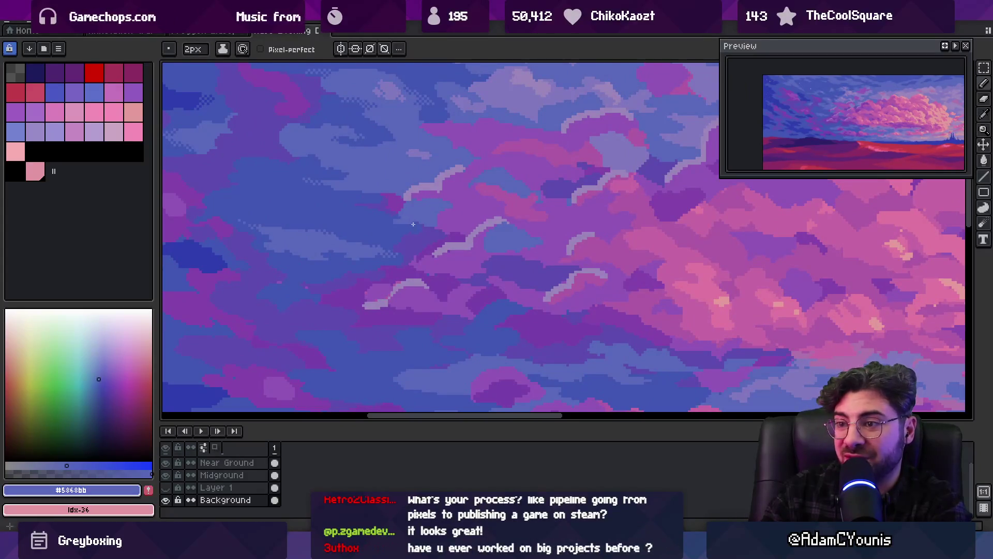
alt+click(404, 241)
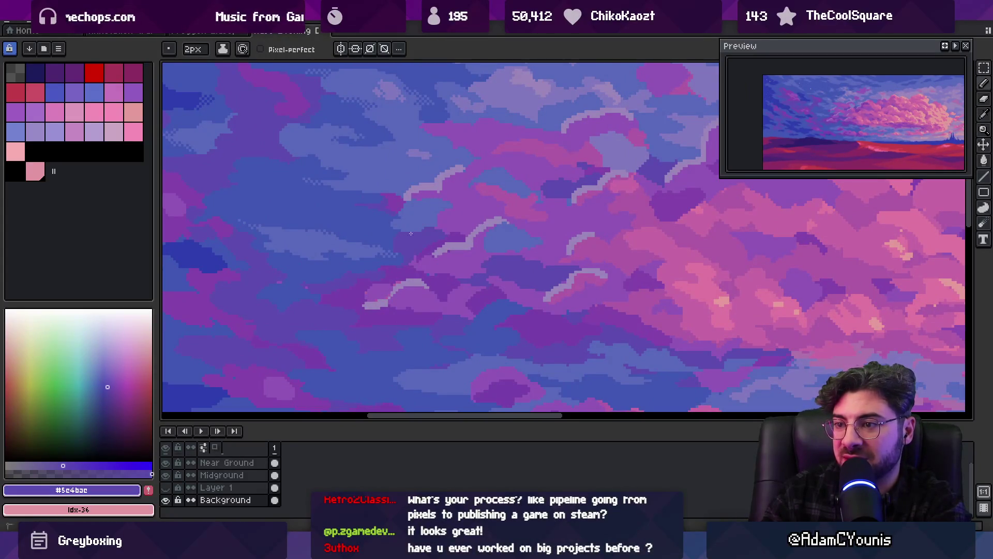
alt+click(401, 248)
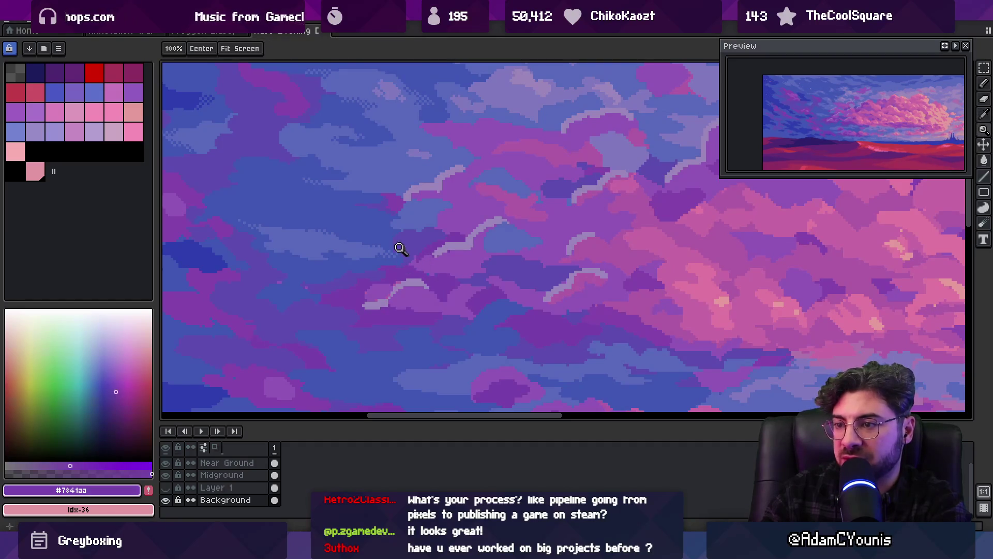
alt+click(399, 241)
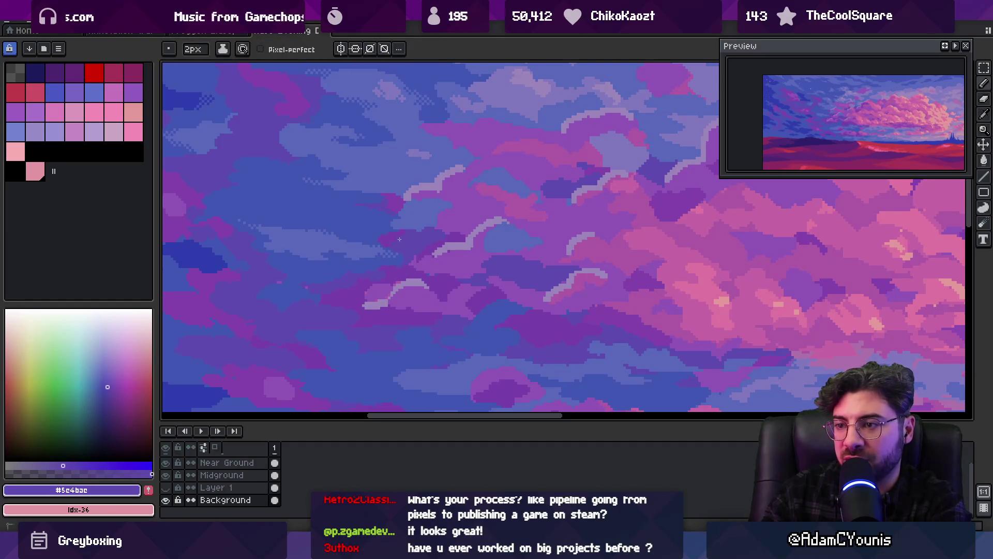
Check the whole image, then add lighter cloud shades and another purple.
key(z)
scroll(434, 233, down, 2)
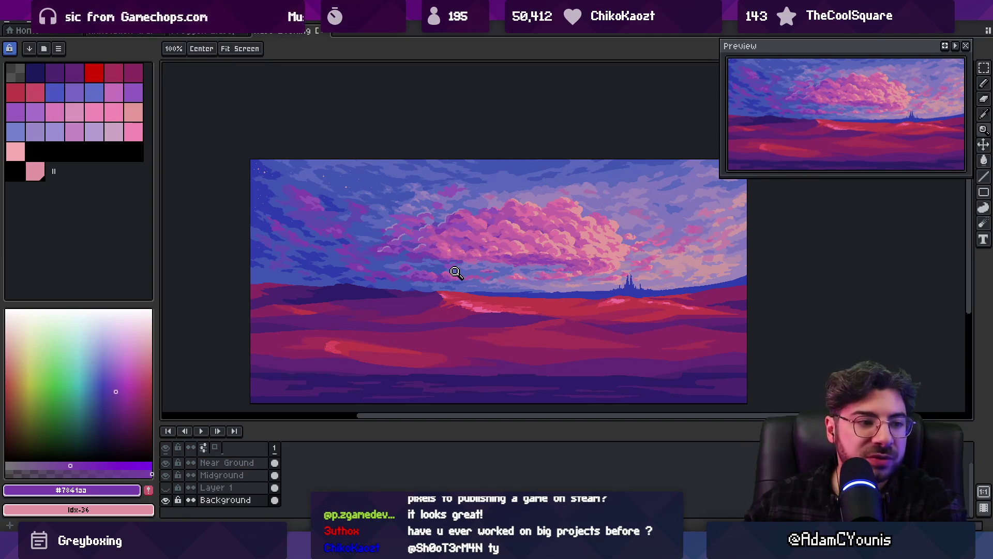
scroll(364, 237, up, 4)
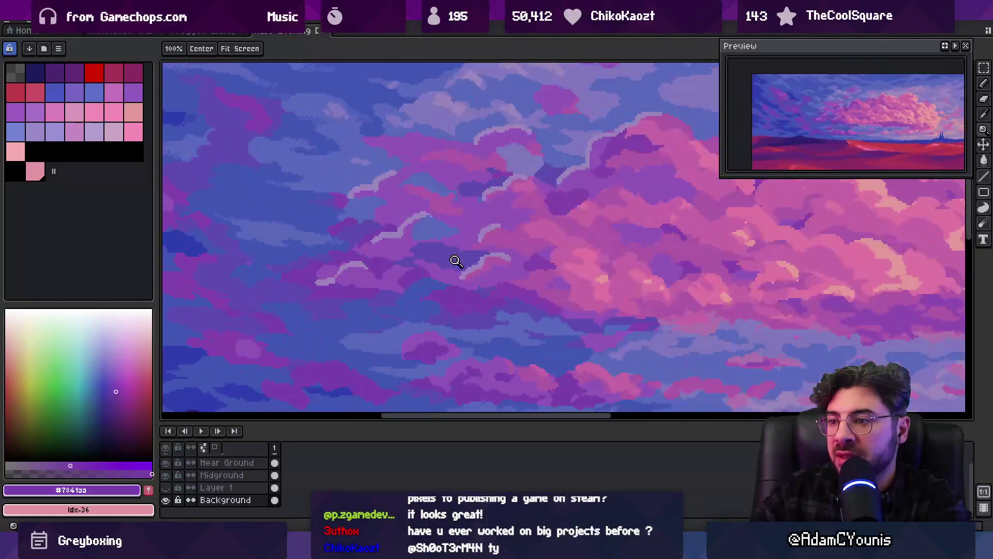
key(b)
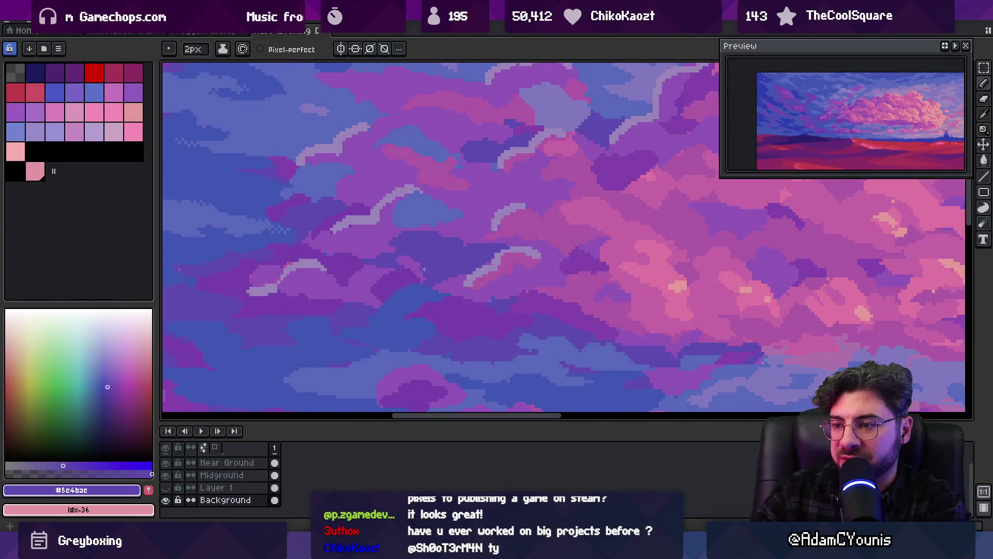
alt+click(416, 262)
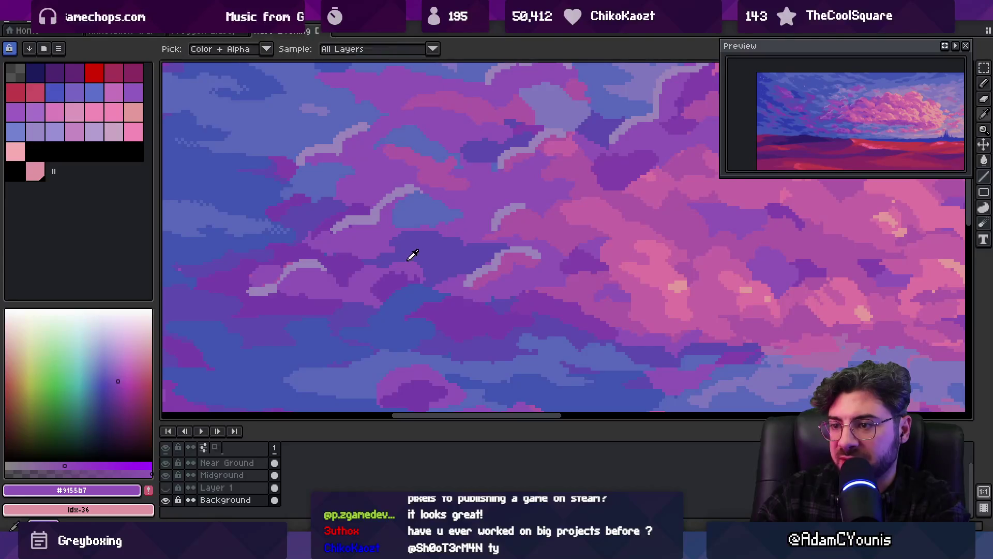
alt+click(394, 264)
key(z)
scroll(414, 226, down, 5)
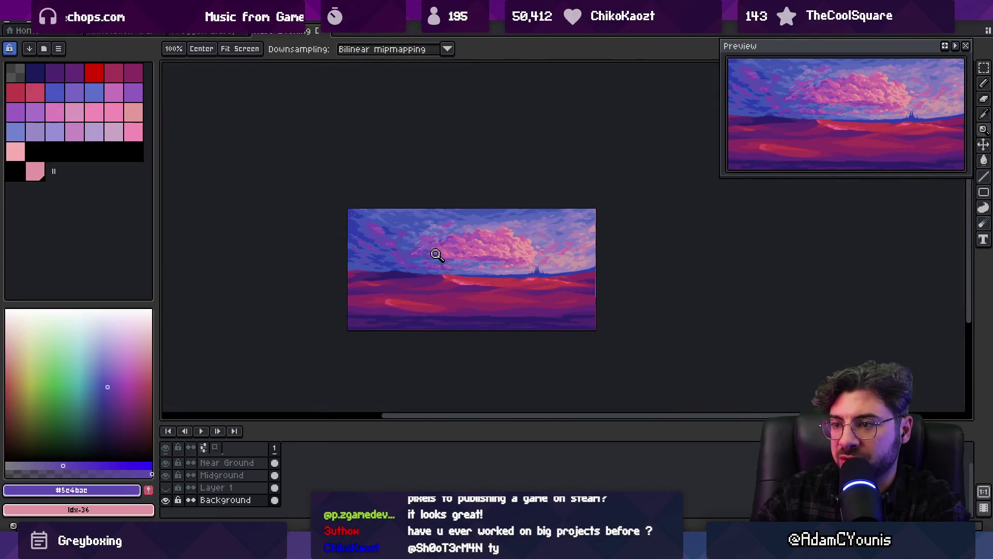
scroll(431, 256, up, 5)
key(b)
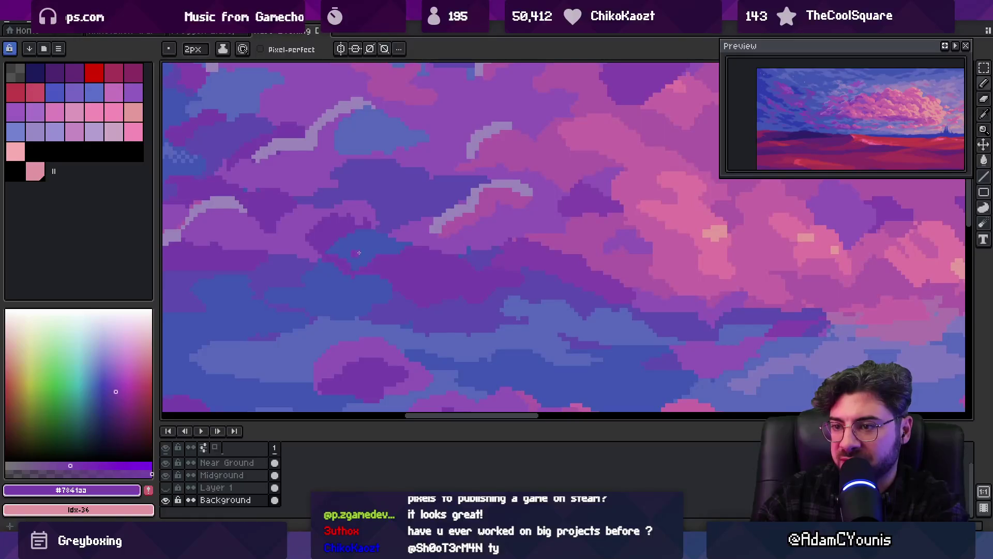
scroll(351, 245, down, 5)
scroll(404, 258, up, 5)
alt+click(412, 277)
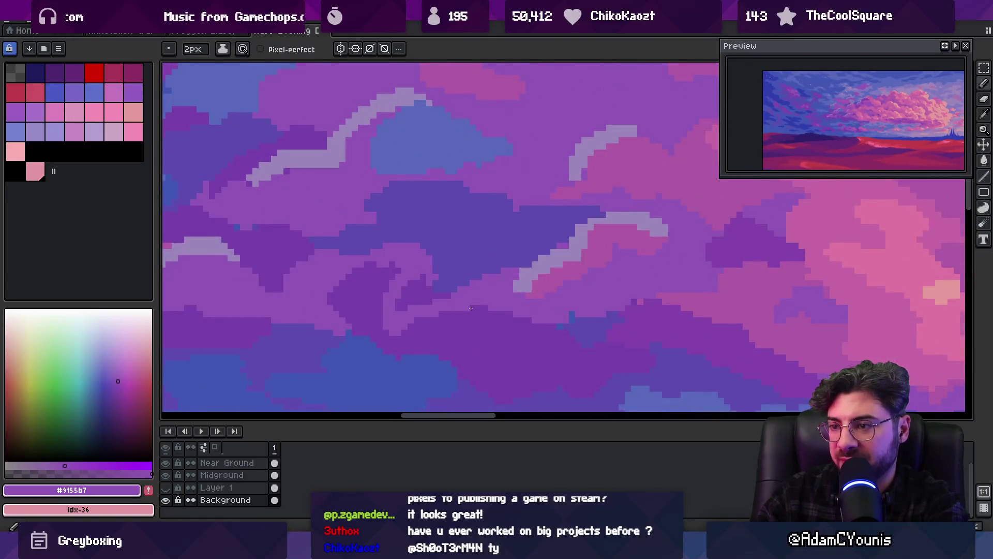
Refine cloud edges with a 1px brush in darker purple and blue-violet.
key(g)
key(b)
alt+click(366, 281)
key(minus)
alt+click(421, 261)
key(z)
scroll(460, 250, down, 2)
scroll(440, 244, down, 2)
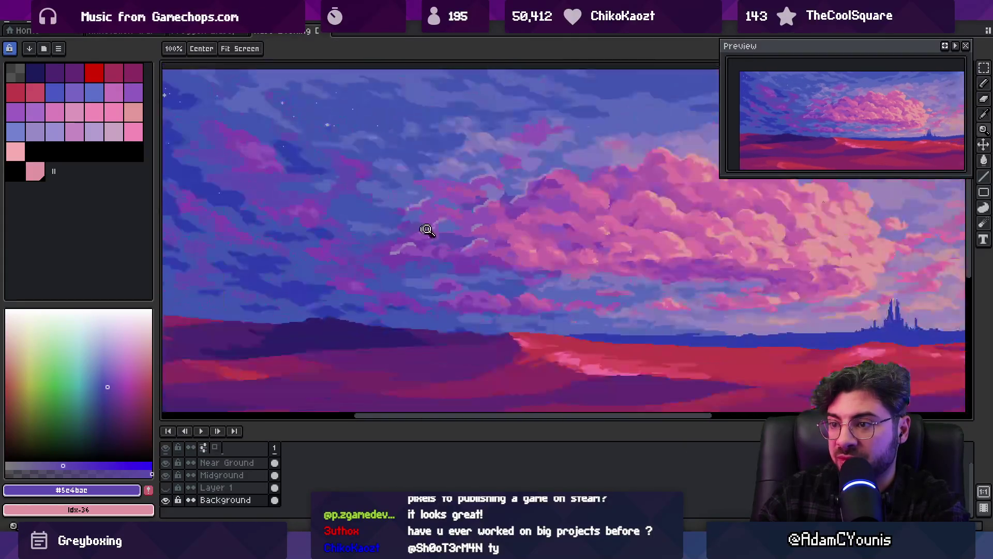
scroll(443, 227, up, 2)
scroll(444, 252, up, 2)
alt+click(432, 240)
key(b)
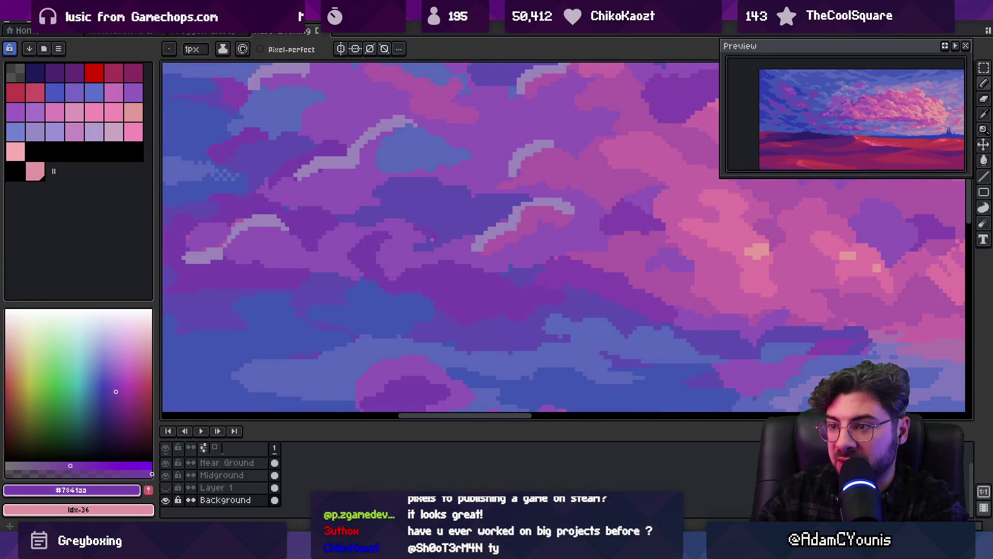
alt+click(421, 243)
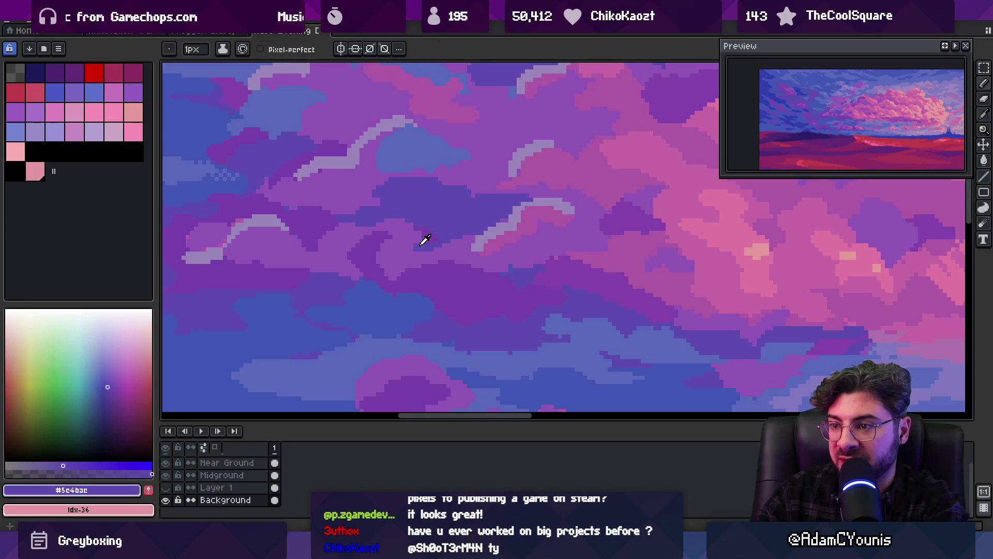
Zoom out to review the finished sunset, then start the game in Unity.
key(z)
scroll(414, 228, down, 3)
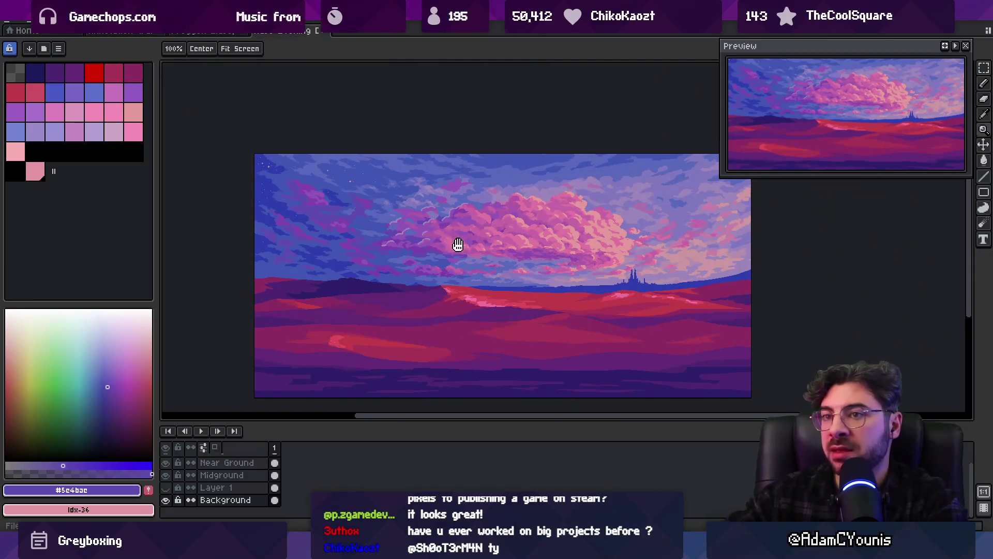
scroll(435, 207, down, 1)
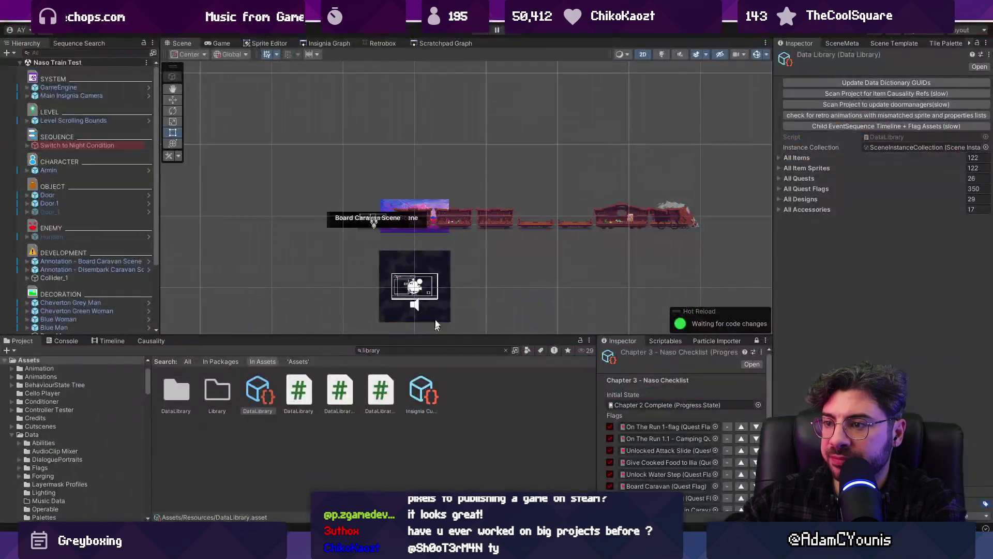
key(alt+Tab)
click(487, 30)
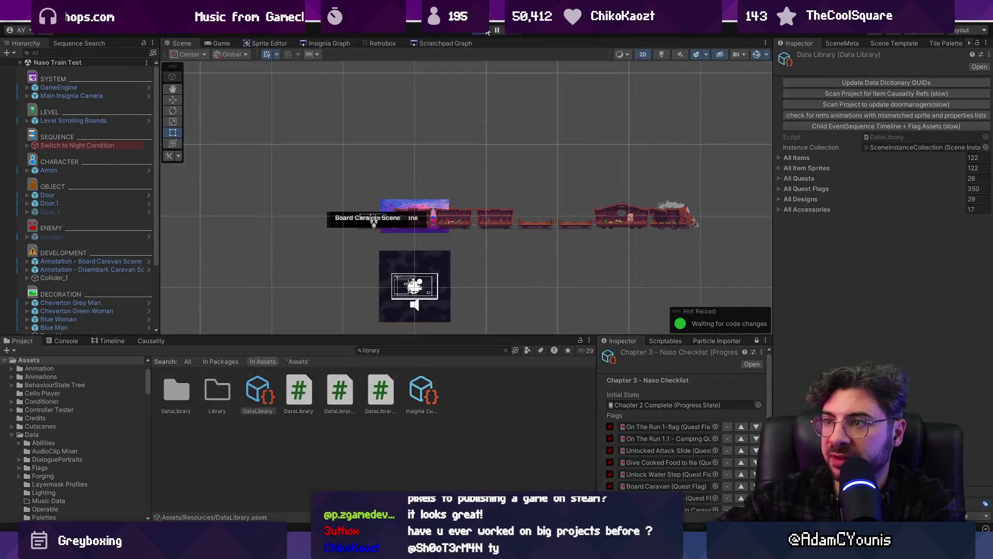
Run the character right along the caravan balcony and back, then stop play mode.
key(Right)
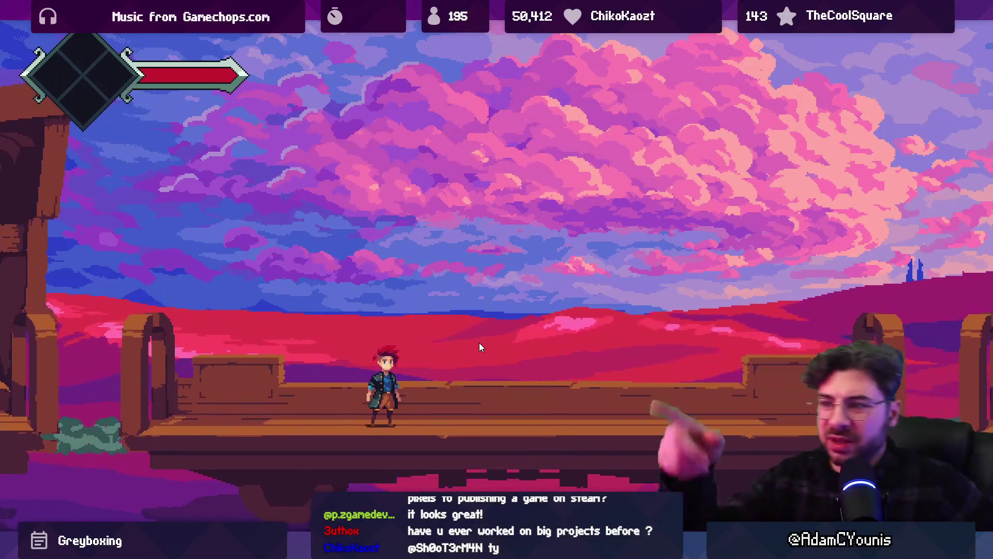
key(Right)
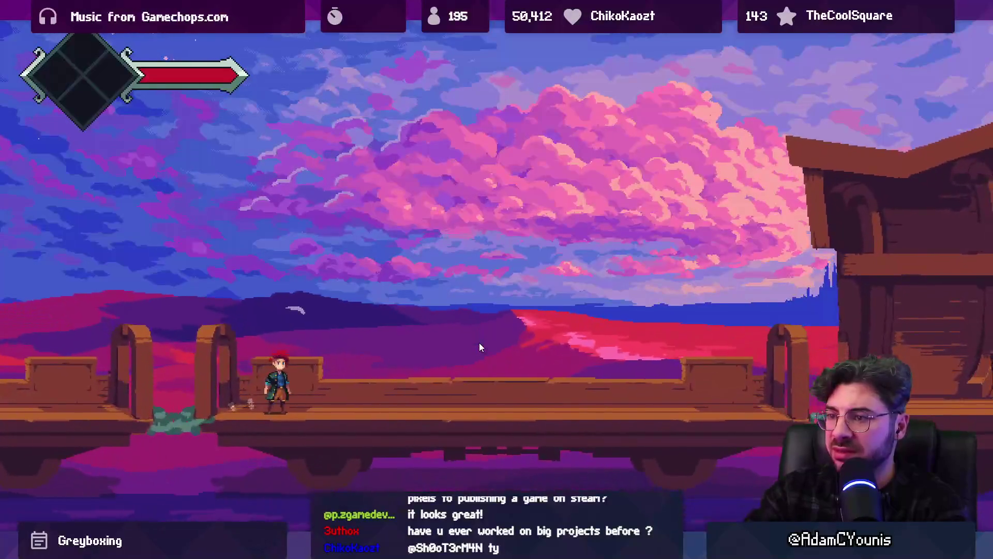
key(Left)
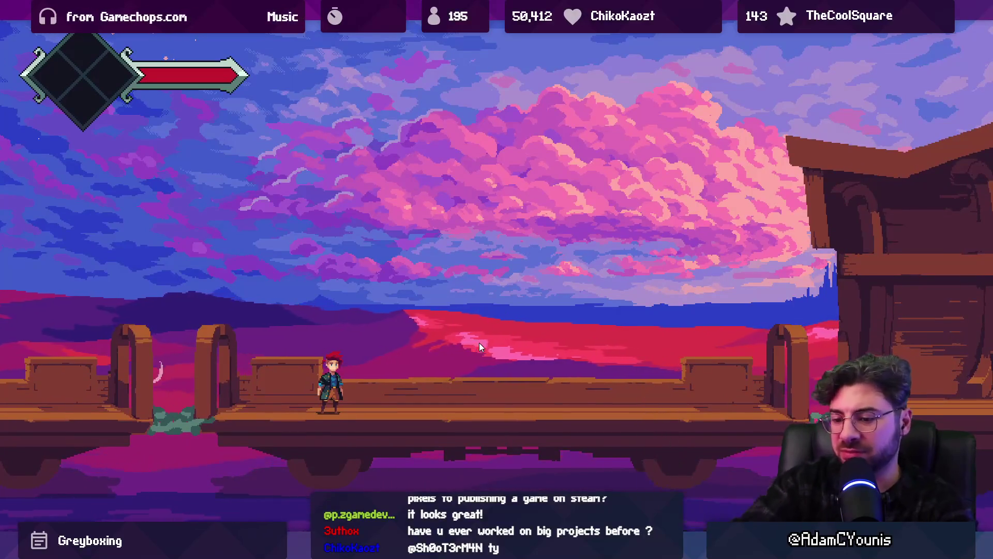
key(shift+space)
key(ctrl+p)
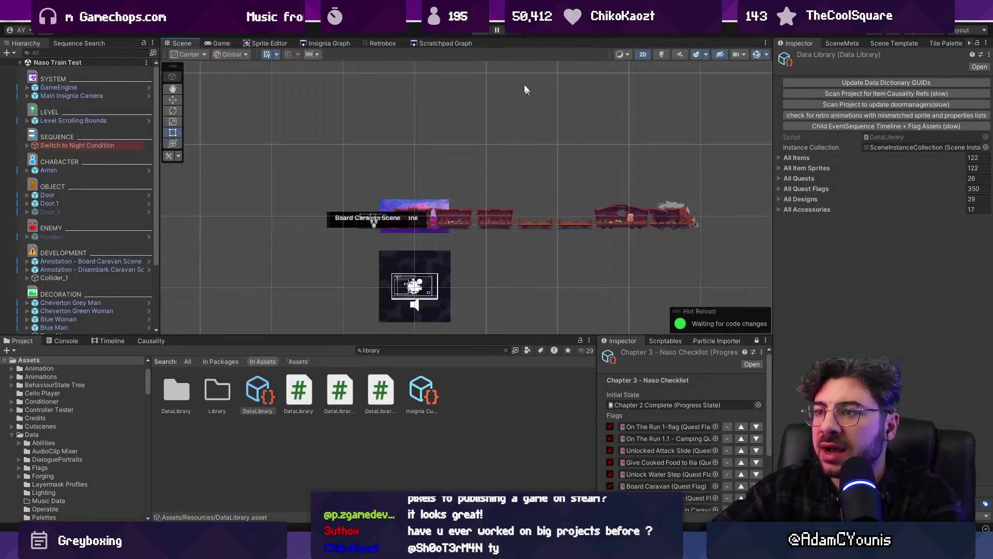
Dismiss the save-scene prompt and bring up the Insignia Sequence World Layout board.
key(ctrl+s)
key(Escape)
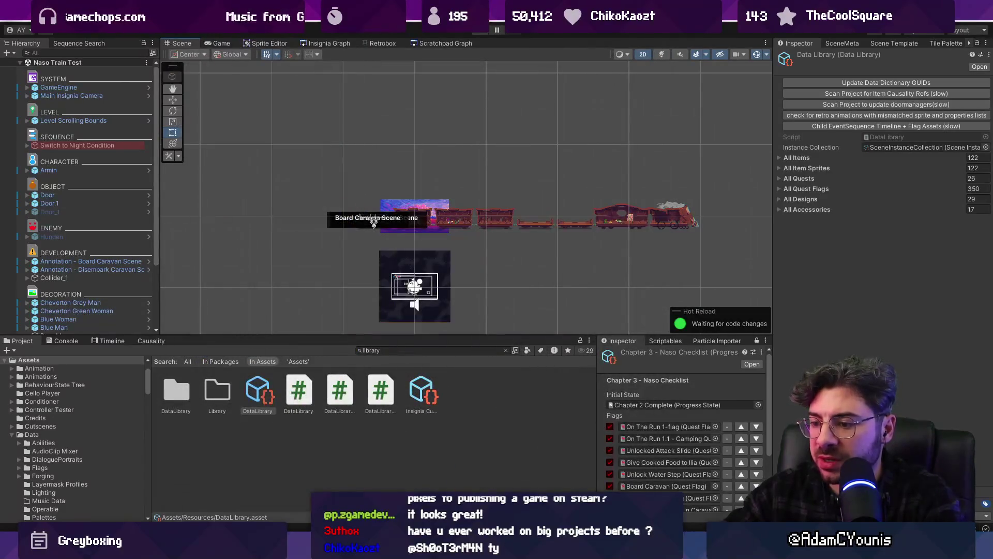
key(alt+Tab)
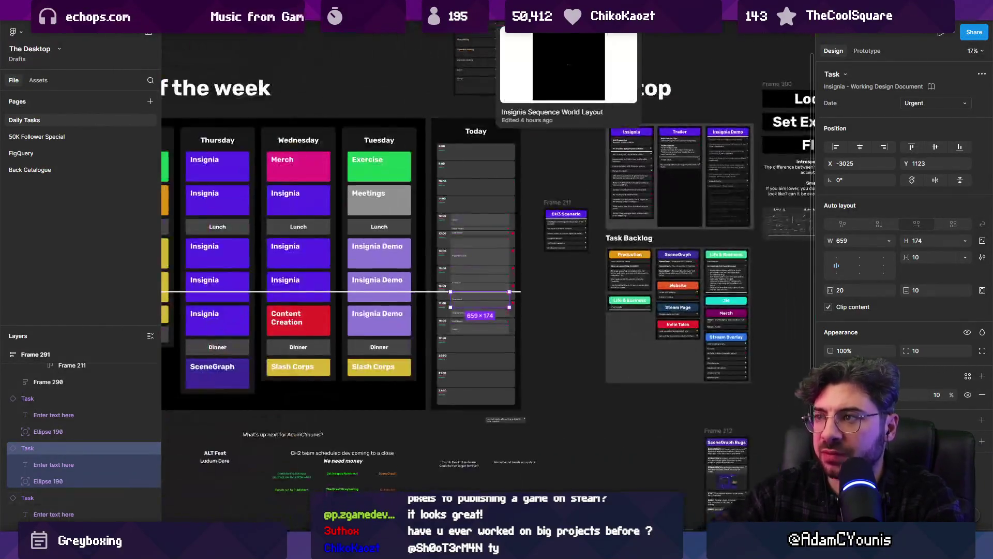
click(569, 16)
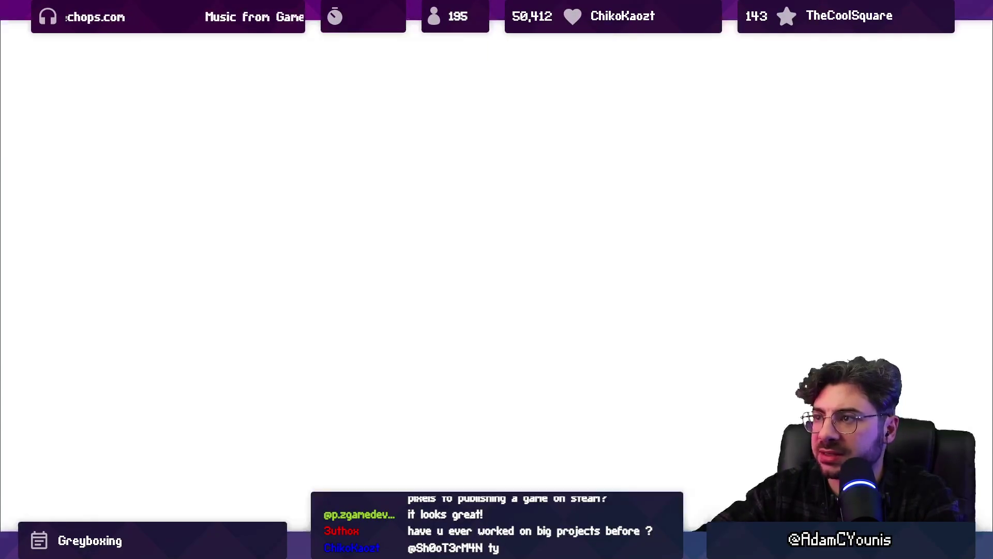
Go to the Dependency Chain page of the board.
click(181, 38)
click(188, 101)
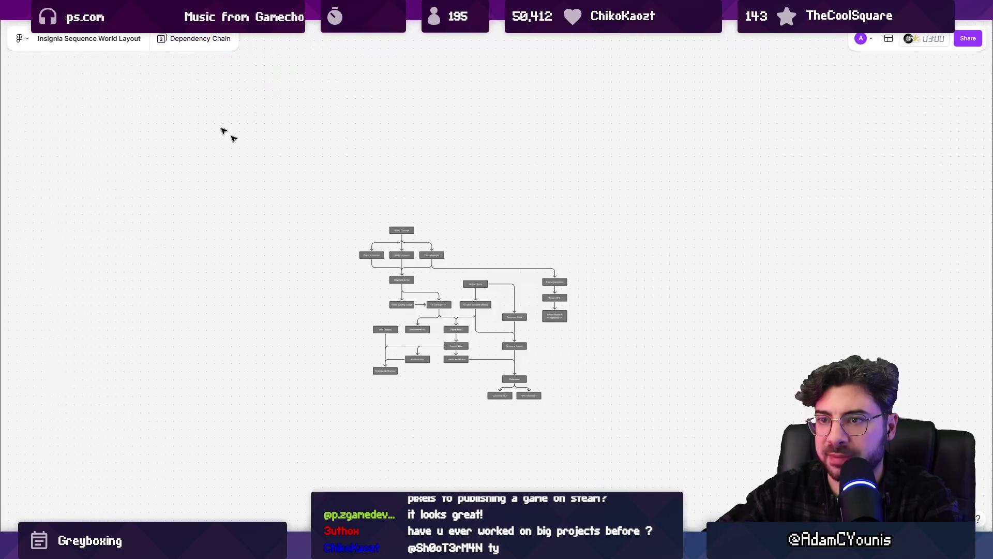
scroll(449, 308, up, 5)
scroll(443, 313, down, 6)
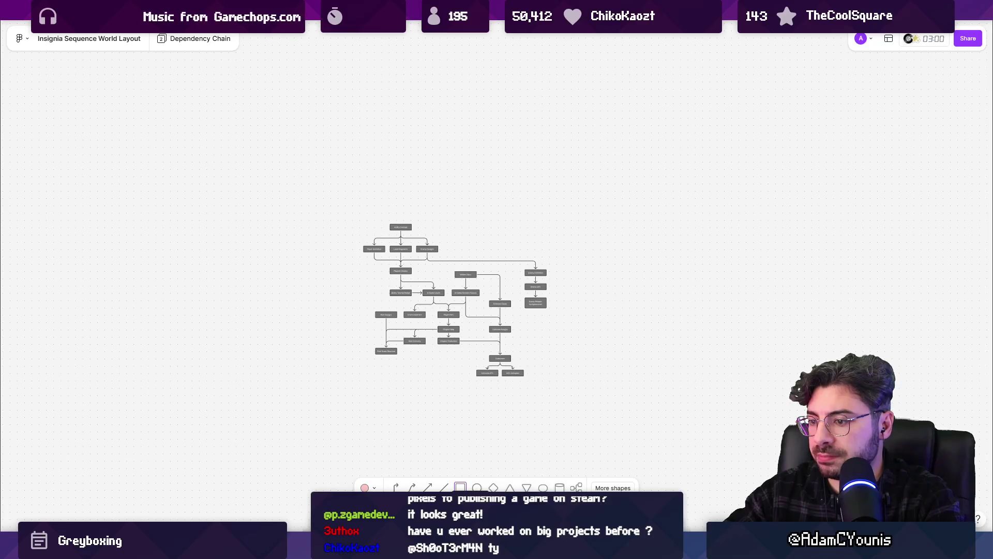
Draw a large black rectangle, paste the dependency chain flowchart onto it, and zoom in.
mouse_move(201, 97)
mouse_down()
mouse_move(817, 499)
mouse_move(794, 492)
mouse_up()
click(363, 488)
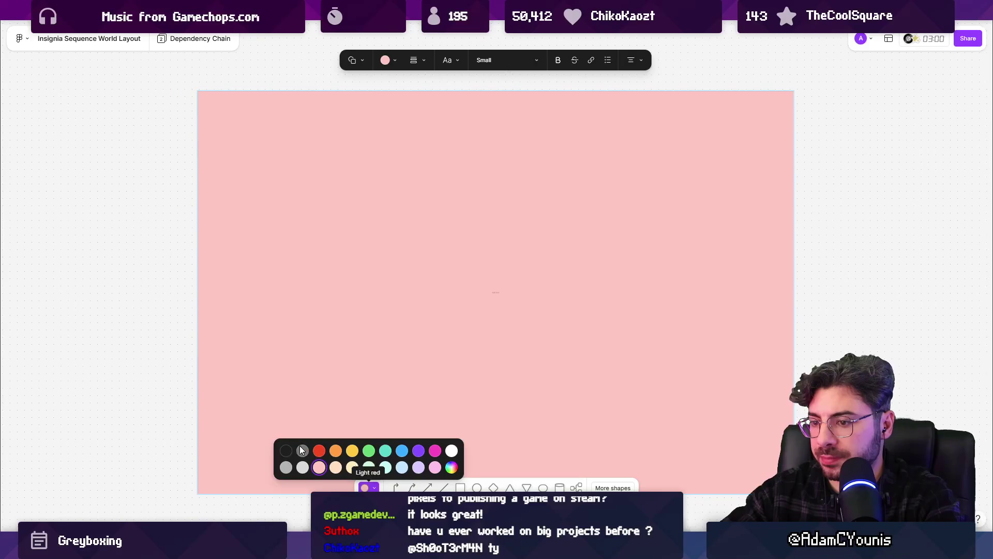
click(297, 450)
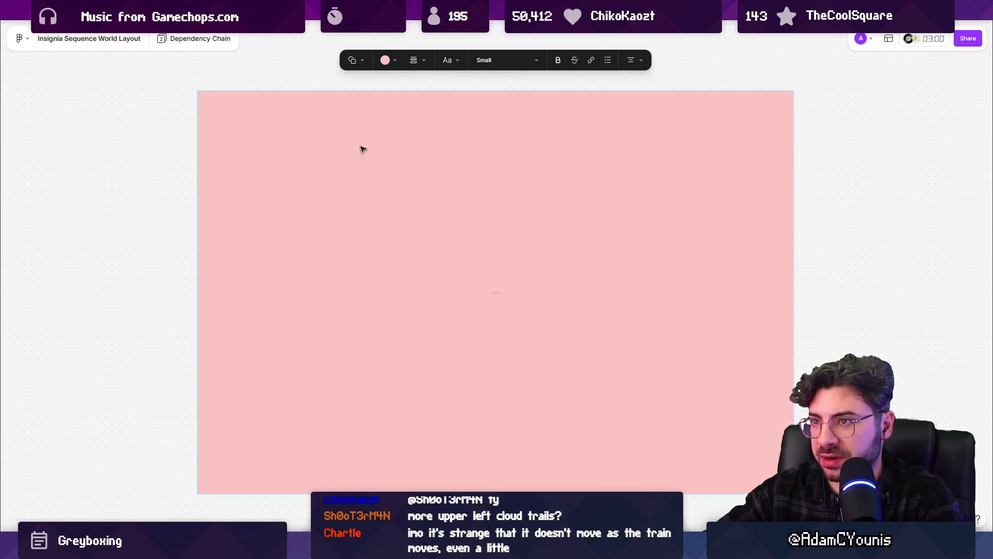
click(388, 66)
click(308, 120)
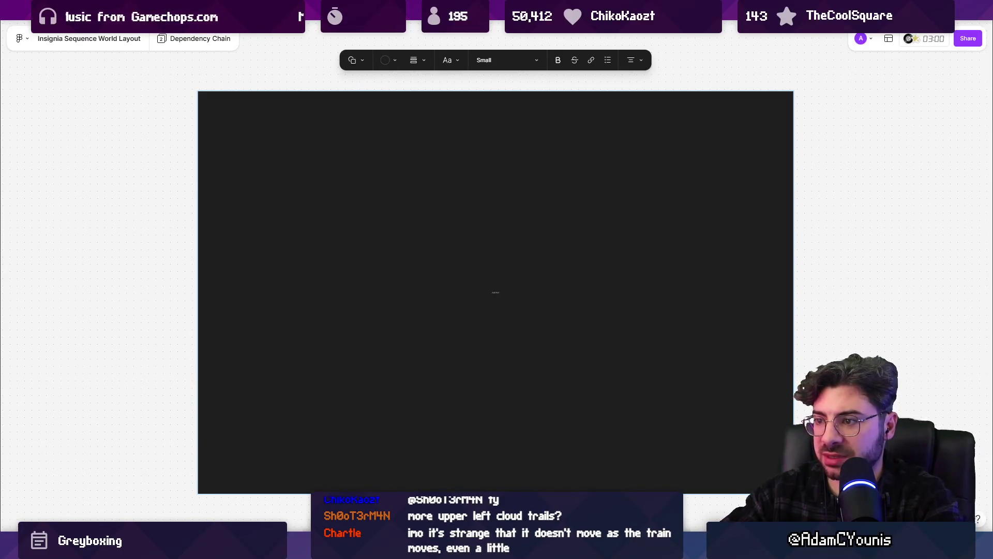
key(Escape)
key(ctrl+v)
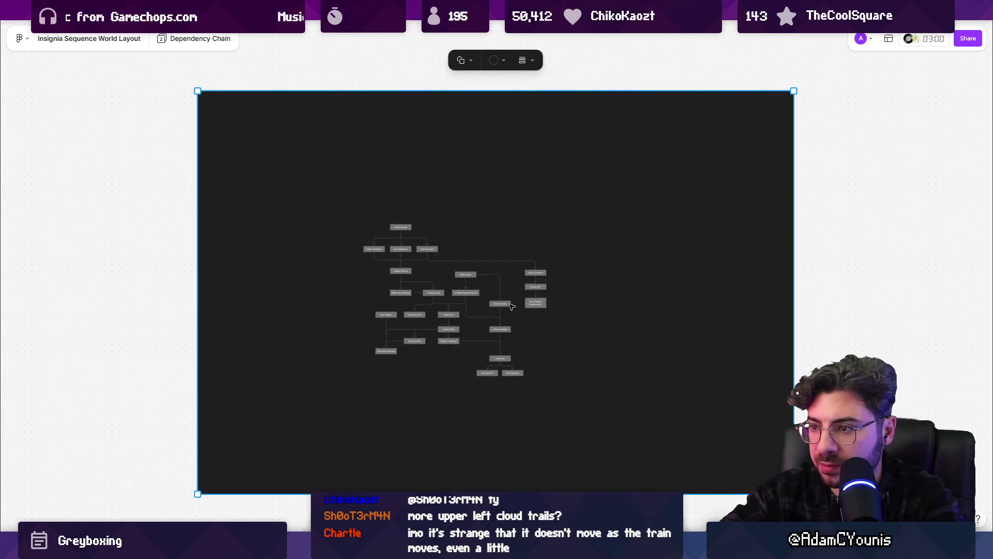
scroll(481, 309, up, 5)
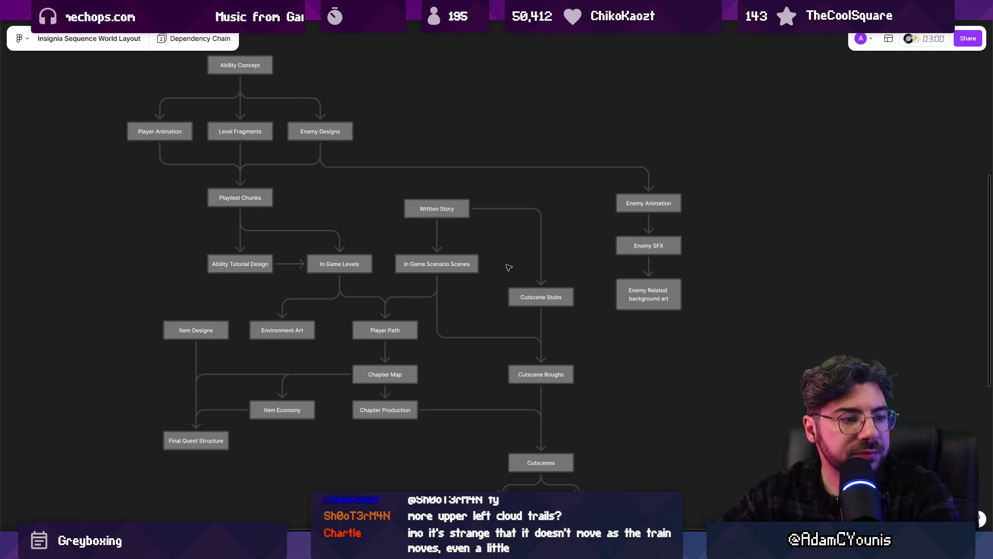
scroll(453, 256, up, 3)
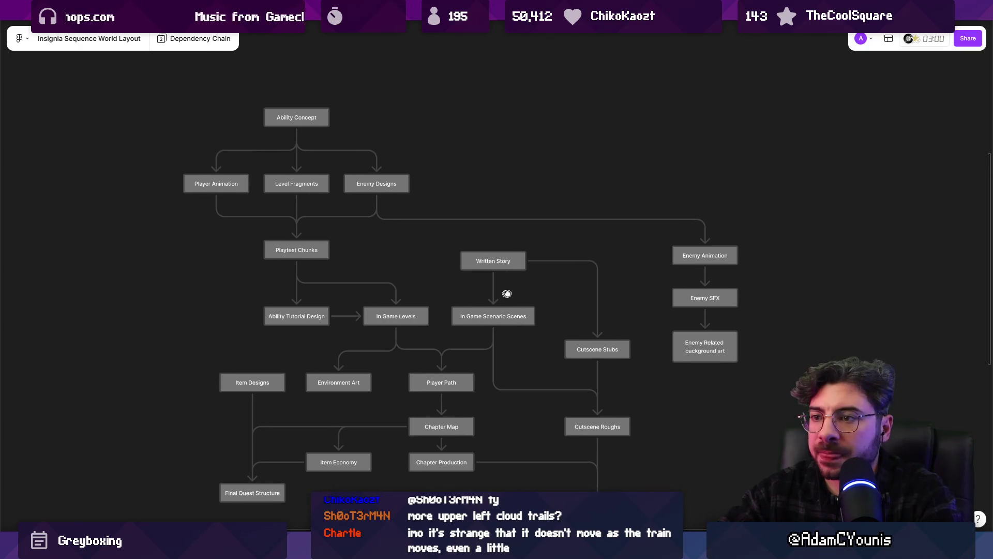
scroll(363, 171, up, 5)
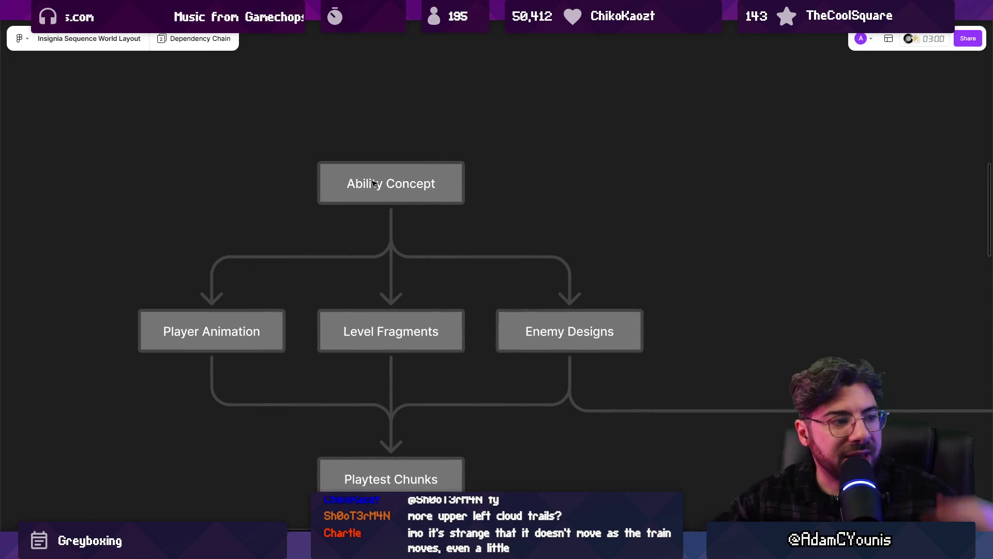
In Unity's Insignia Graph, double-click a scene node to launch the grassy mountain level.
key(alt+Tab)
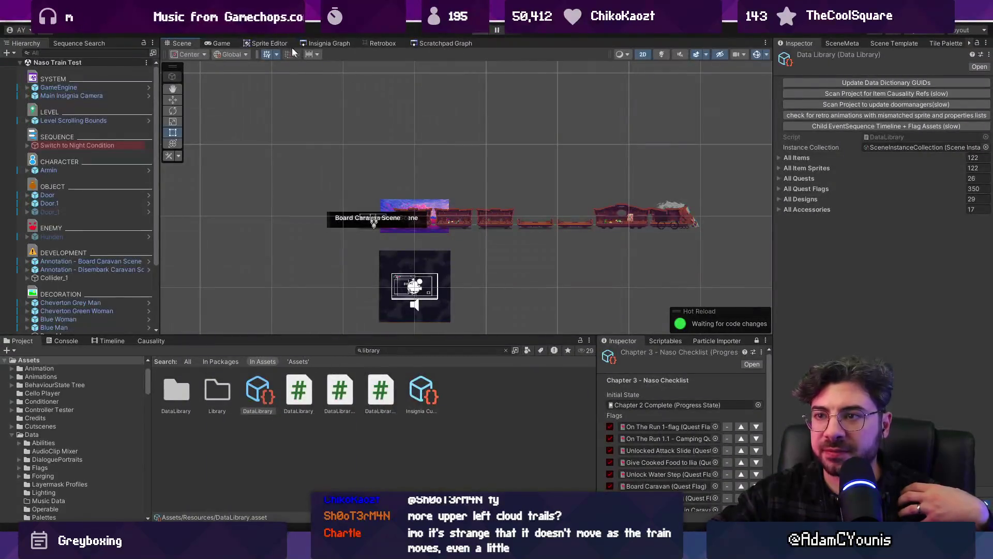
click(326, 43)
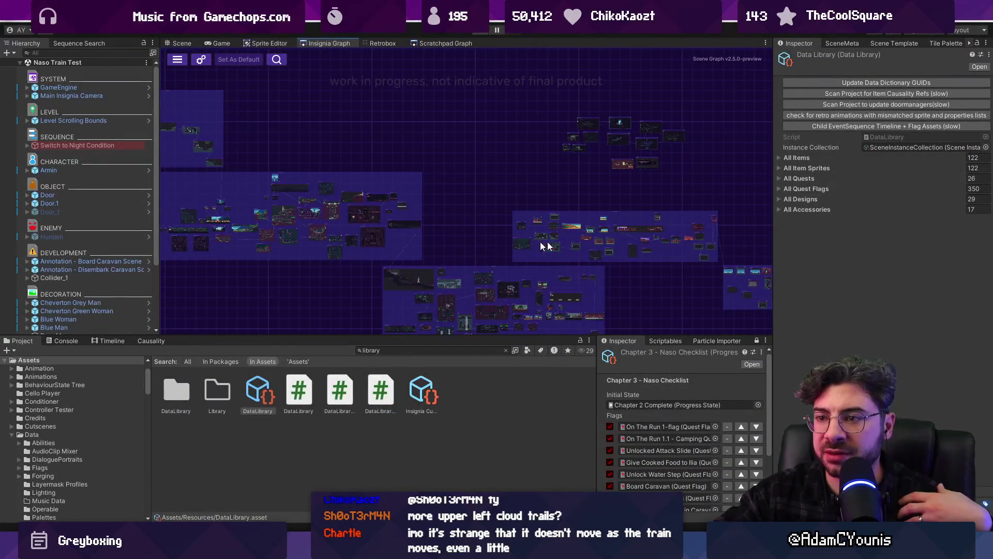
scroll(563, 245, up, 5)
double_click(576, 236)
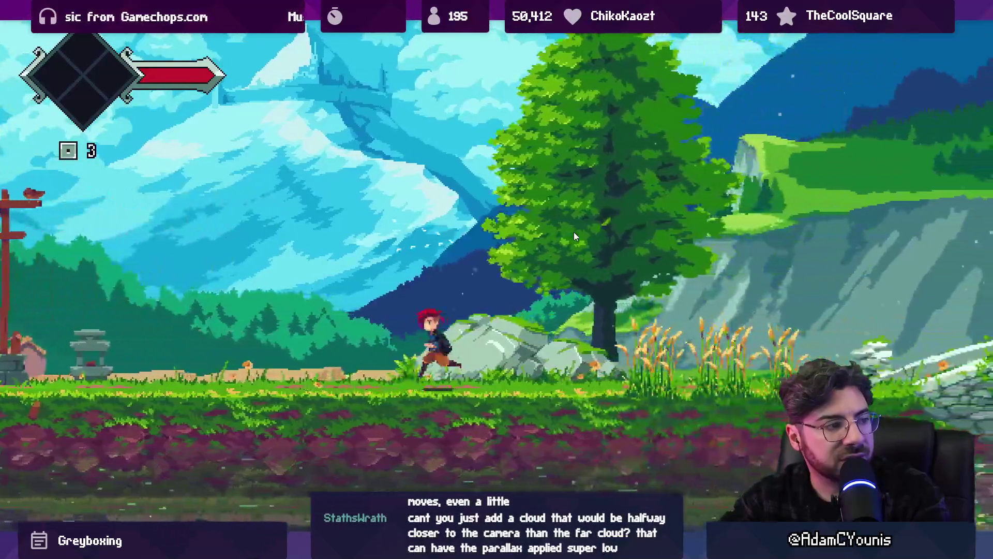
Run the Spawn Iron Pauldron command from the developer console.
key(Escape)
key(Escape)
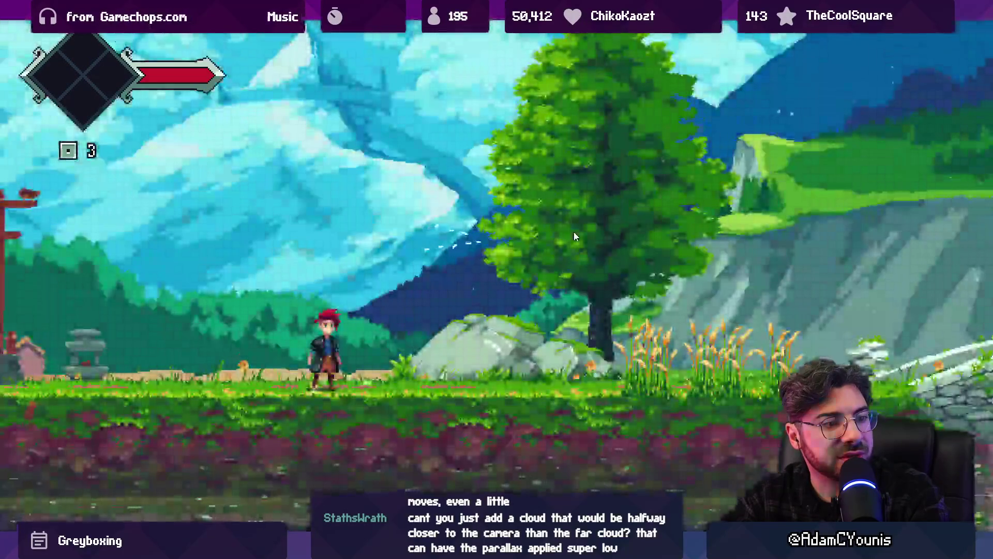
key(Escape)
key(Escape)
key(Escape)
key(Escape)
key(grave)
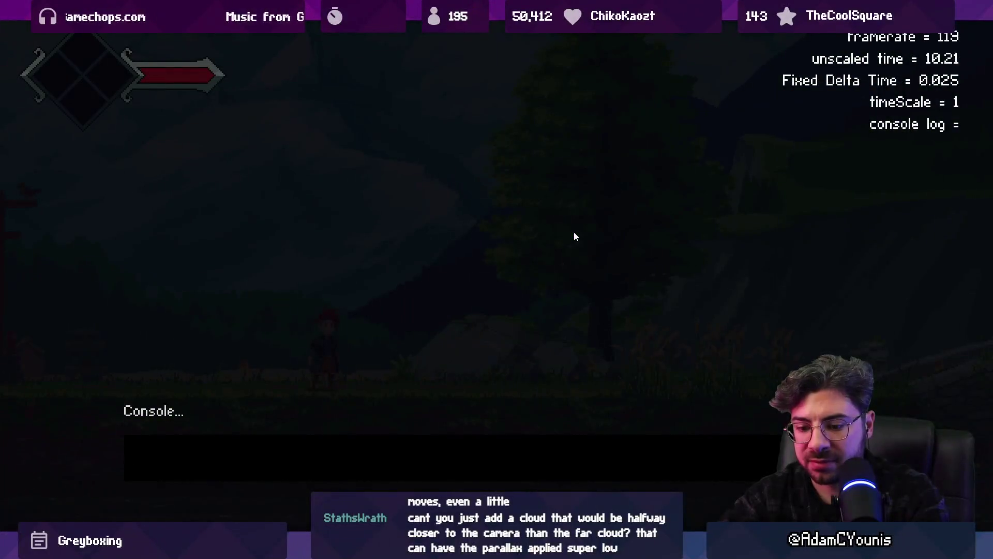
text(Spaw)
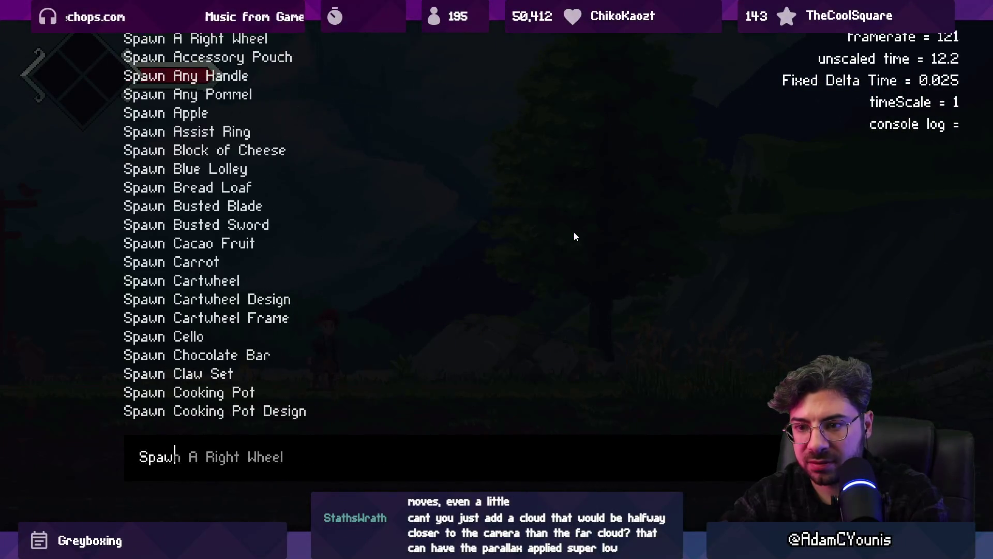
text(n paul)
key(Tab)
key(Return)
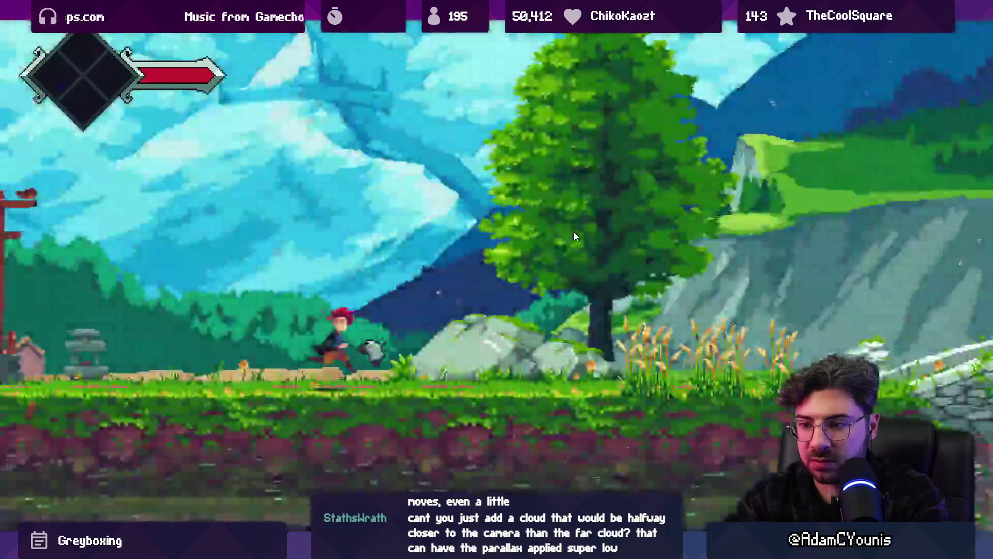
Confirm the Iron Pauldron on the journal's Equipment page, stop playtesting, and return to the board.
key(Escape)
click(573, 232)
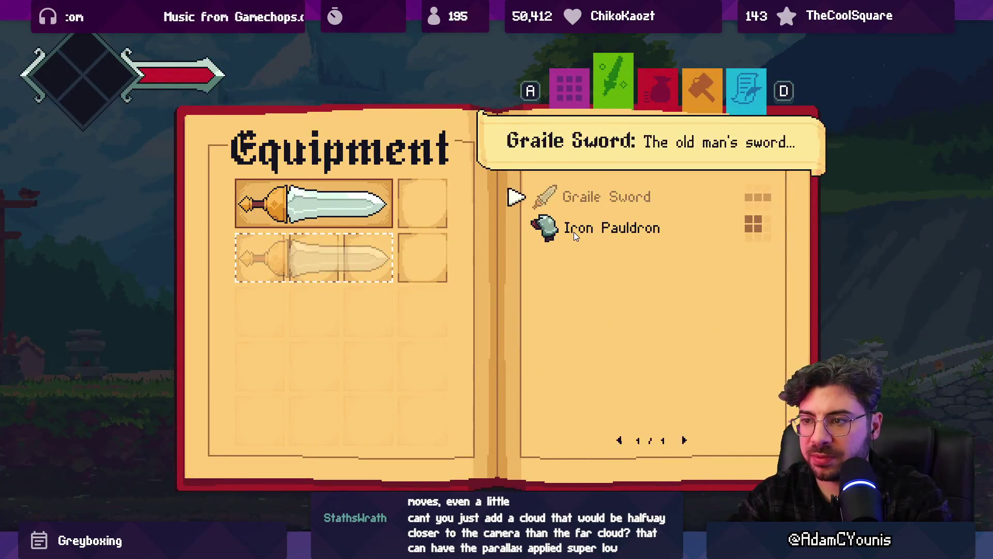
key(Escape)
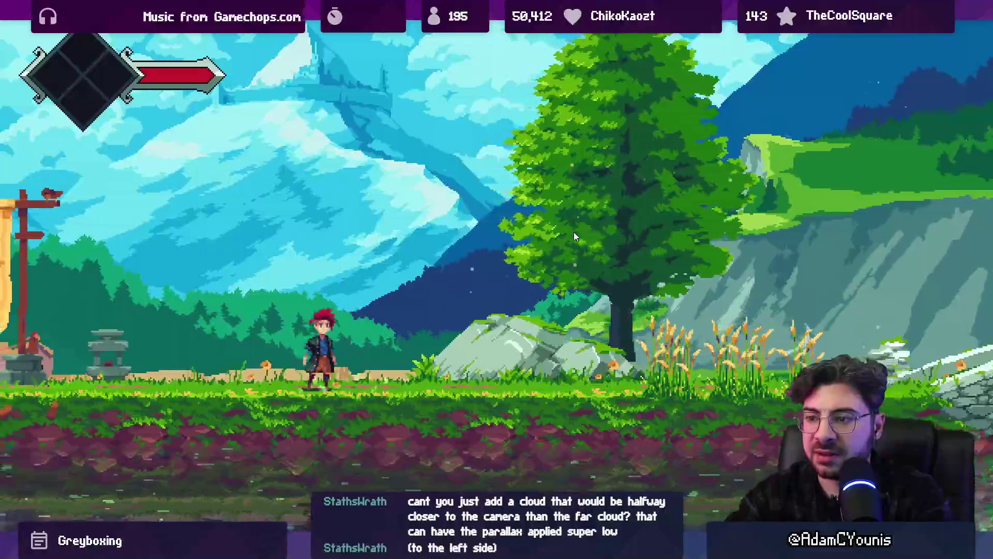
key(ctrl+p)
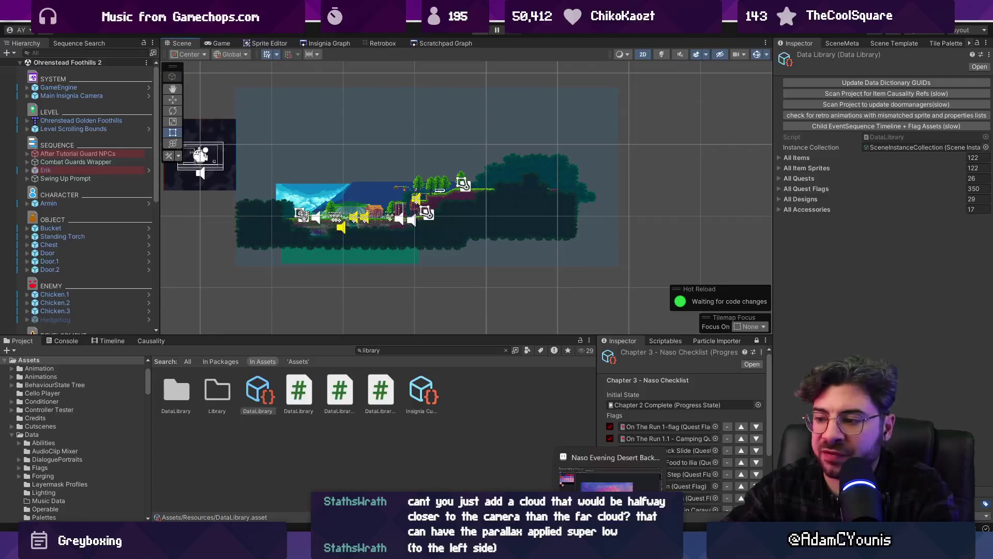
key(alt+Tab)
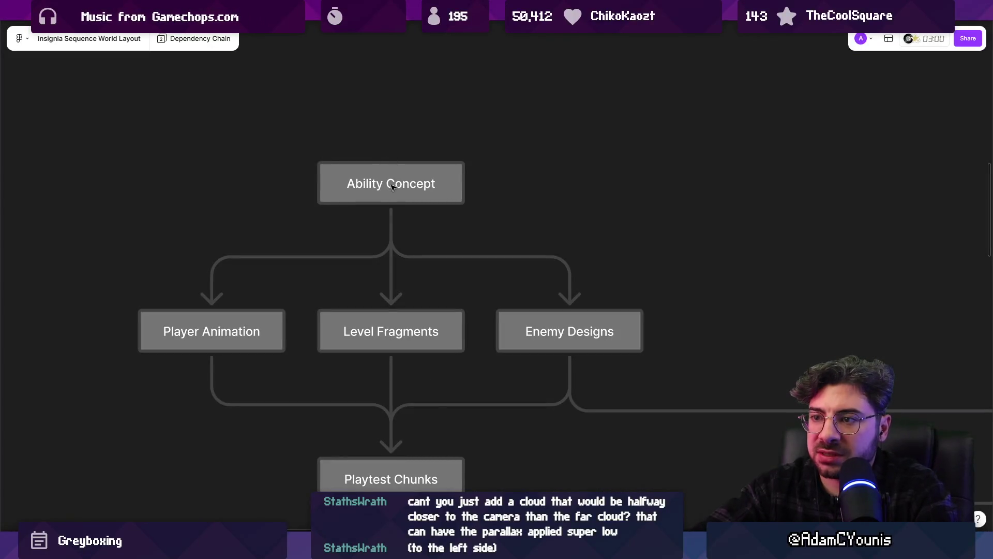
click(391, 185)
scroll(385, 182, down, 1)
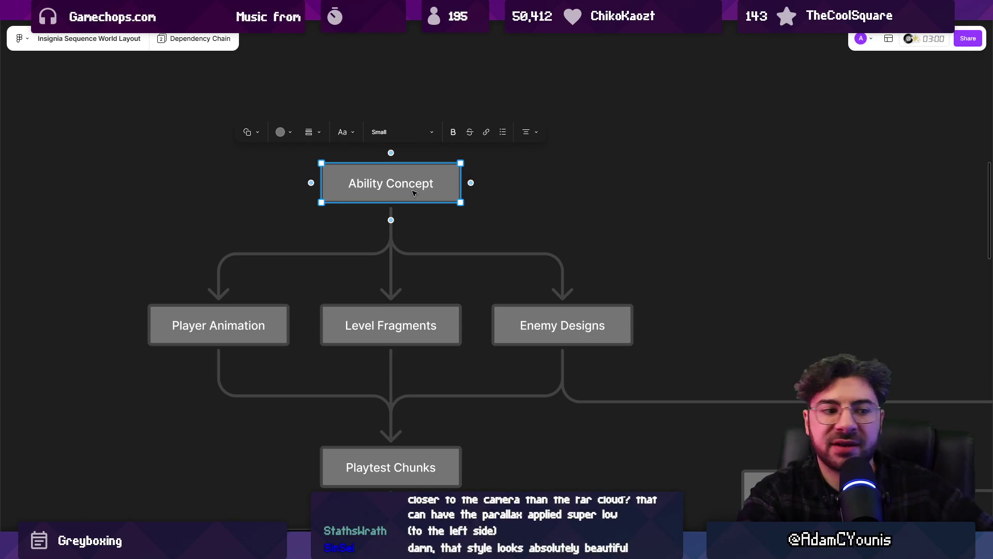
click(231, 314)
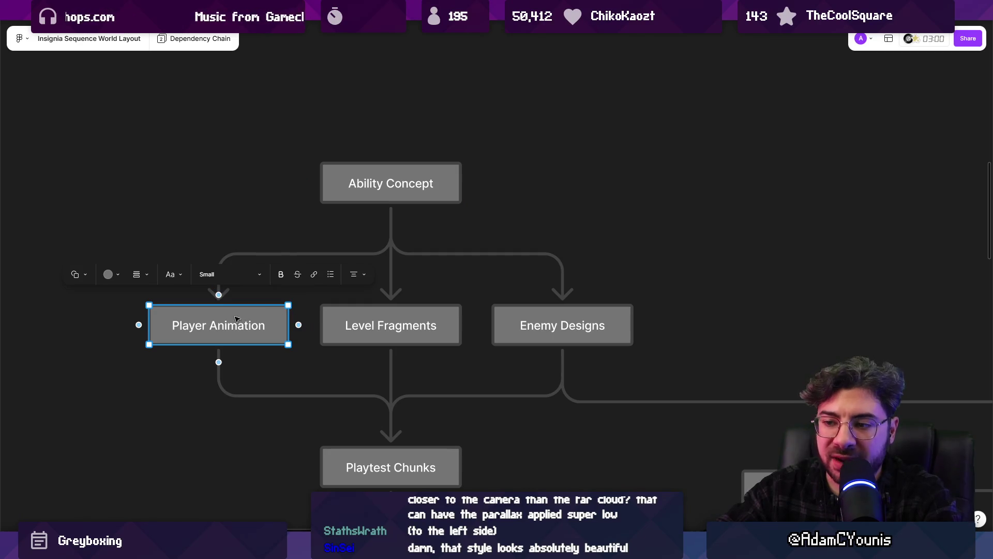
click(372, 317)
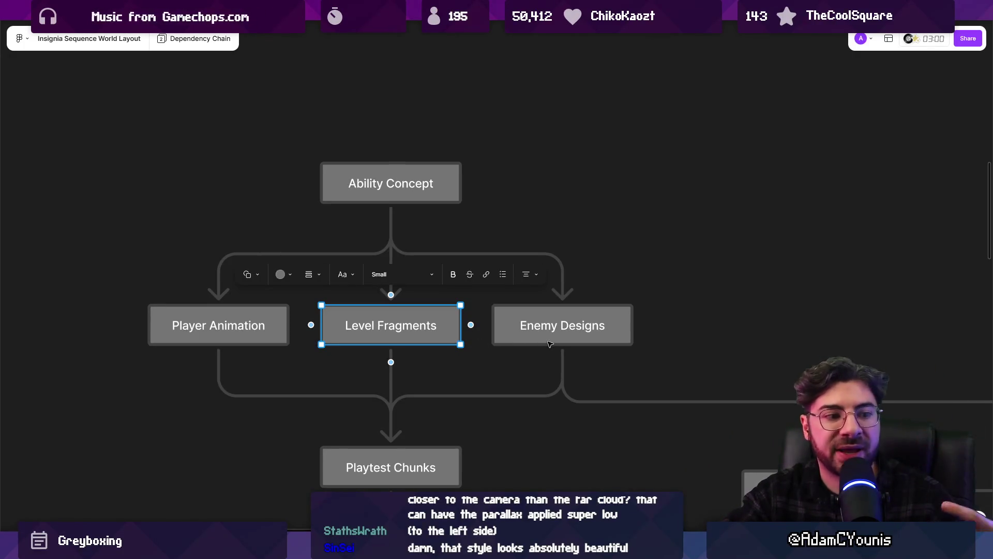
scroll(506, 364, down, 5)
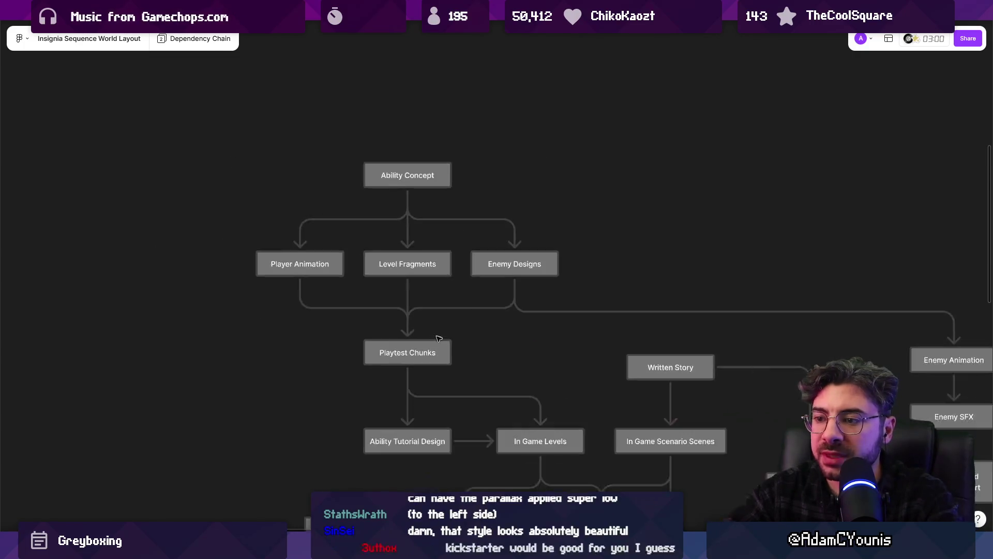
click(376, 283)
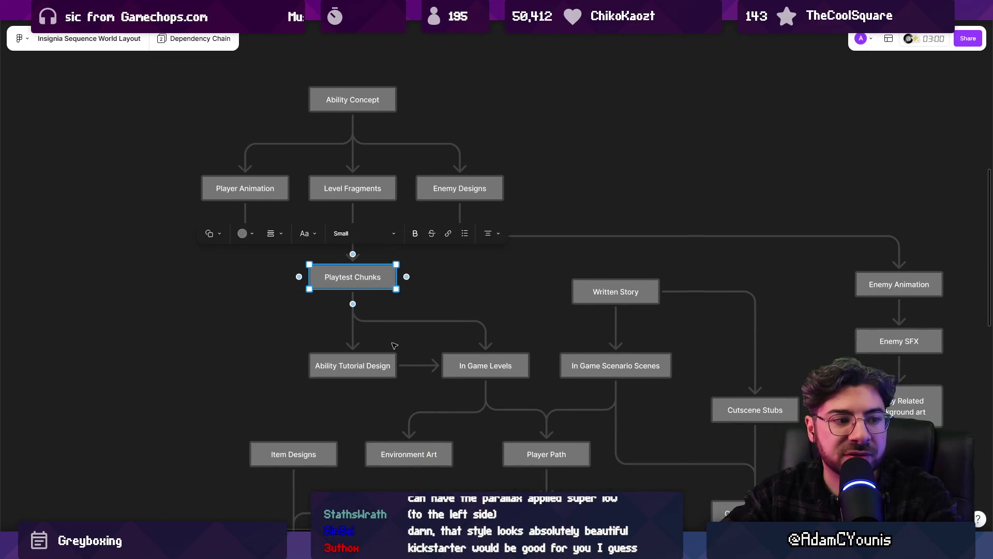
scroll(394, 345, up, 3)
click(375, 360)
scroll(403, 355, right, 2)
click(437, 345)
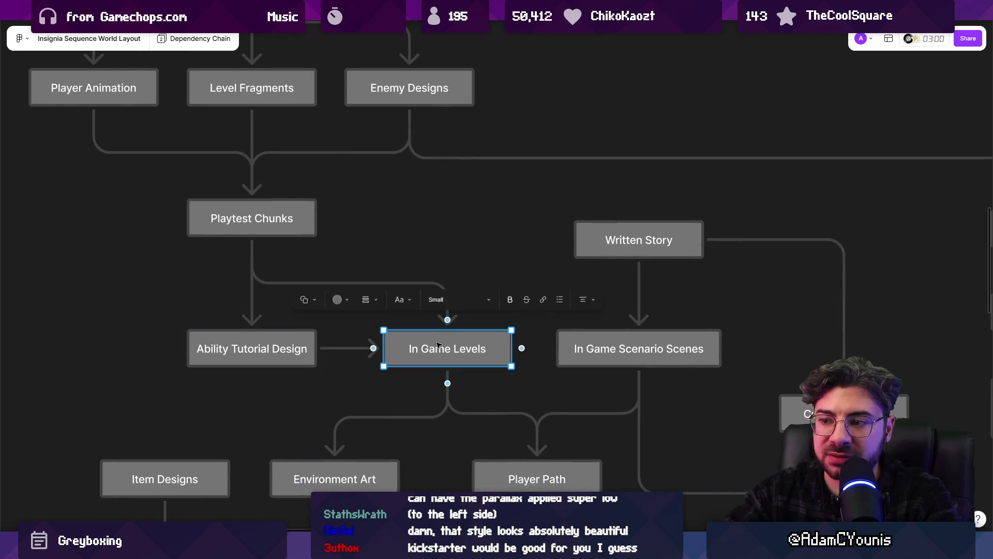
scroll(445, 269, down, 3)
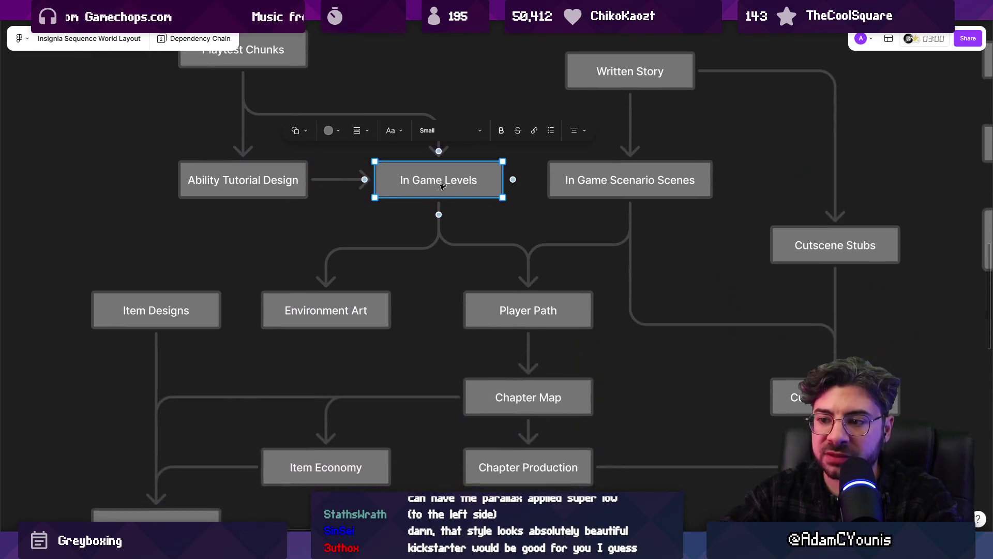
click(349, 306)
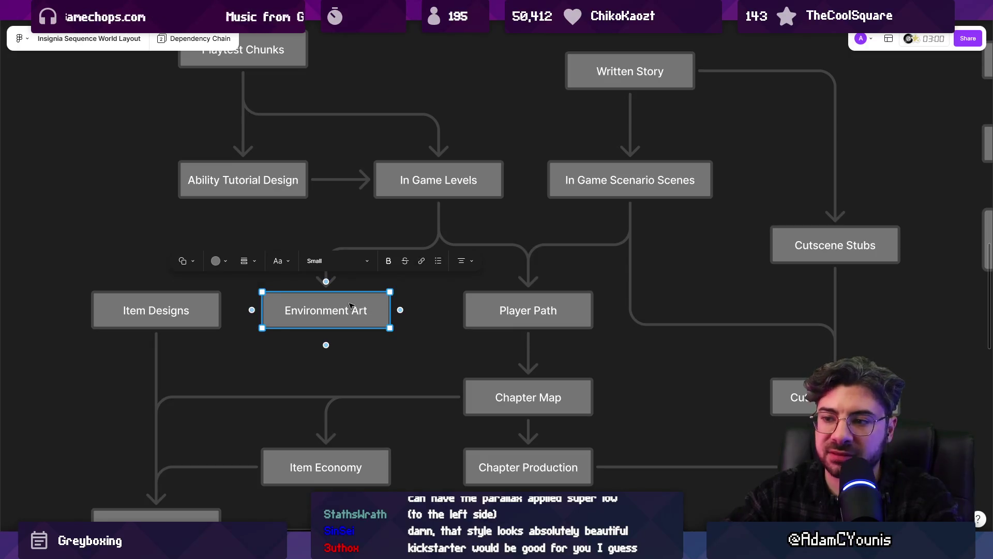
scroll(494, 312, down, 2)
scroll(494, 312, left, 1)
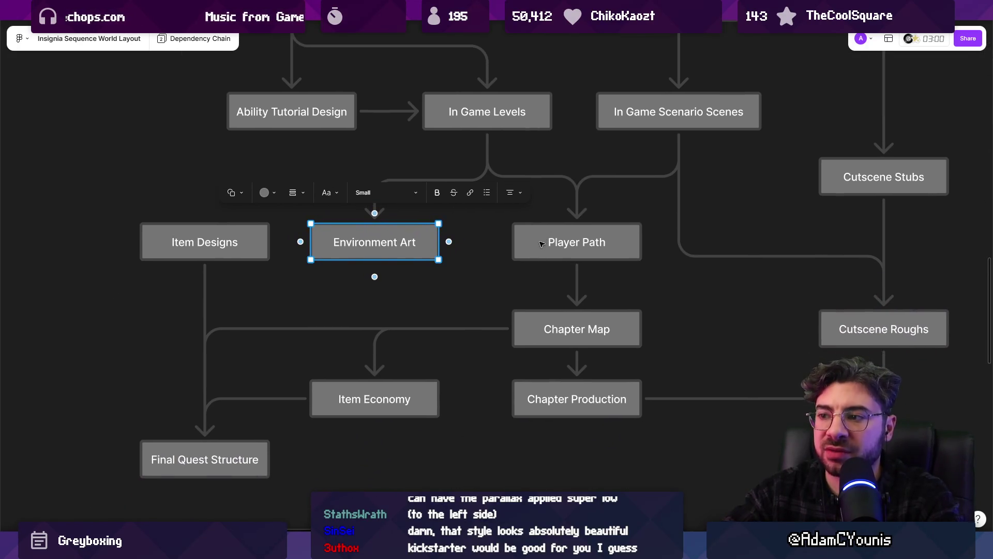
click(530, 240)
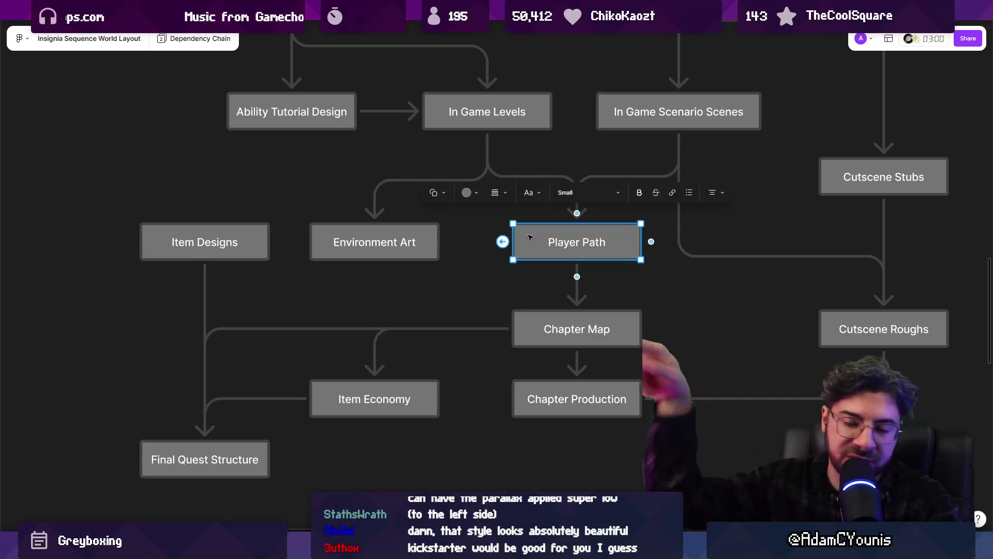
click(242, 245)
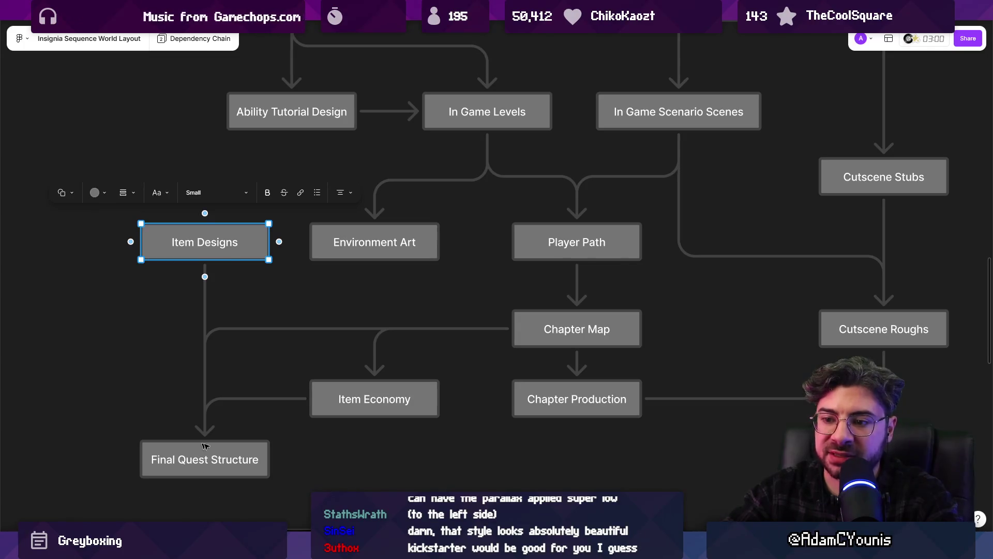
scroll(318, 283, down, 5)
key(Escape)
scroll(470, 179, up, 5)
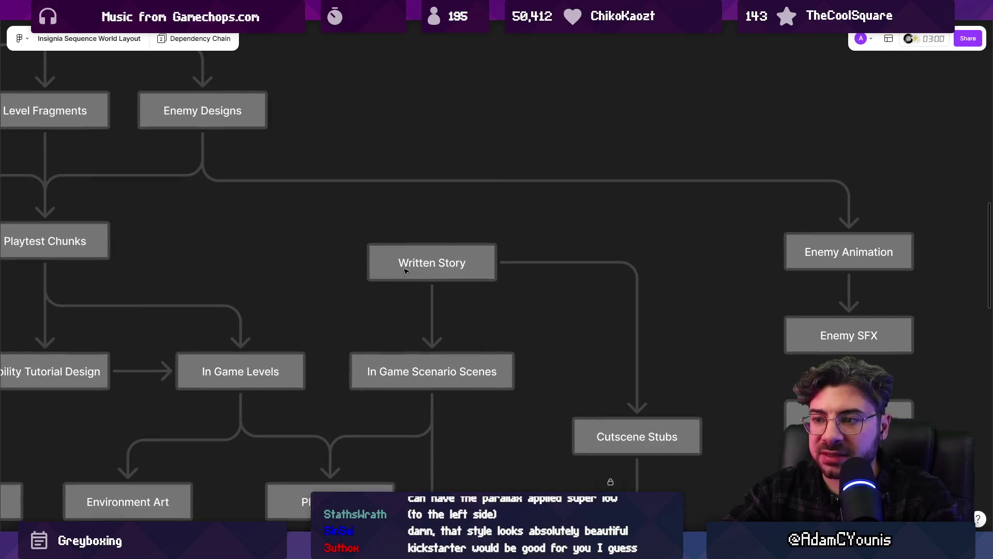
Select the Written Story box, pan along the story and cutscene branch, then return to Unity.
click(415, 272)
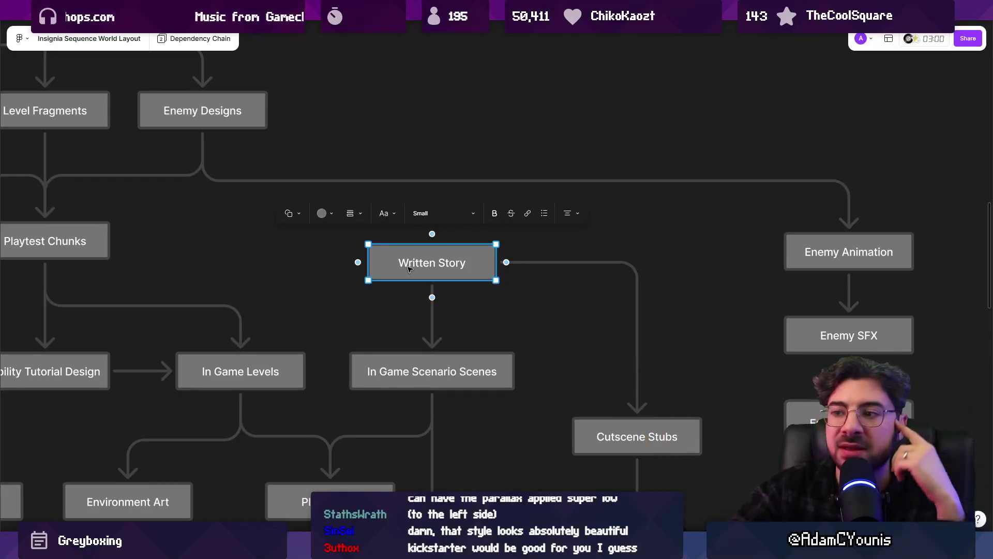
drag(415, 266, 398, 184)
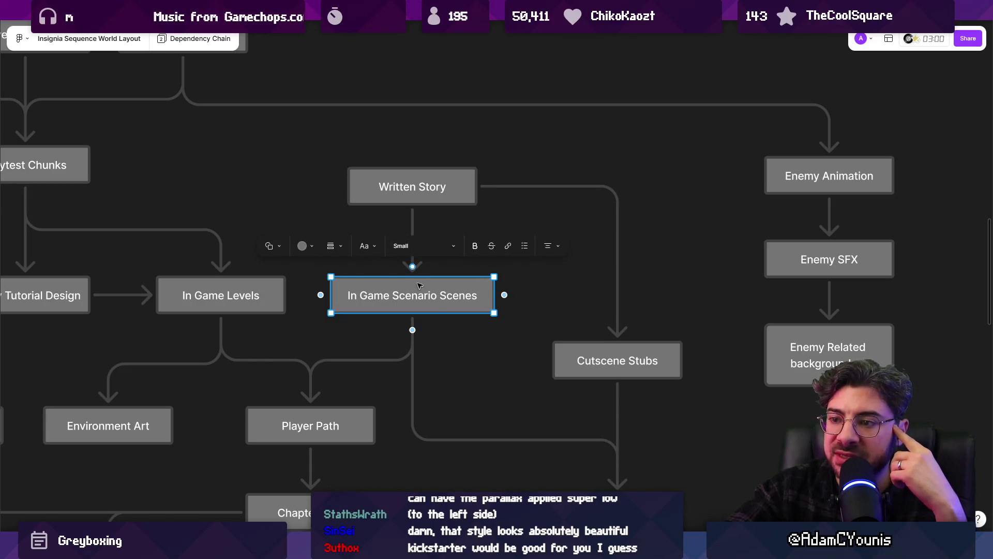
scroll(402, 202, down, 5)
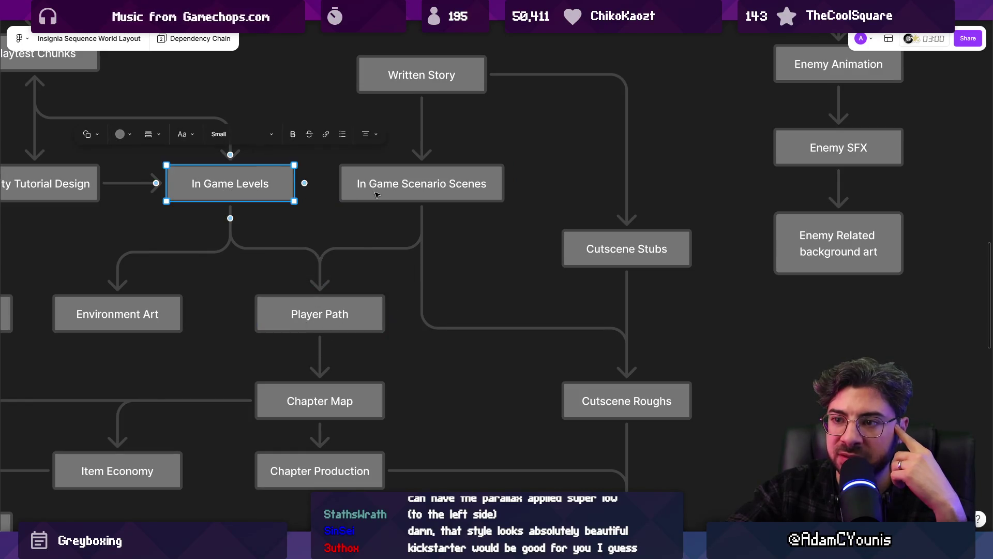
scroll(469, 263, right, 3)
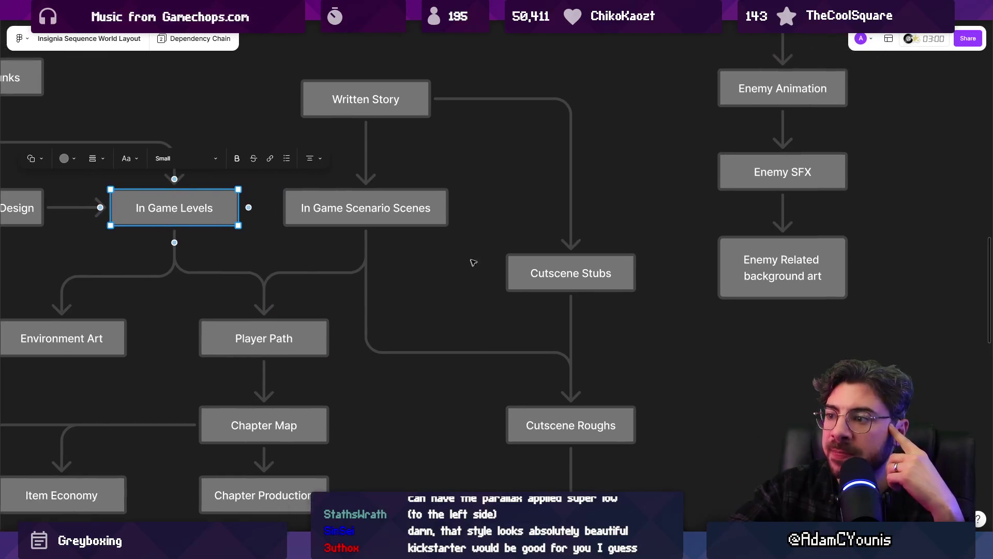
scroll(558, 297, down, 5)
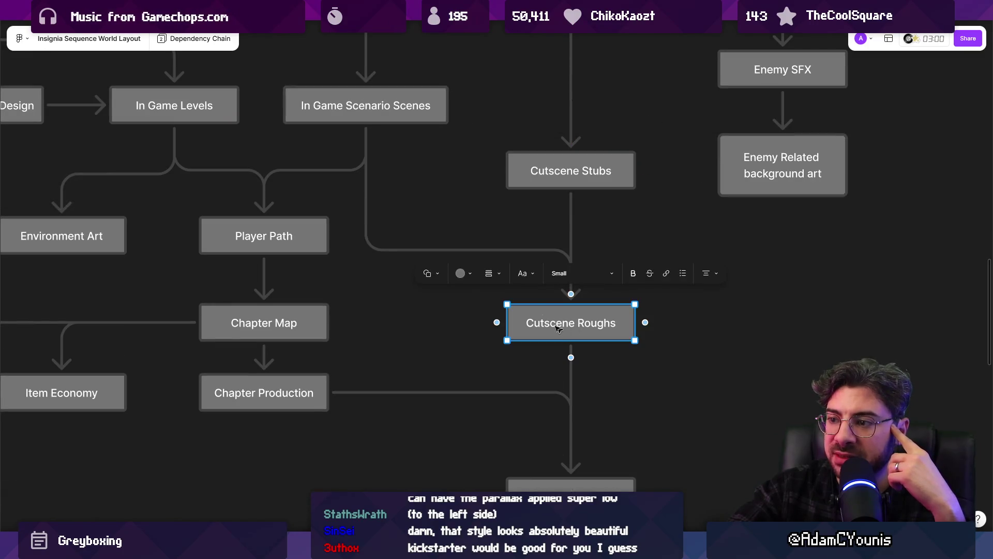
scroll(729, 295, up, 10)
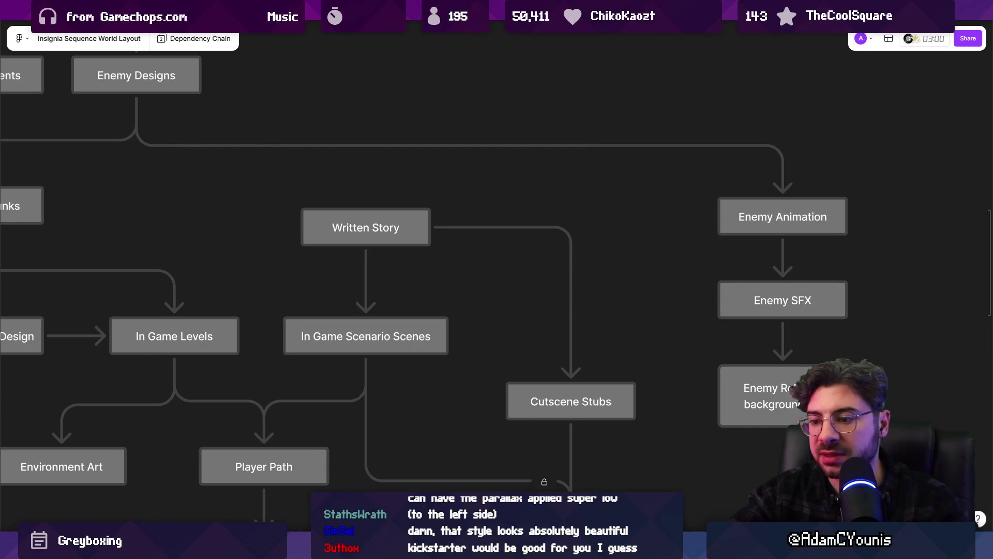
key(alt+Tab)
scroll(350, 191, up, 5)
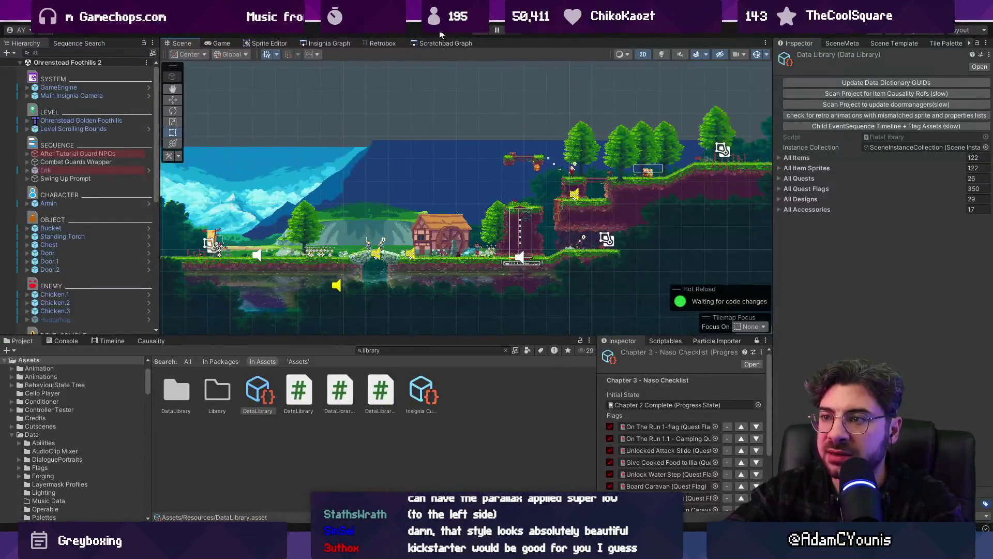
In the Insignia Graph, frame the Urban Region group, enlarge the panel, and launch Desert Limits.
click(335, 46)
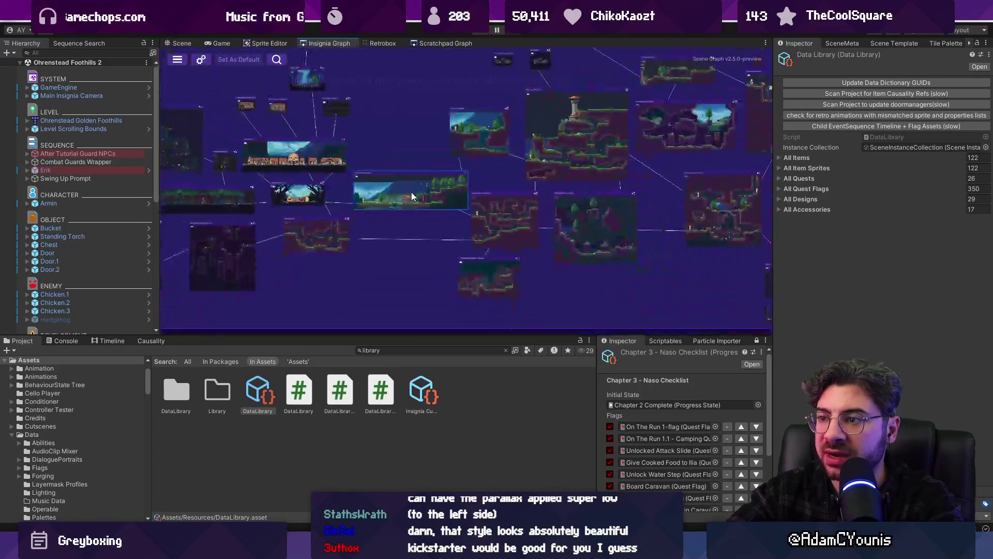
scroll(429, 186, up, 2)
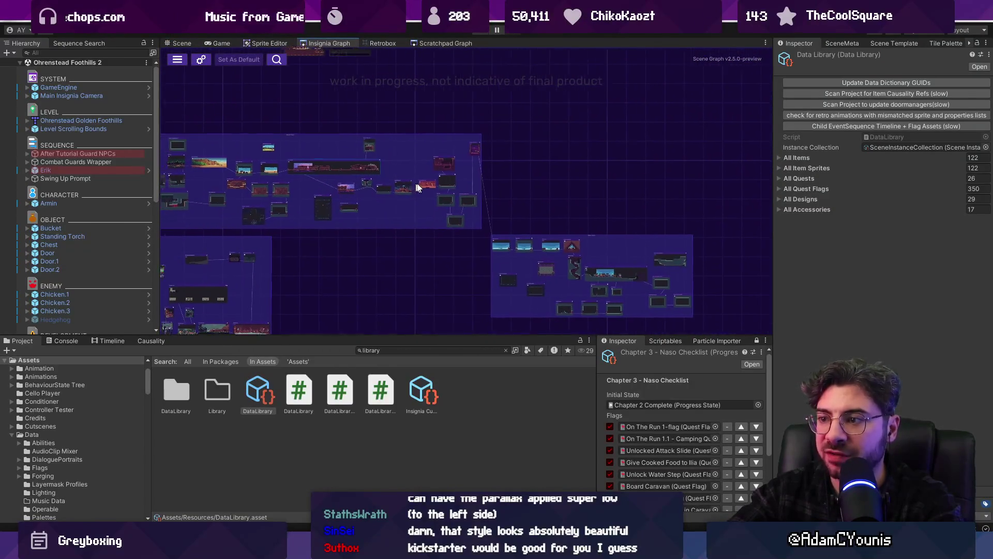
double_click(654, 293)
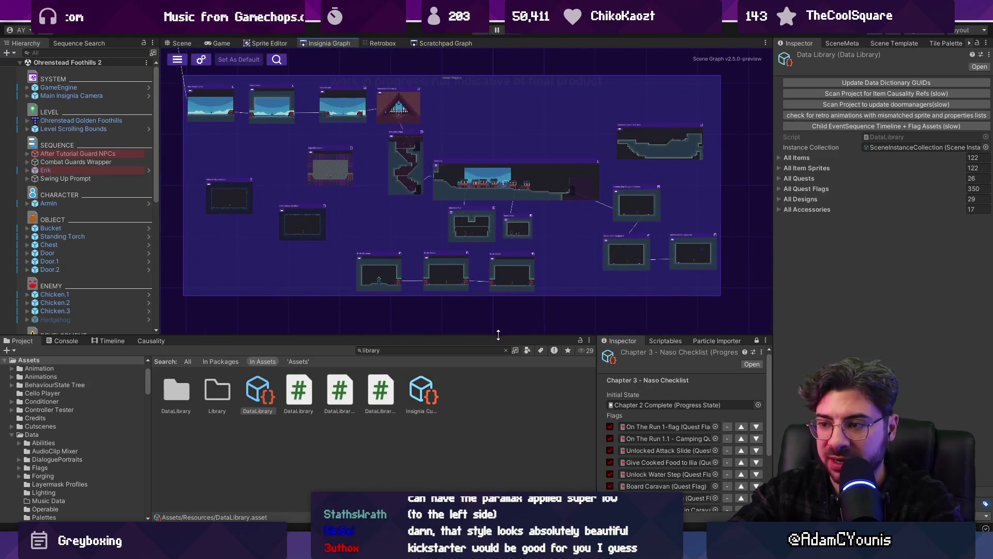
drag(498, 335, 498, 371)
scroll(236, 165, up, 5)
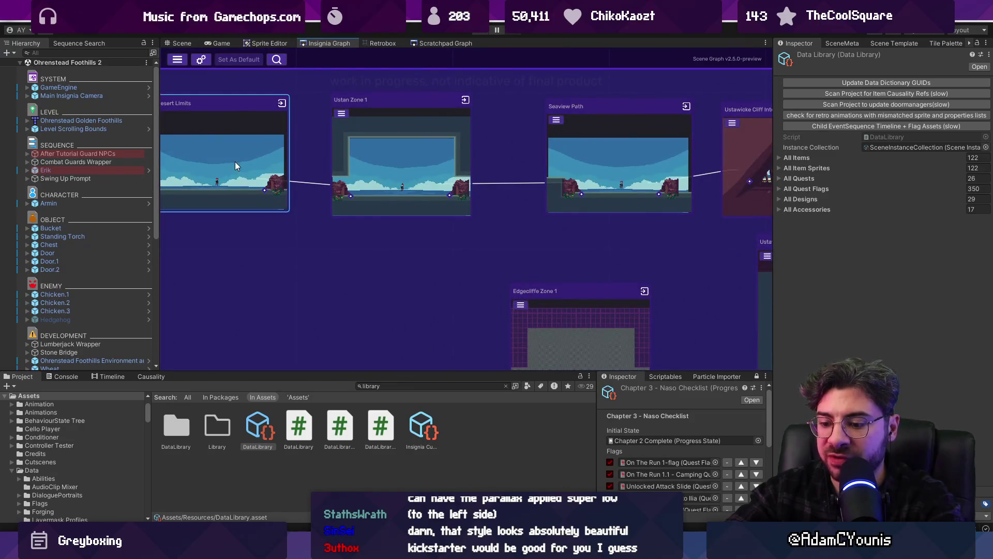
double_click(235, 161)
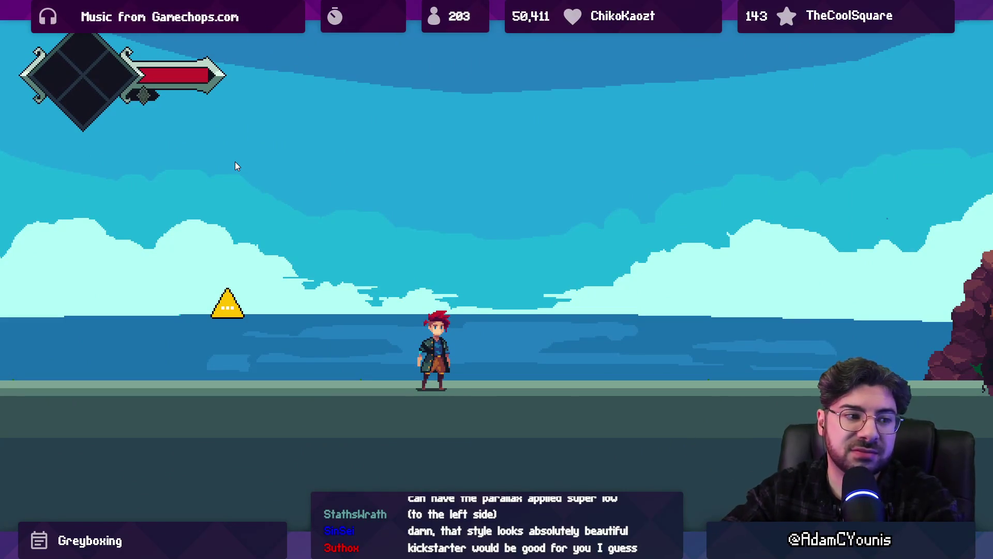
Run back and forth along the shore reading the signs, then enter the cliff opening.
key(Left)
key(Left)
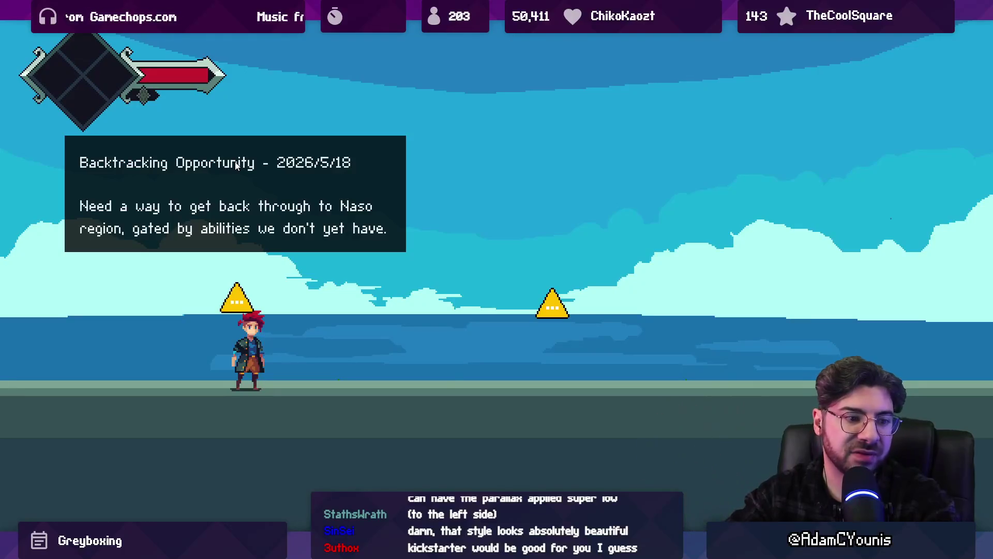
key(Right)
key(Left)
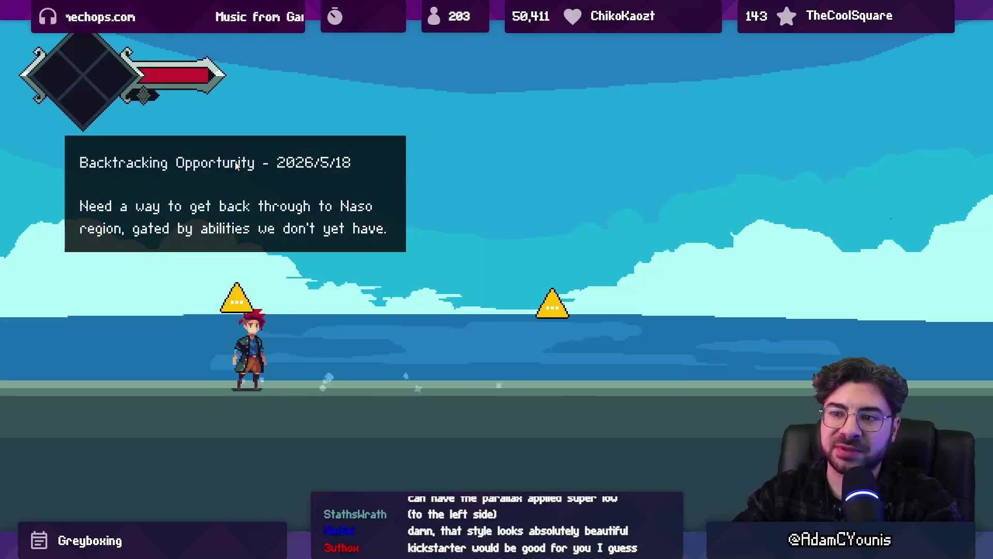
key(Right)
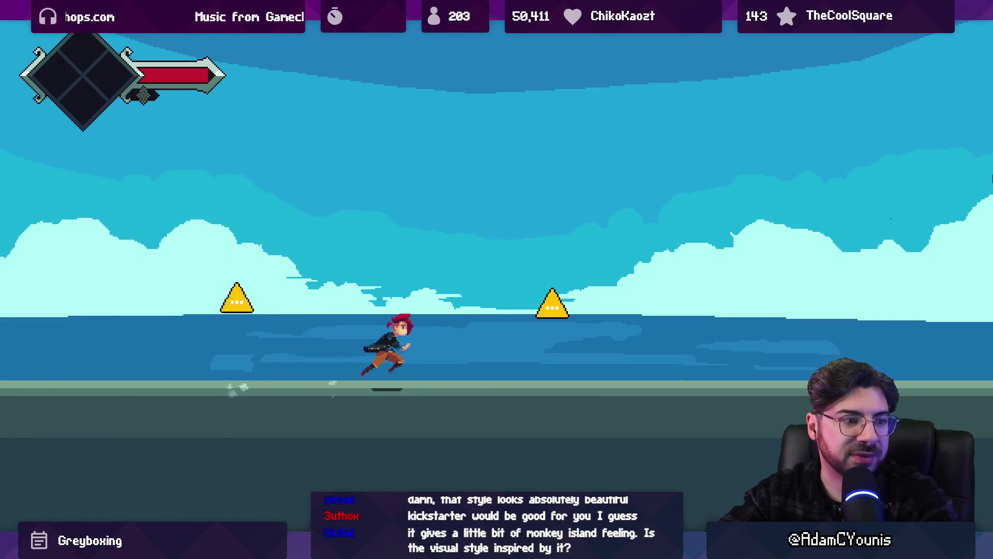
key(Left)
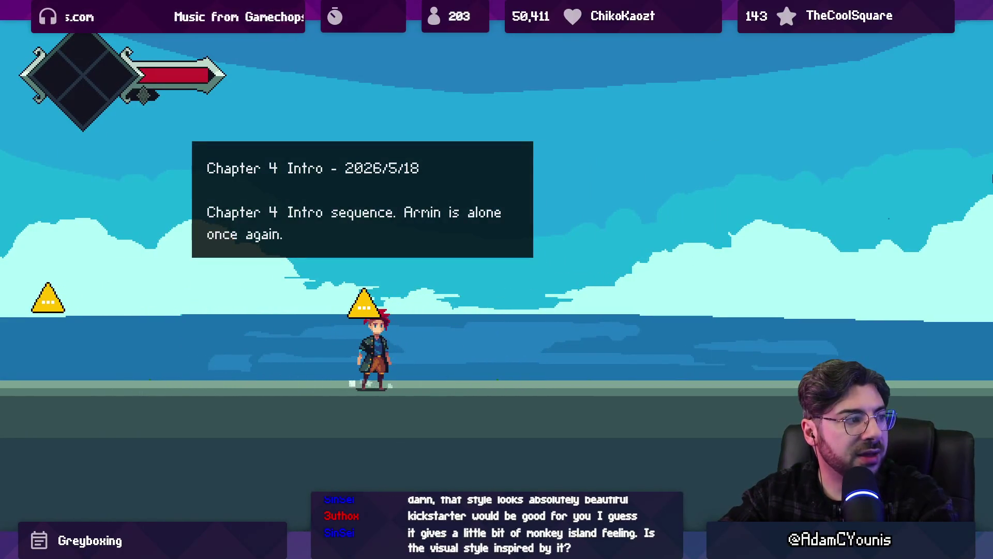
key(Right)
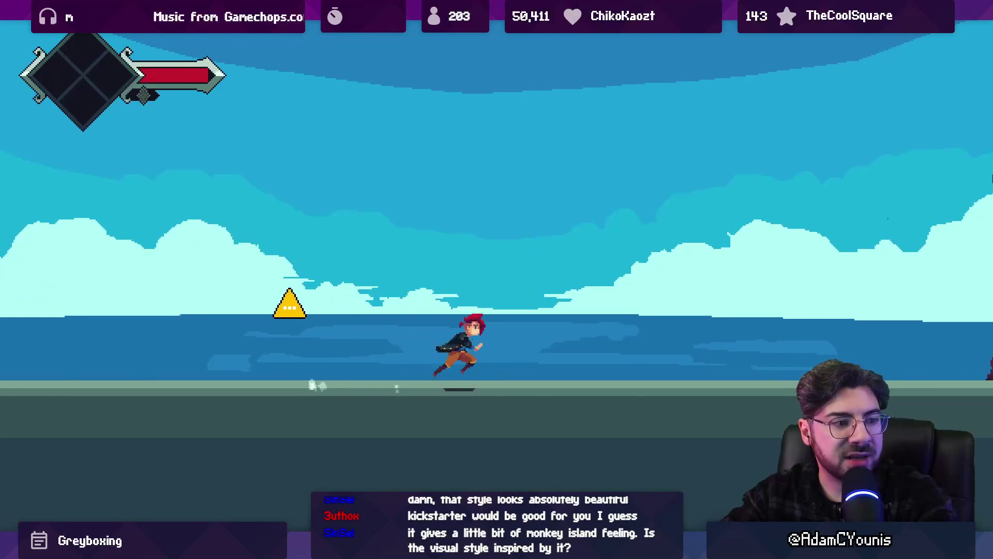
key(Right)
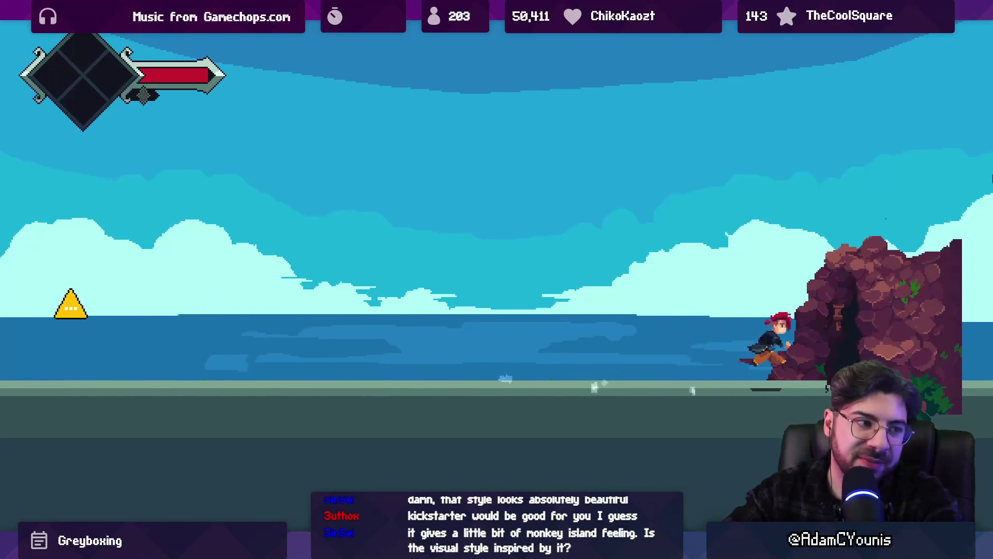
key(Right)
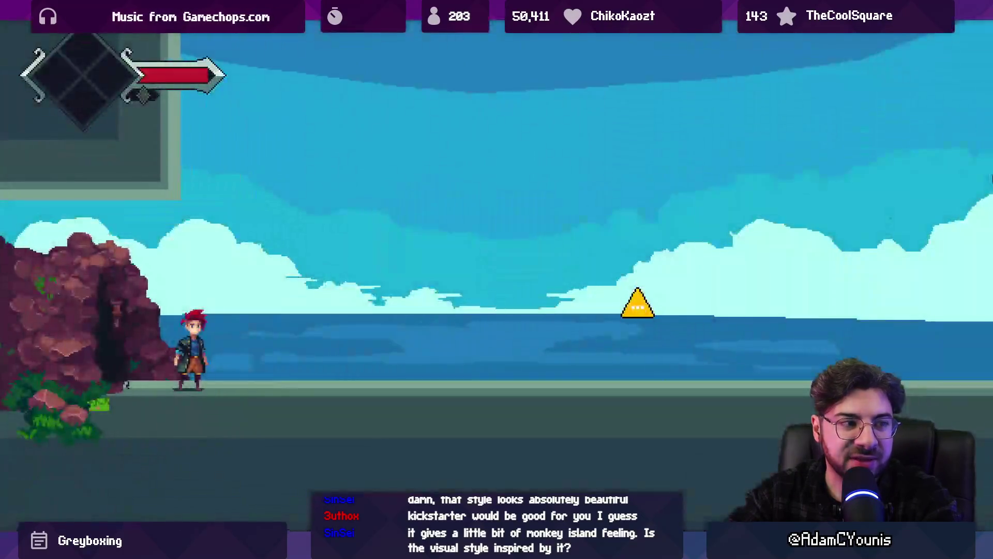
Run through the next rooms past the Chapter 4 Intro and Scenic Run signs.
key(Right)
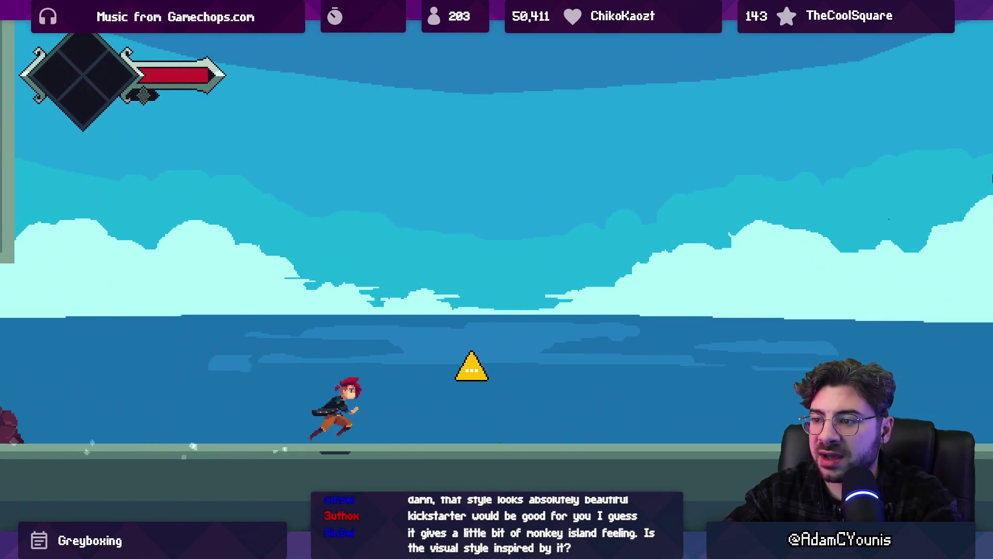
key(Right)
key(Up)
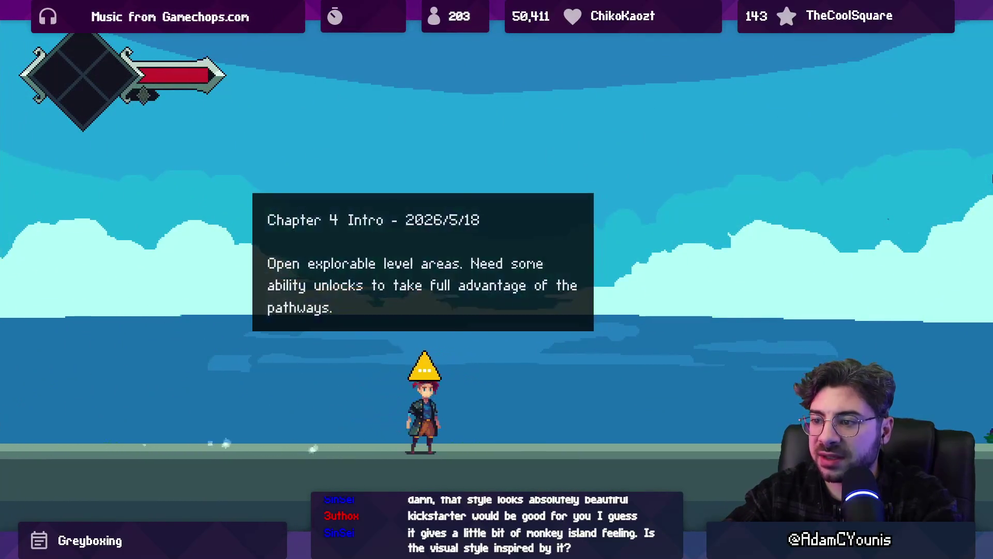
key(Right)
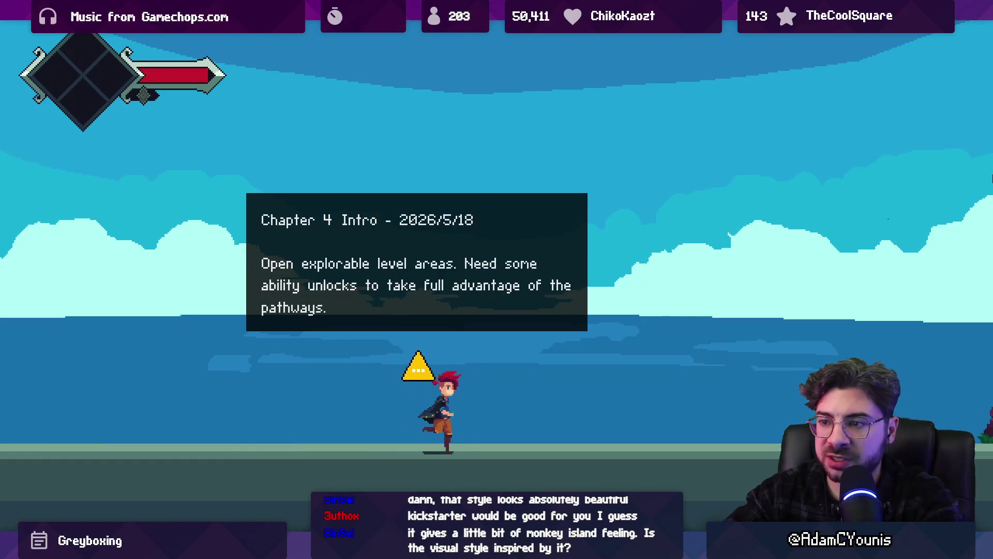
key(Right)
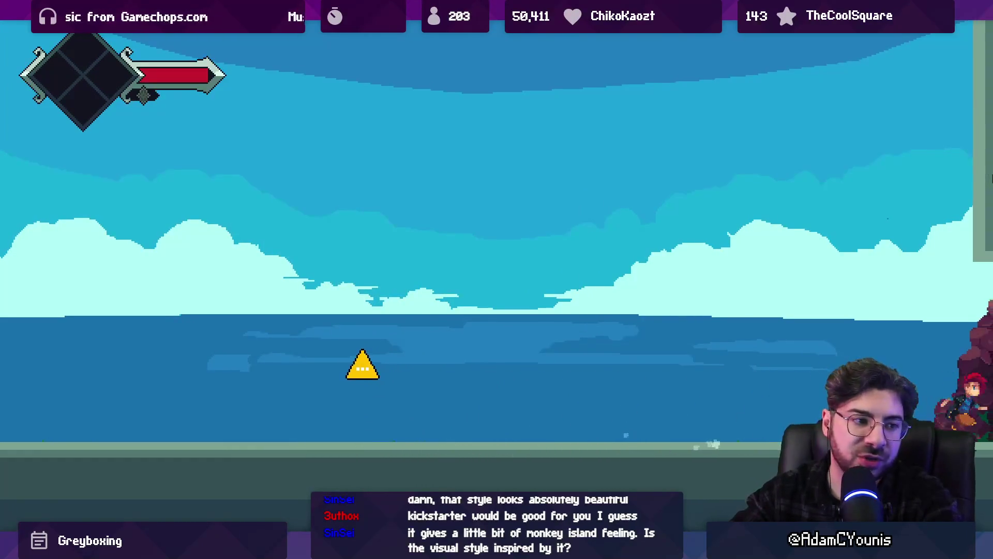
key(Right)
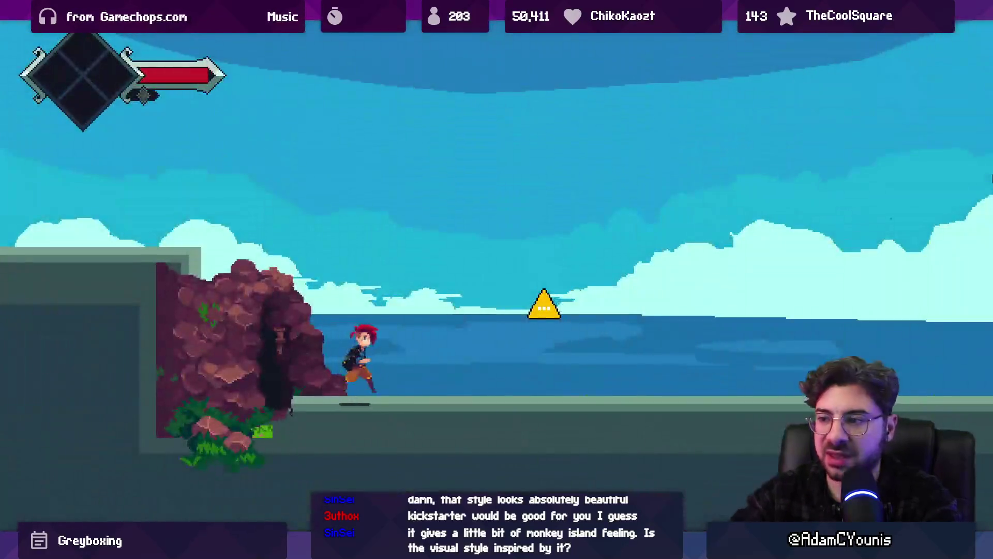
key(Up)
key(Right)
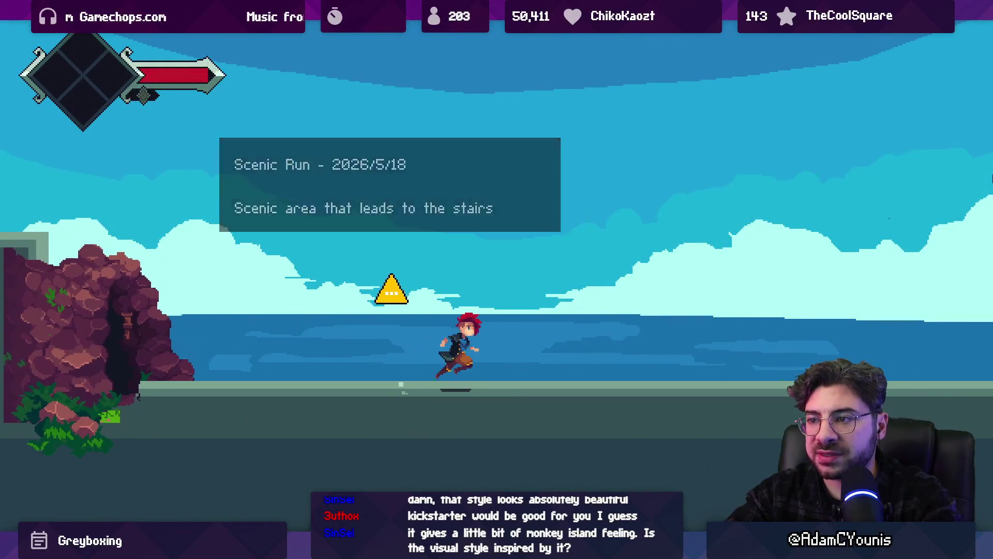
key(Right)
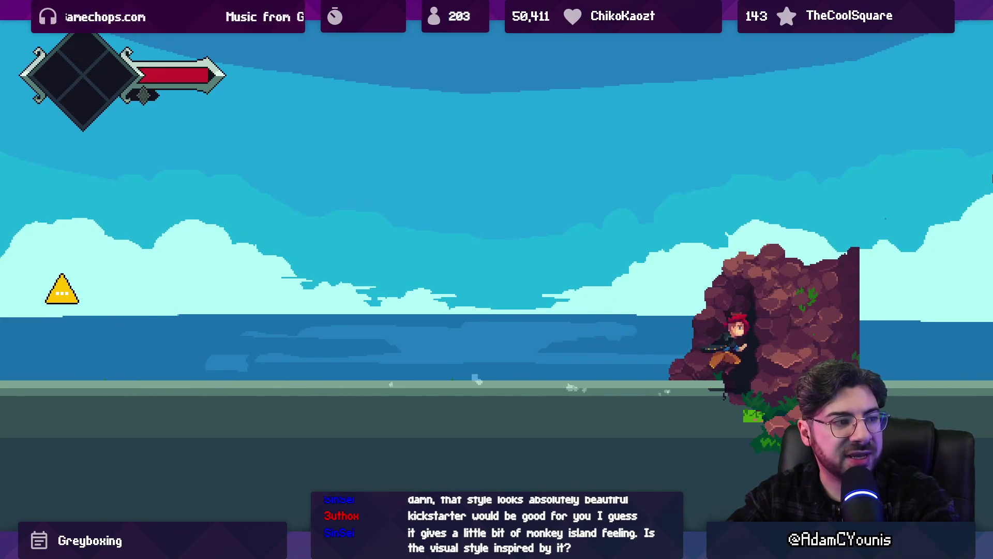
Cross the Ustawicke overlook, descend into the town, and reach Hana's Shop door.
key(Up)
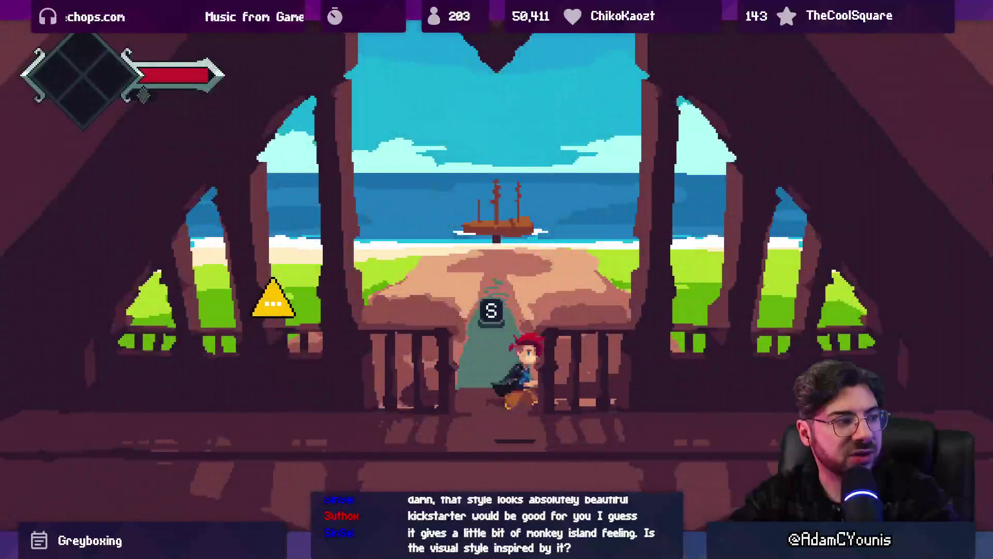
key(Left)
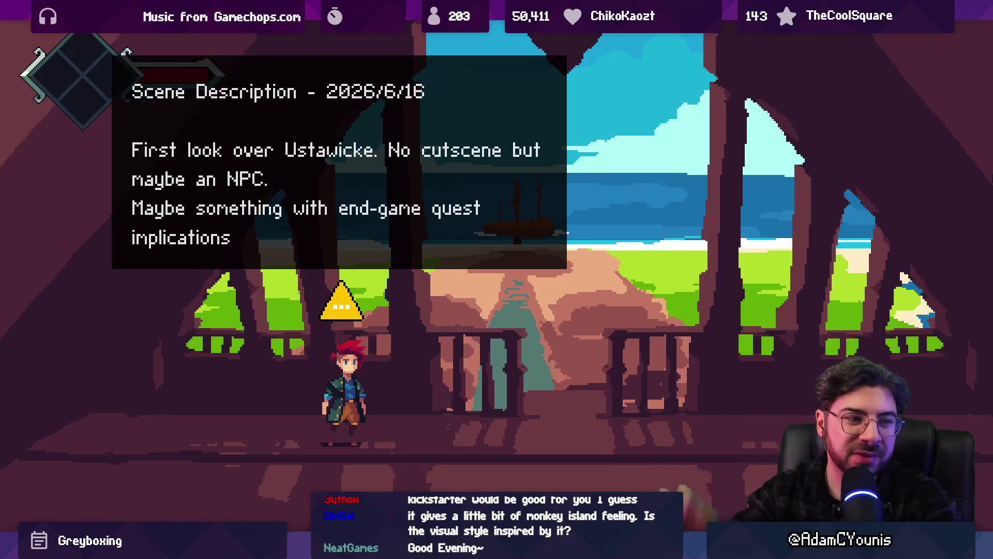
key(Right)
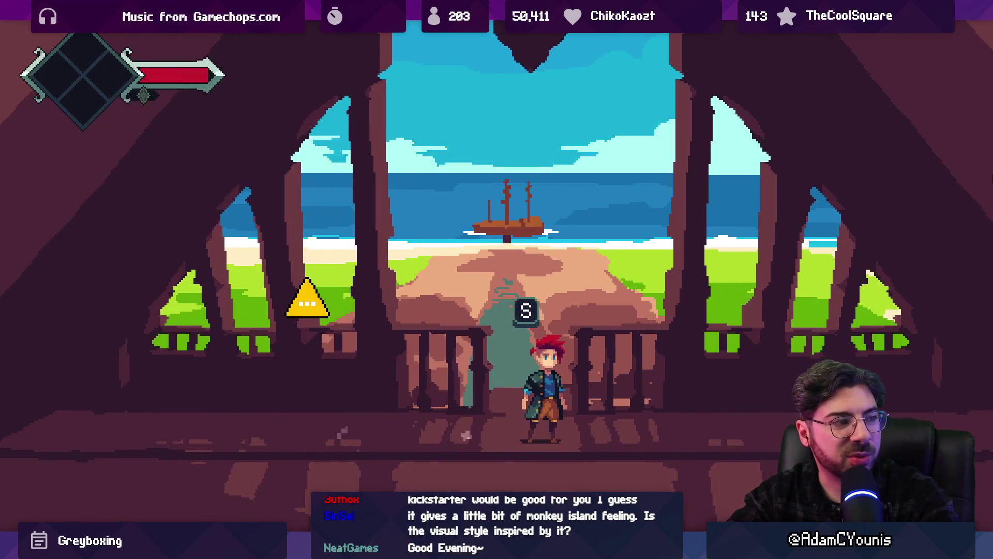
key(s)
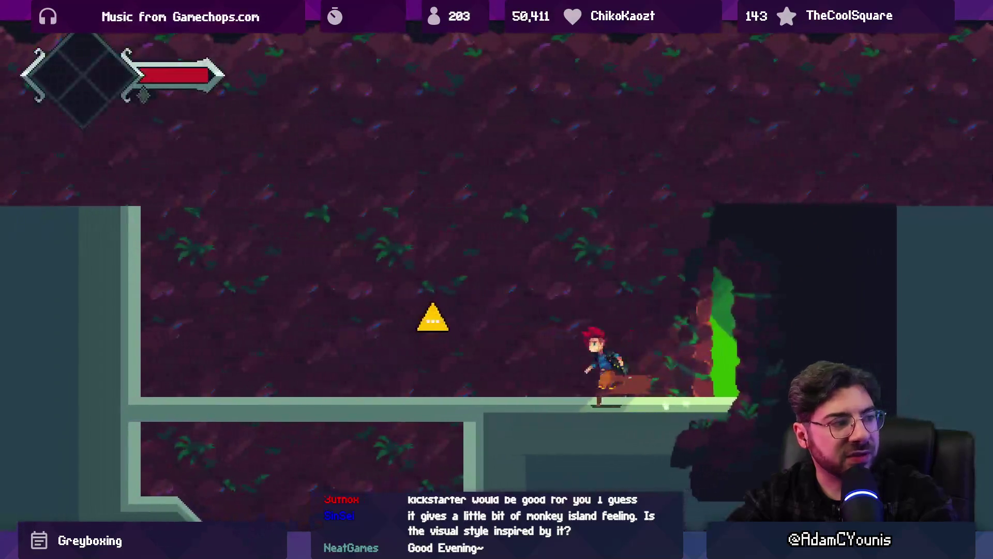
key(Down)
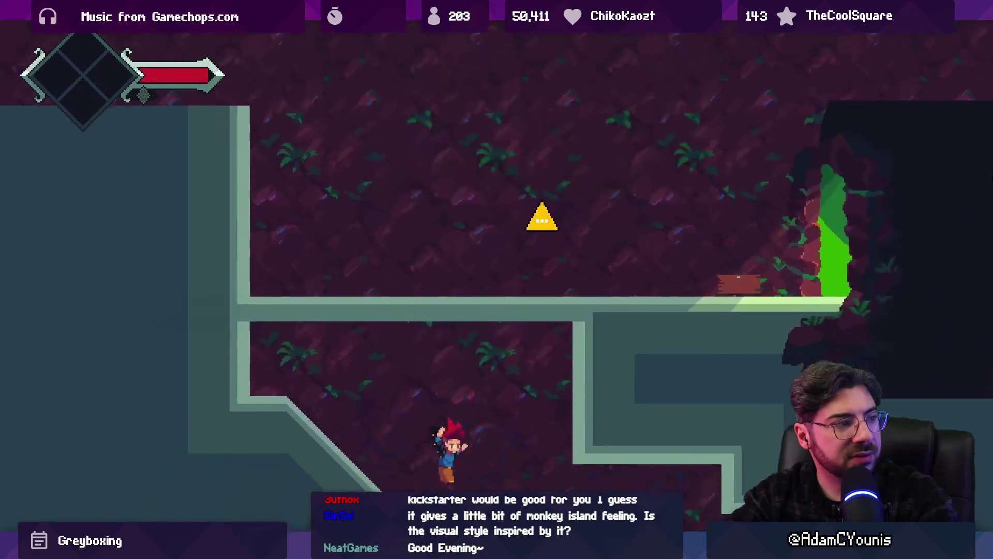
key(Right)
key(Left)
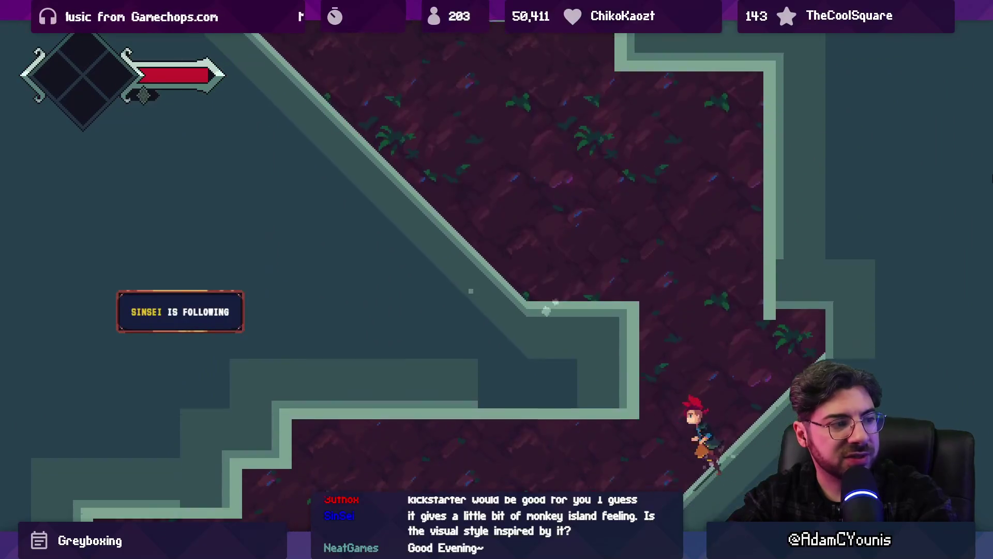
key(Down)
key(Right)
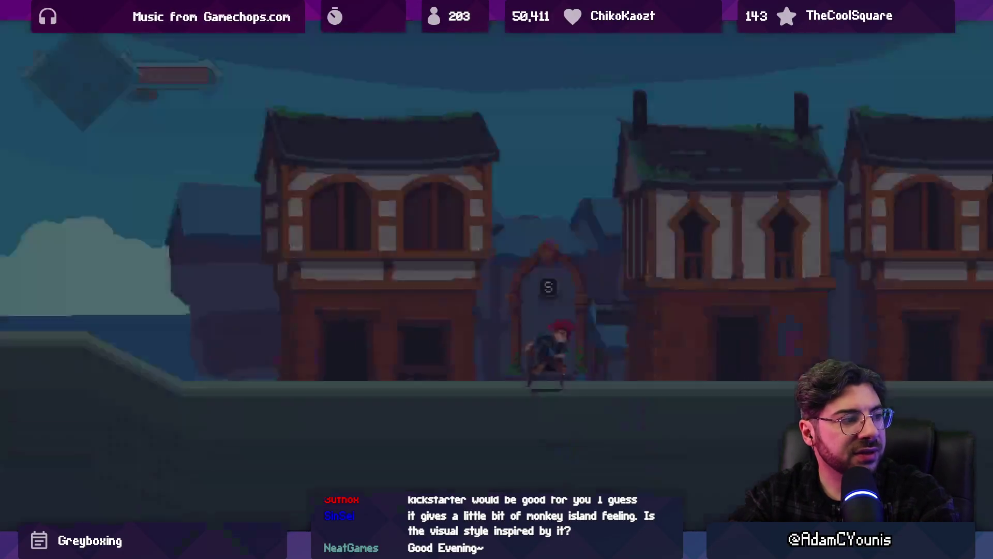
key(Left)
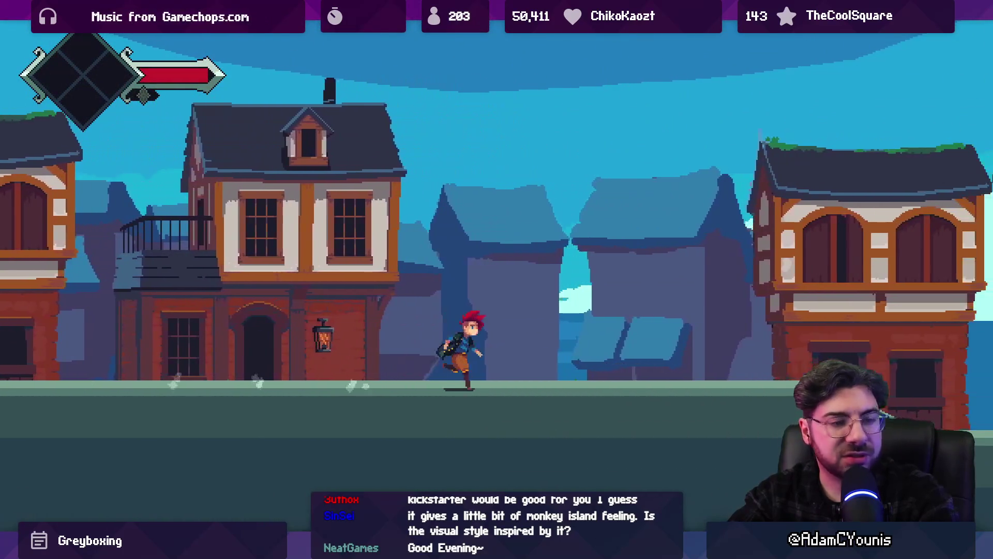
key(space)
key(Right)
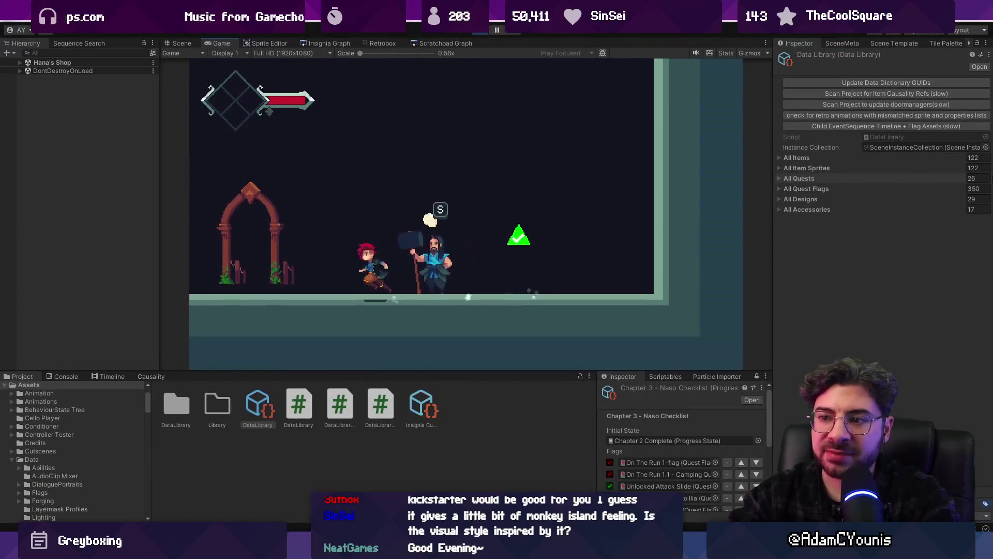
Open the Naso Train Test scene from the Insignia Graph for editing.
key(s)
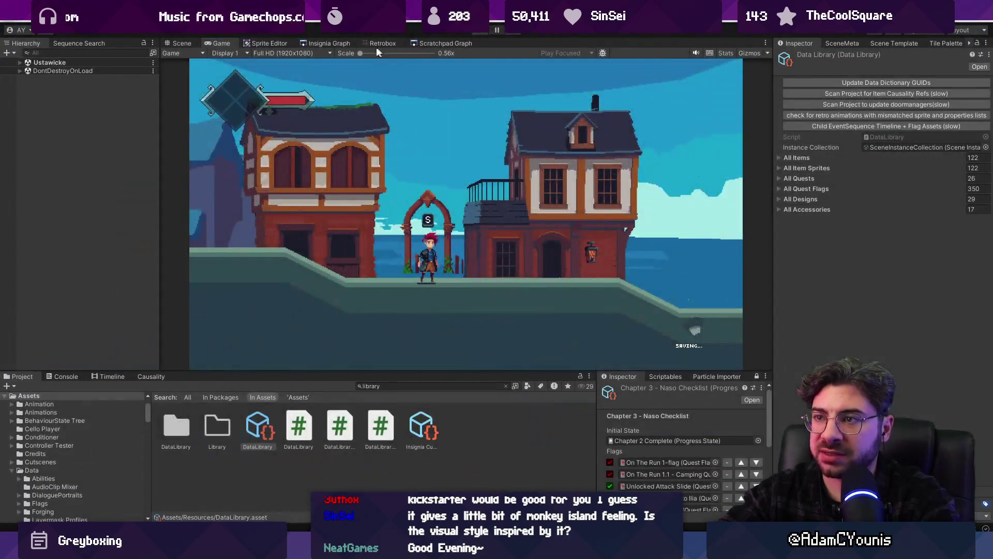
click(328, 43)
double_click(615, 189)
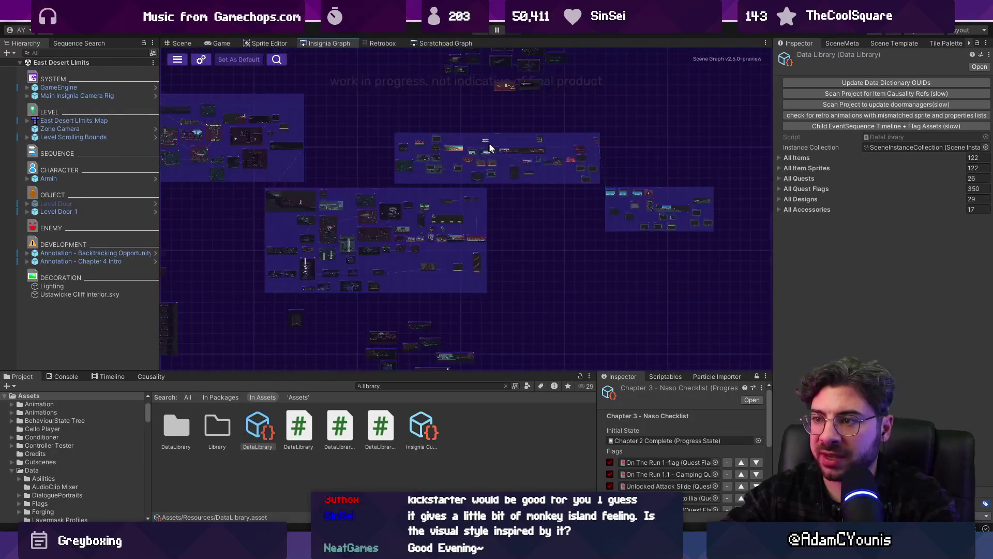
double_click(435, 132)
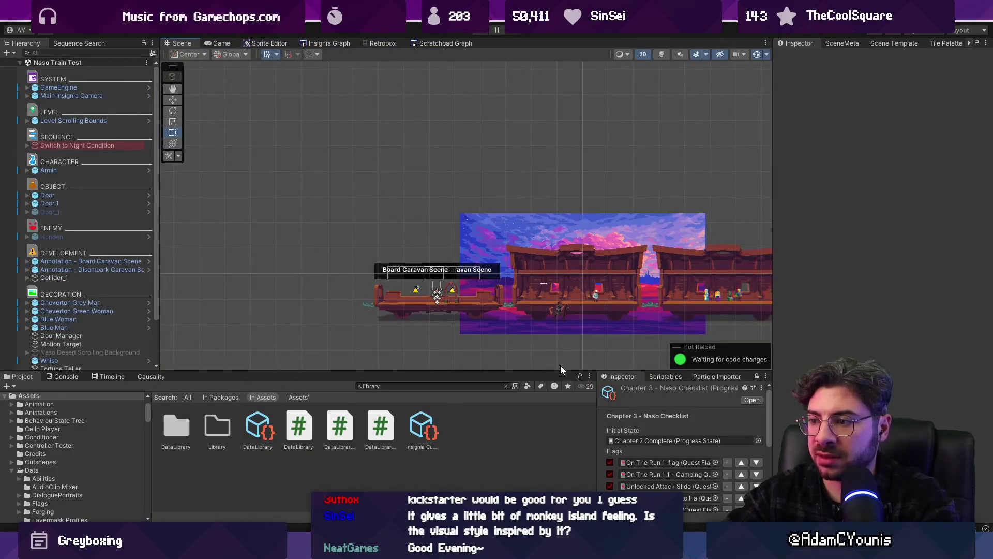
drag(553, 369, 556, 265)
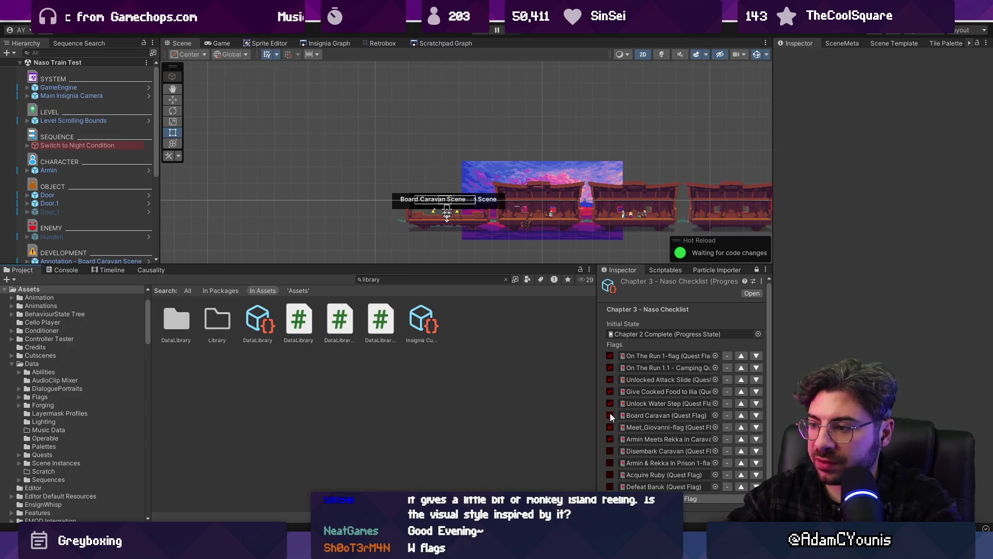
Untick the Meet_Giovanni and Armin Meets Rekka flags and set the progress state to Test Progress.
click(610, 427)
click(610, 439)
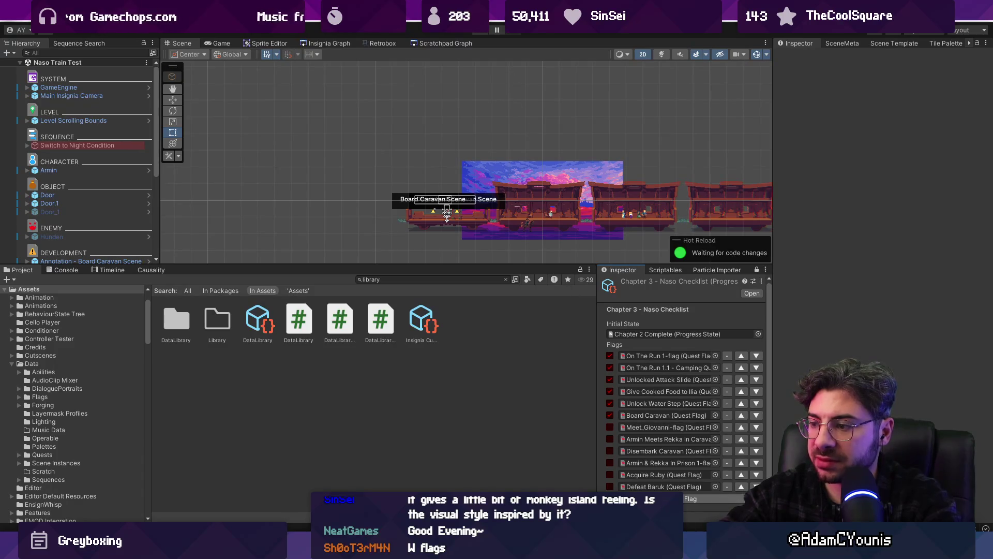
scroll(656, 478, down, 1)
click(759, 316)
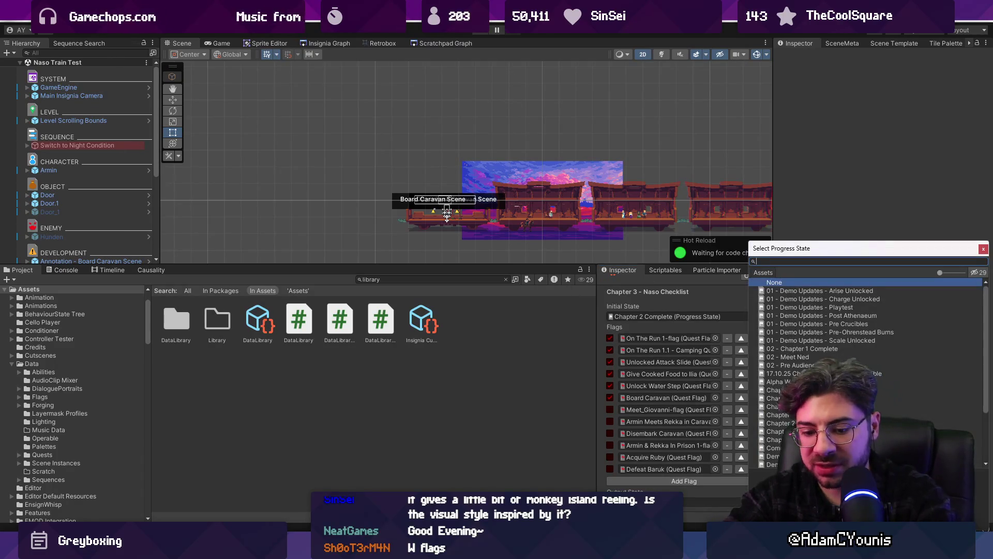
text(test)
key(Down)
key(Return)
scroll(644, 449, down, 1)
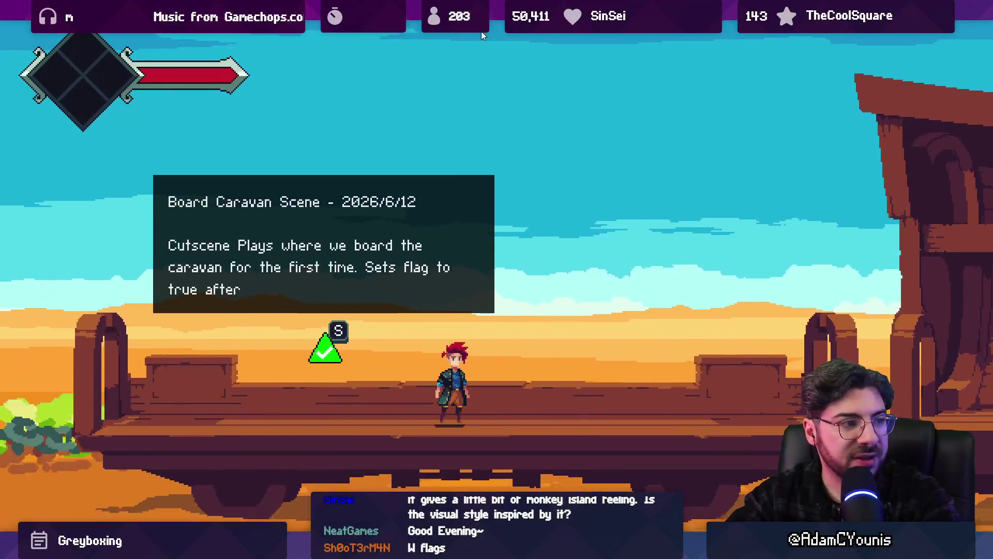
Run right along the caravan and trigger the Meet Giovanni cutscene, reaching the dusk train deck.
key(Right)
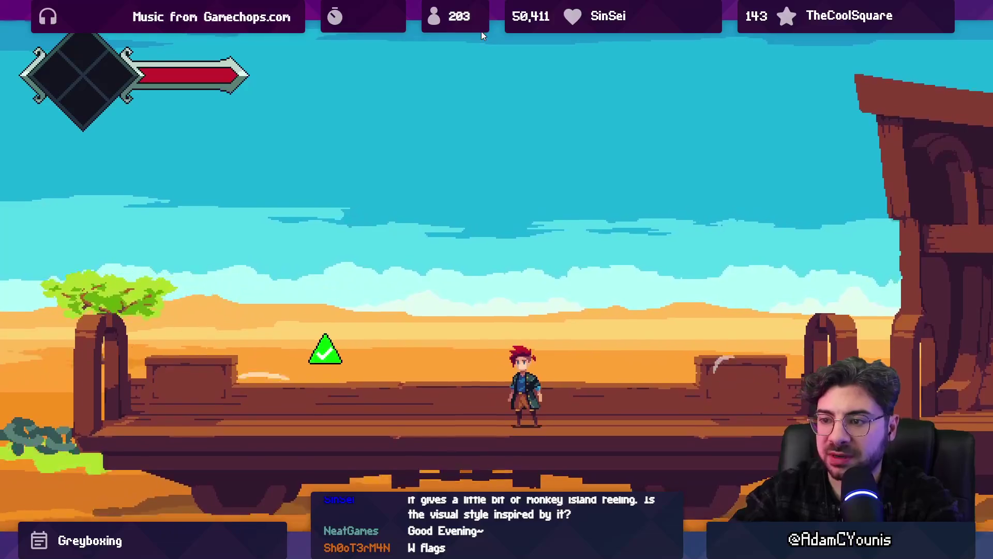
key(shift+space)
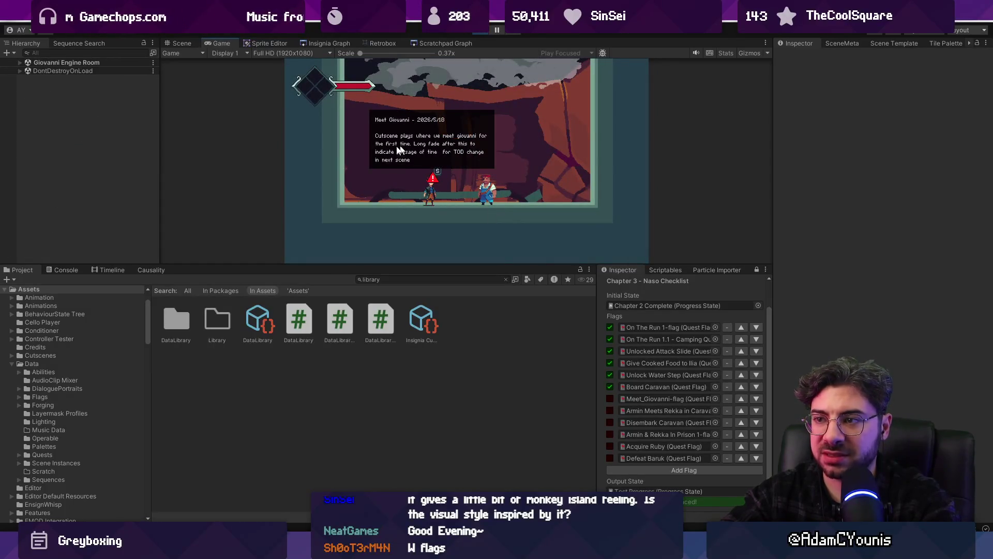
key(s)
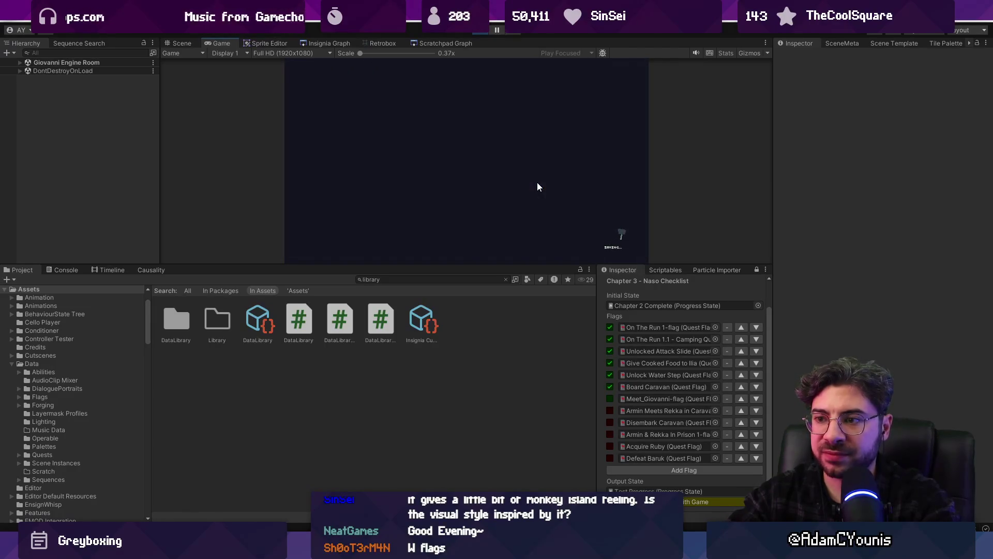
key(shift+space)
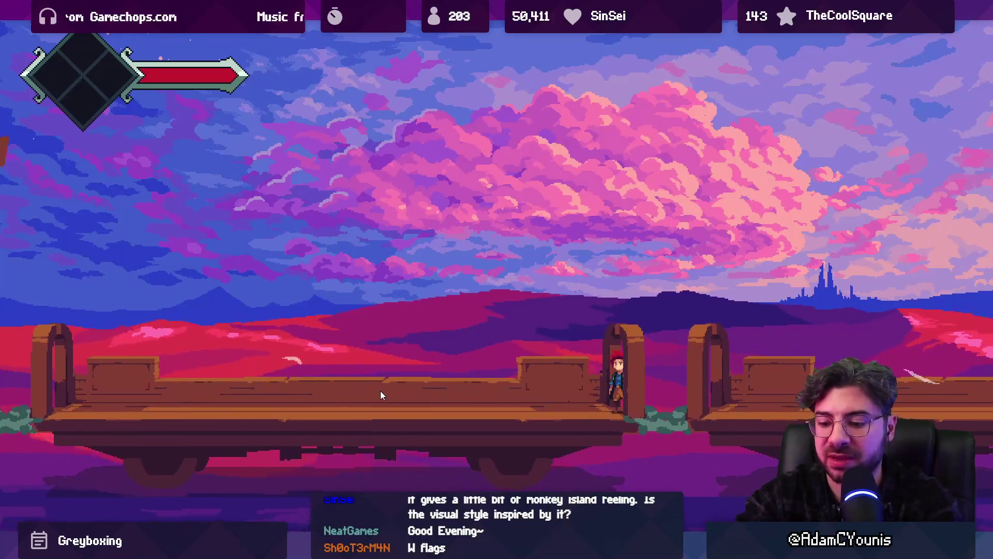
key(F11)
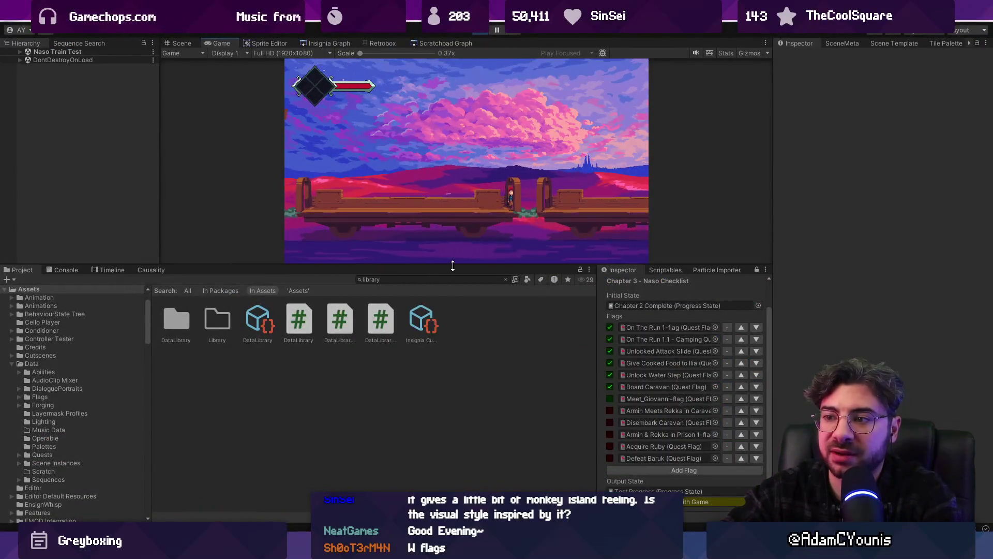
Stop the running playtest and switch to the Insignia Graph of rooms.
drag(452, 265, 457, 341)
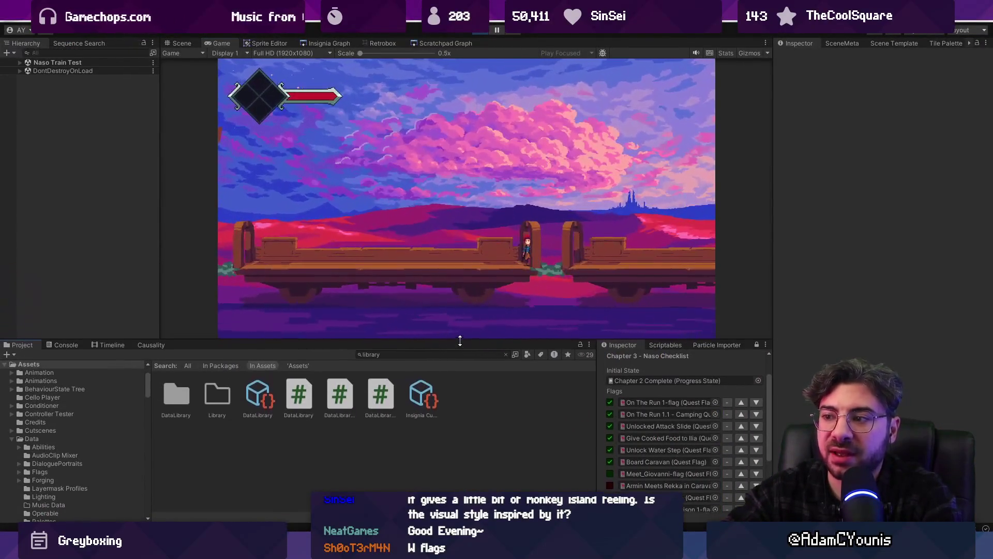
click(482, 32)
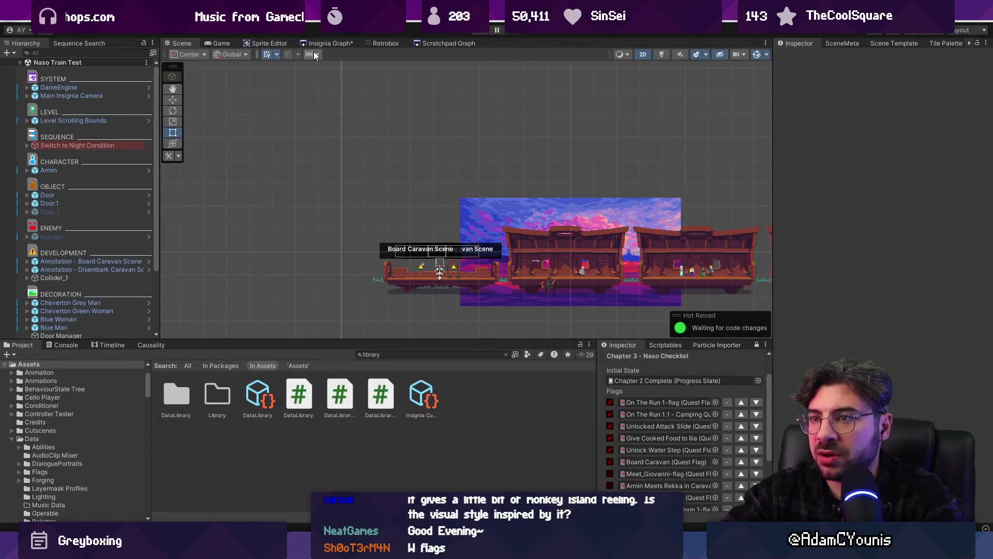
click(318, 43)
scroll(336, 163, down, 6)
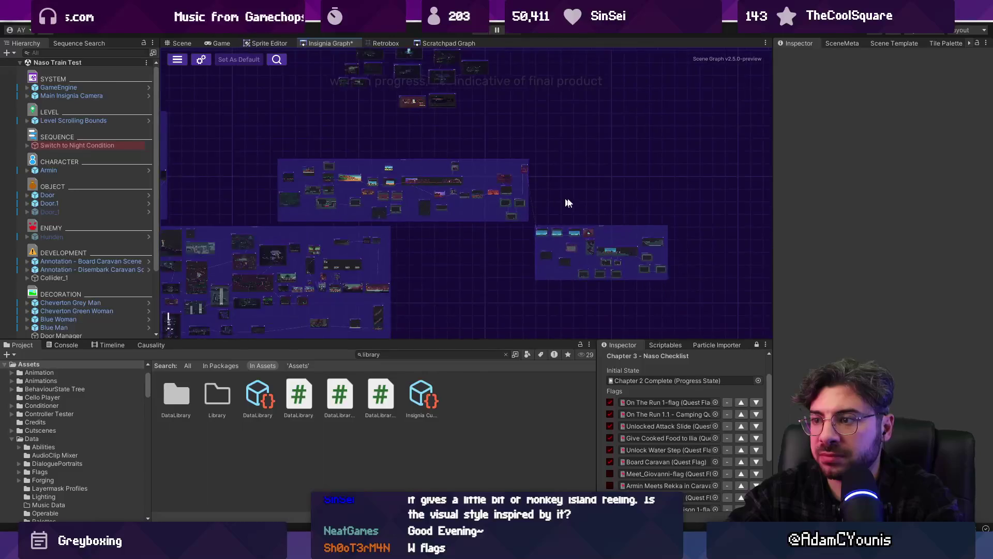
scroll(343, 166, up, 3)
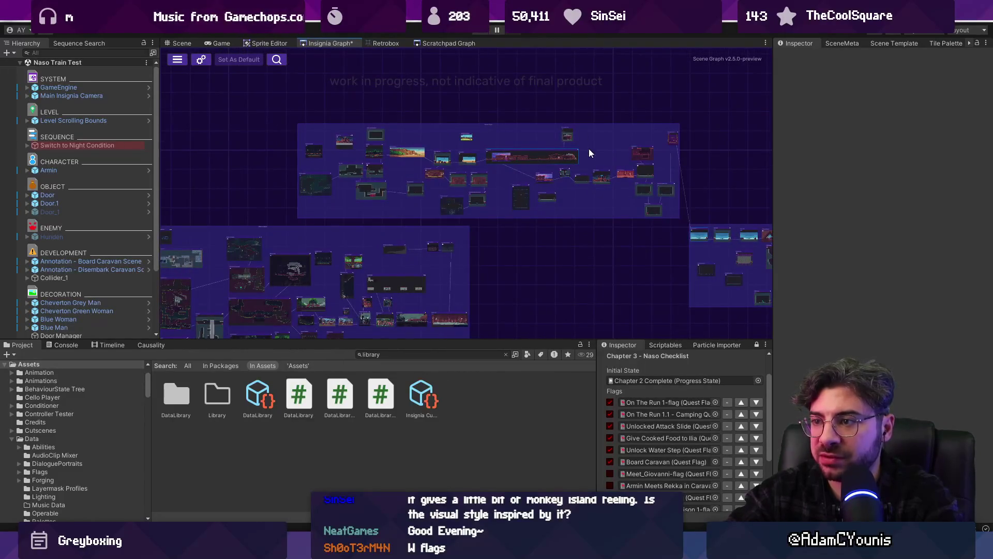
Inspect the Destructible Blocks B room in the Scratchpad Graph, then return to the Insignia Graph.
click(446, 43)
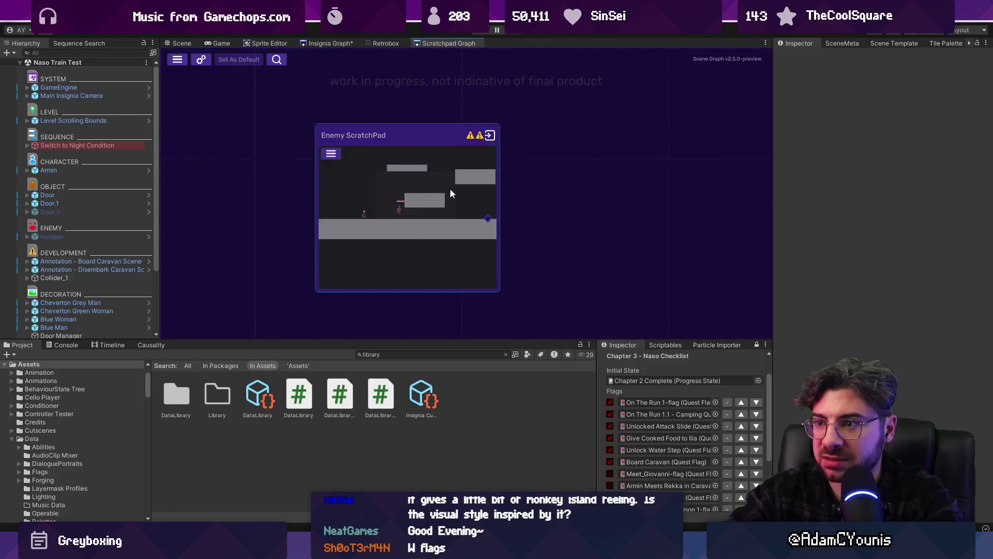
scroll(517, 197, down, 4)
scroll(427, 239, up, 5)
scroll(504, 207, down, 2)
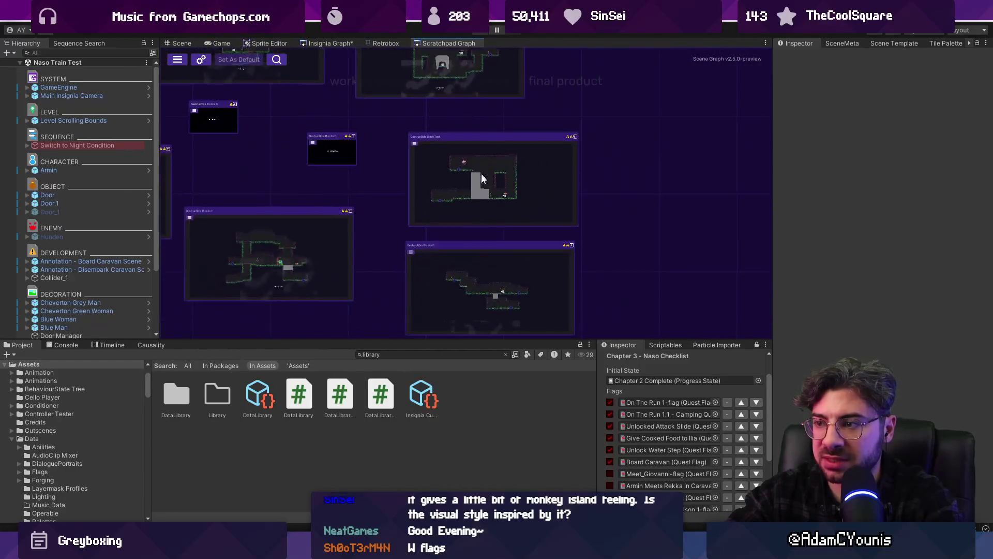
scroll(480, 172, up, 5)
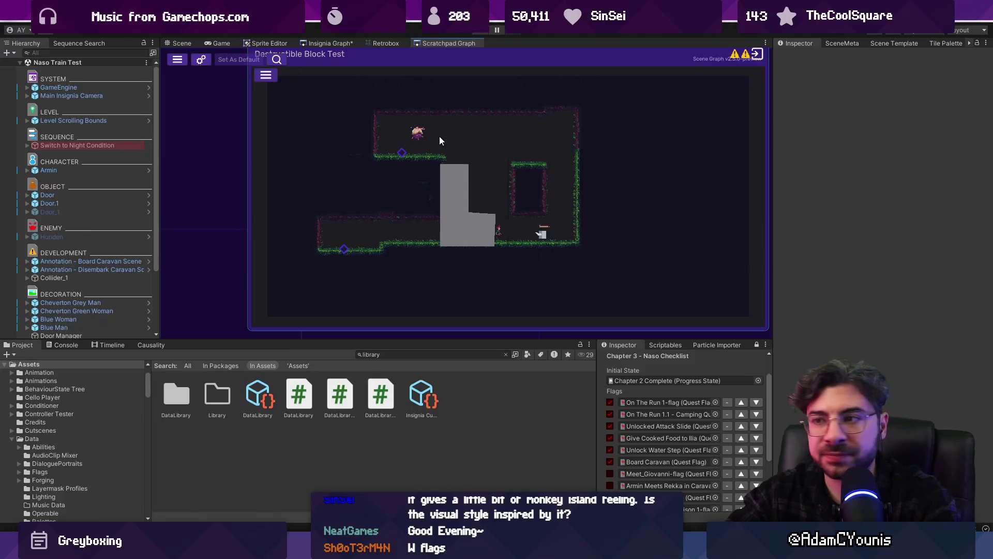
scroll(440, 139, down, 4)
scroll(477, 182, up, 5)
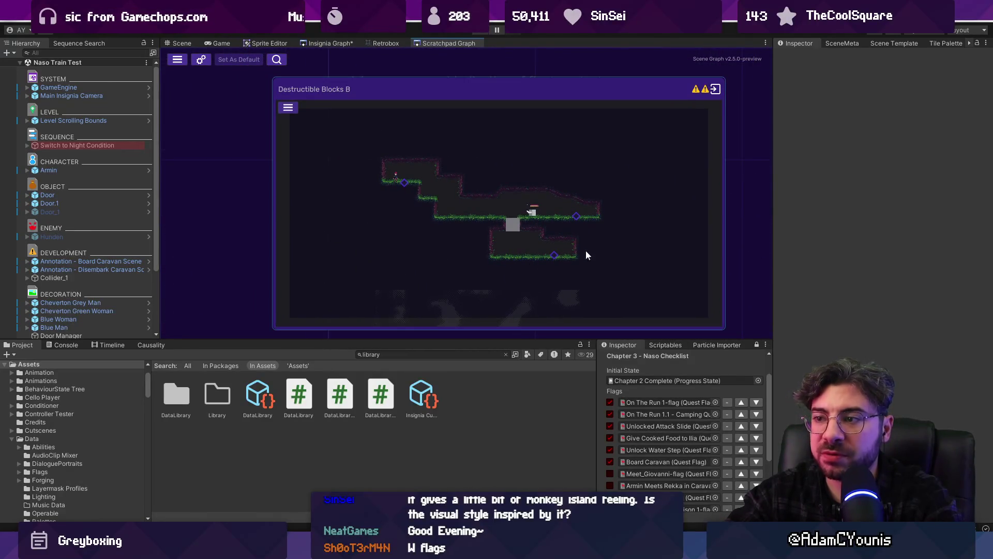
click(342, 46)
Start a playtest from the tall vertical room in Ohrenstead and slash at the first enemy.
scroll(386, 261, up, 5)
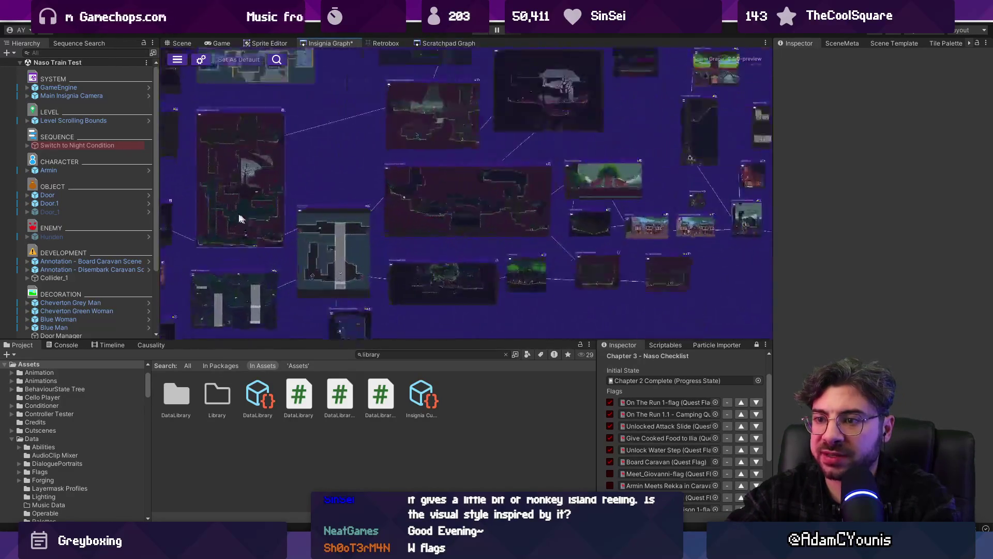
scroll(386, 261, down, 5)
scroll(449, 217, up, 3)
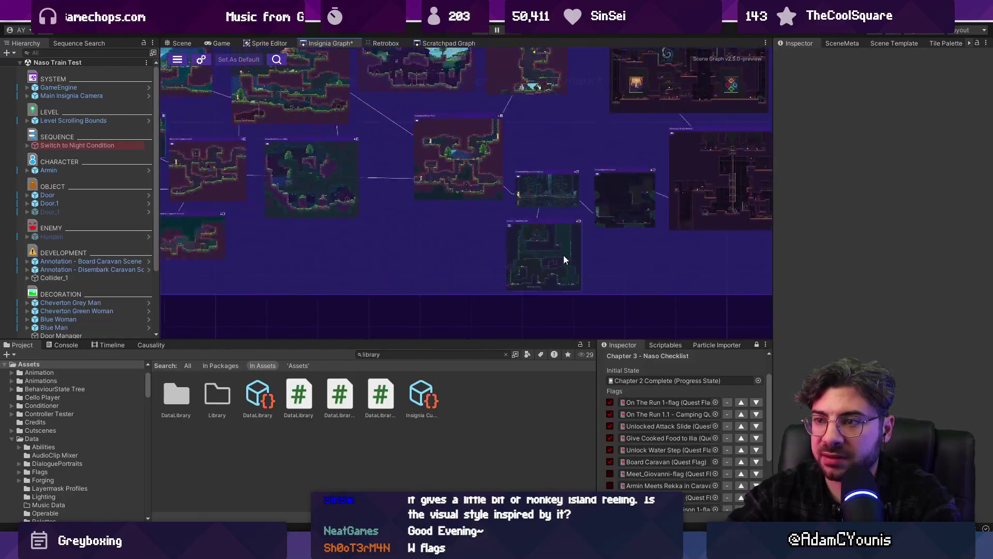
scroll(564, 257, down, 3)
scroll(385, 141, up, 5)
scroll(393, 201, down, 3)
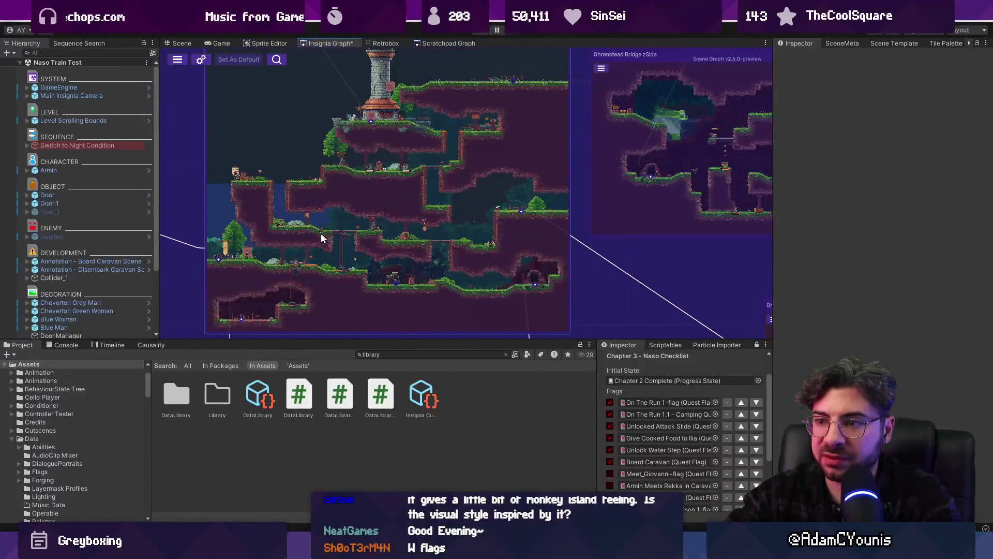
scroll(331, 243, up, 4)
scroll(307, 191, down, 3)
scroll(419, 274, up, 3)
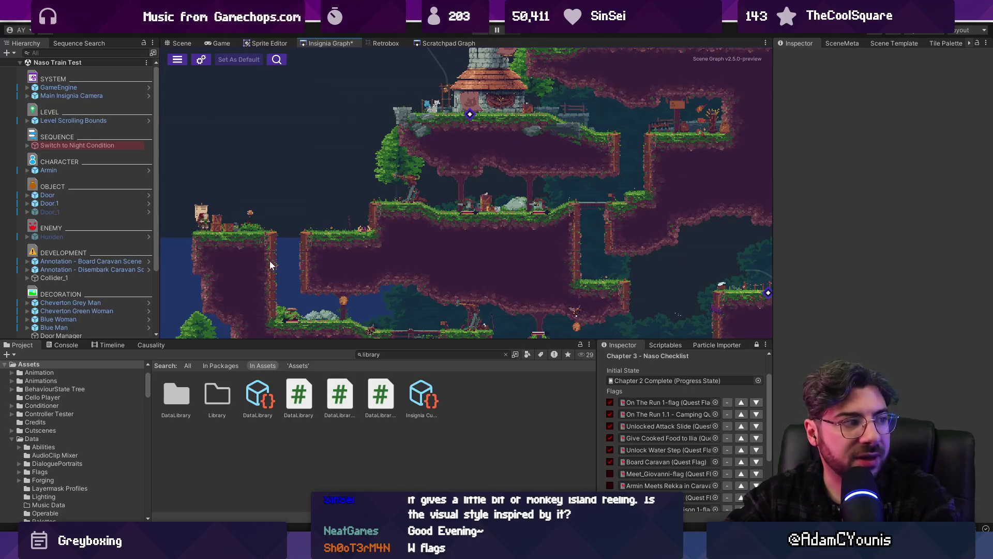
scroll(311, 225, down, 2)
scroll(364, 237, up, 2)
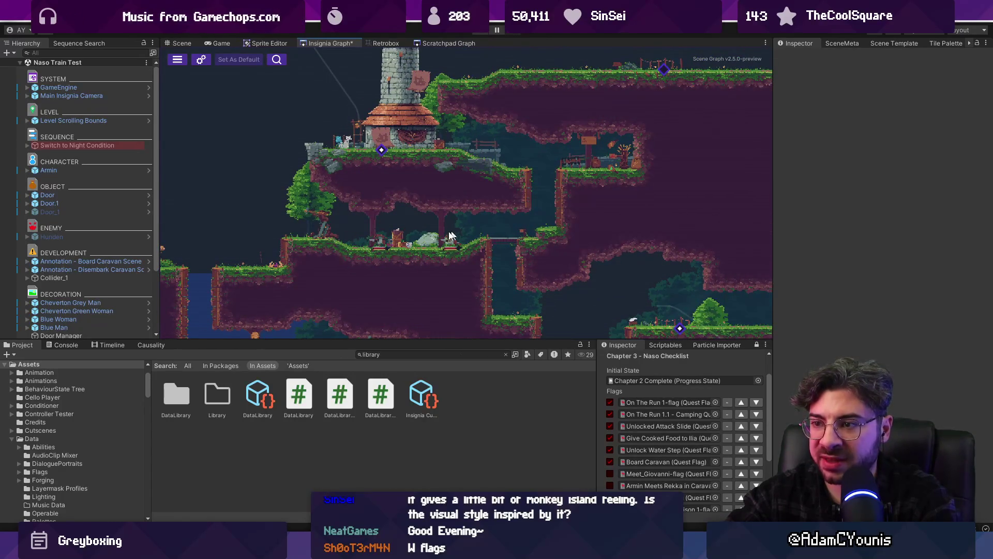
scroll(462, 226, down, 4)
scroll(471, 156, up, 3)
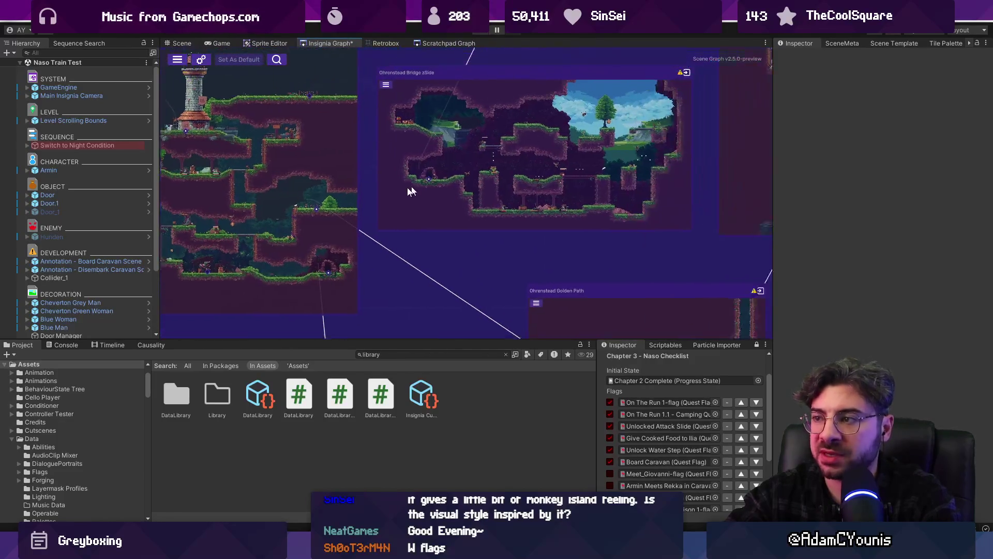
scroll(455, 171, down, 3)
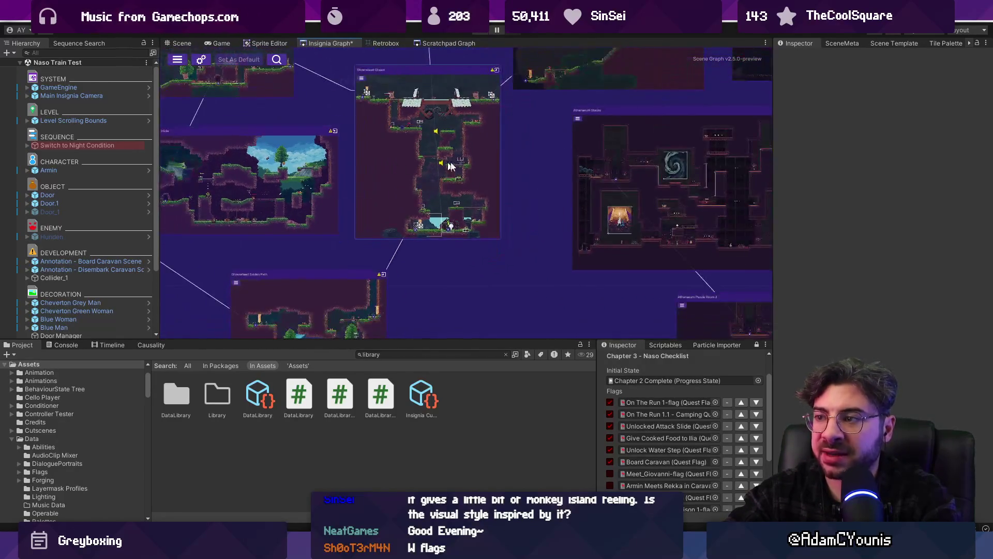
scroll(427, 186, up, 3)
scroll(427, 186, up, 2)
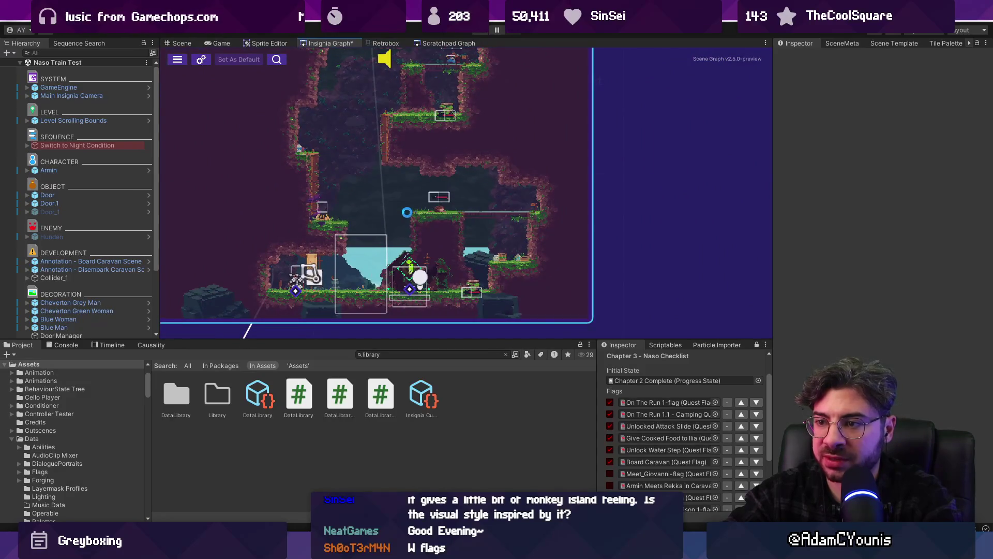
click(406, 210)
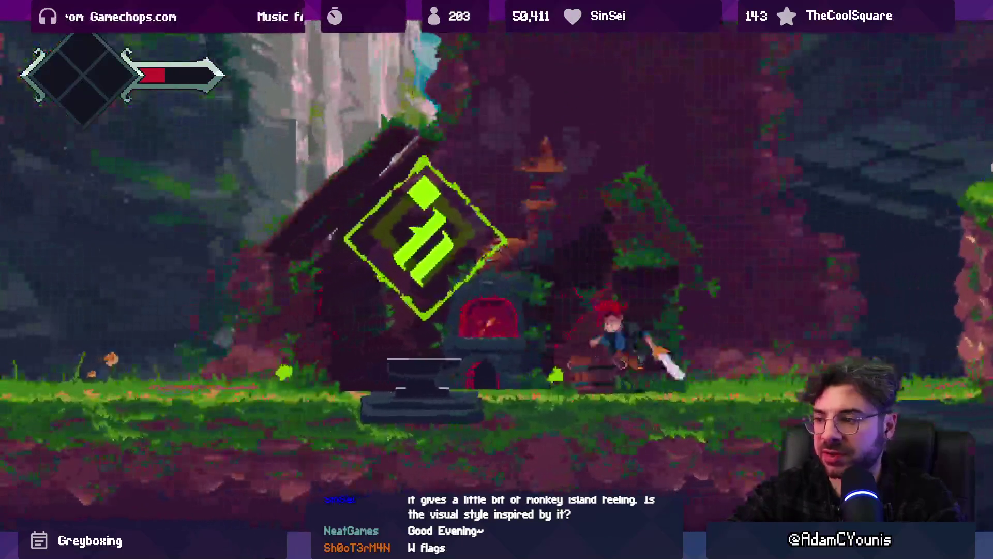
key(Right)
key(x)
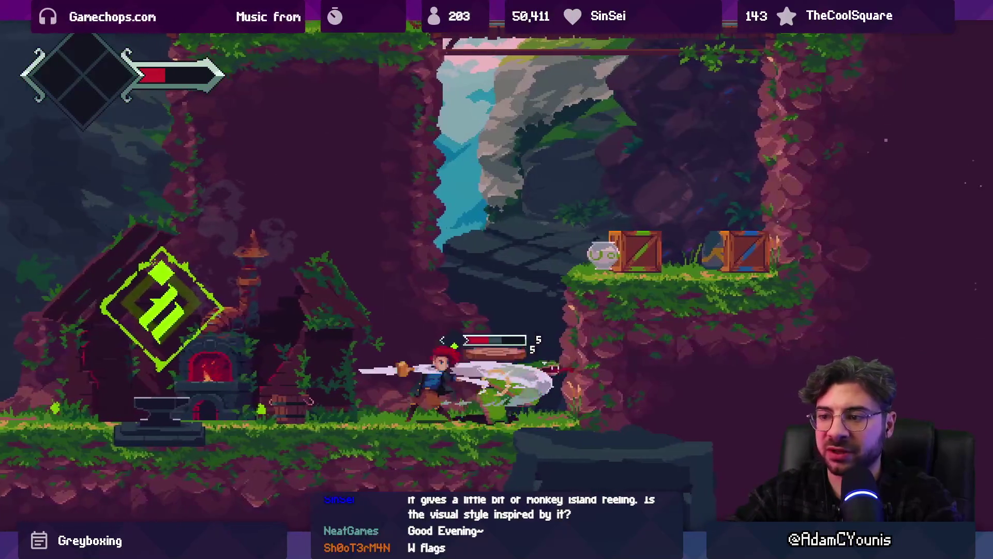
Kill the first enemy, jump out of the pit and pick up the Sugar Cane.
key(x)
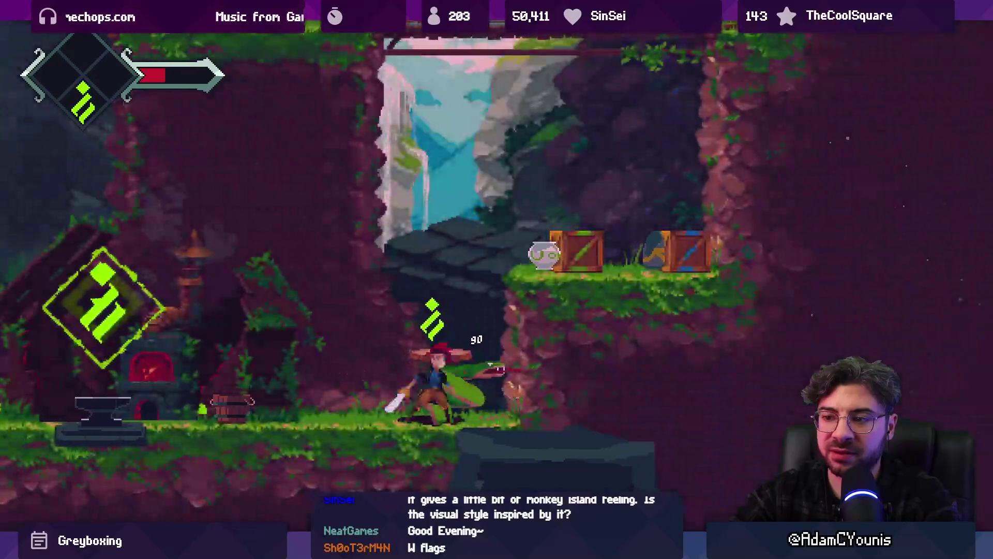
key(z)
key(Right)
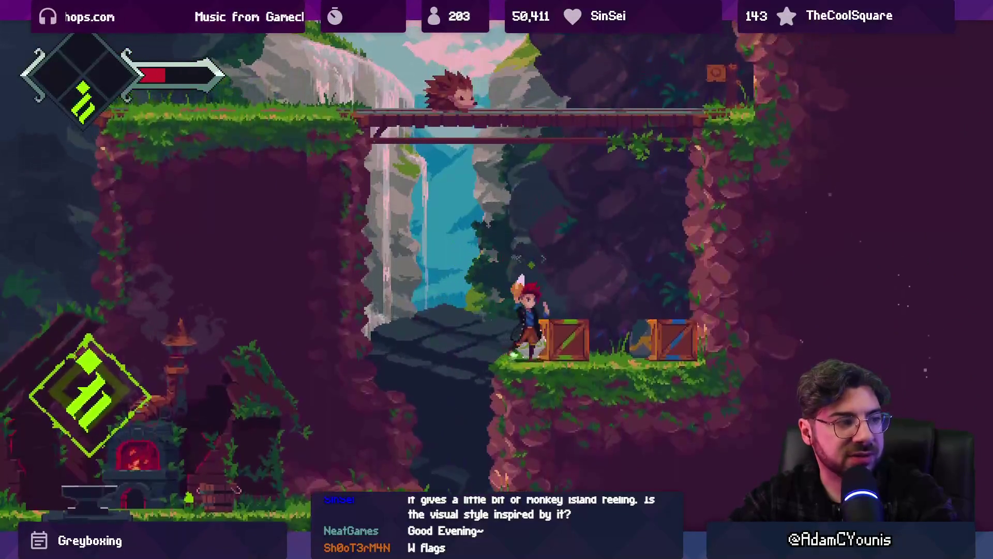
key(x)
Climb the vine to the bridge, fight the hedgehog, and cling to the waterfall cliff.
key(Up)
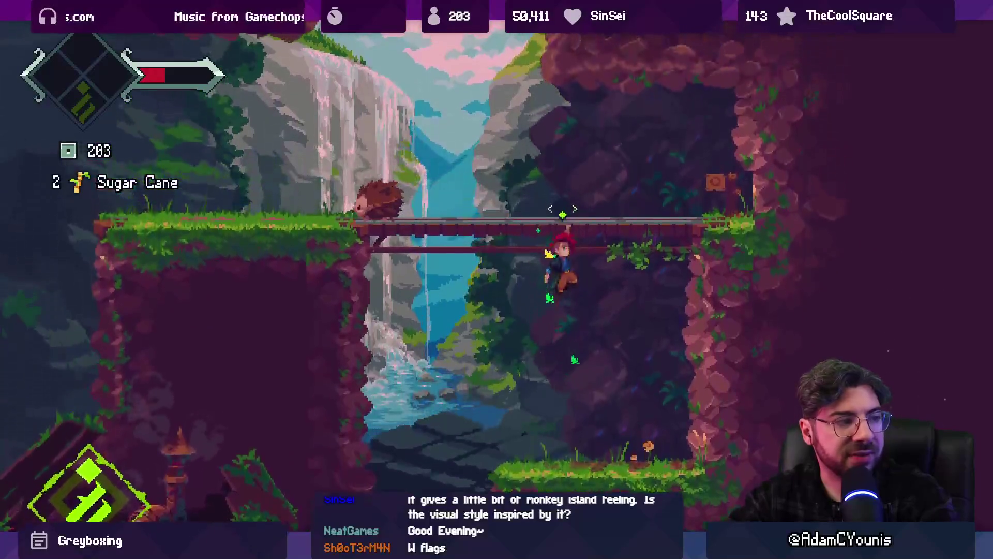
key(Left)
key(x)
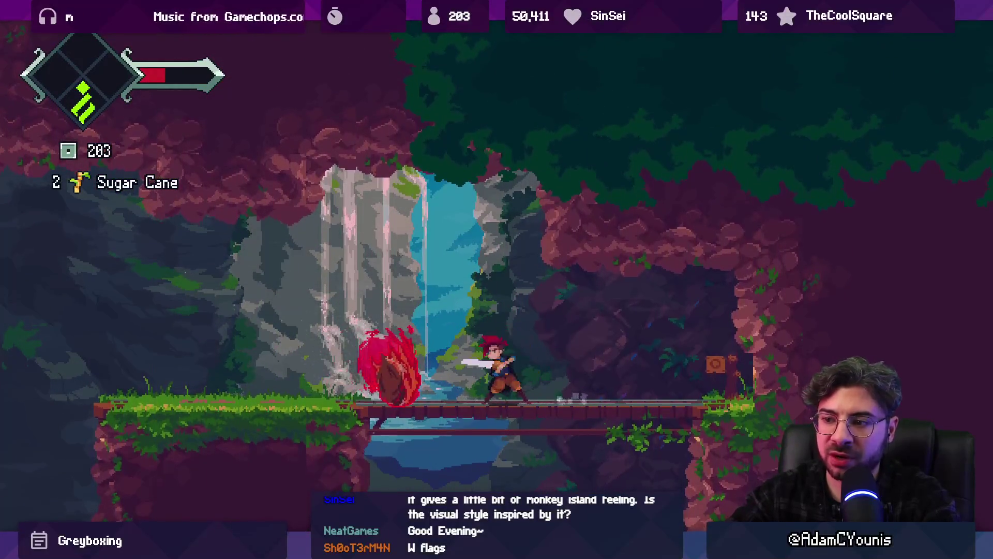
key(x)
key(Left)
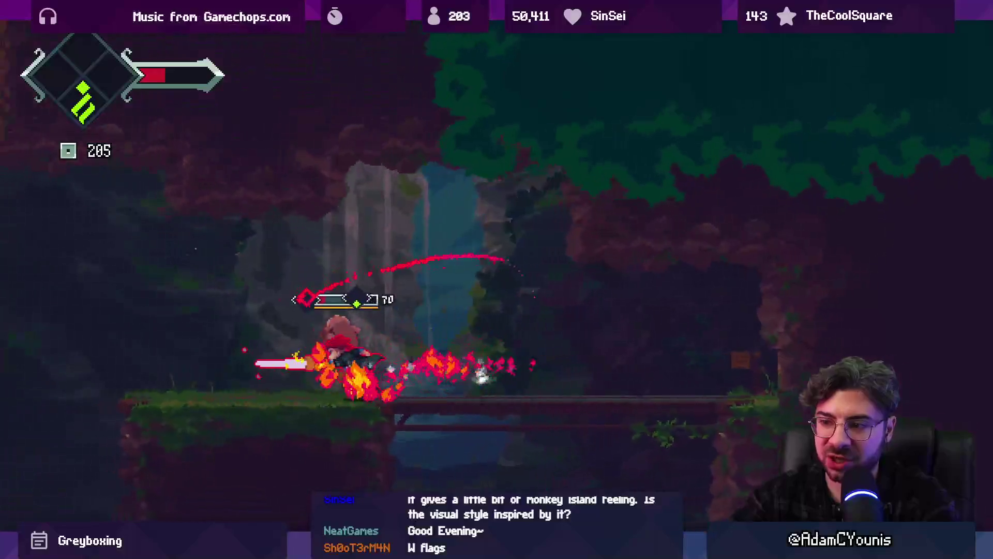
key(x)
key(Right)
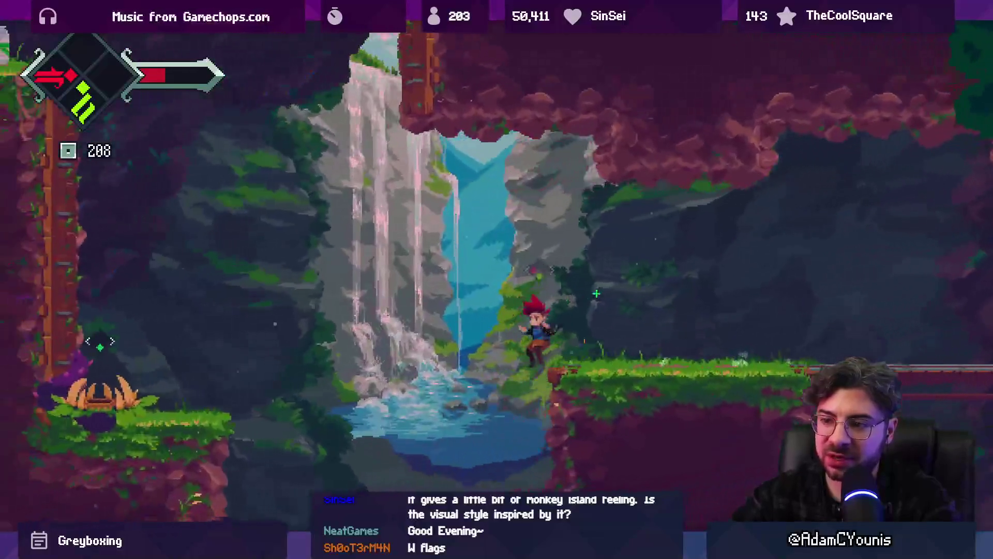
key(Left)
key(x)
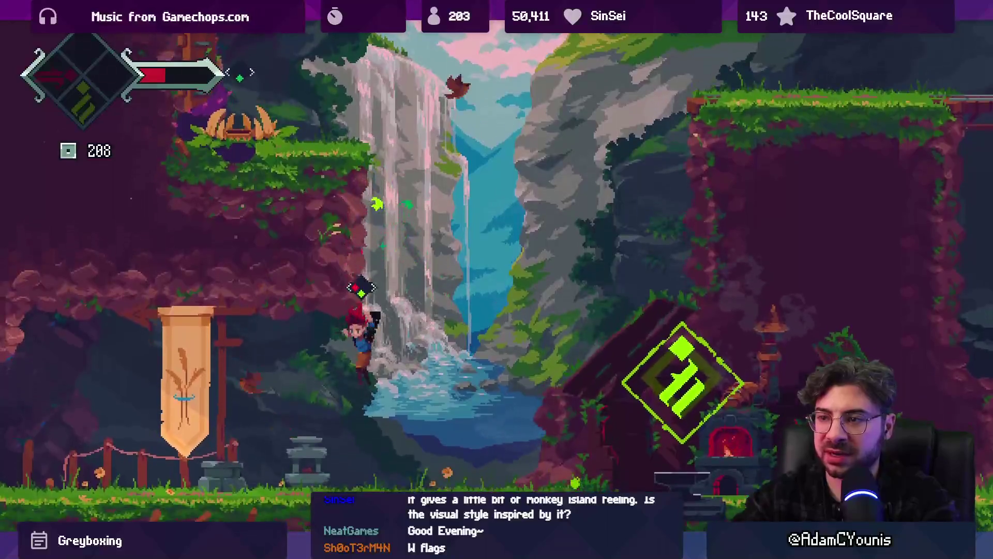
Skip the cutscene and slash the plant enemy along the grassy ledge.
key(Escape)
key(Return)
key(Left)
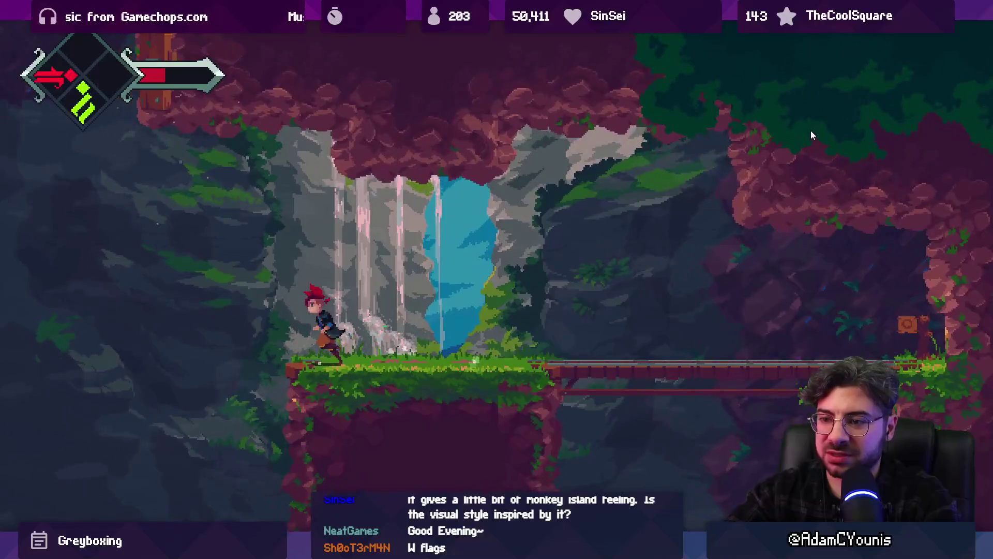
key(x)
key(x)
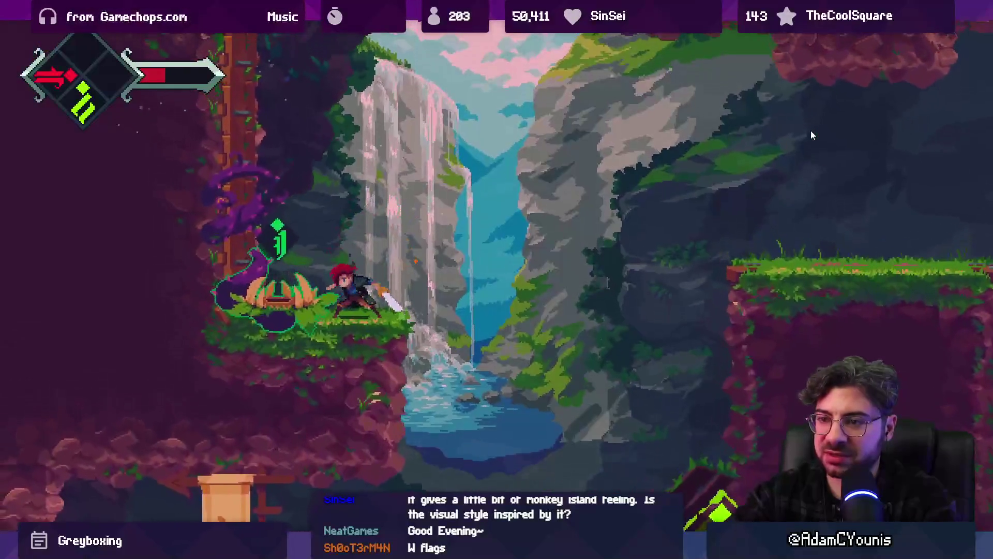
key(x)
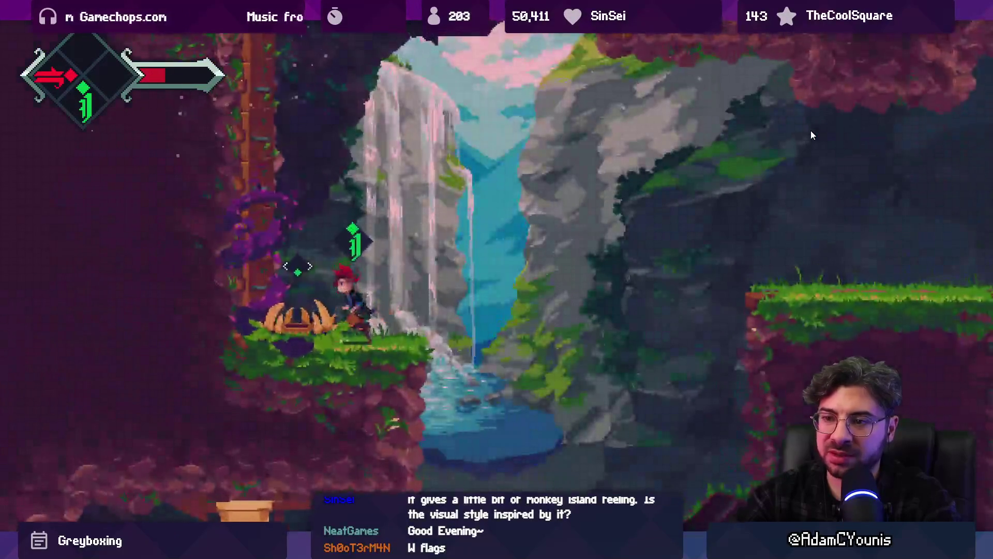
Climb the walls around the waterfall into the cave and up onto the grassy ledge.
key(Left)
key(Up)
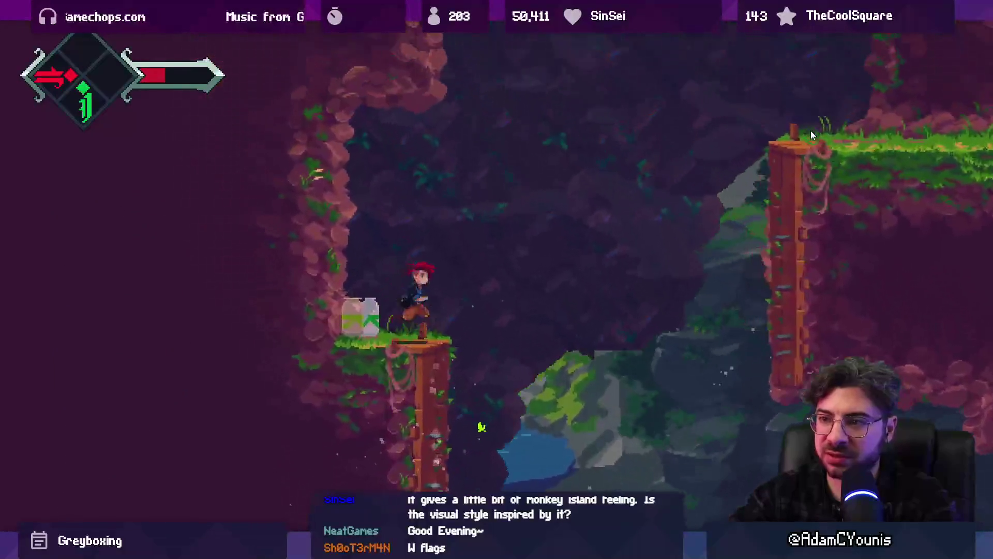
key(Right)
key(x)
key(Up)
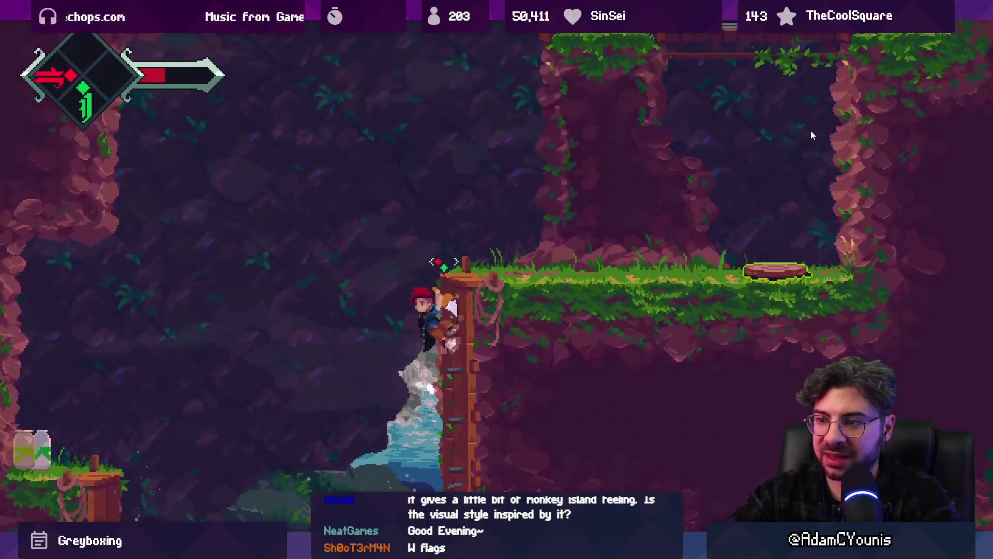
key(Left)
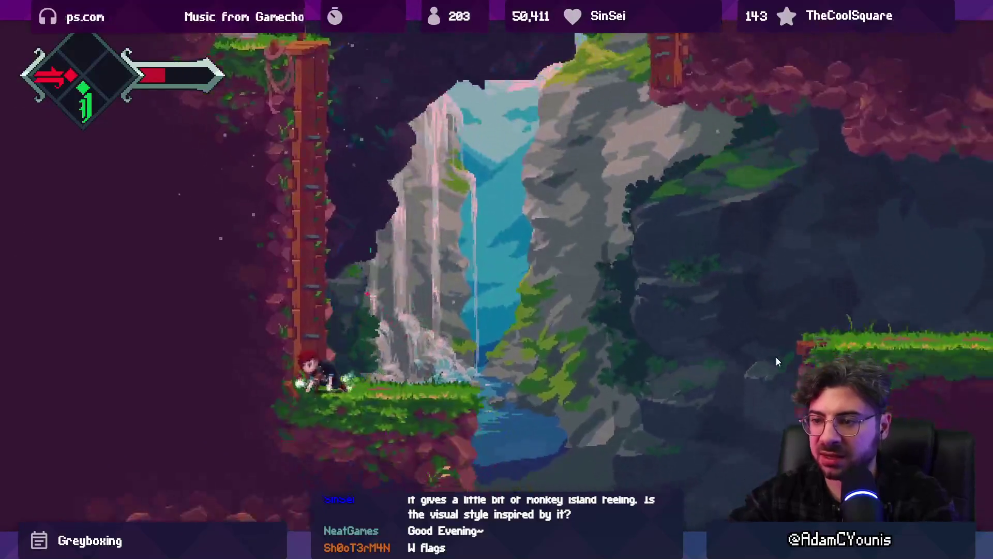
key(Up)
key(Right)
key(x)
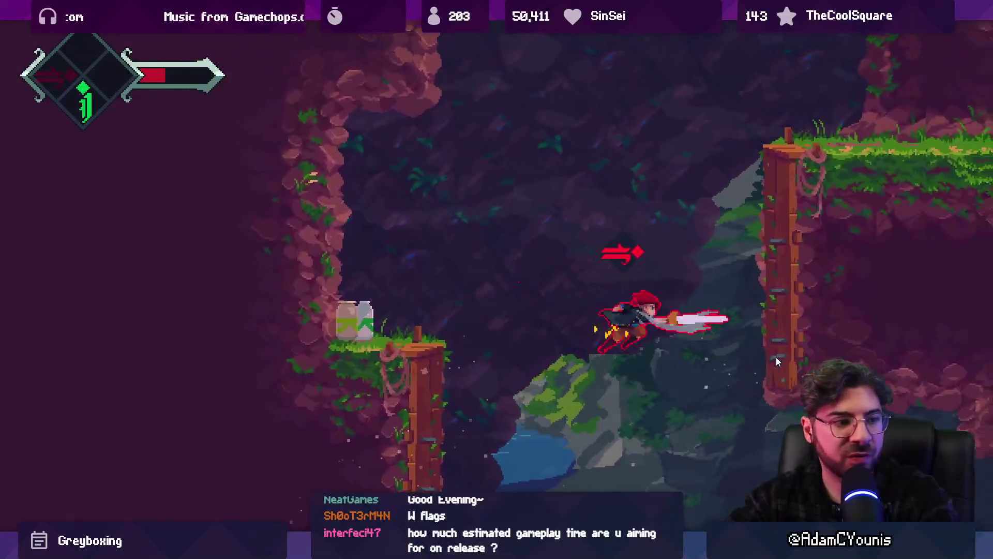
key(Left)
key(Up)
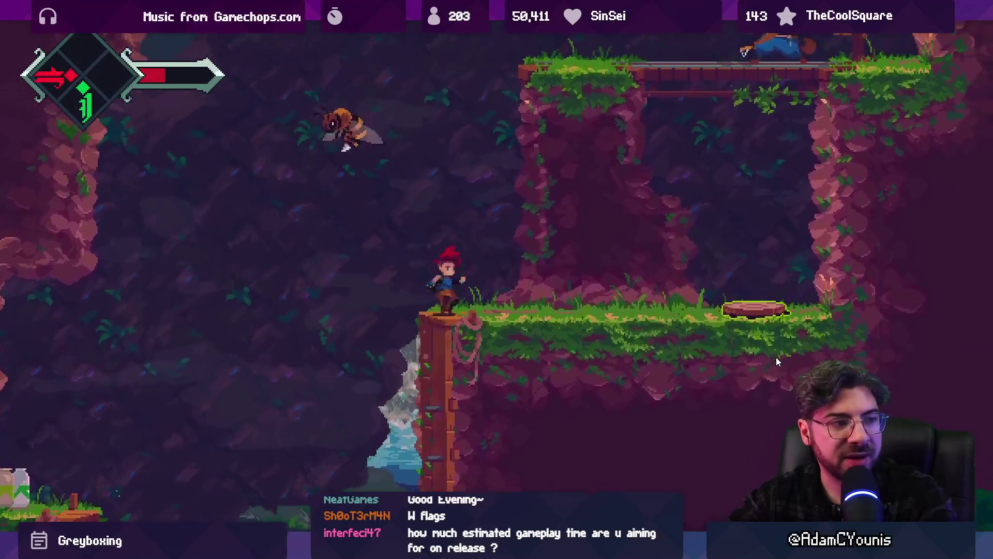
Defeat the plant enemy, then leap to the upper bridge and dash through the bear.
key(Right)
key(x)
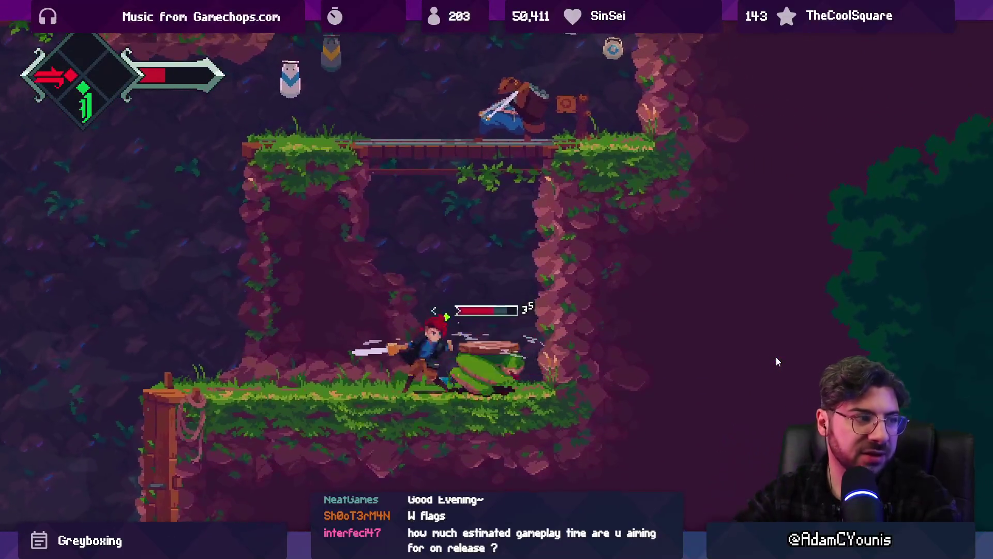
key(x)
key(x)
key(x)
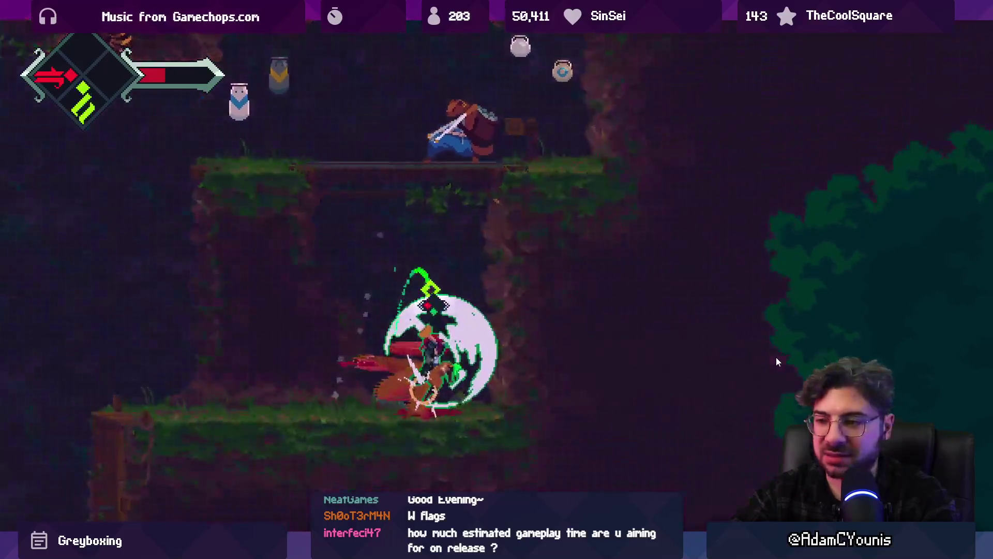
key(Up)
key(Right)
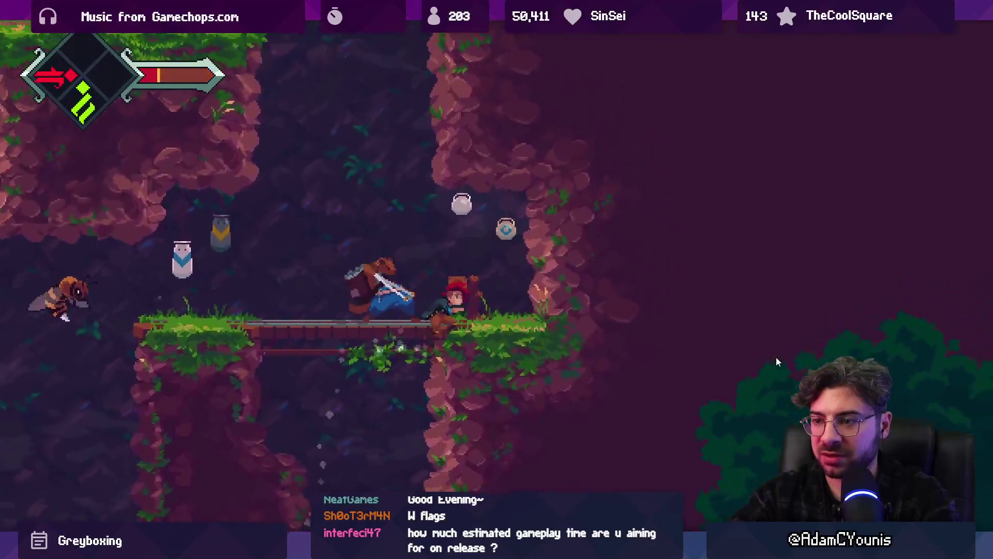
key(Left)
key(x)
key(x)
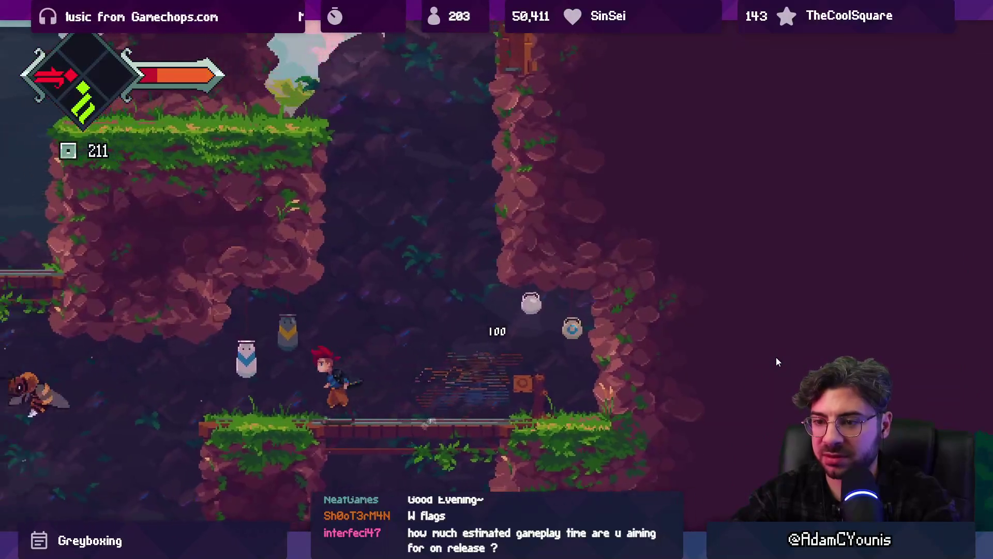
Cross the bridge to collect another Sugar Cane and fight the wasp on the higher ledge.
key(Right)
key(x)
key(Up)
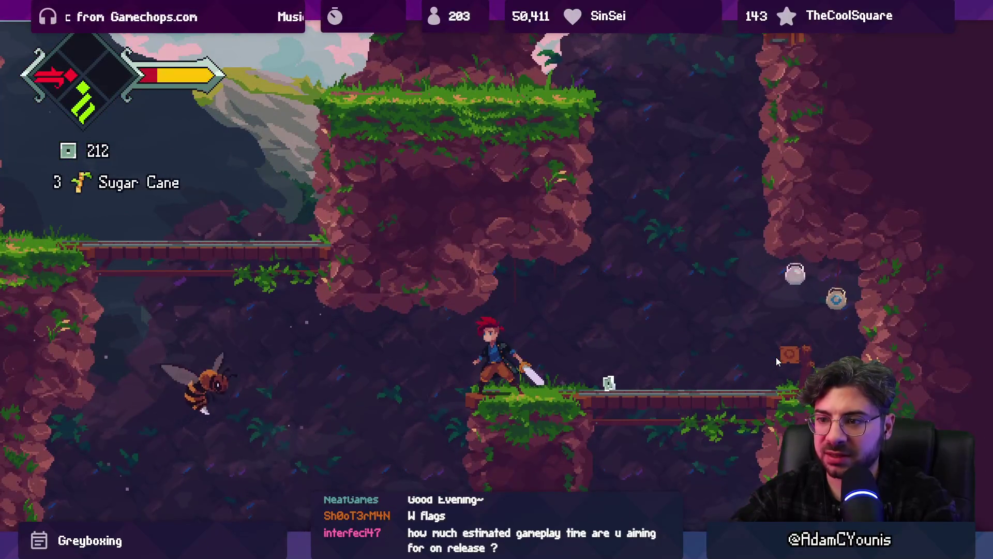
key(Left)
key(x)
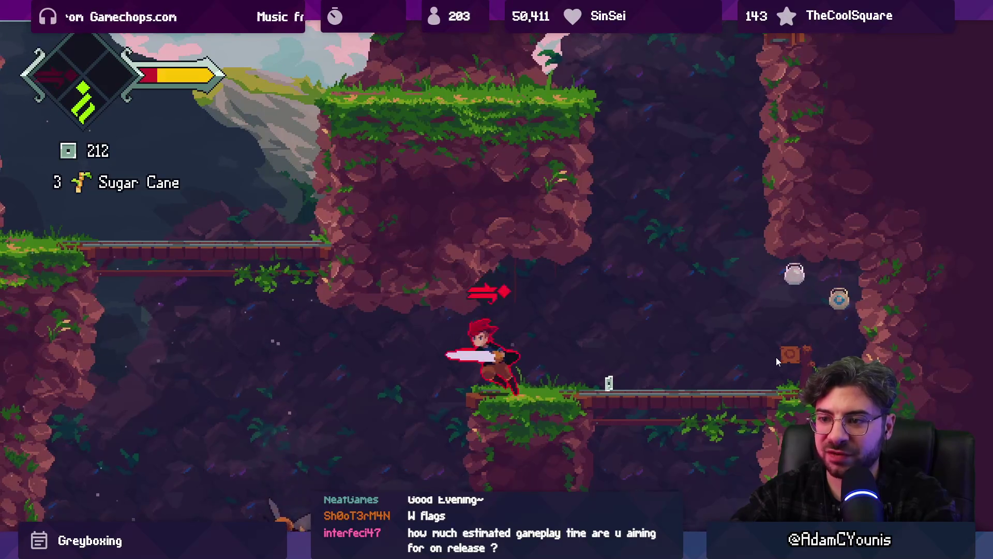
key(Left)
key(Up)
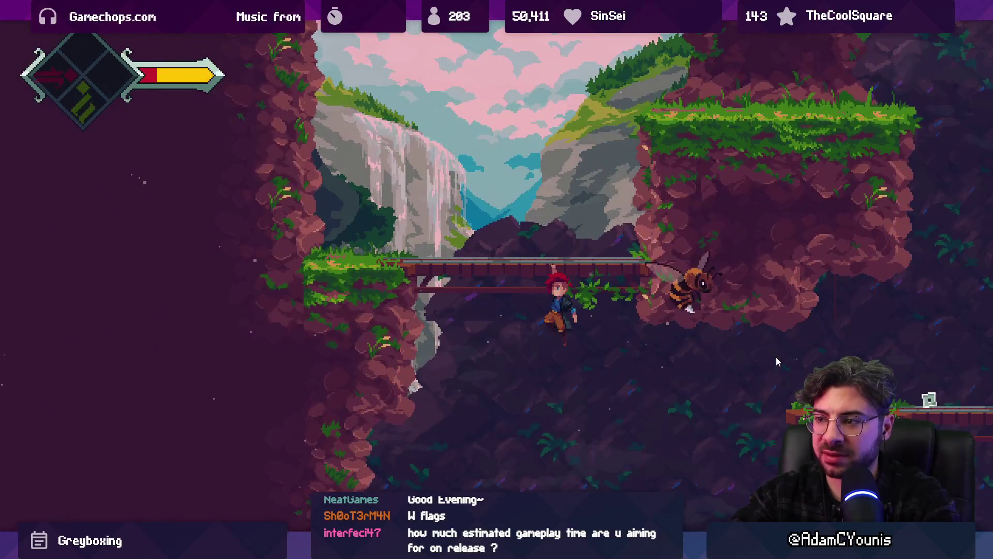
key(Up)
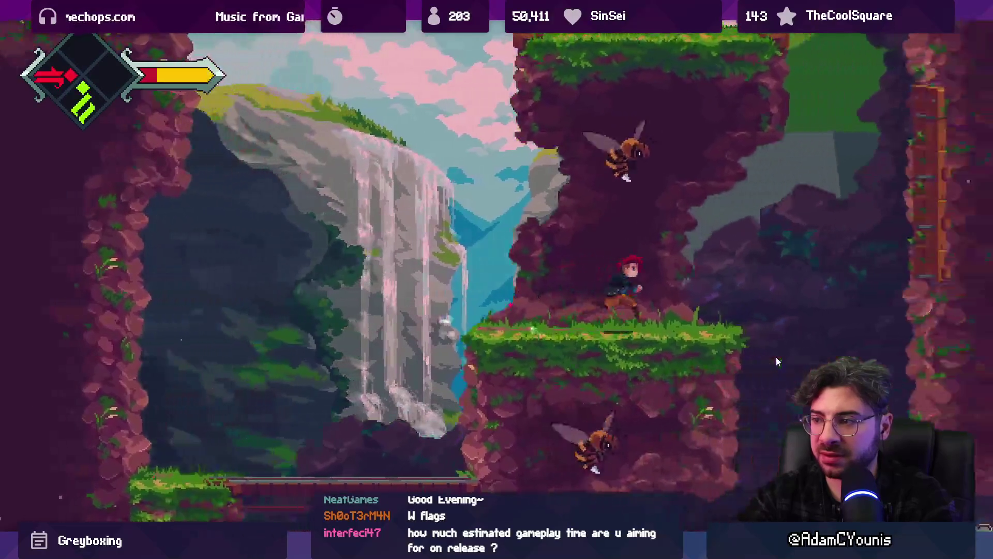
key(x)
key(Left)
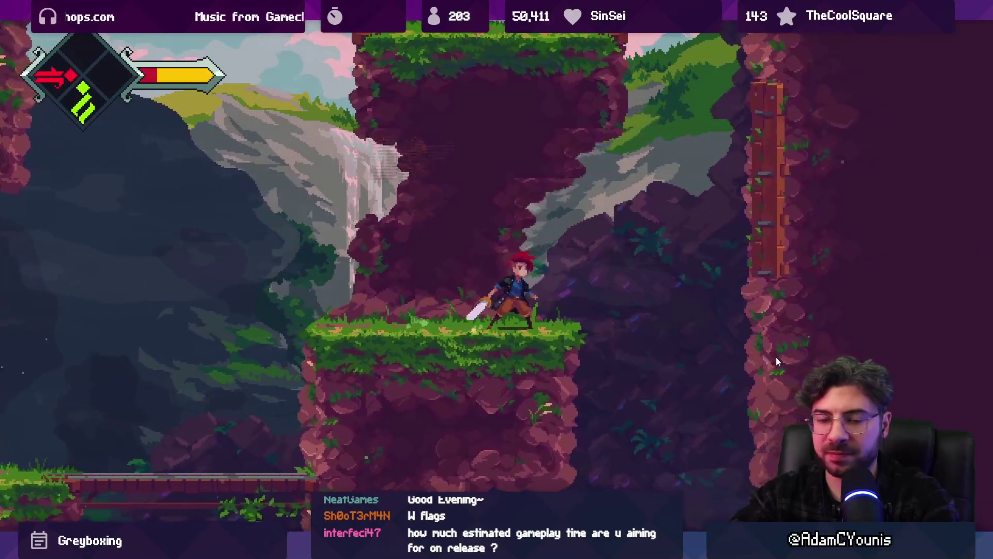
Wall-jump to the upper area, drop into the next room, and stop the playtest with Ctrl+P.
key(Right)
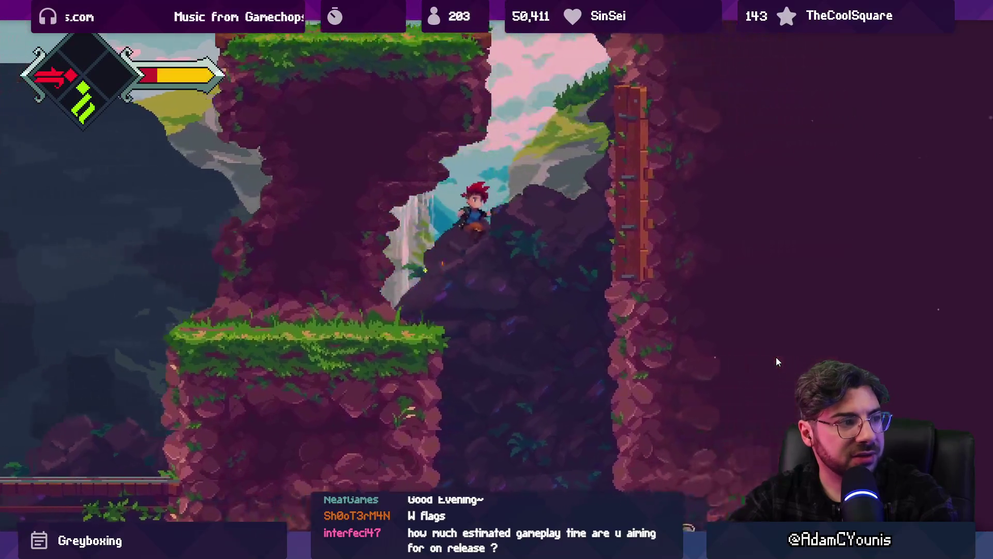
key(Up)
key(Left)
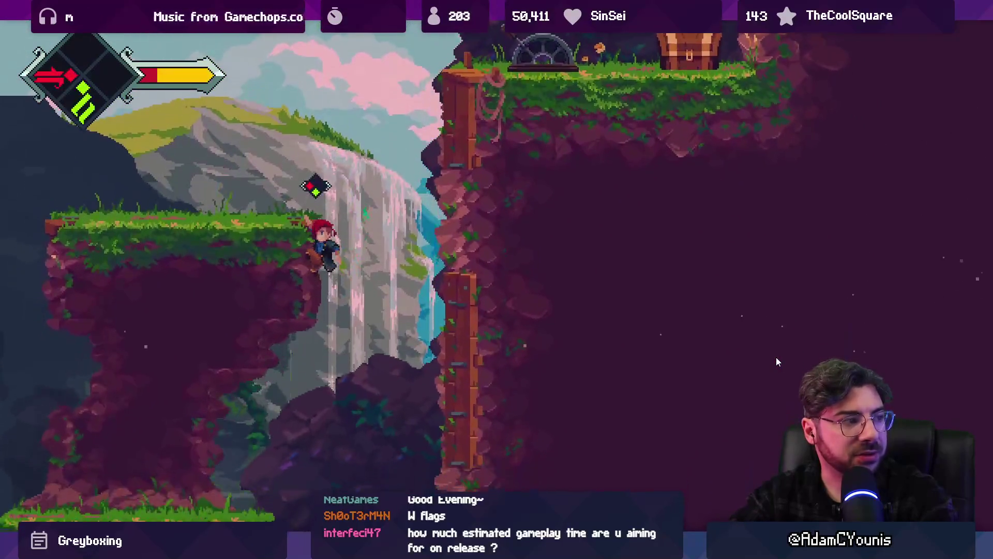
key(Right)
key(space)
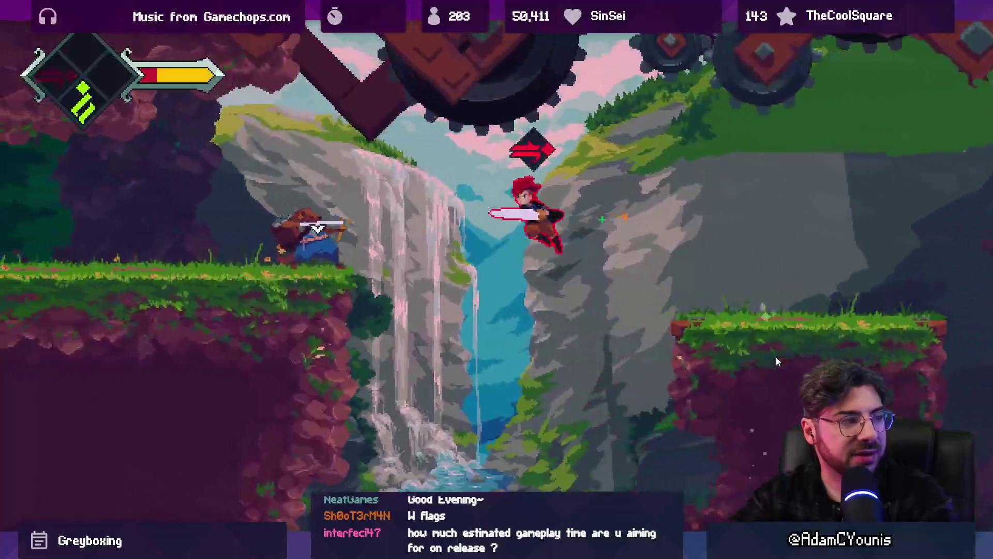
key(Left)
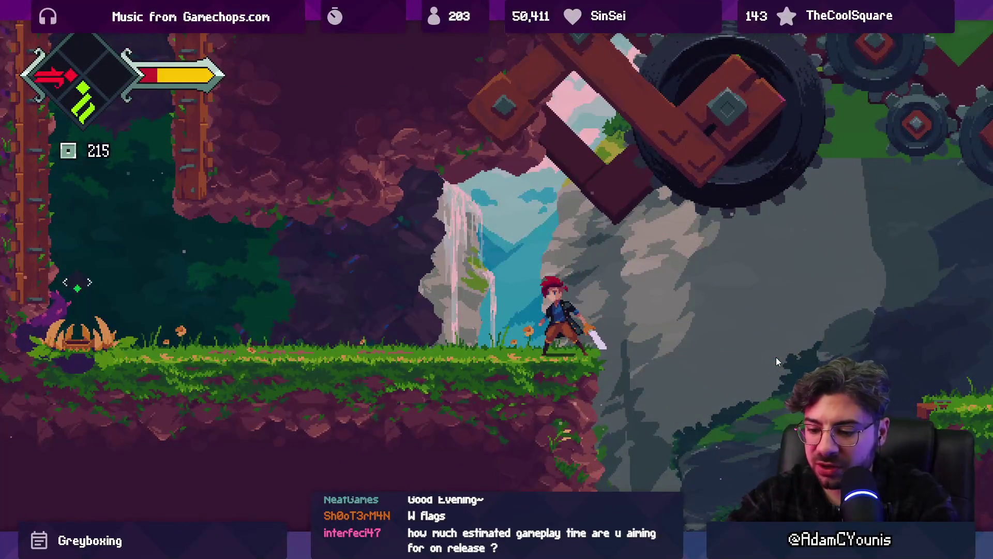
key(ctrl+p)
Switch to the Insignia Graph and browse the level room nodes.
scroll(446, 194, down, 3)
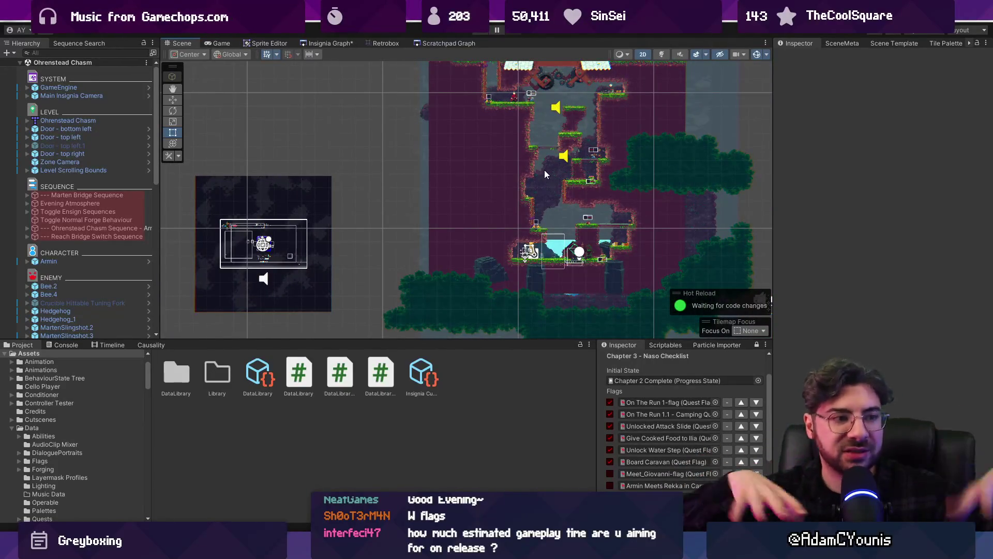
click(343, 39)
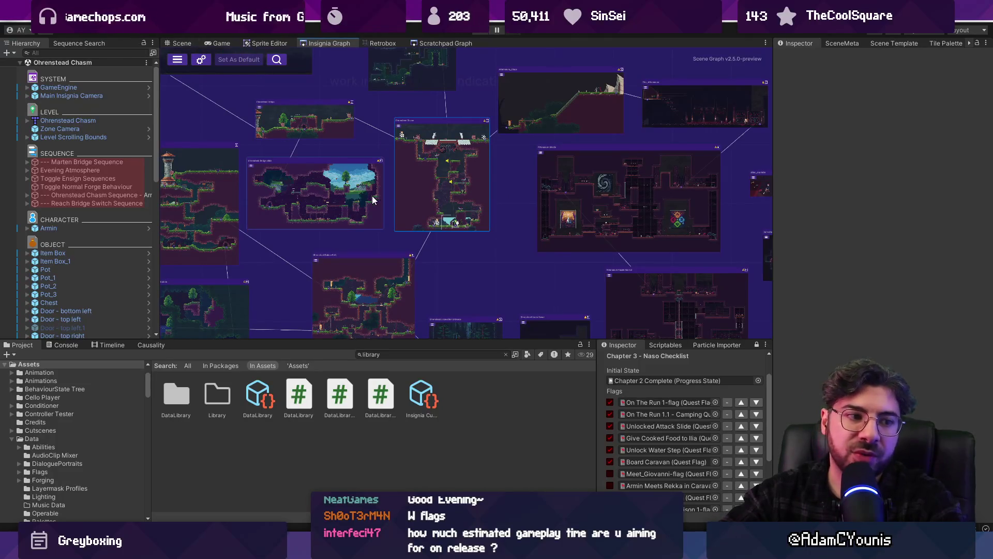
scroll(420, 203, up, 2)
drag(441, 158, 438, 221)
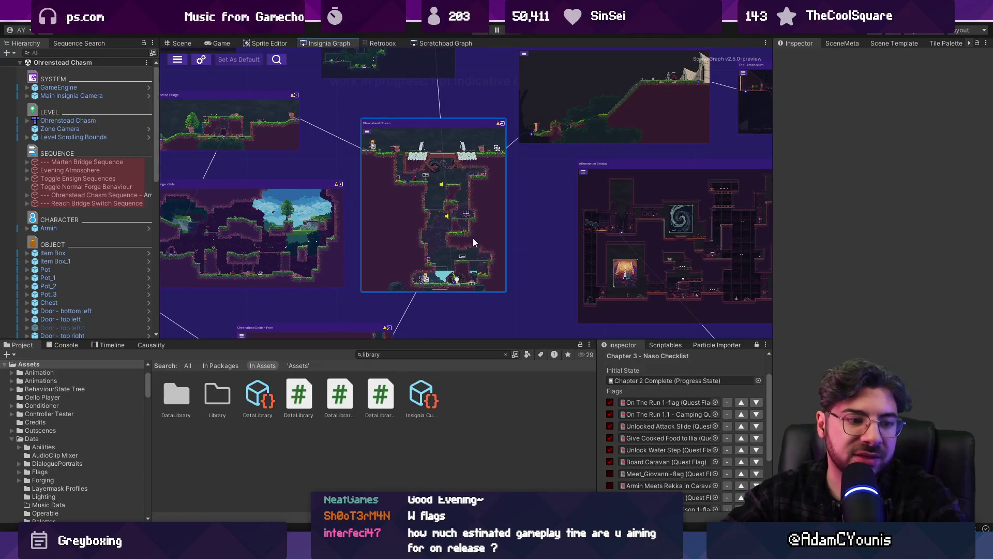
scroll(543, 219, down, 3)
scroll(580, 229, down, 5)
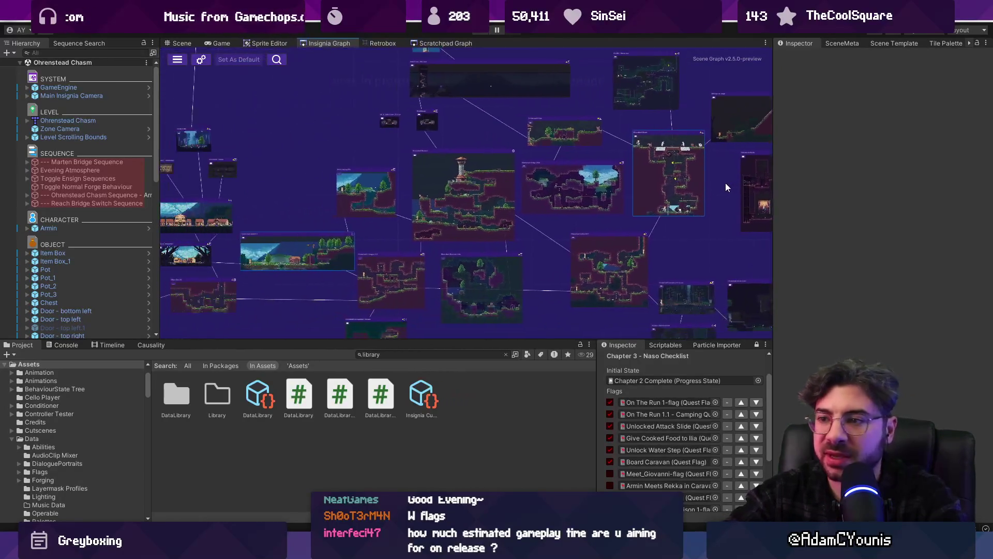
scroll(480, 188, up, 5)
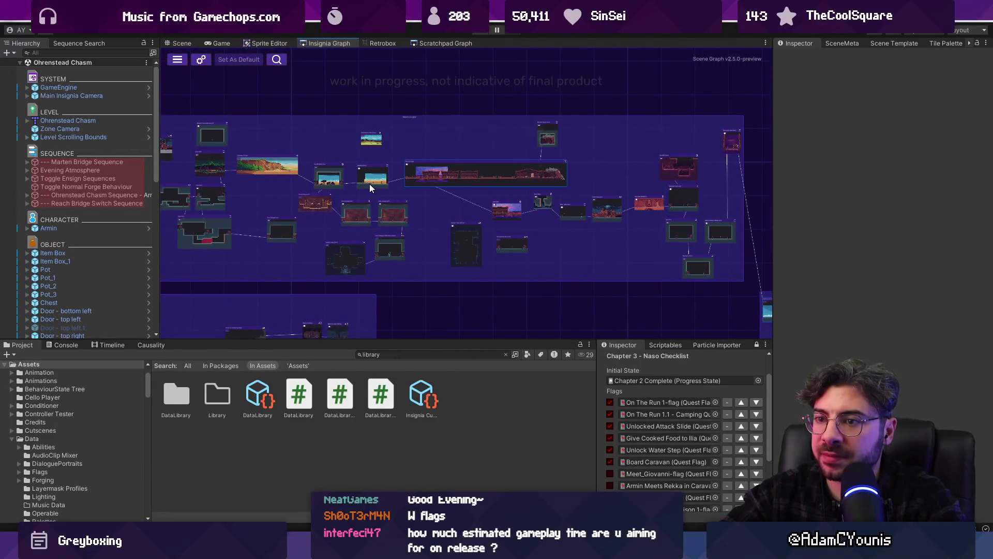
scroll(369, 184, down, 2)
scroll(408, 200, up, 1)
scroll(407, 199, up, 4)
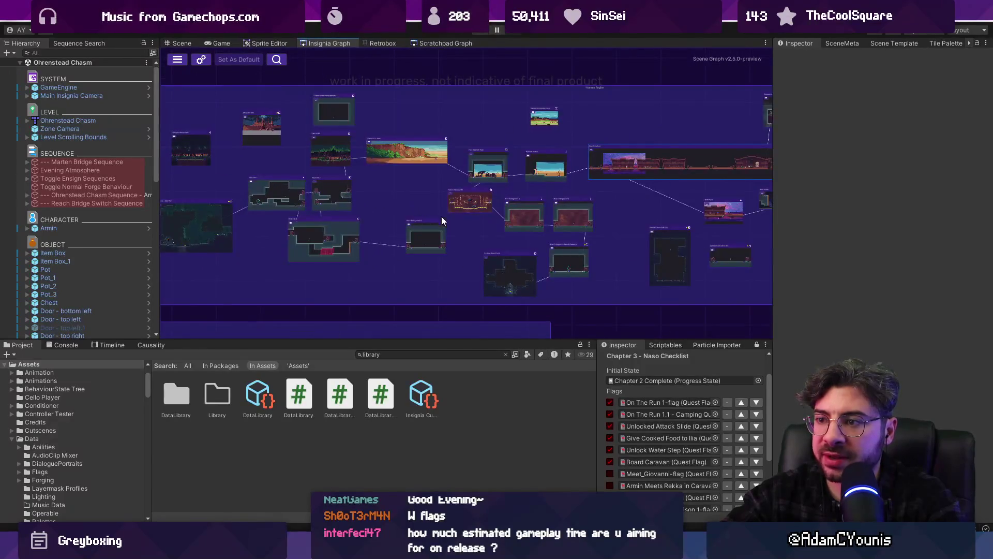
scroll(473, 218, up, 2)
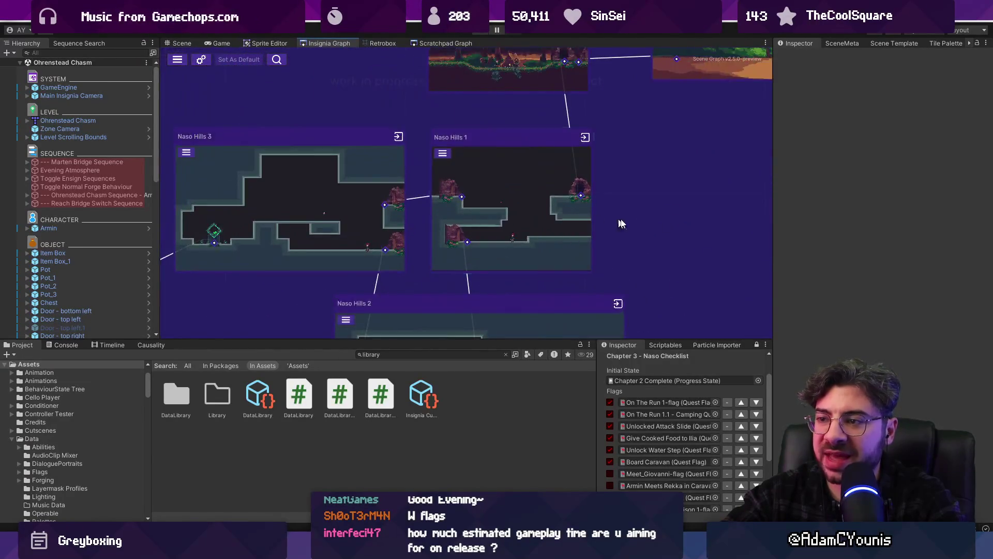
scroll(596, 219, down, 5)
scroll(355, 195, up, 5)
scroll(381, 108, down, 4)
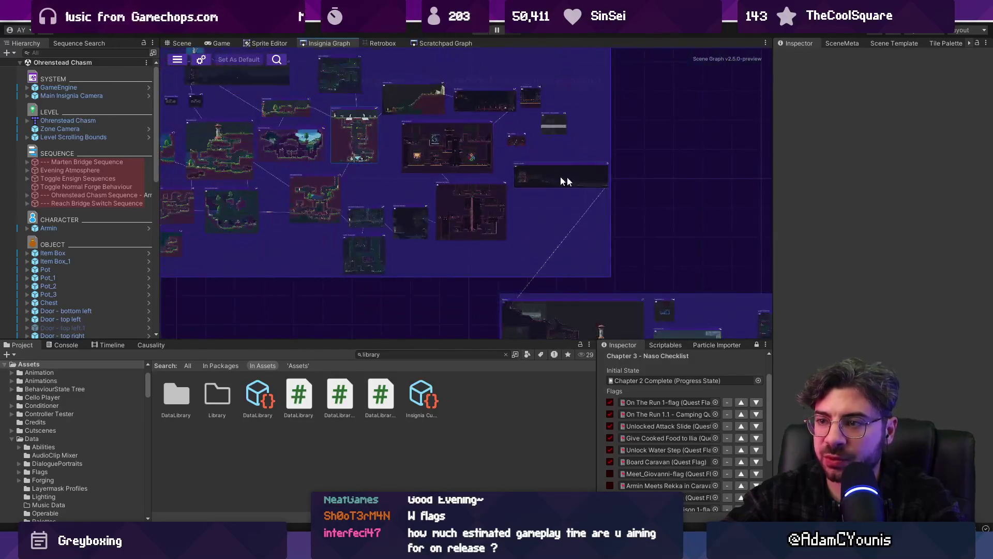
scroll(529, 235, up, 5)
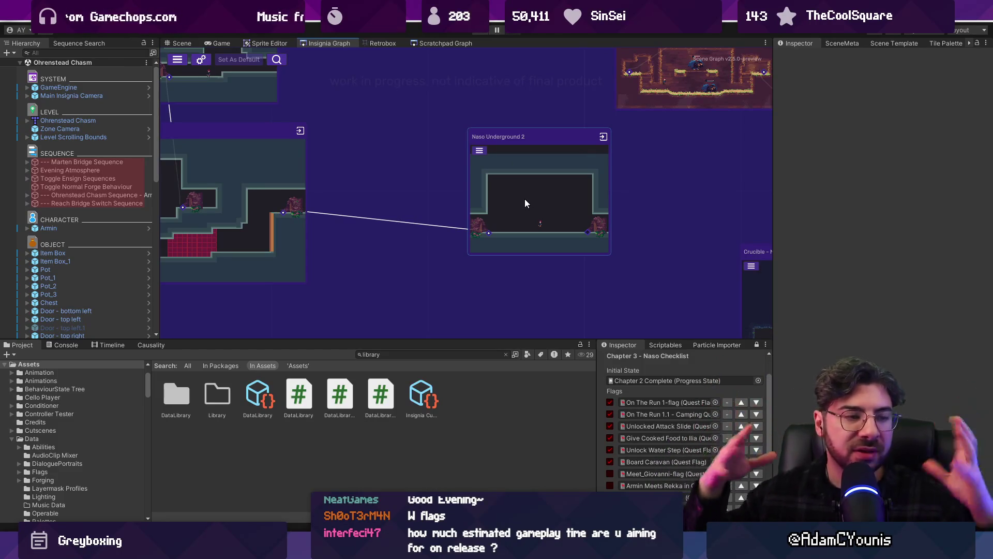
scroll(512, 204, down, 4)
scroll(364, 201, up, 5)
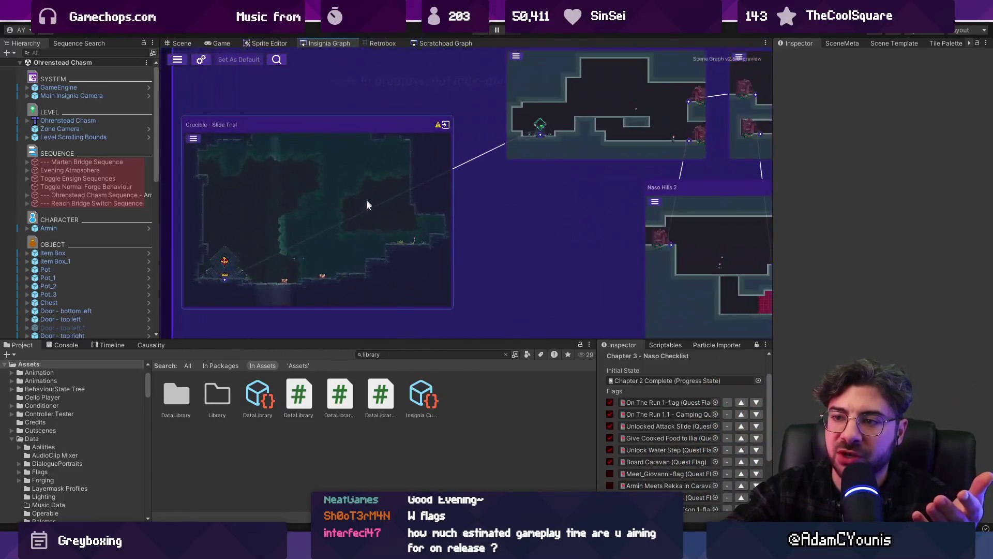
scroll(480, 195, down, 3)
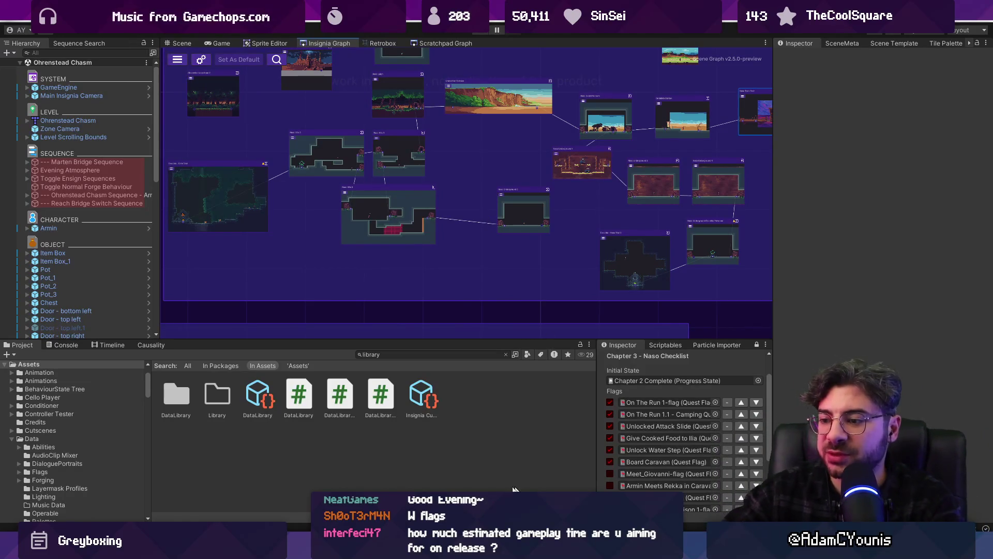
In Chrome, go to 'twitch' to load the Software and Game Development directory.
mouse_move(473, 550)
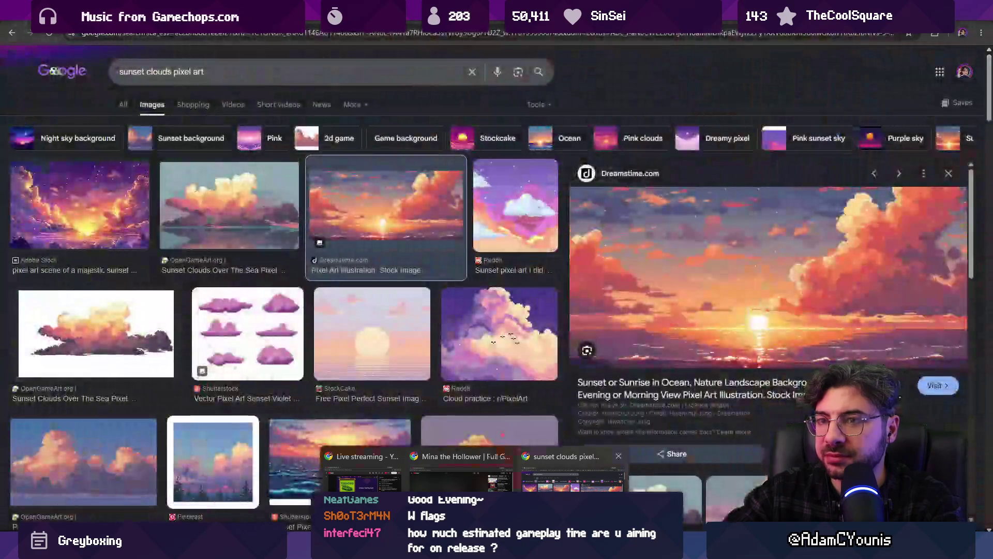
click(571, 473)
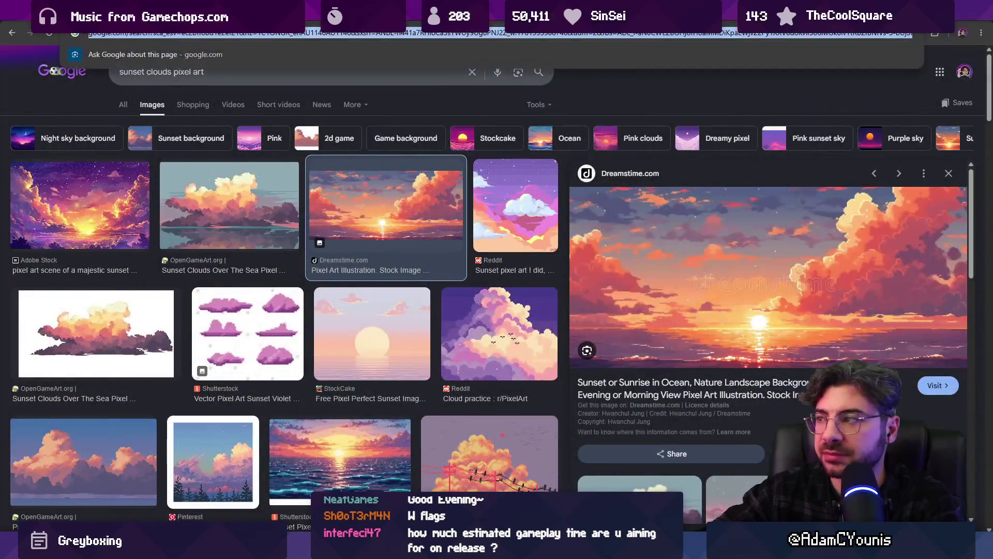
text(twitch.tv/directory/category/software-and-game-development?sort=VIEWER_COUNT)
key(Return)
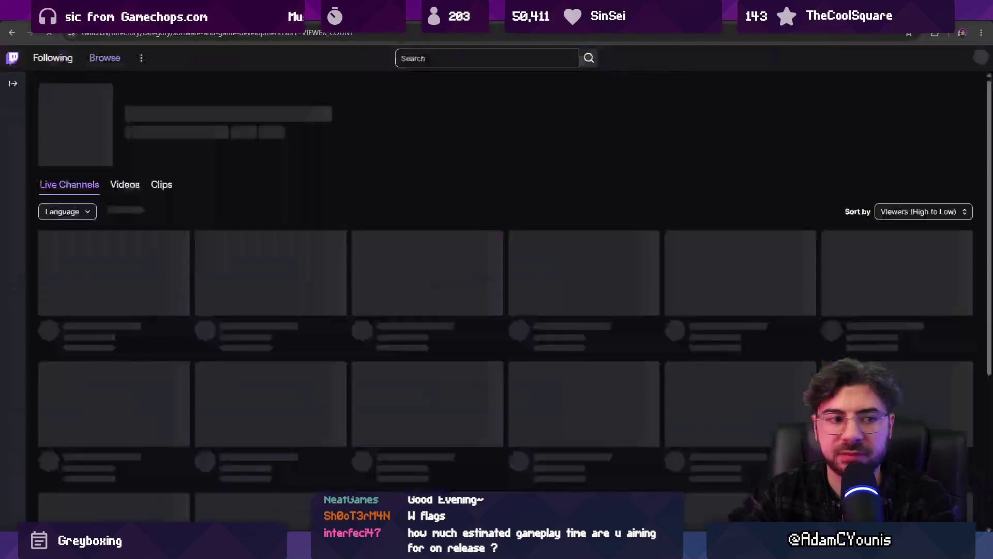